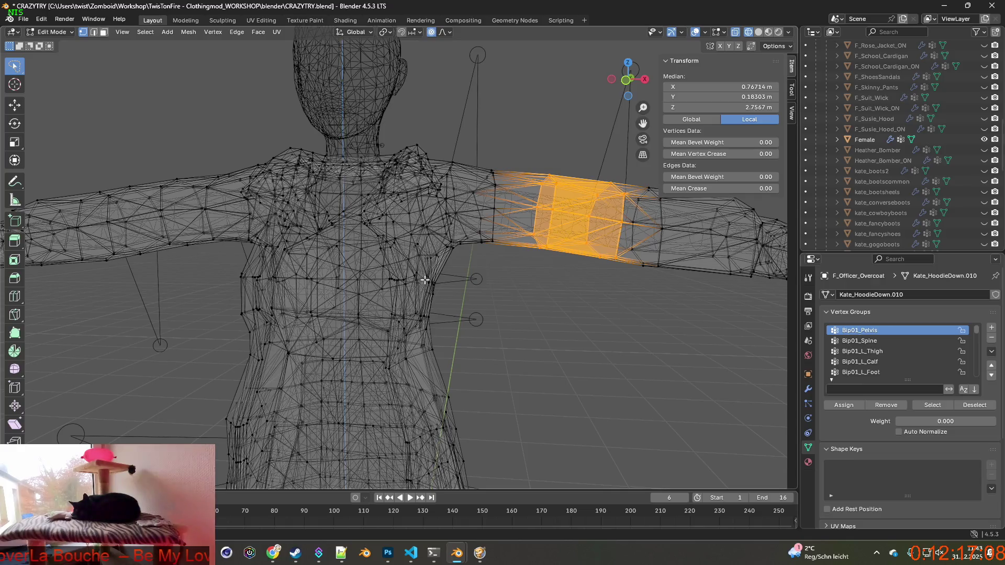
Step: Select the second upper-arm band and subdivide both arm bands with one cut
mouse_move(565, 303)
middle_down()
mouse_move(536, 296)
mouse_move(593, 300)
middle_up()
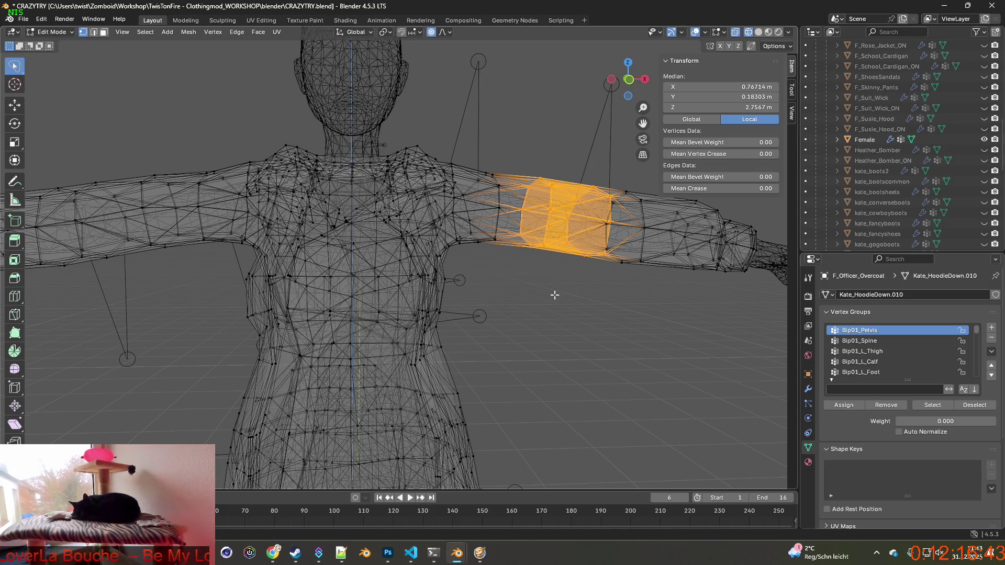
mouse_move(555, 295)
middle_down()
mouse_move(375, 275)
mouse_move(598, 310)
mouse_move(548, 288)
mouse_move(583, 291)
middle_up()
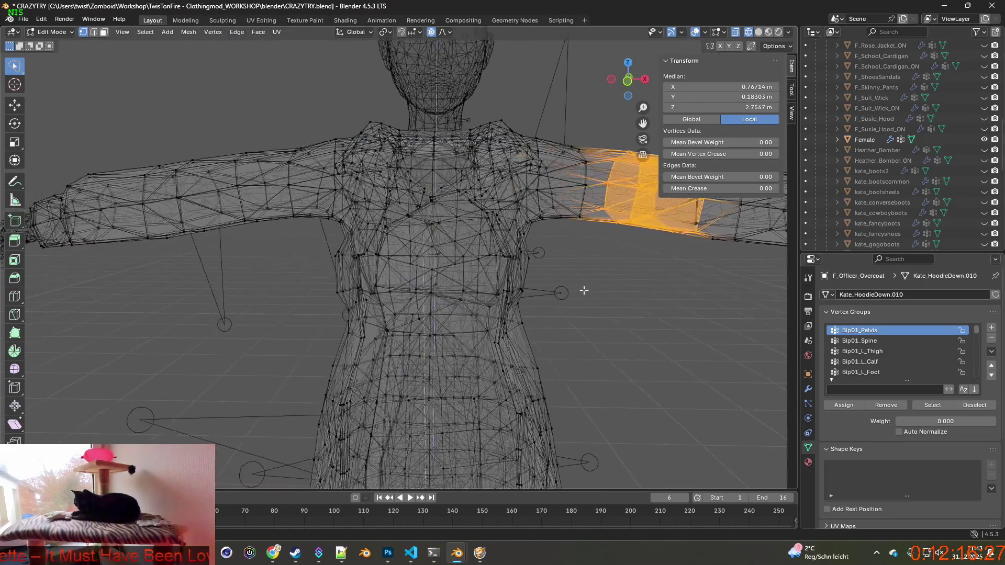
middle_drag(425, 279, 467, 278)
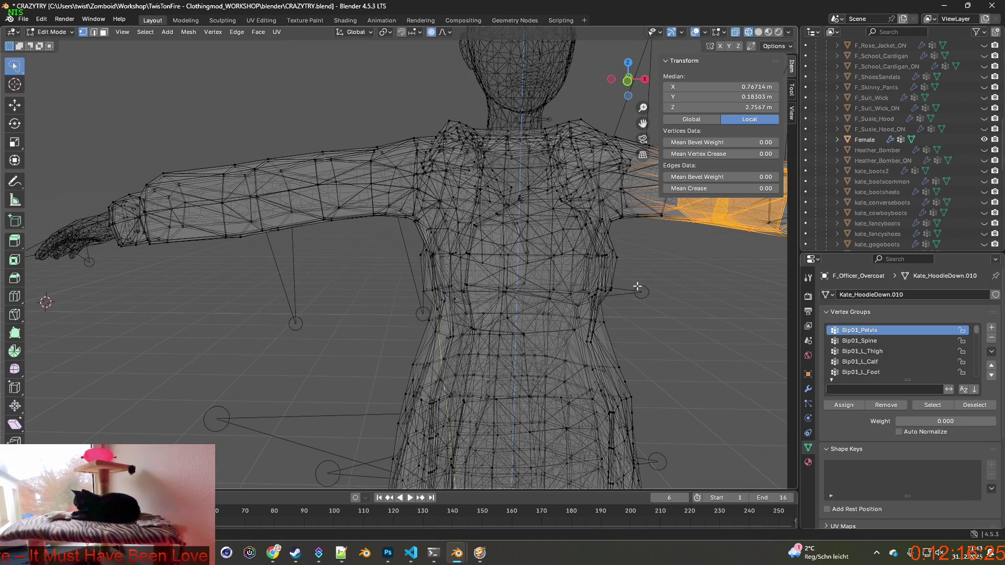
mouse_move(637, 287)
middle_down()
mouse_move(359, 269)
mouse_move(416, 262)
middle_up()
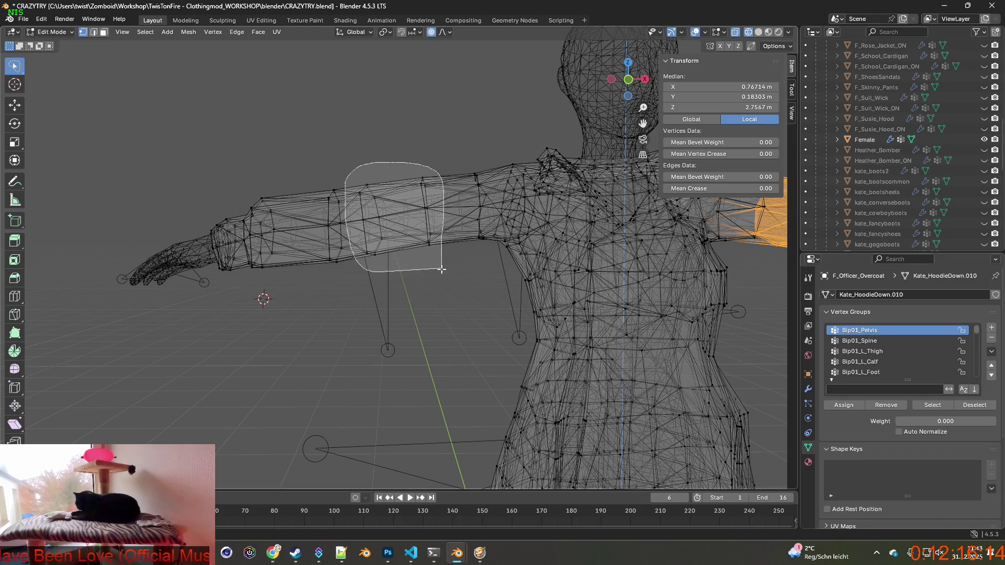
drag(442, 270, 442, 270)
middle_drag(443, 270, 325, 272)
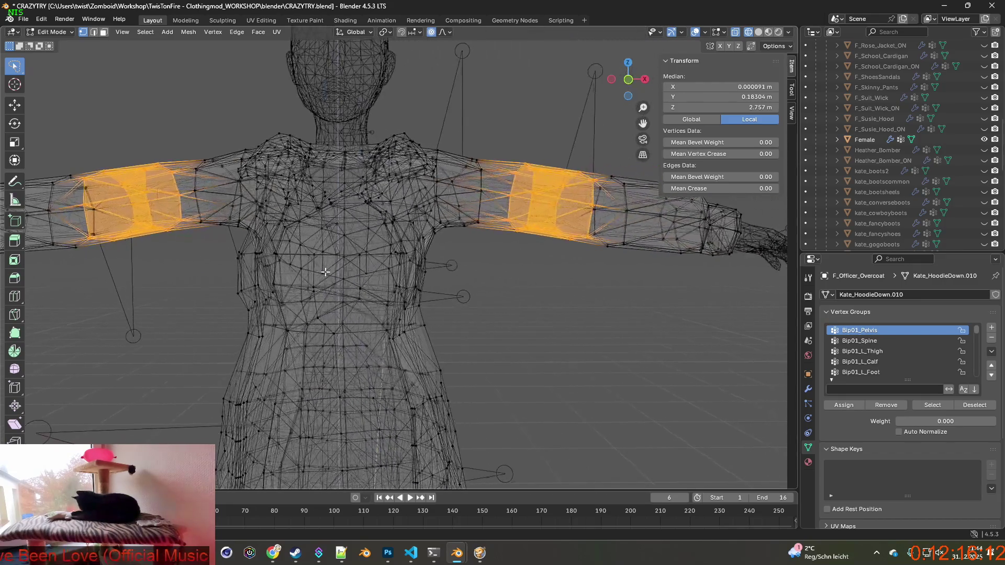
mouse_move(519, 284)
middle_down()
mouse_move(471, 282)
mouse_move(503, 288)
mouse_move(465, 304)
mouse_move(456, 289)
mouse_move(542, 270)
middle_up()
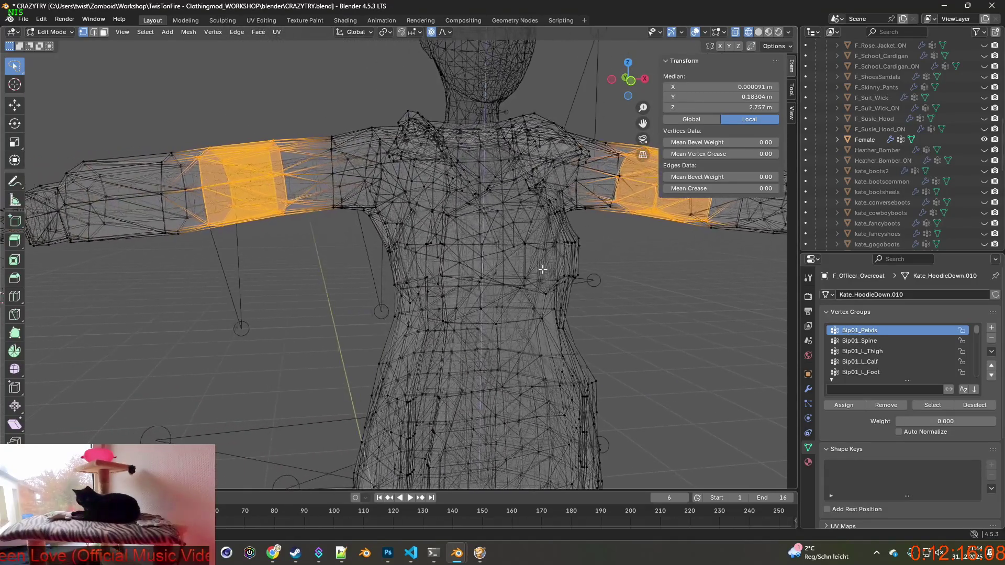
mouse_move(390, 270)
middle_down()
mouse_move(355, 265)
mouse_move(384, 262)
middle_up()
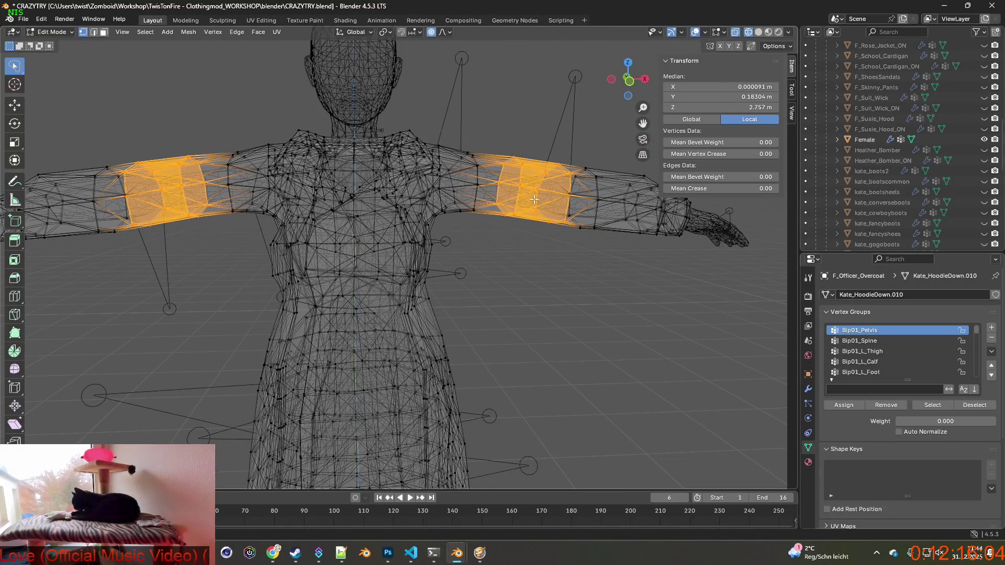
right_click(488, 202)
click(486, 200)
middle_drag(538, 253, 518, 258)
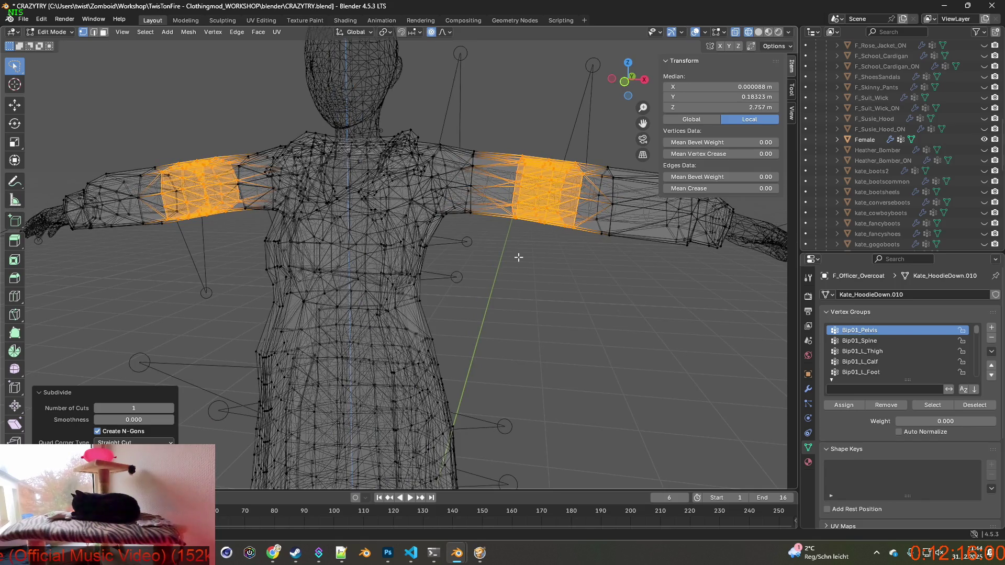
Step: Select a band of arm vertices and turn off proportional editing
middle_drag(518, 257, 492, 261)
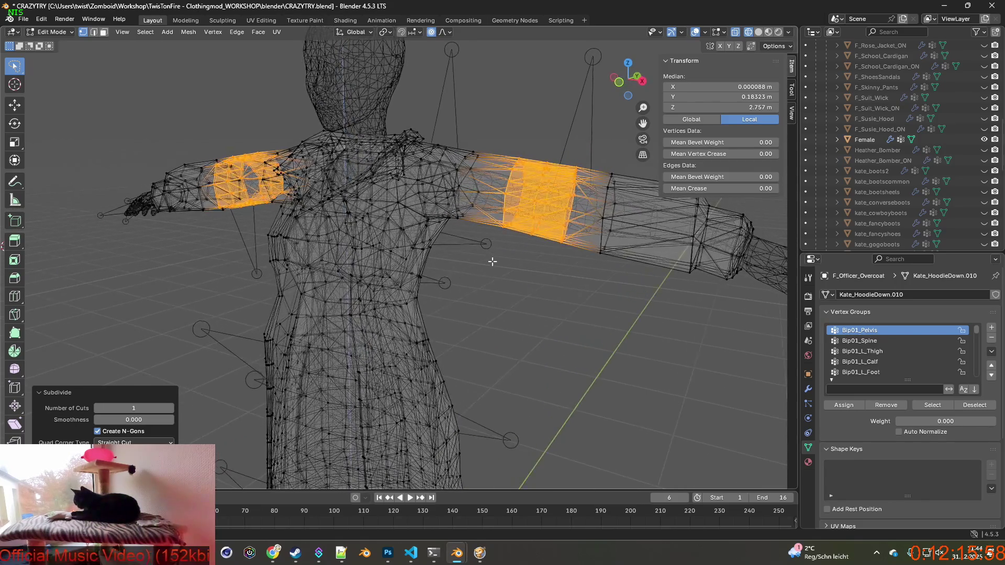
middle_drag(558, 255, 572, 251)
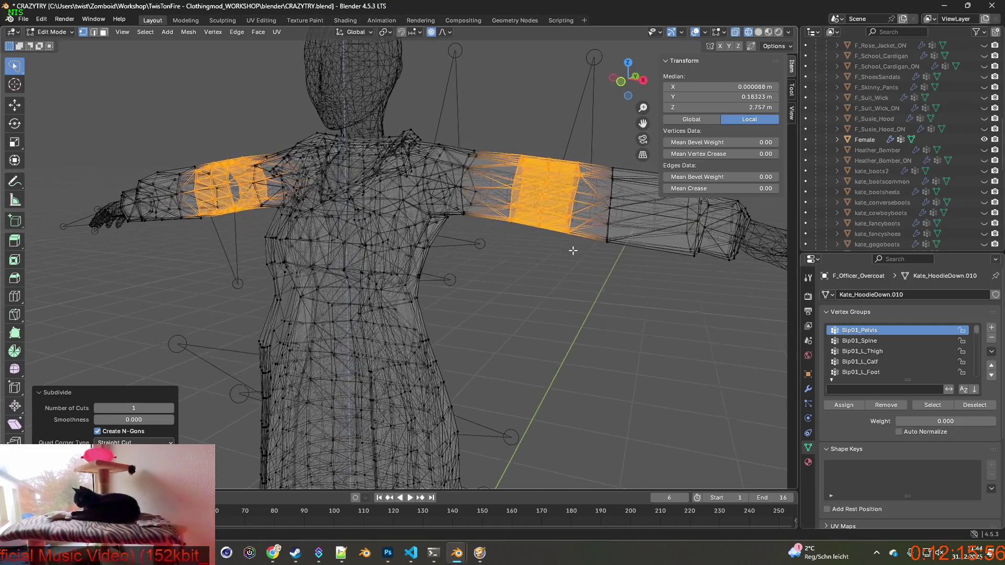
click(563, 257)
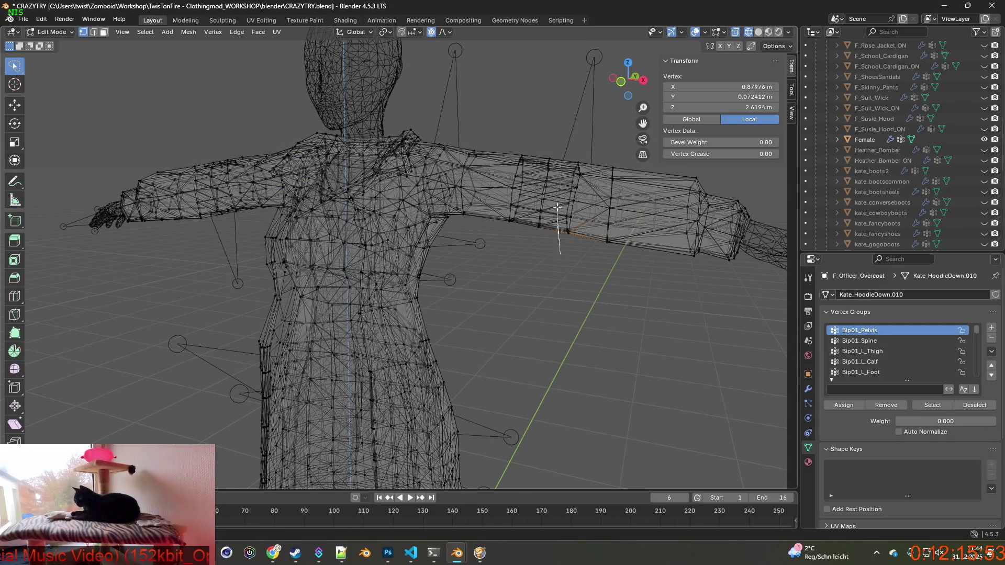
drag(557, 207, 564, 259)
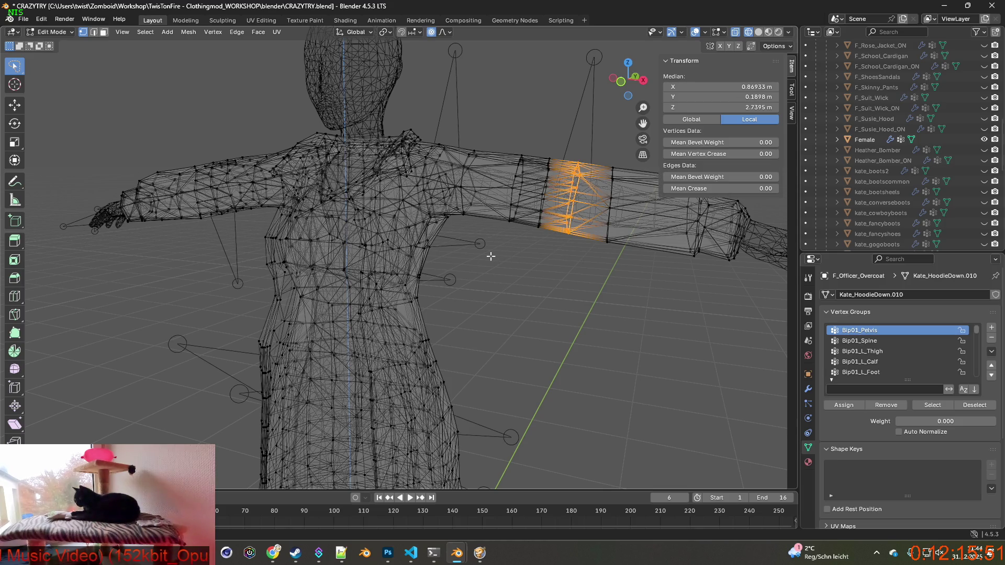
middle_drag(490, 256, 483, 259)
click(431, 32)
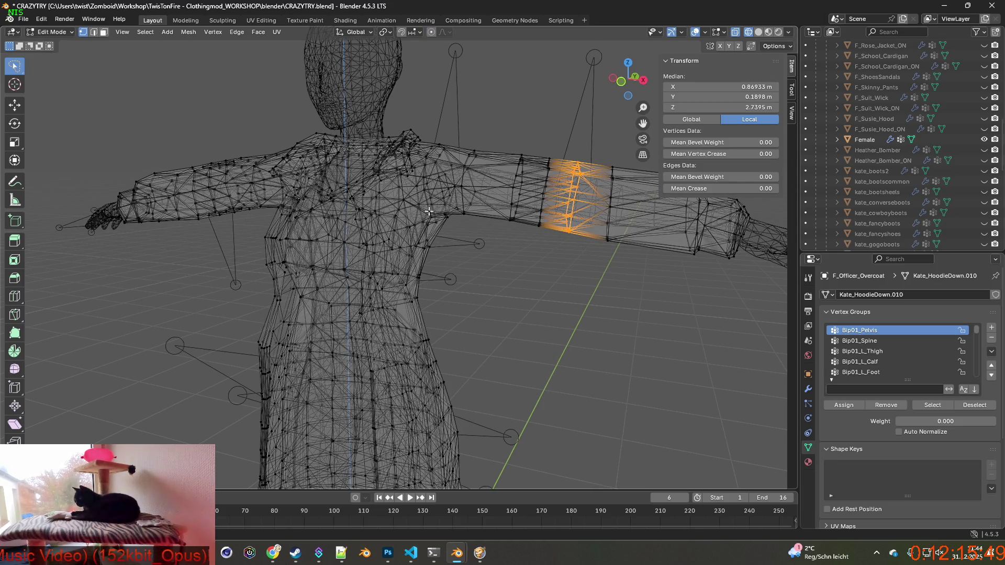
Step: Add the left upper-arm band to the selection, then start a scale and cancel it
mouse_move(356, 230)
middle_down()
mouse_move(297, 216)
mouse_move(288, 226)
middle_up()
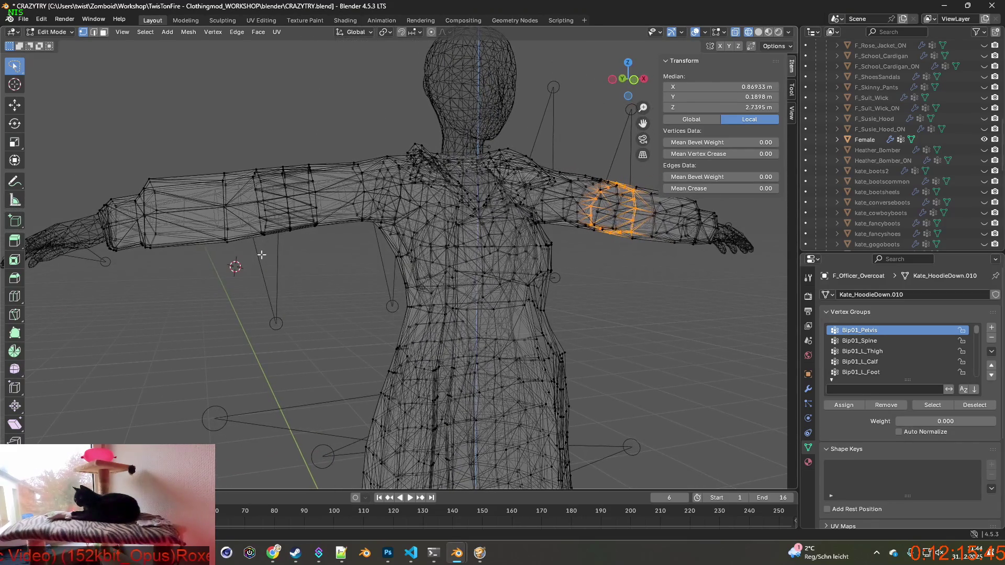
mouse_move(260, 253)
mouse_down()
mouse_move(248, 155)
mouse_move(259, 252)
mouse_up()
middle_drag(294, 246, 371, 251)
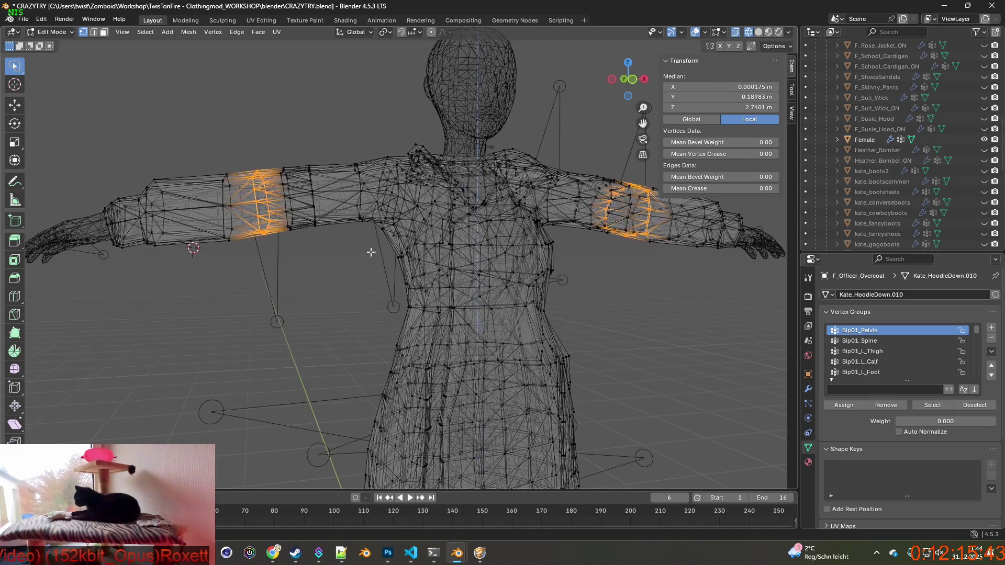
key(s)
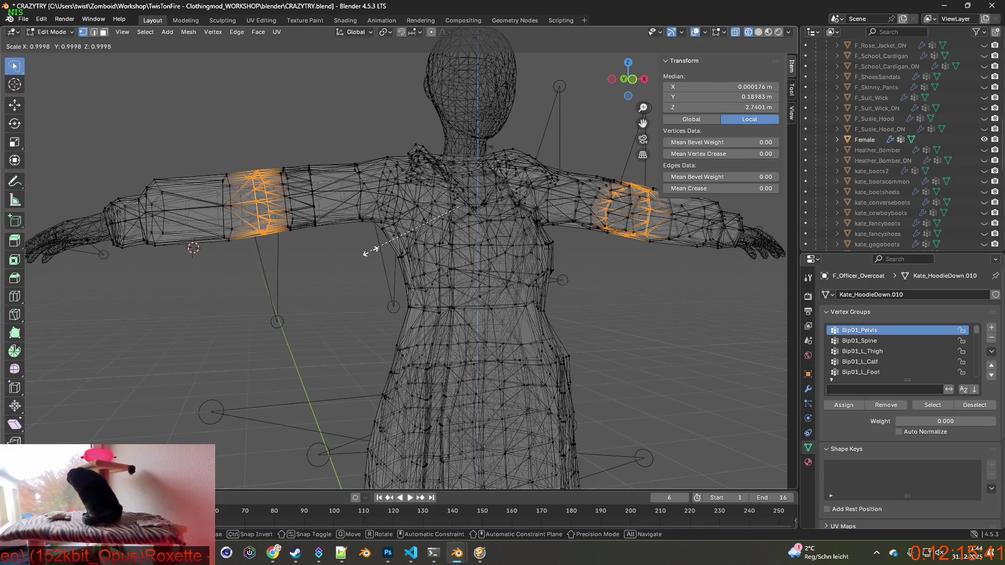
key(Escape)
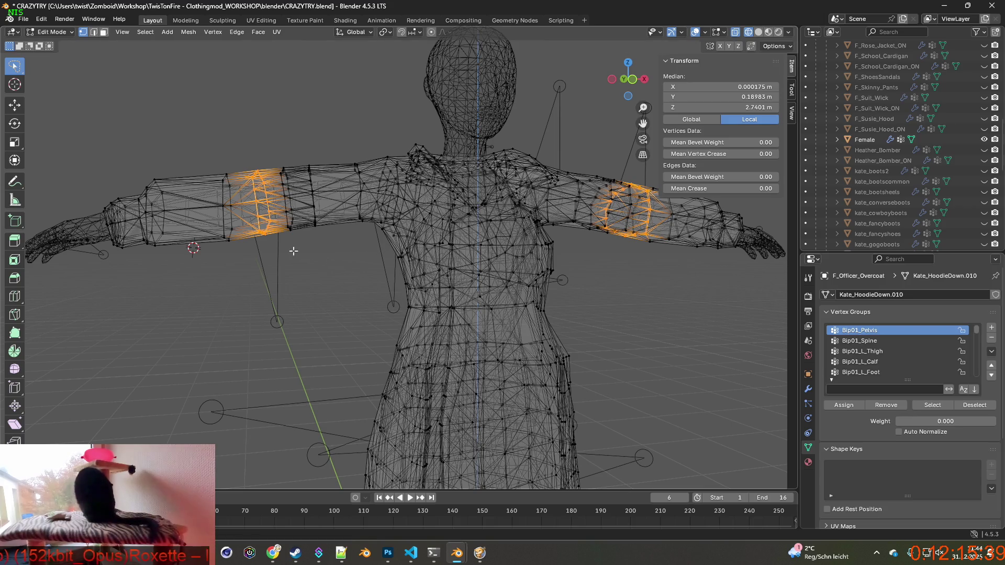
Step: Switch to edge select mode, select a neighbouring arm edge loop, then clear the selection
middle_drag(276, 253, 299, 247)
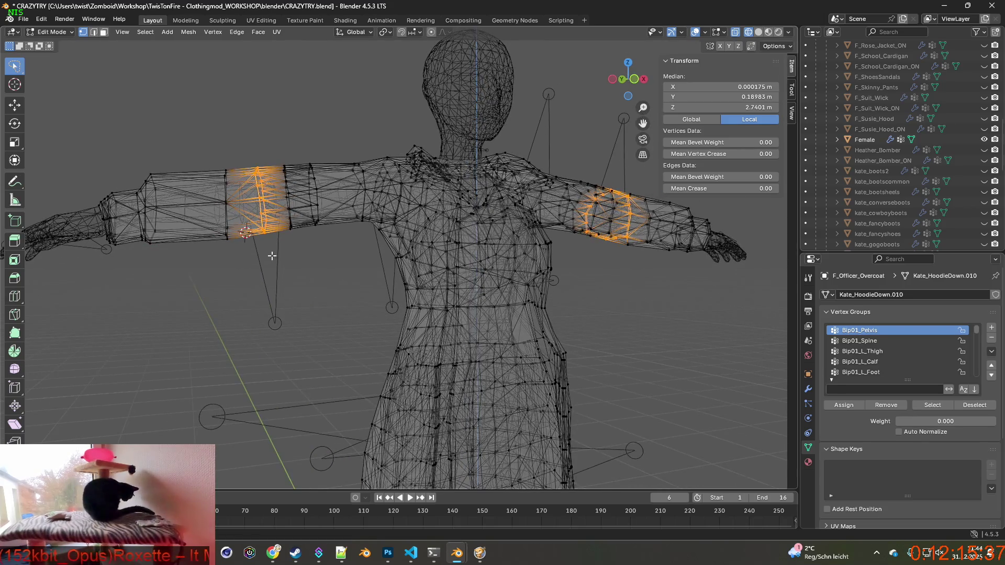
drag(270, 255, 250, 153)
middle_drag(251, 157, 273, 157)
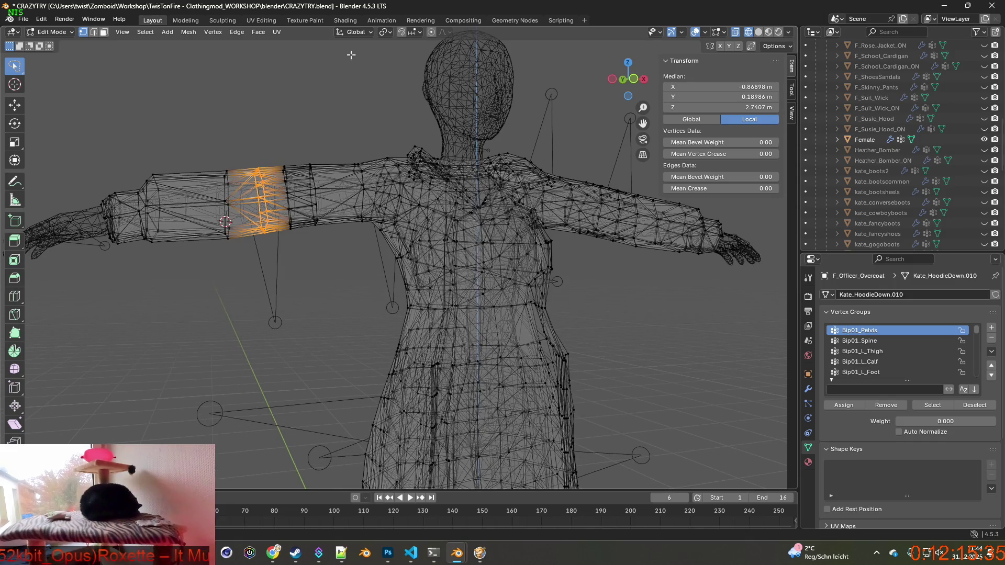
click(93, 32)
mouse_move(314, 220)
middle_down()
mouse_move(338, 216)
mouse_move(327, 237)
middle_up()
mouse_move(245, 216)
mouse_down()
mouse_move(243, 204)
mouse_move(295, 171)
mouse_up()
click(300, 248)
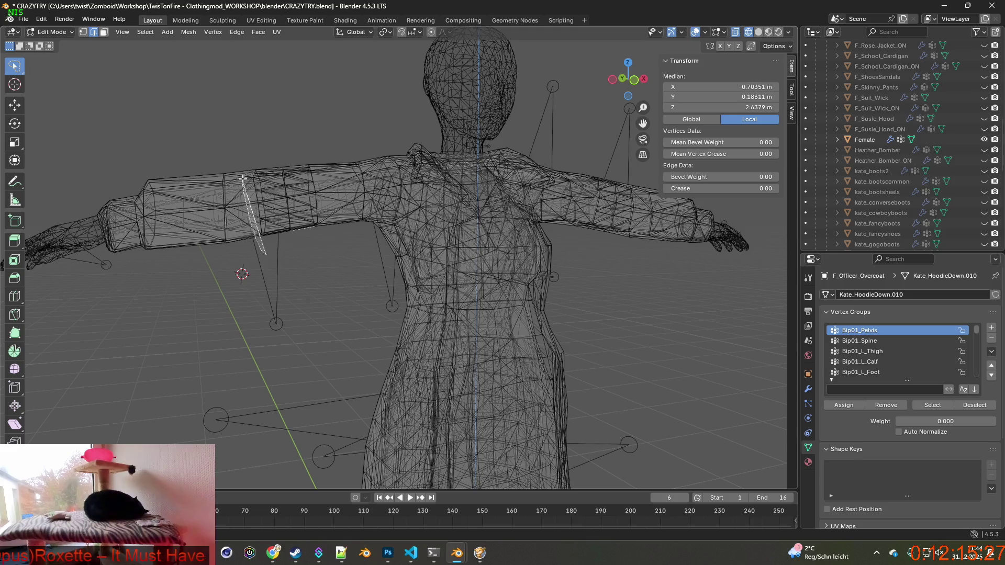
Step: Shrink two edge loops on the first upper arm to 0.937 and 0.910
drag(266, 256, 260, 157)
middle_drag(303, 186, 293, 186)
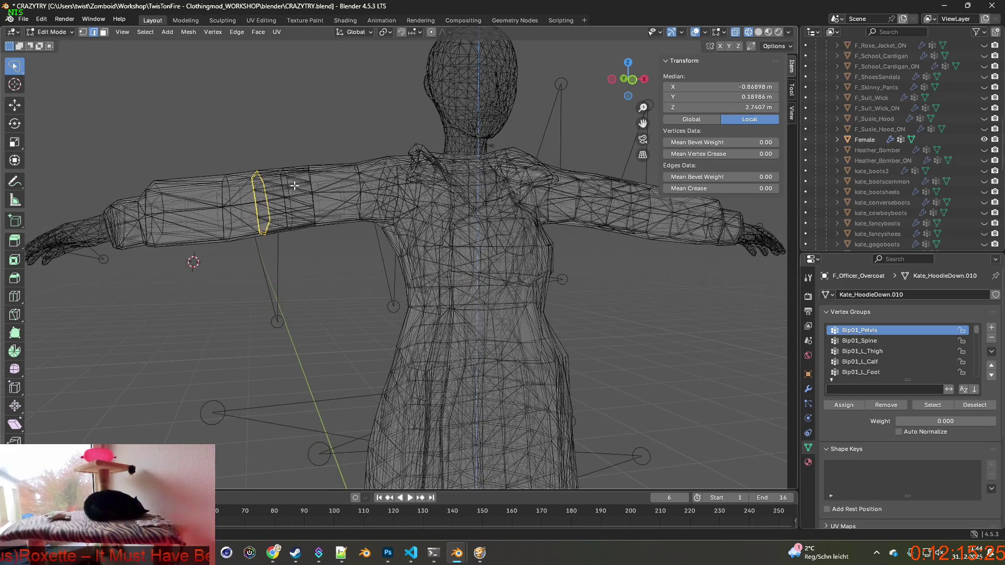
scroll(903, 214, up, 5)
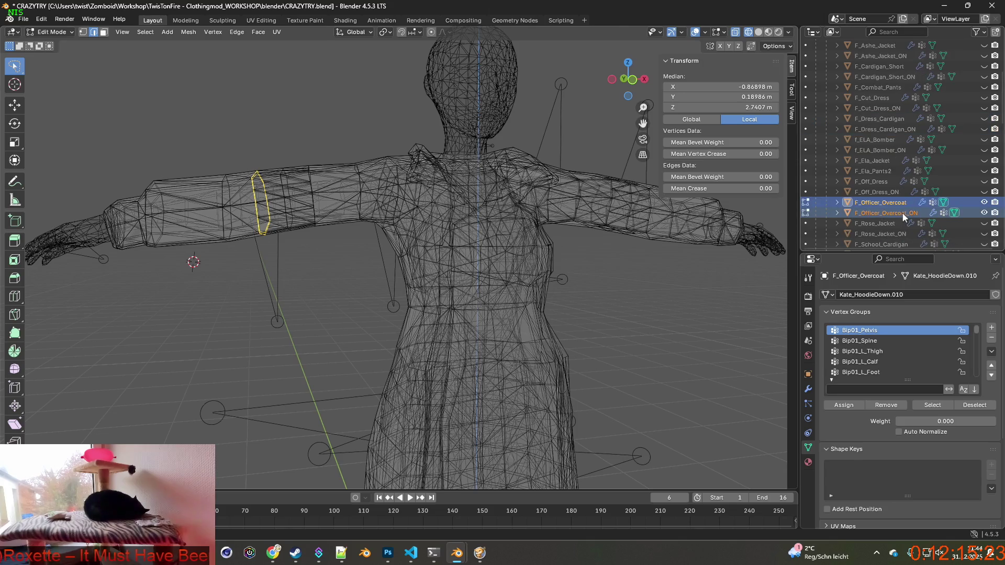
key(s)
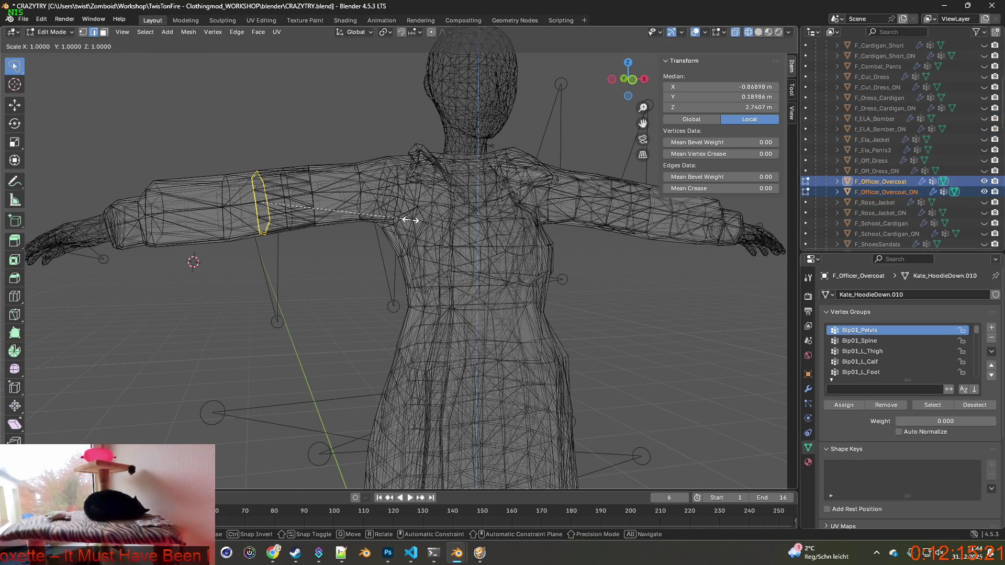
click(311, 208)
mouse_move(311, 208)
middle_down()
mouse_move(321, 209)
mouse_move(331, 239)
middle_up()
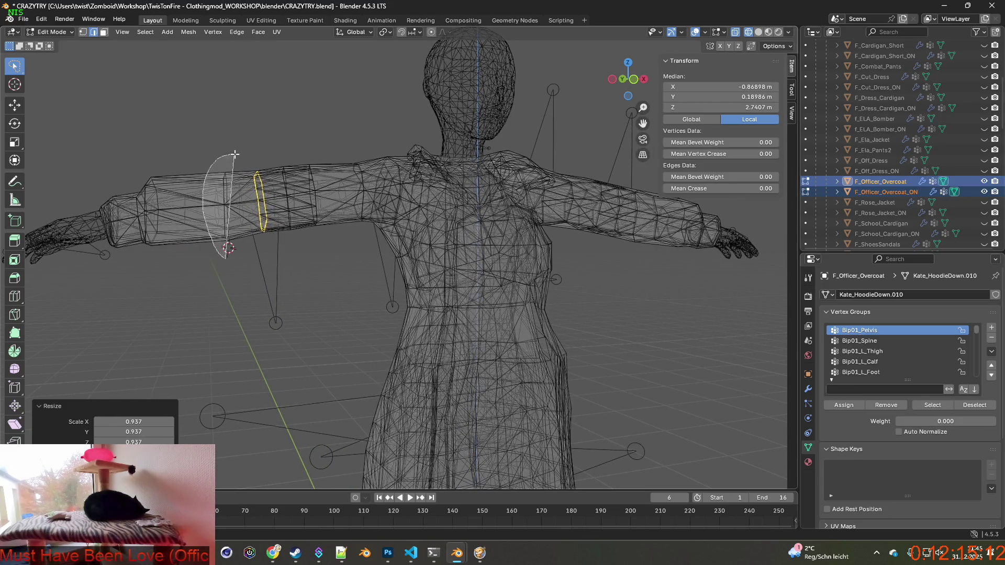
alt+click(225, 237)
middle_drag(245, 190, 243, 198)
key(s)
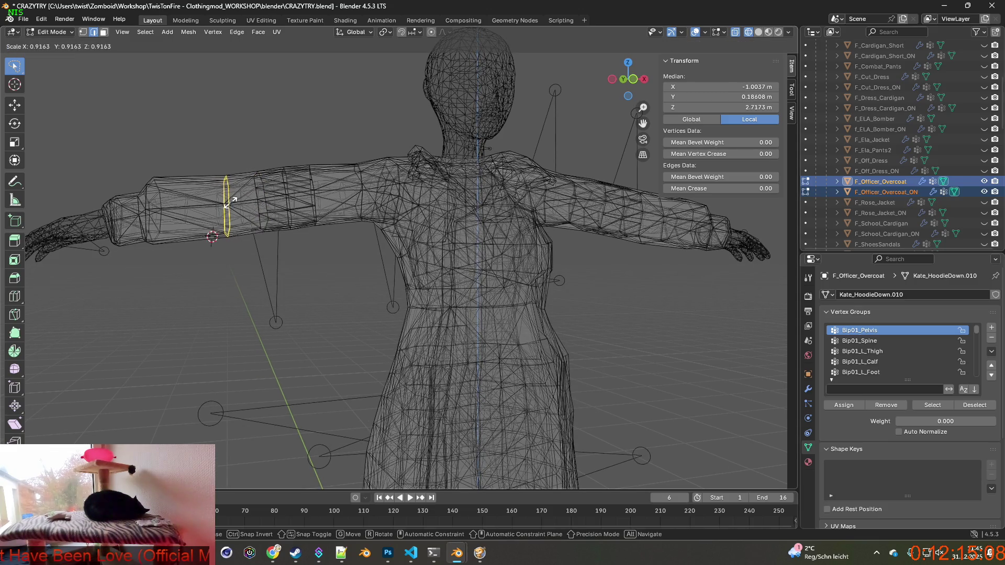
click(232, 199)
middle_drag(268, 209, 260, 210)
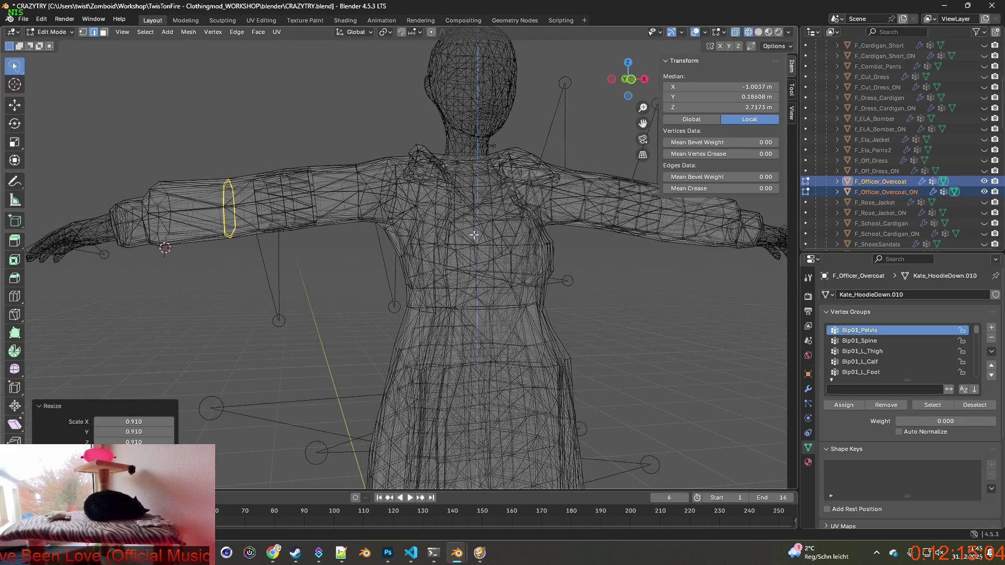
Step: Shrink two edge loops on the other upper arm to 0.922 and 0.900
mouse_move(566, 247)
middle_down()
mouse_move(433, 240)
mouse_move(571, 252)
middle_up()
alt+click(559, 199)
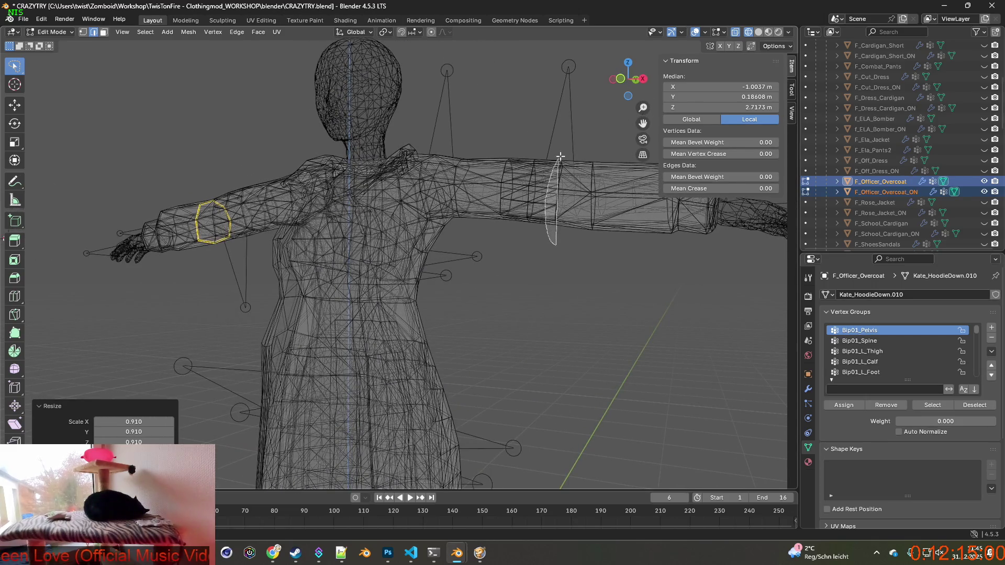
key(s)
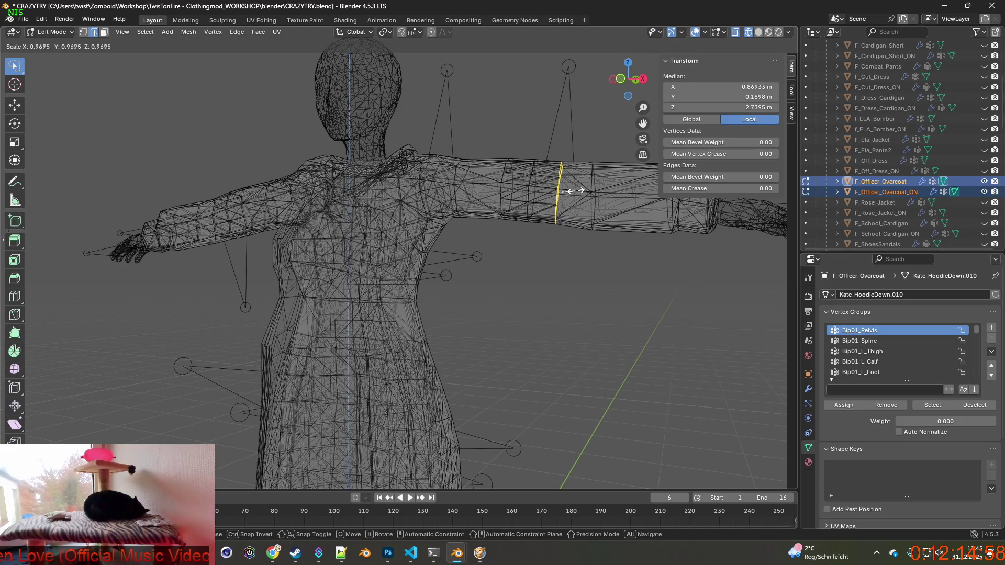
click(566, 193)
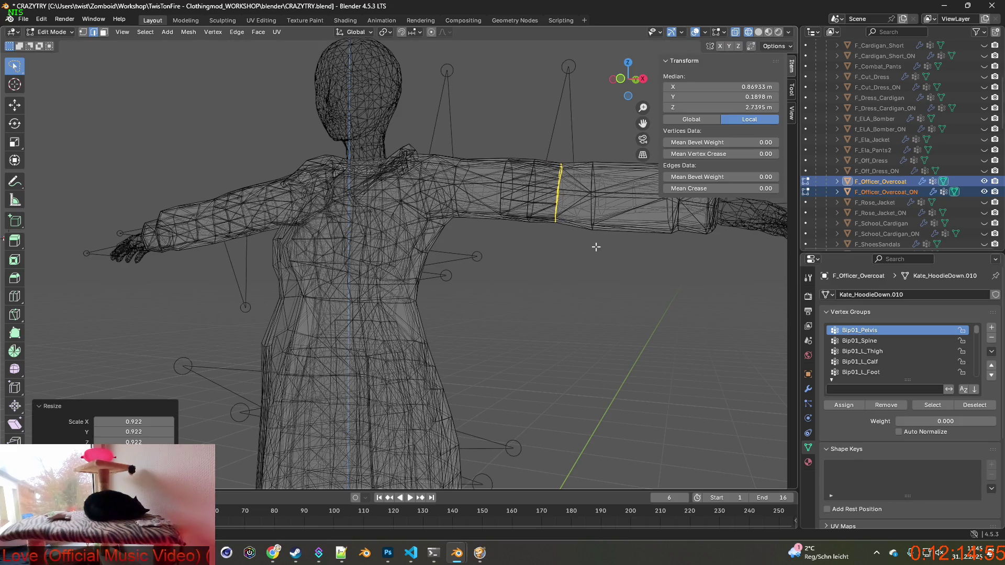
alt+click(595, 209)
key(s)
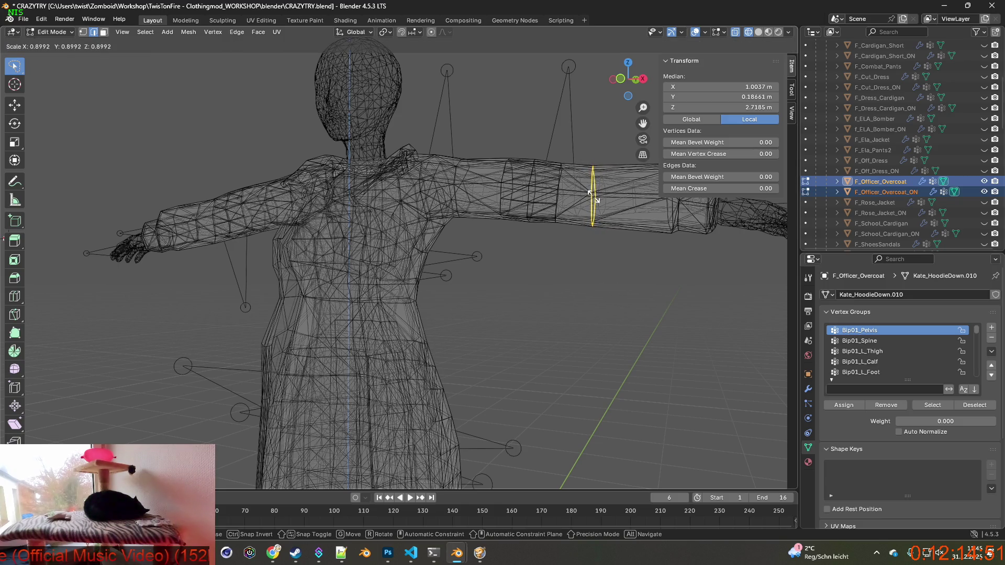
click(594, 198)
scroll(589, 199, down, 3)
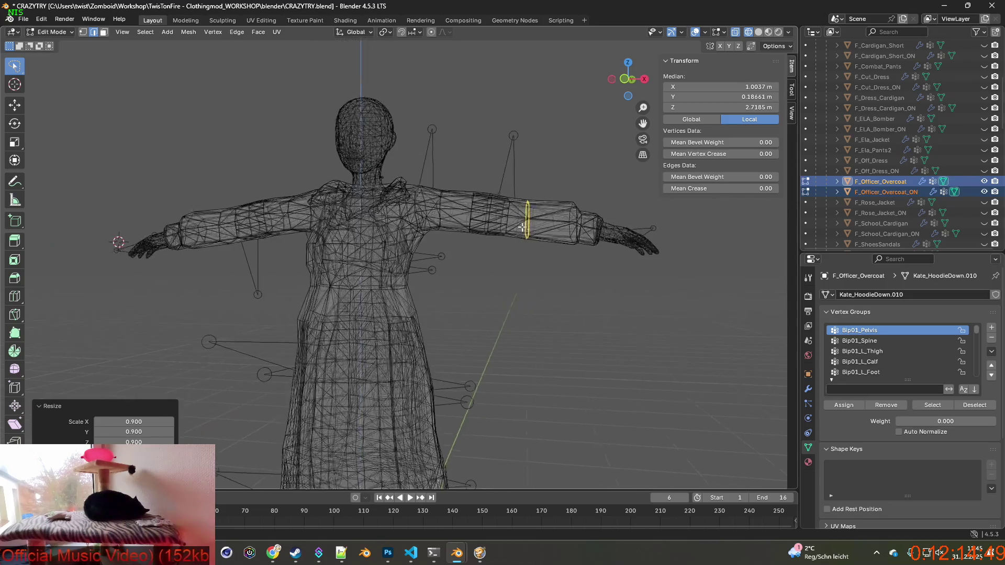
mouse_move(522, 227)
middle_down()
mouse_move(541, 229)
mouse_move(510, 255)
middle_up()
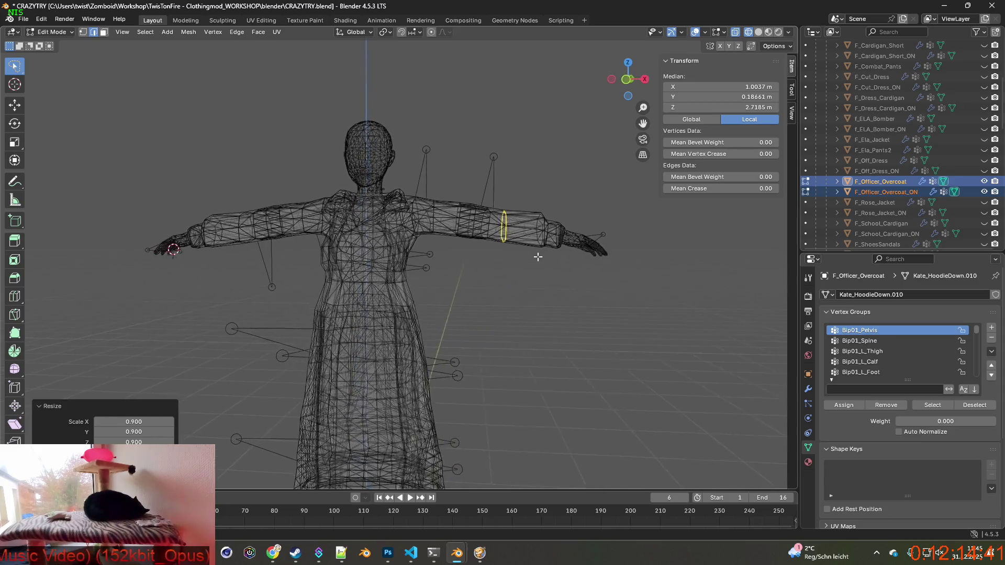
Step: In vertex select mode, shrink the sleeve bands on both arms to 0.887 and 0.908
middle_drag(522, 255, 471, 256)
scroll(472, 256, up, 3)
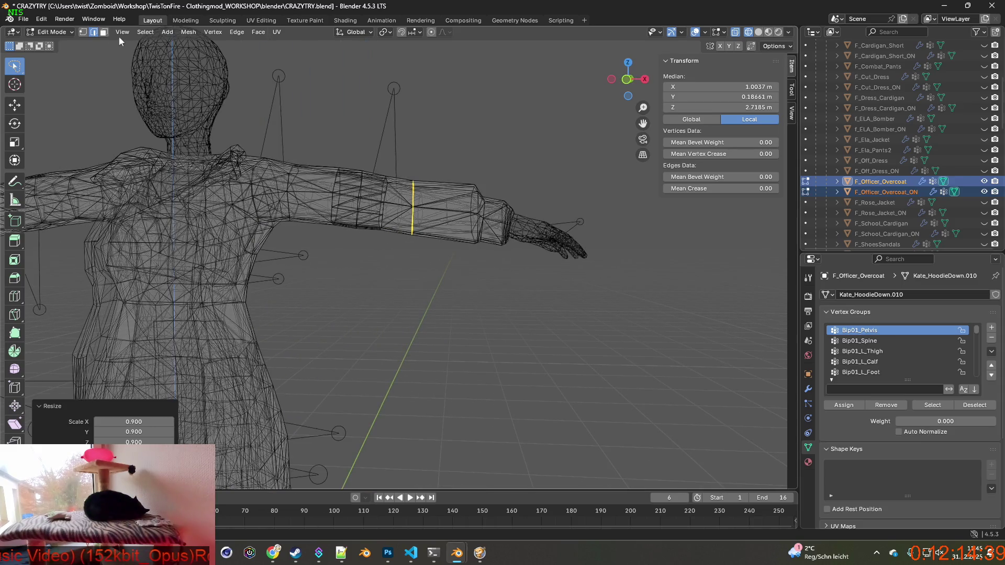
click(83, 32)
middle_drag(496, 260, 480, 260)
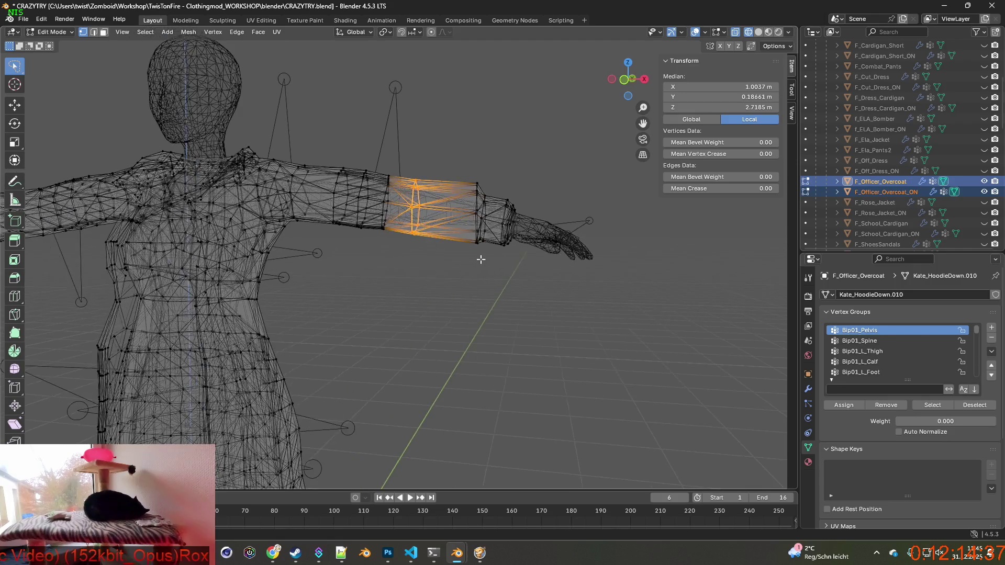
drag(466, 192, 504, 234)
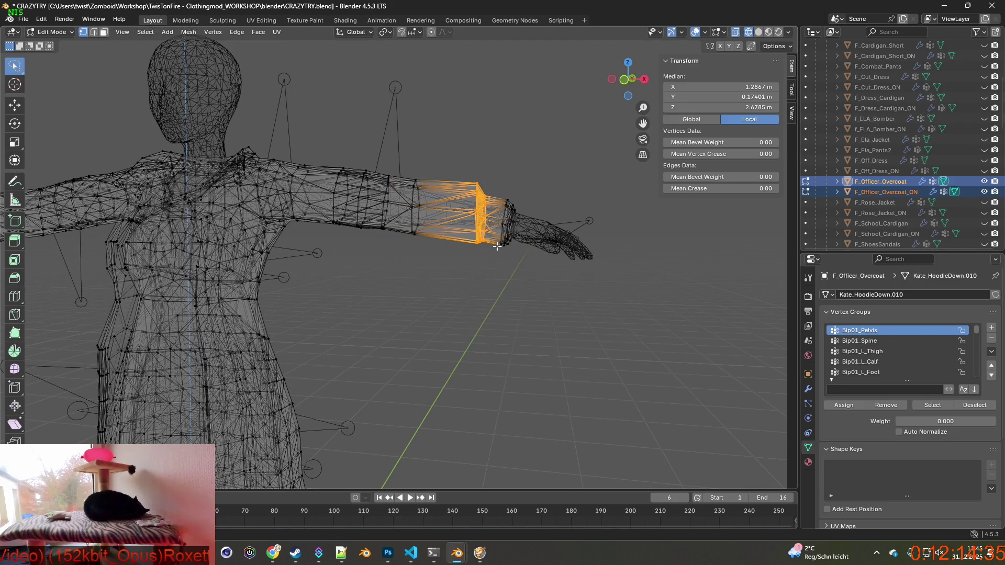
key(s)
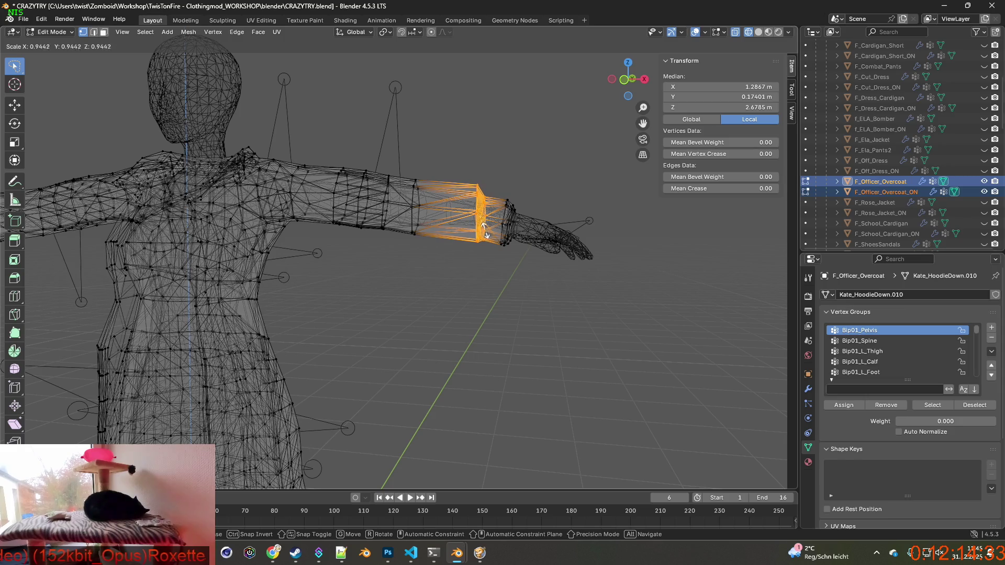
click(477, 206)
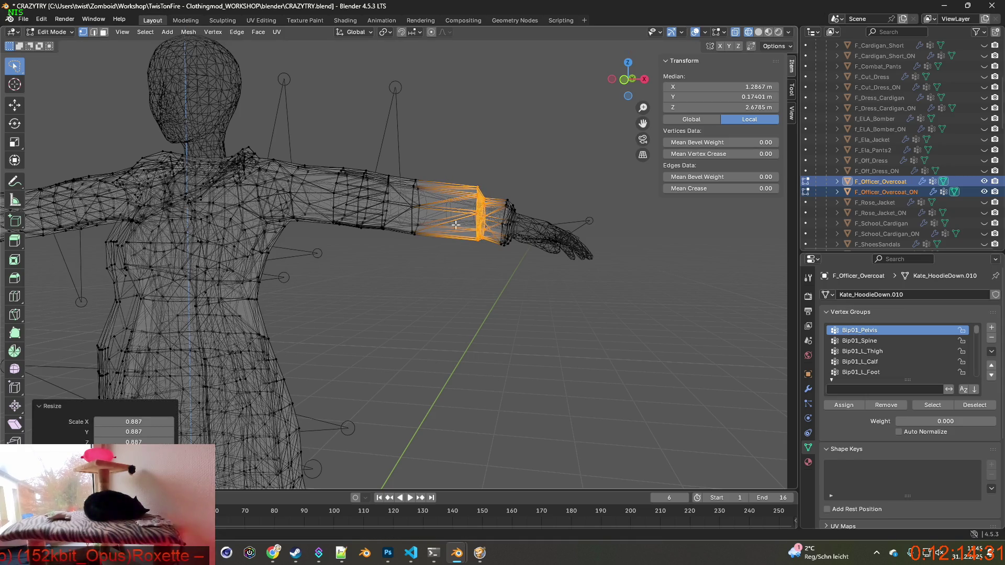
mouse_move(432, 229)
middle_down()
mouse_move(351, 224)
mouse_move(331, 236)
mouse_move(345, 234)
middle_up()
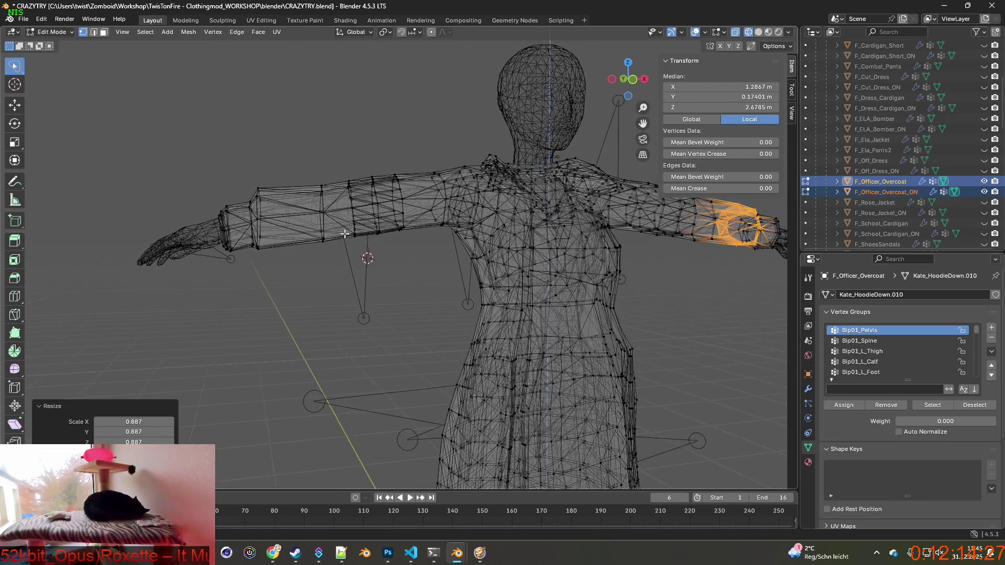
drag(252, 259, 249, 255)
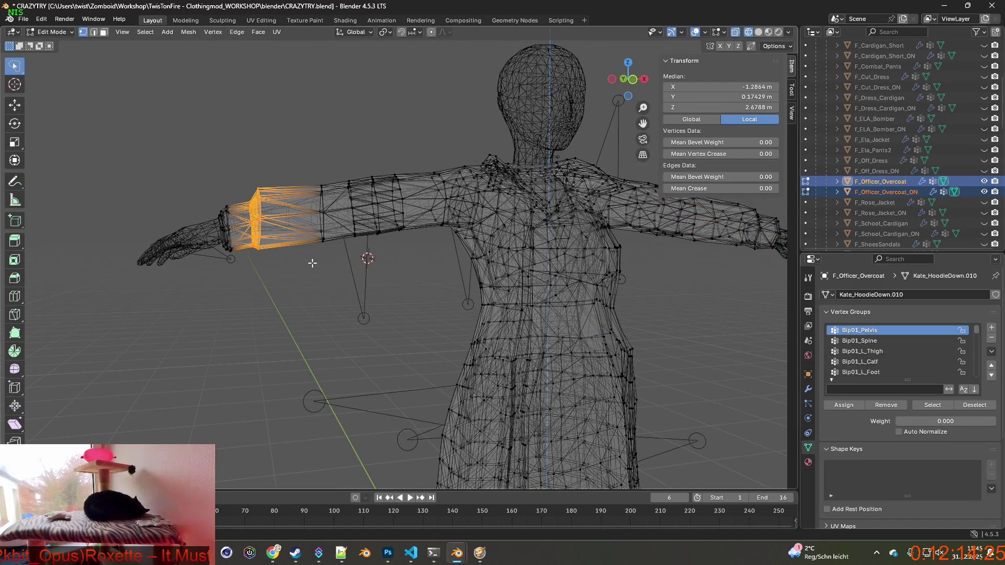
key(s)
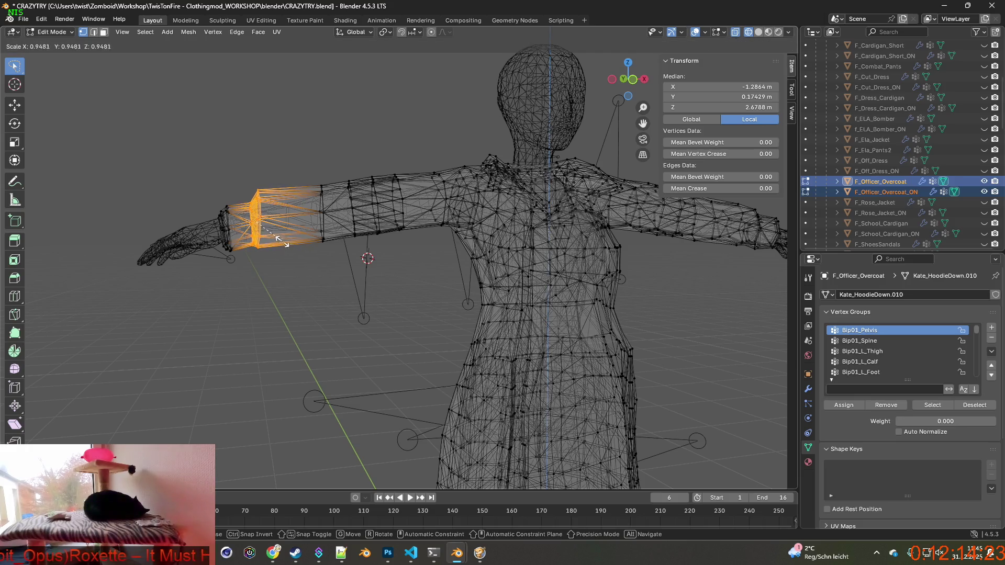
click(267, 231)
Step: Scale the sleeve band to 0.981 and tilt it -7.53° about the Y axis
scroll(367, 252, down, 2)
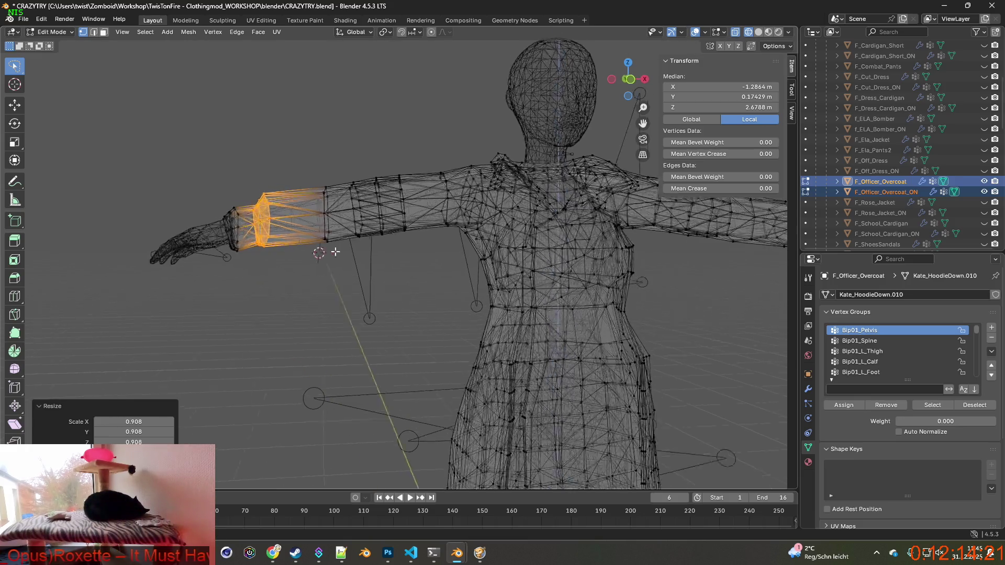
middle_drag(367, 252, 433, 264)
mouse_move(542, 278)
shift+middle_down()
mouse_move(245, 251)
mouse_move(327, 258)
shift+middle_up()
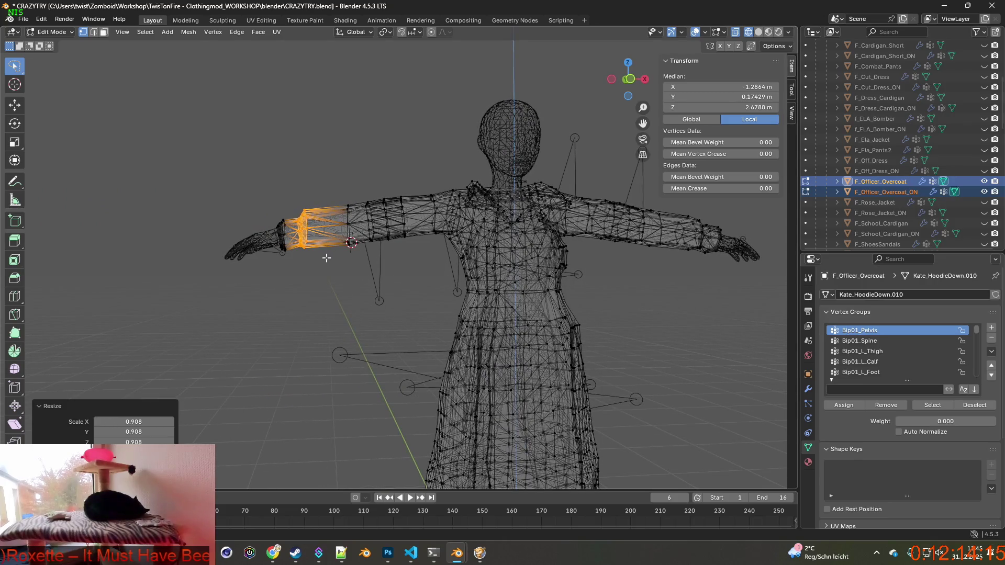
key(s)
click(322, 253)
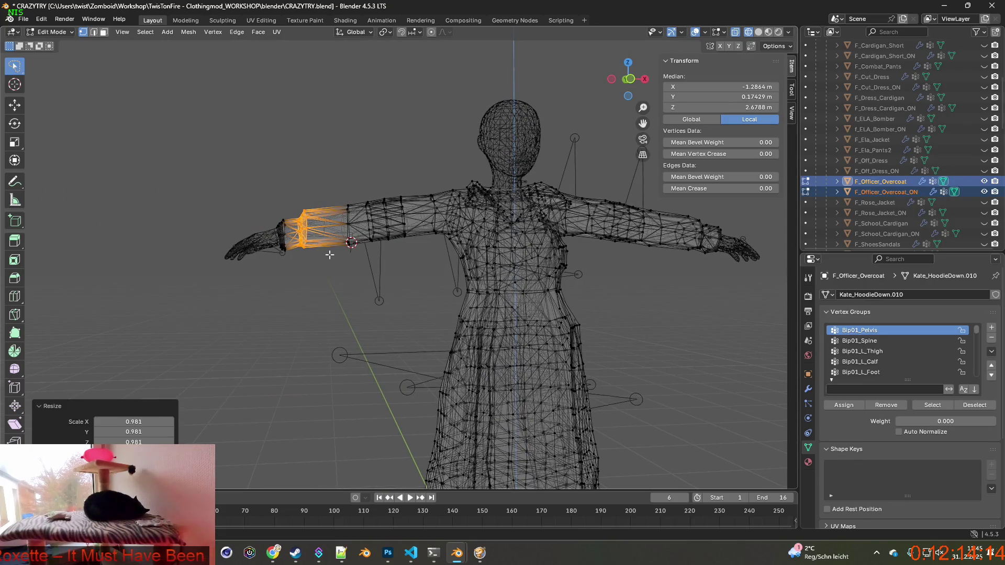
middle_drag(322, 252, 328, 202)
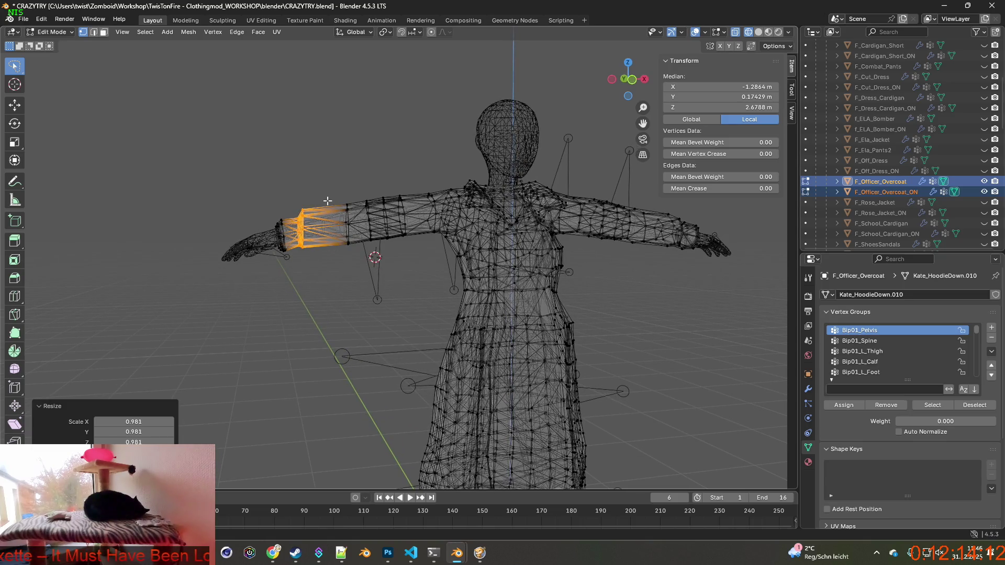
key(r)
key(y)
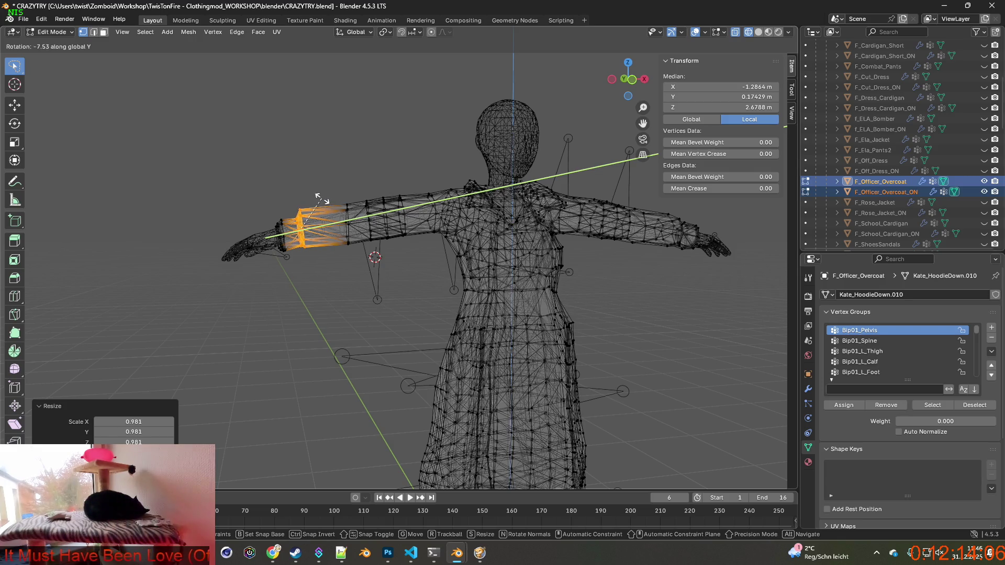
click(322, 199)
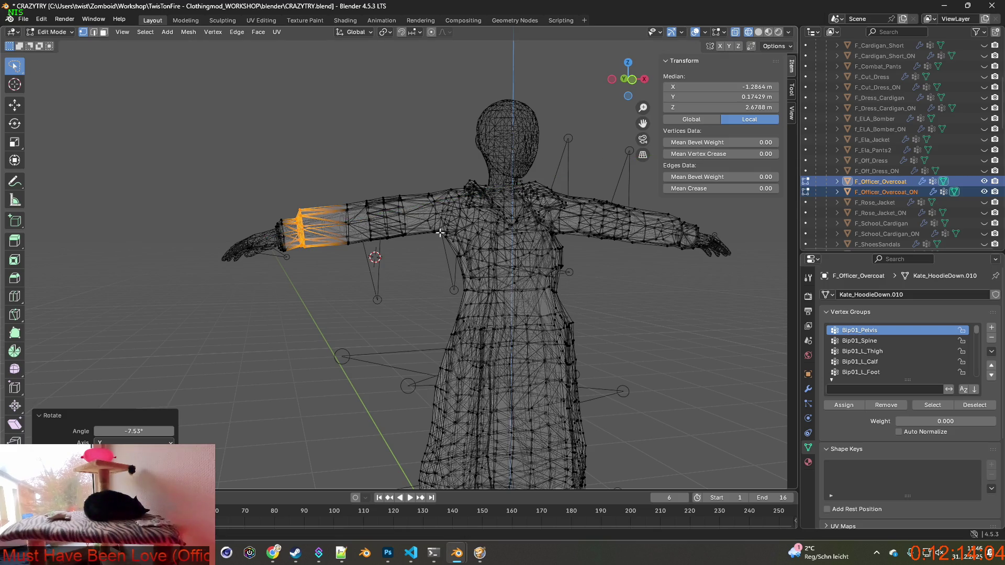
Step: Tilt the other forearm band 11.8° and the upper sleeve segment 5.57° about Y
middle_drag(440, 233, 425, 234)
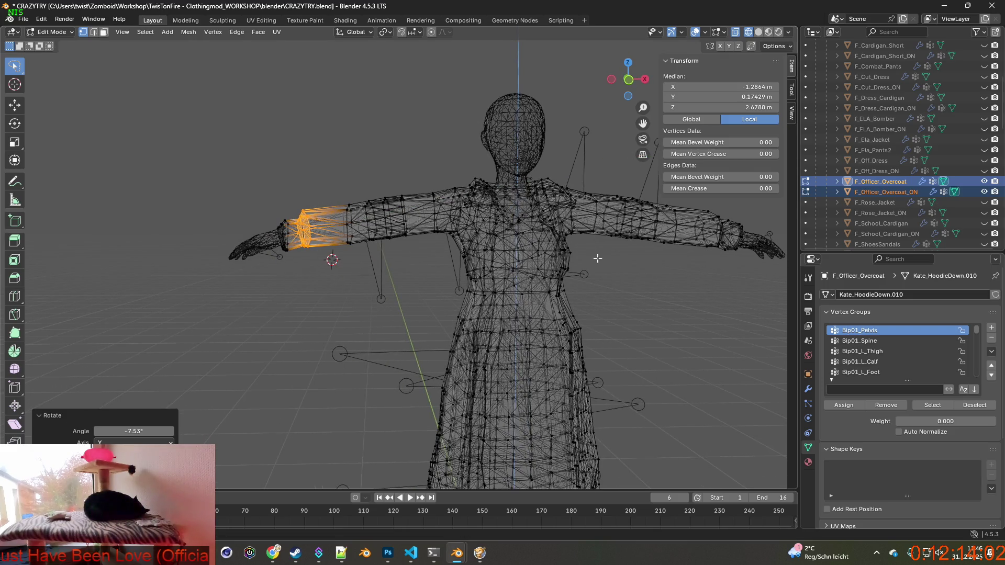
shift+middle_drag(598, 258, 377, 221)
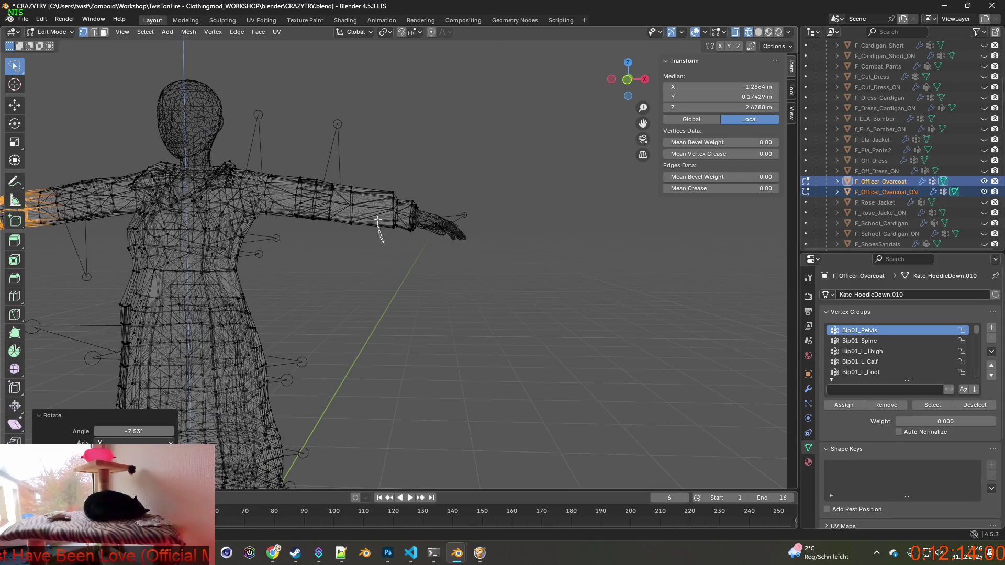
key(ctrl+z)
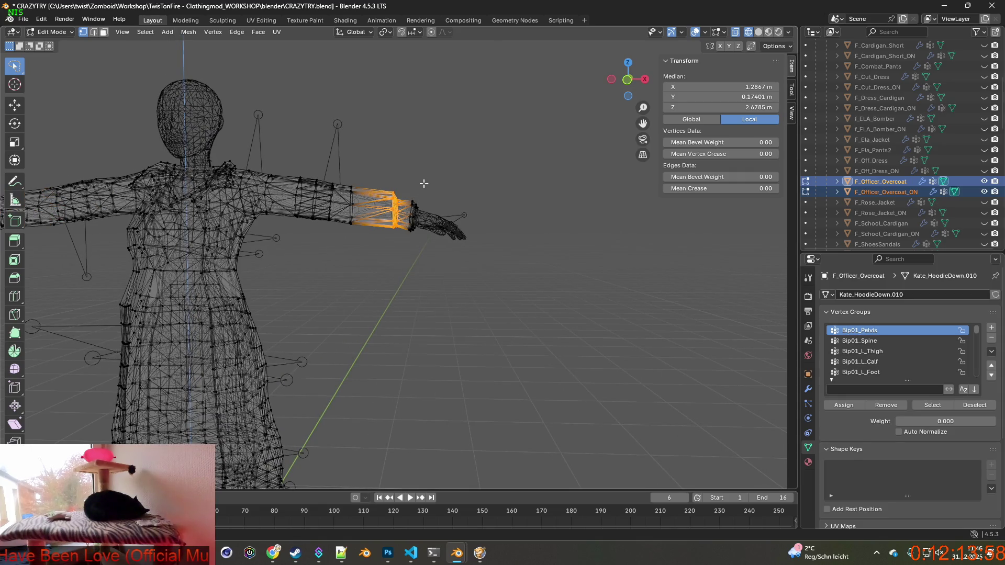
key(r)
key(y)
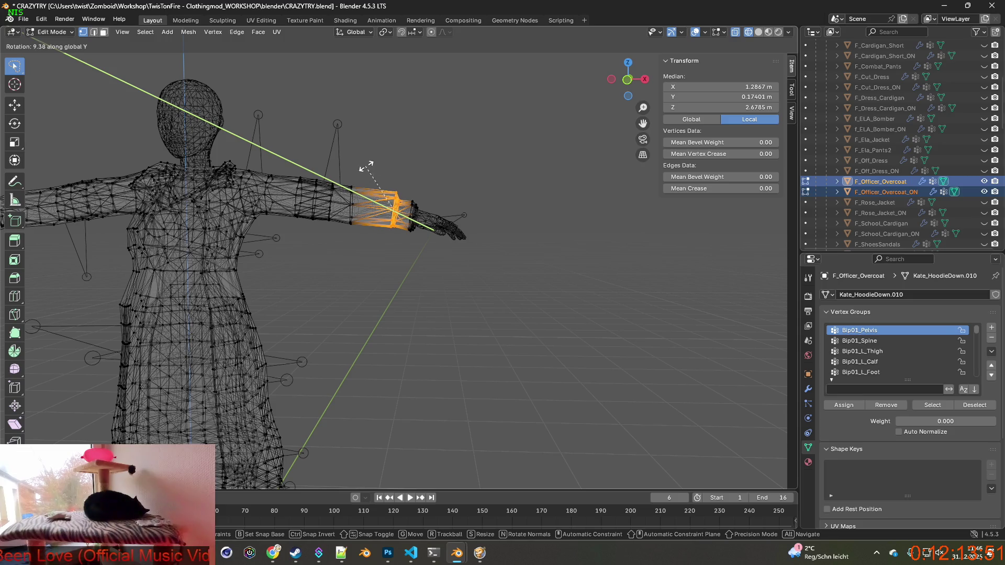
click(426, 168)
middle_drag(318, 238, 328, 235)
key(ctrl+z)
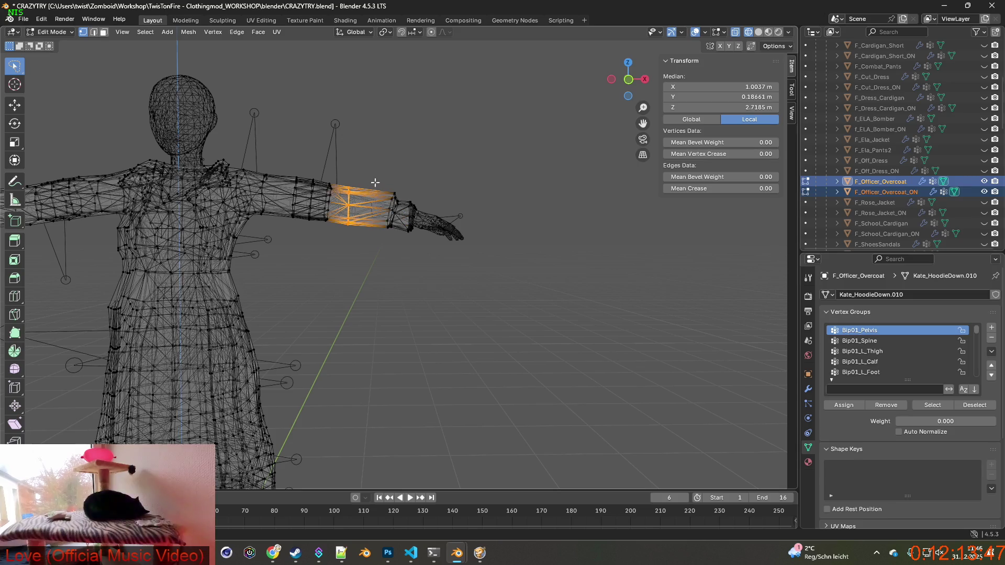
key(r)
key(y)
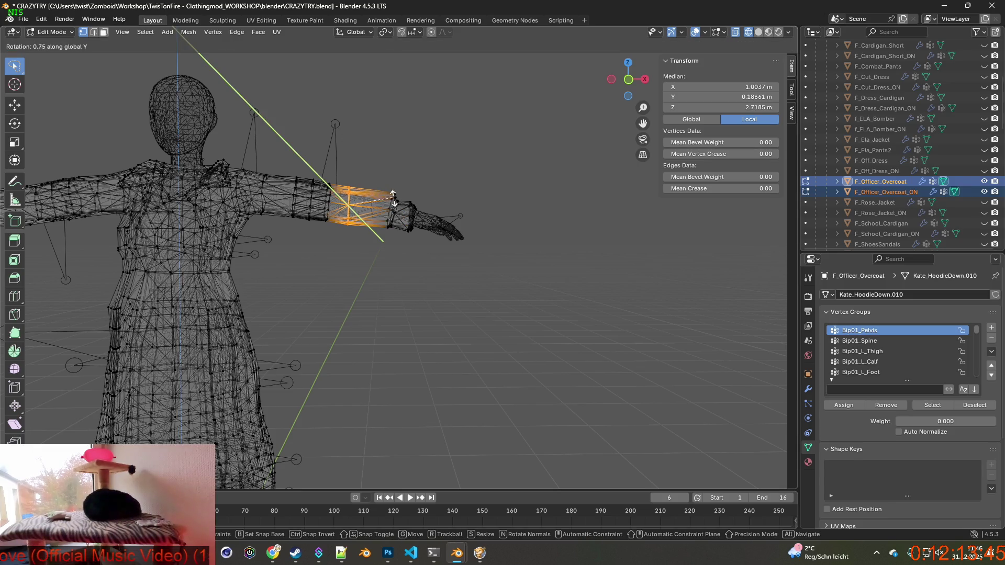
click(296, 258)
Step: Tilt the other sleeve's upper band -4.99° about Y and return to Object Mode
middle_drag(292, 262, 335, 270)
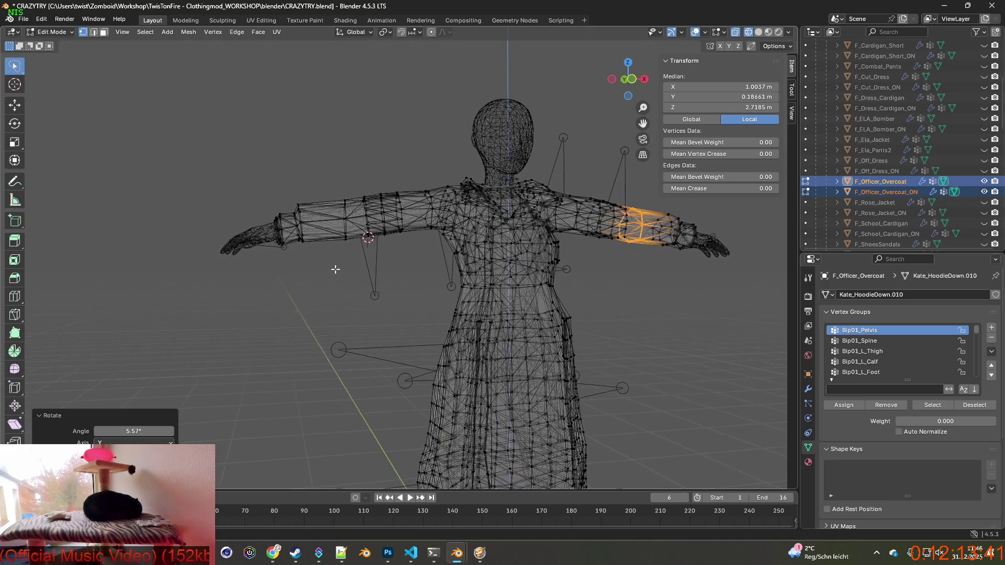
drag(357, 233, 370, 253)
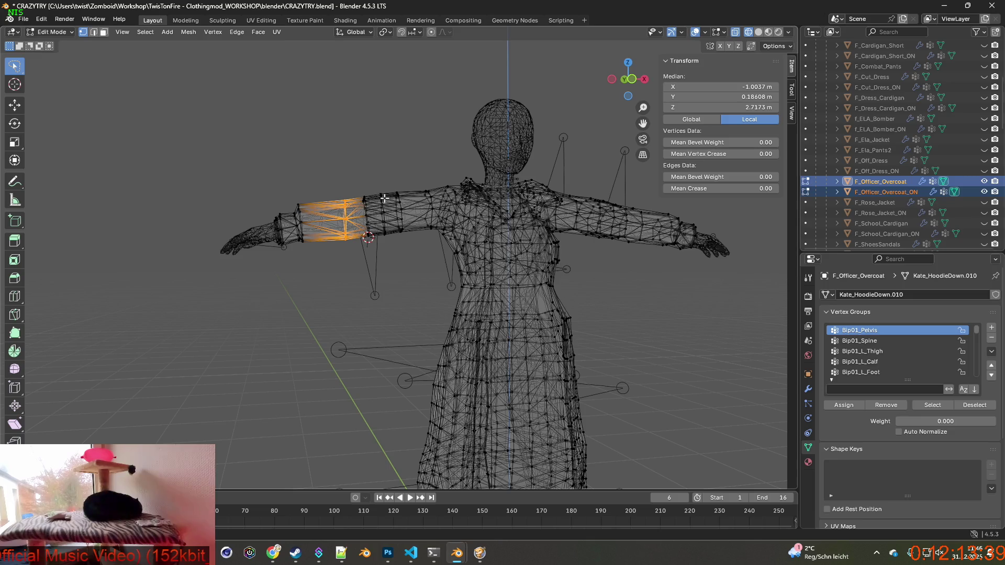
key(r)
key(y)
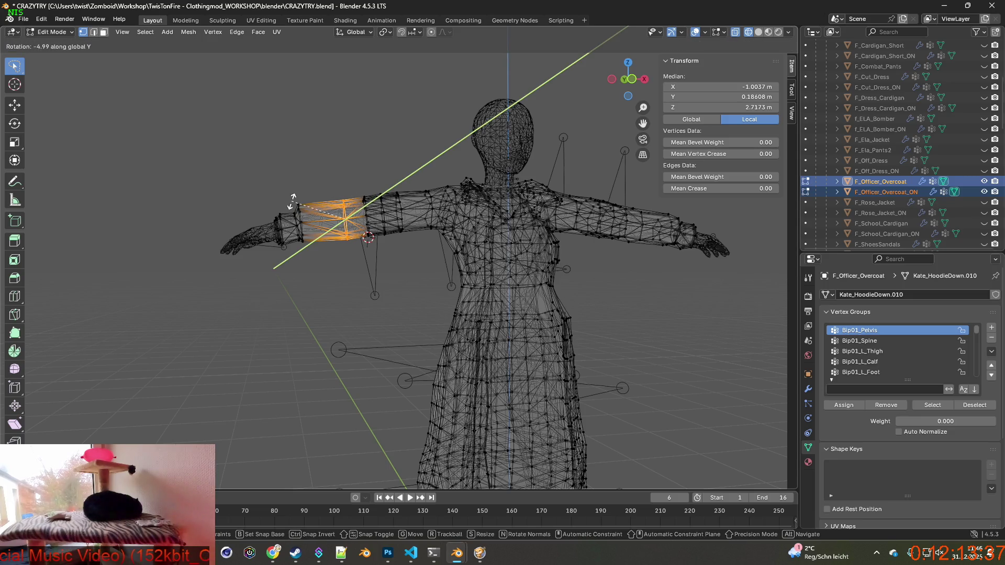
click(292, 201)
middle_drag(292, 204, 294, 224)
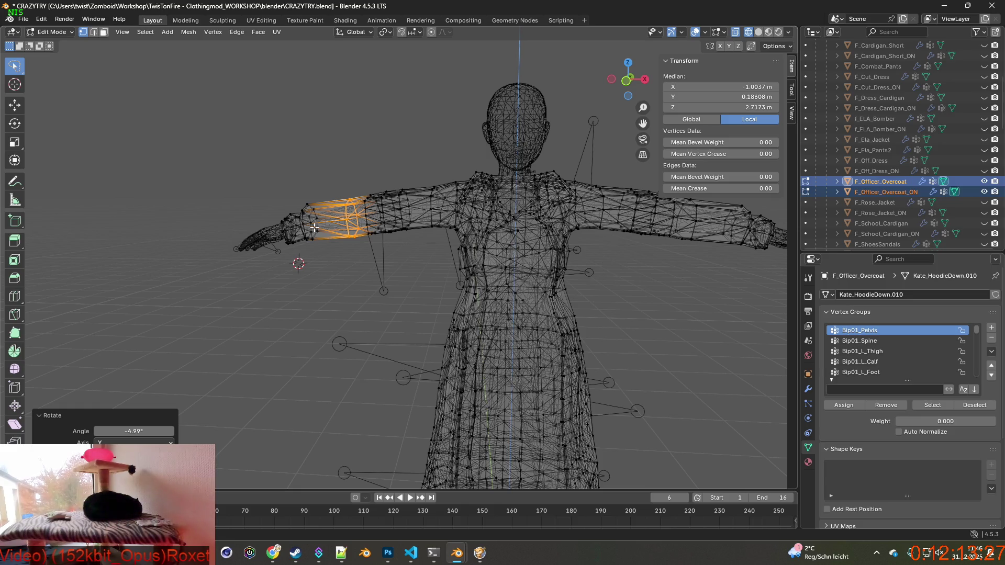
click(63, 32)
click(67, 43)
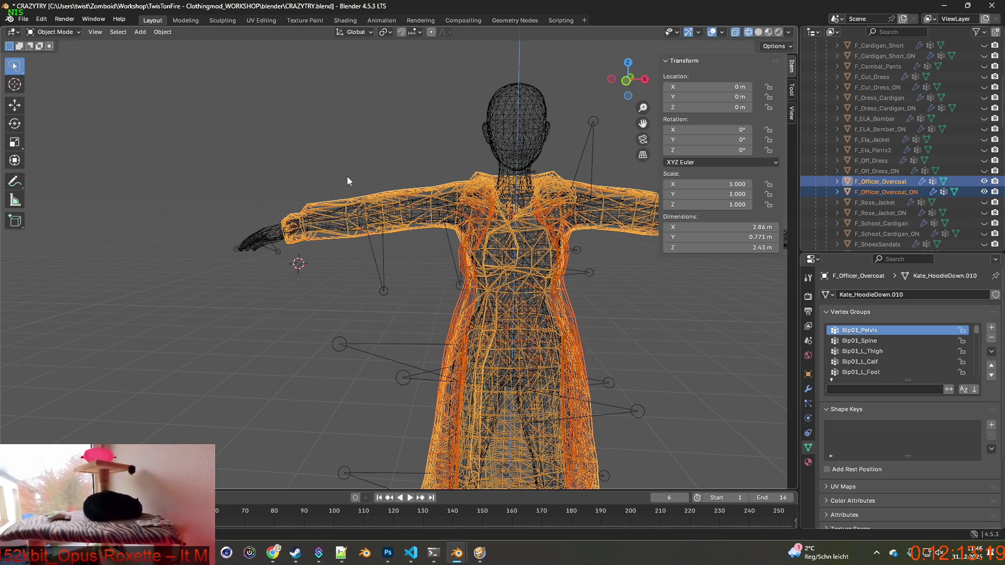
Step: Select only F_Officer_Overcoat and enter Edit Mode on it
mouse_move(353, 175)
middle_down()
mouse_move(379, 174)
mouse_move(325, 156)
middle_up()
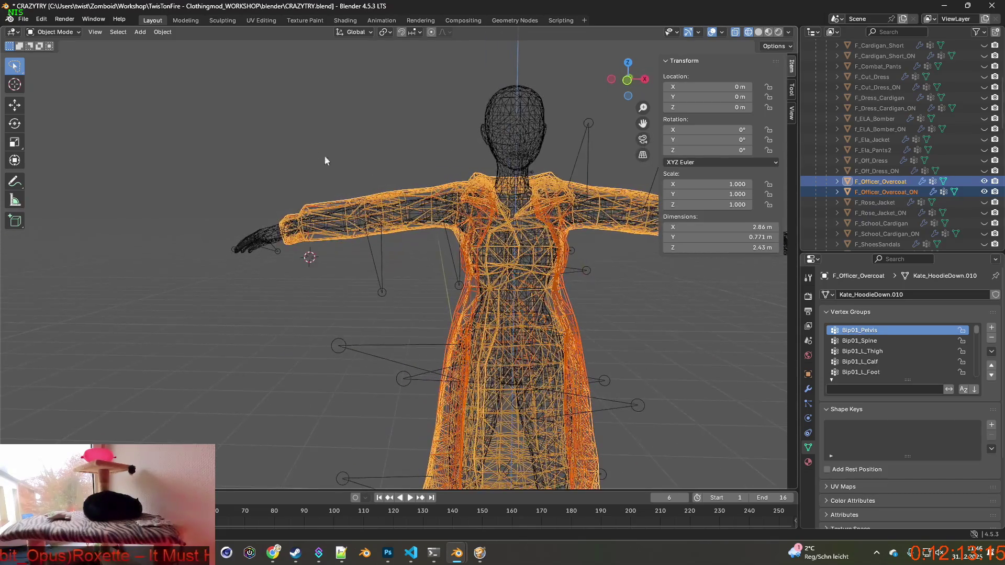
click(54, 33)
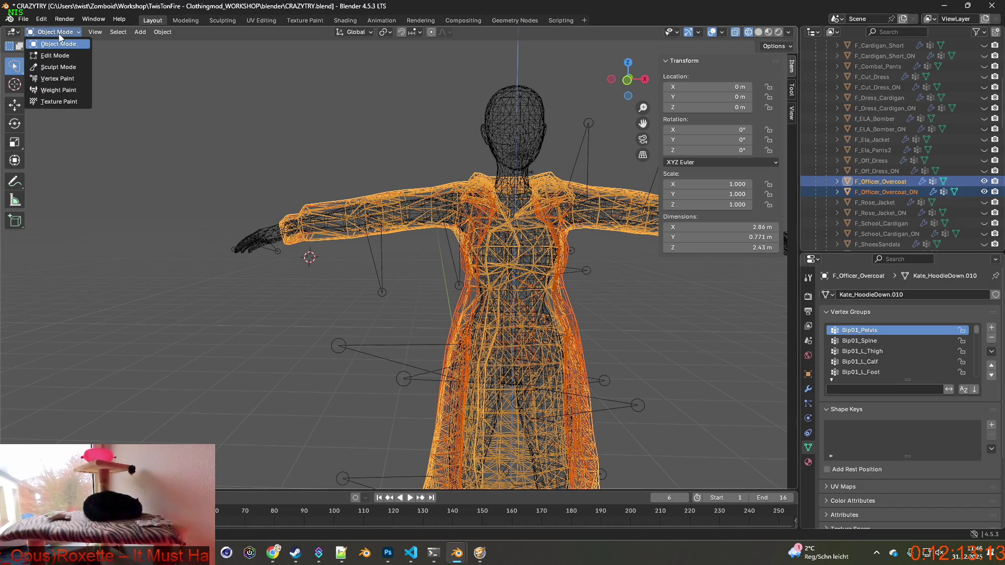
click(461, 206)
click(510, 246)
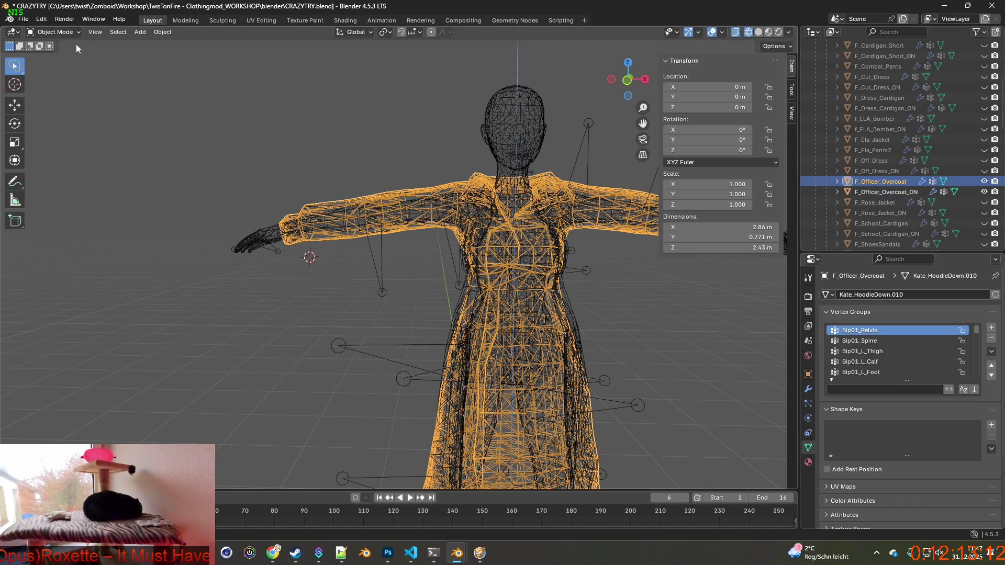
click(54, 32)
click(52, 53)
Step: Switch the viewport to Material Preview shading and zoom in on the lower coat
middle_drag(292, 190, 983, 271)
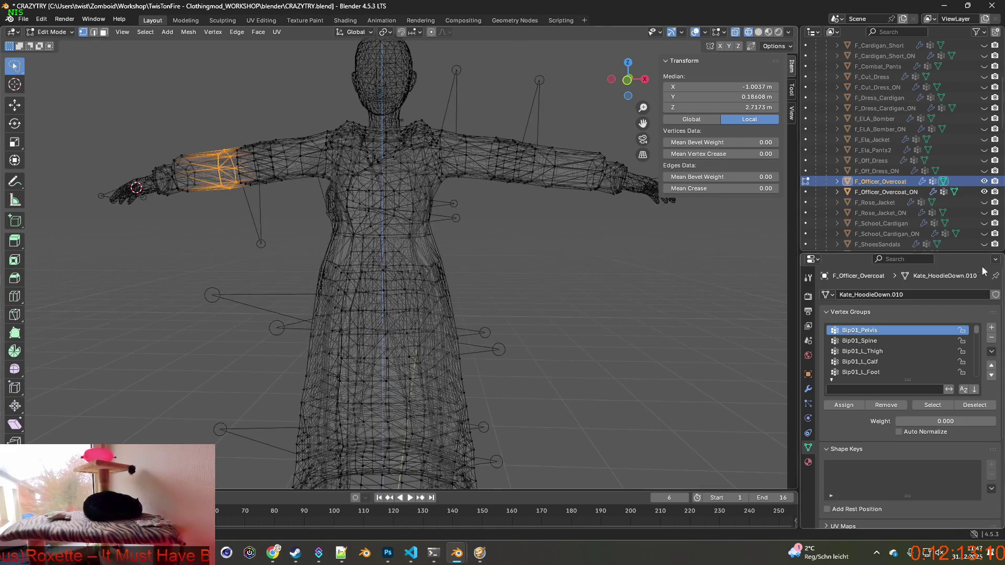
scroll(981, 145, up, 5)
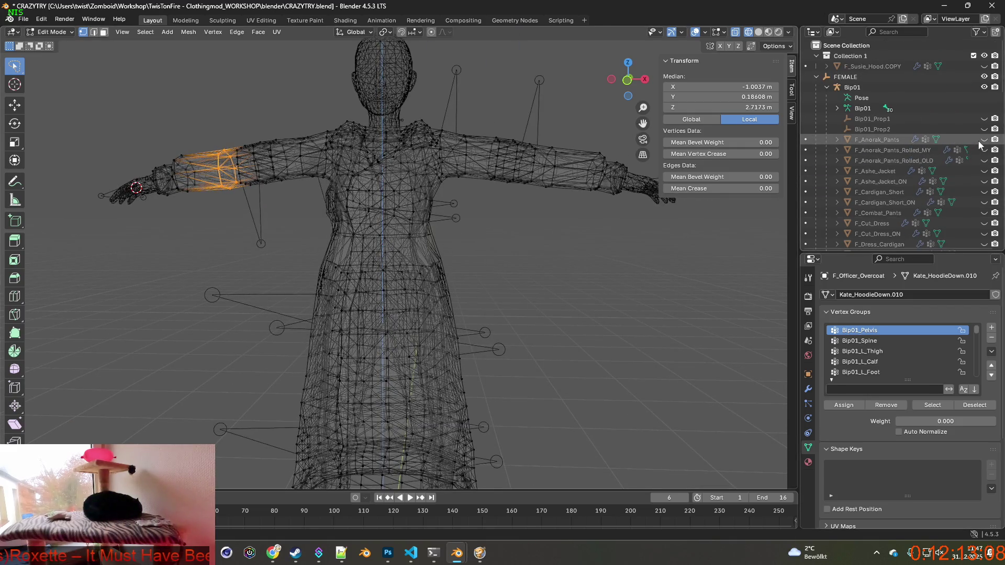
middle_drag(575, 253, 597, 251)
click(769, 32)
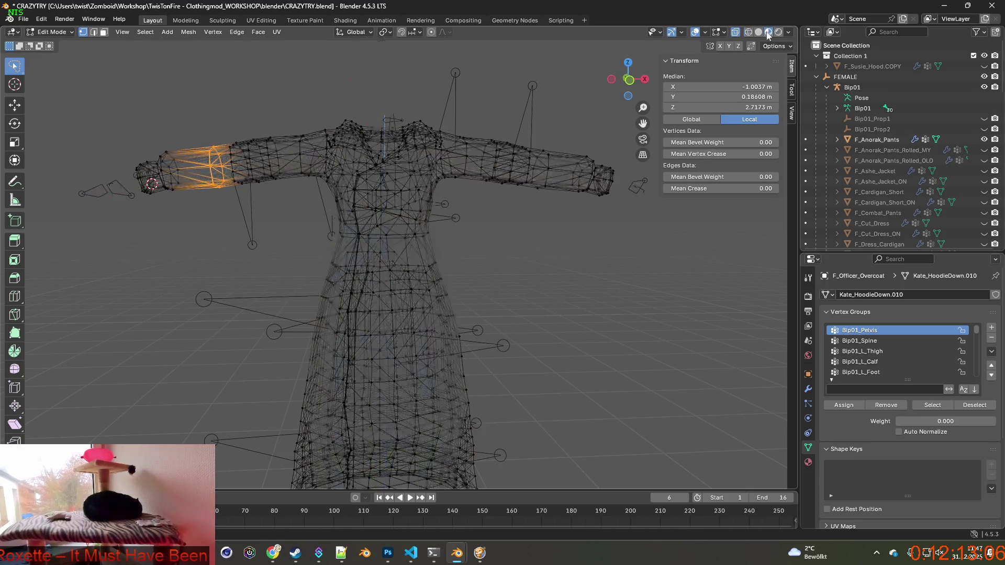
mouse_move(514, 313)
middle_down()
mouse_move(553, 325)
mouse_move(514, 196)
middle_up()
scroll(485, 246, up, 4)
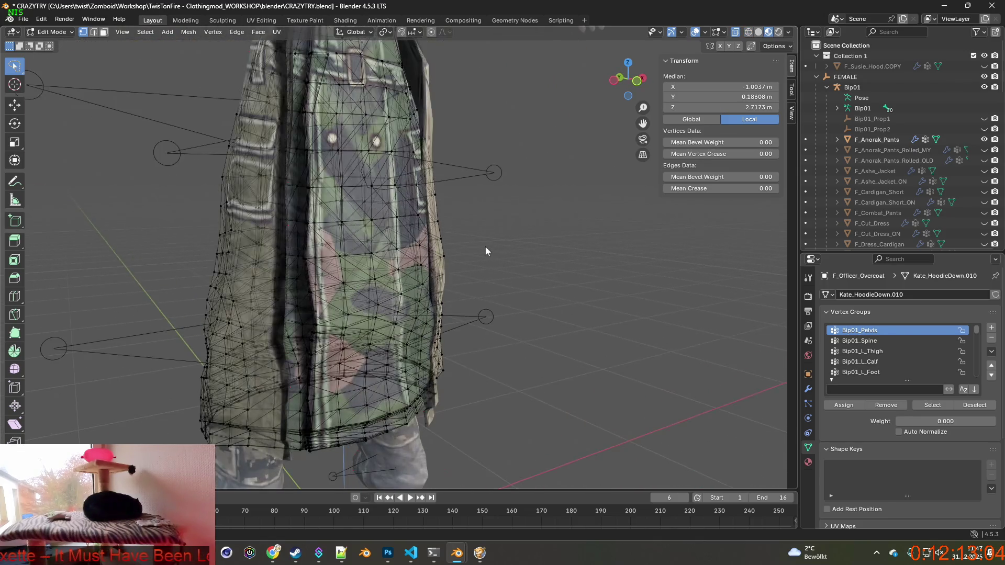
mouse_move(478, 235)
middle_down()
mouse_move(609, 217)
mouse_move(581, 211)
middle_up()
scroll(975, 187, down, 5)
scroll(574, 209, up, 2)
scroll(550, 204, up, 2)
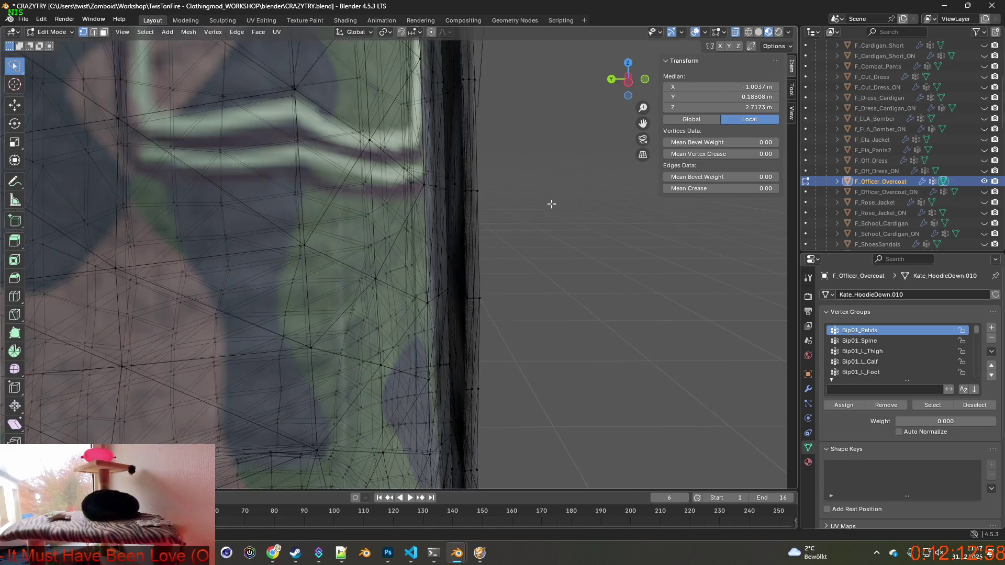
scroll(550, 200, up, 3)
scroll(548, 199, up, 2)
mouse_move(528, 179)
middle_down()
mouse_move(504, 265)
mouse_move(481, 227)
middle_up()
scroll(526, 241, up, 2)
scroll(523, 236, up, 2)
scroll(522, 232, up, 2)
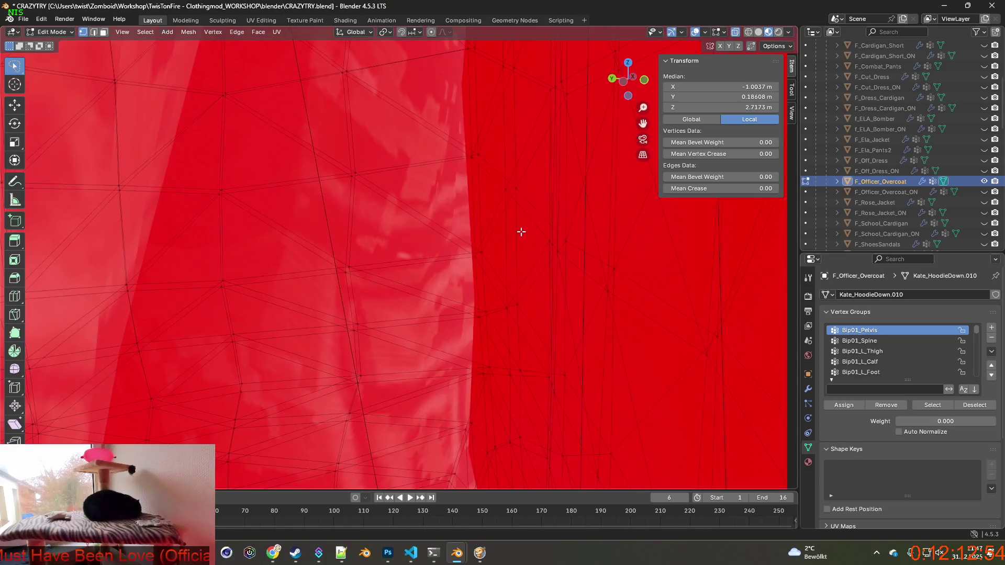
scroll(522, 231, down, 2)
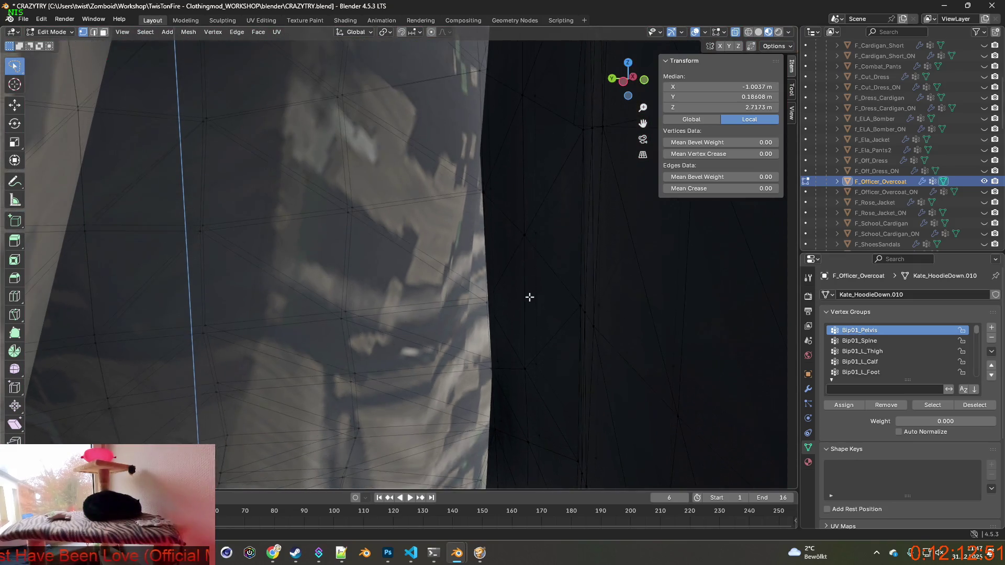
scroll(530, 294, down, 1)
scroll(499, 222, down, 2)
scroll(466, 209, down, 2)
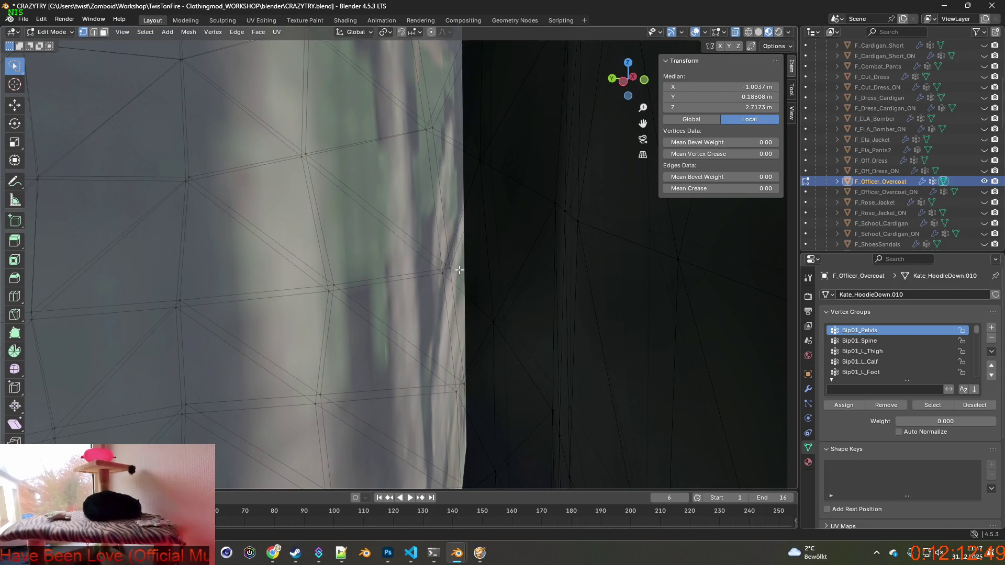
scroll(459, 280, down, 1)
scroll(471, 246, up, 1)
scroll(471, 246, down, 2)
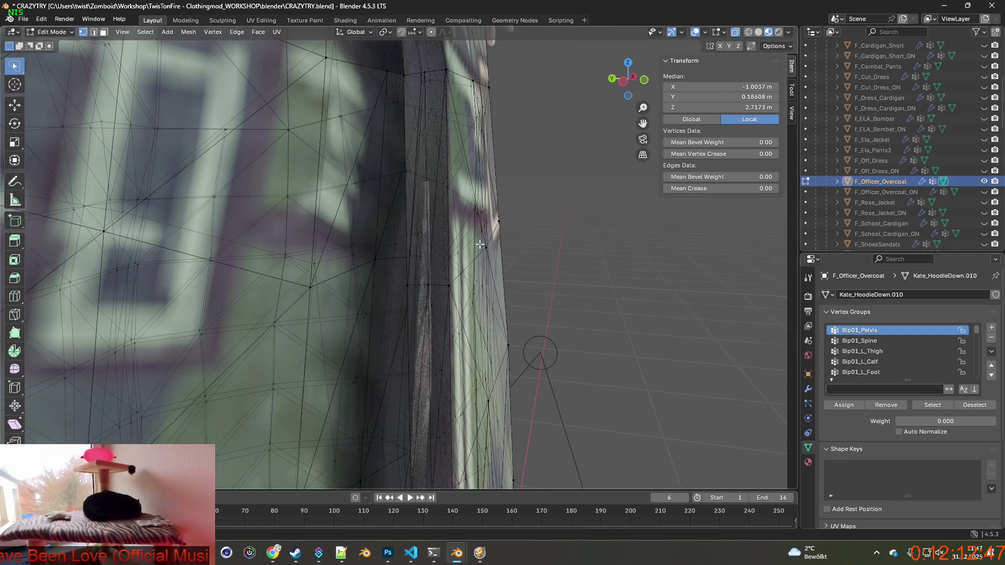
scroll(482, 241, down, 2)
scroll(491, 244, down, 1)
scroll(932, 201, down, 3)
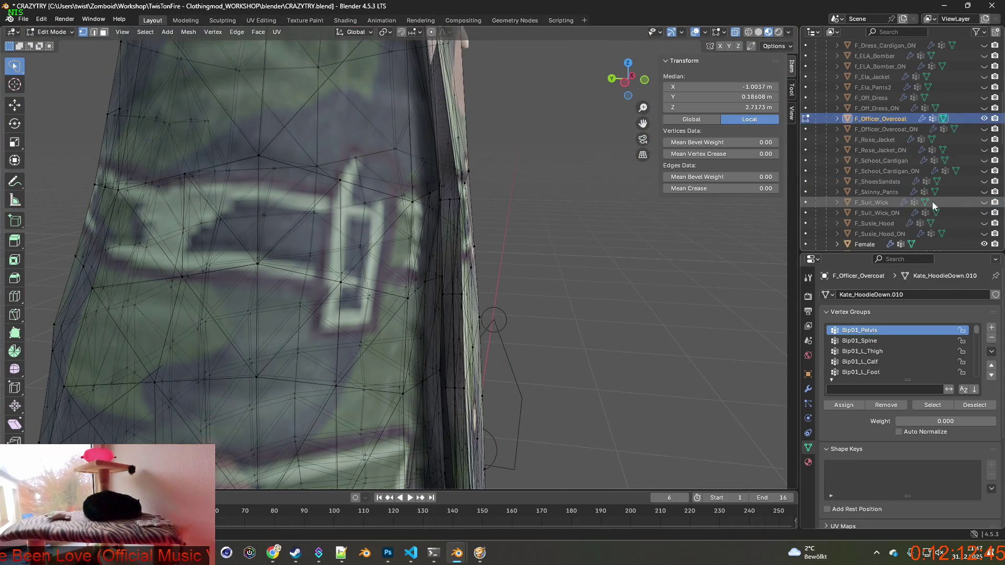
scroll(951, 196, up, 5)
scroll(950, 196, down, 7)
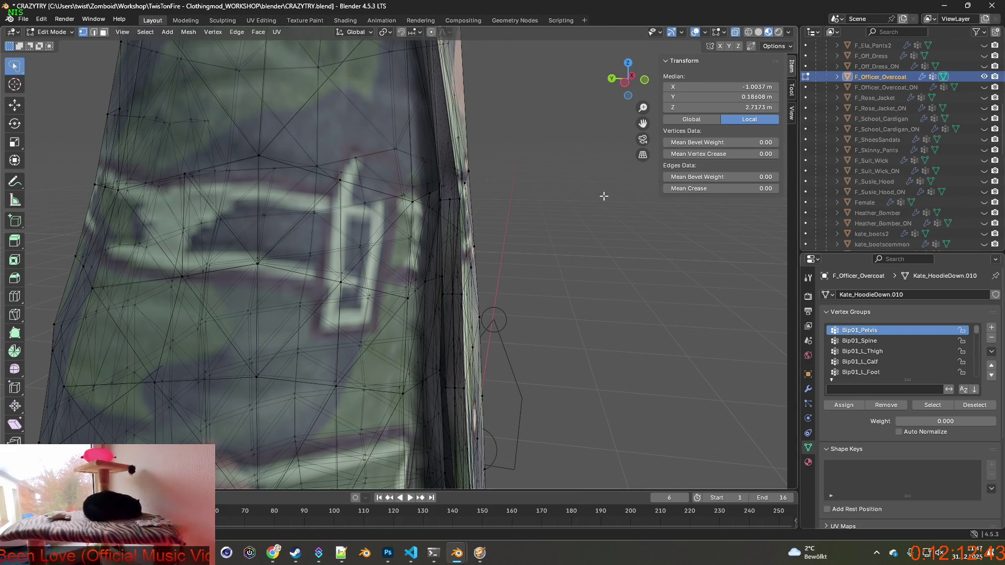
scroll(570, 187, down, 2)
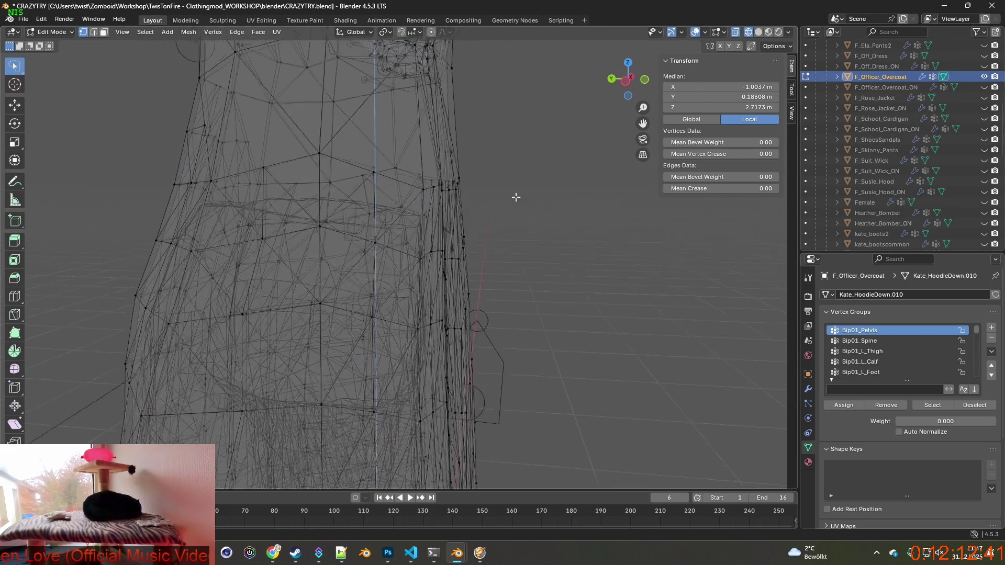
mouse_move(493, 250)
shift+middle_down()
mouse_move(470, 198)
mouse_move(369, 213)
shift+middle_up()
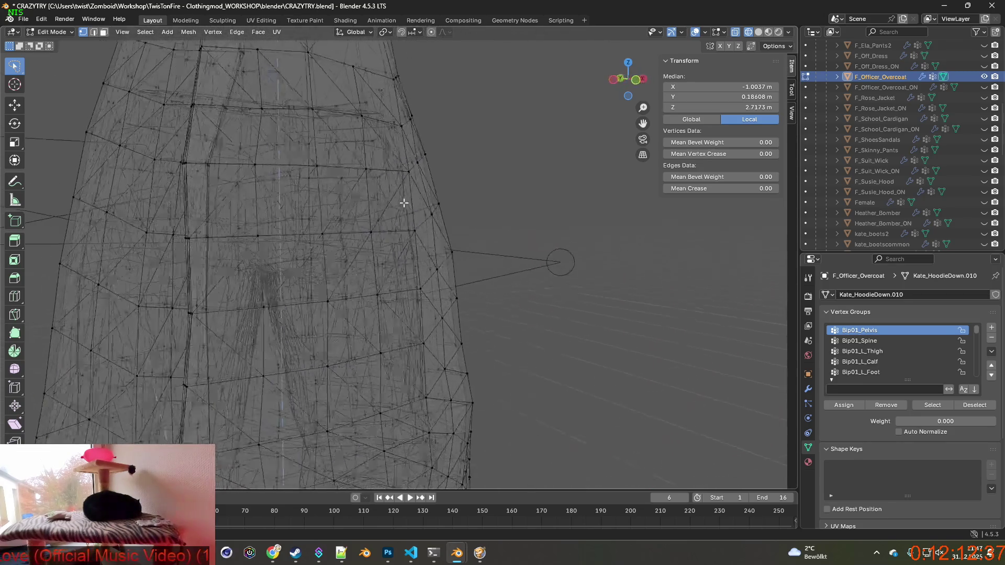
scroll(410, 242, up, 2)
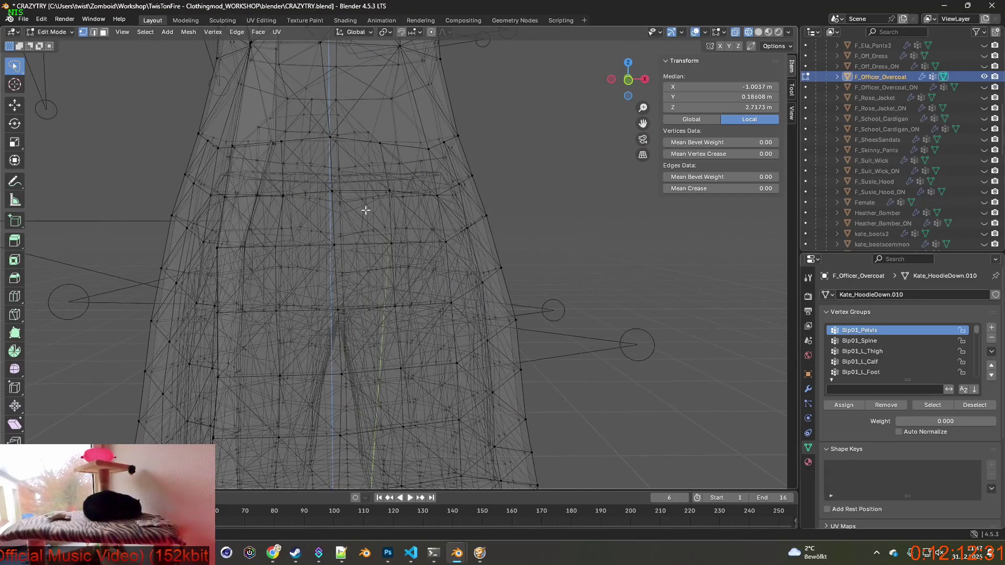
mouse_move(394, 207)
middle_down()
mouse_move(426, 204)
mouse_move(377, 211)
middle_up()
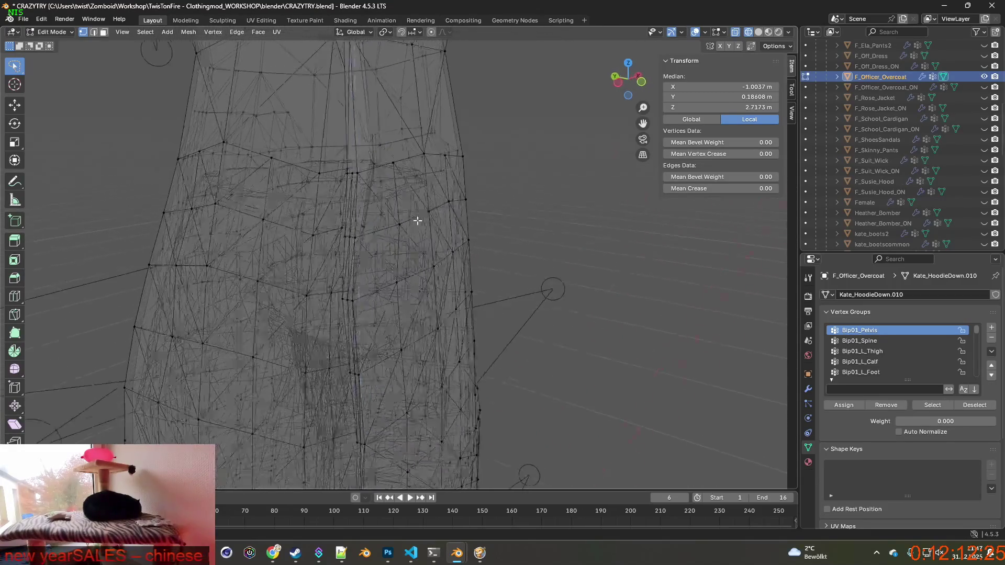
scroll(360, 241, up, 3)
scroll(359, 242, up, 2)
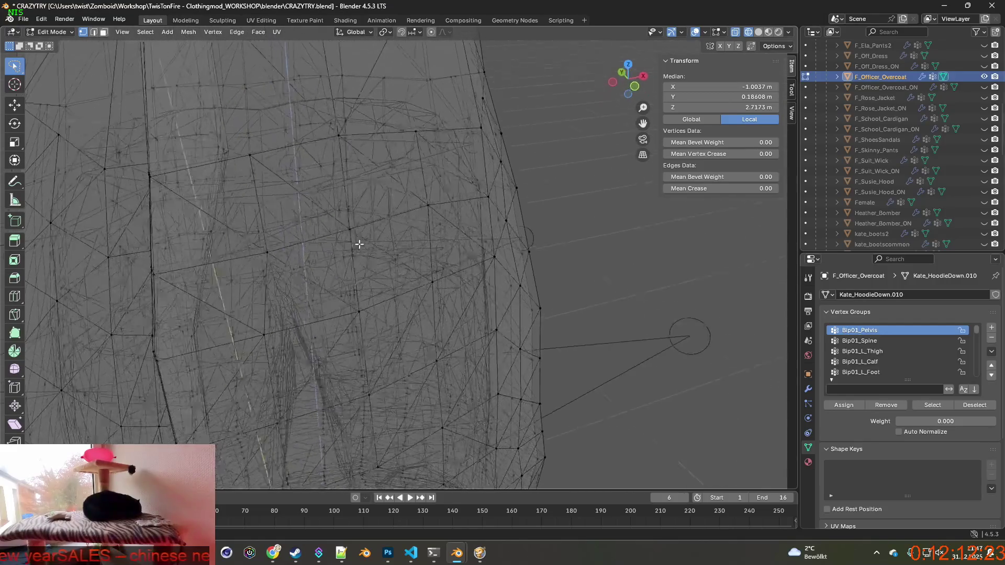
mouse_move(359, 243)
middle_down()
mouse_move(382, 231)
mouse_move(360, 213)
mouse_move(332, 211)
mouse_move(337, 240)
mouse_move(377, 205)
middle_up()
scroll(335, 226, down, 3)
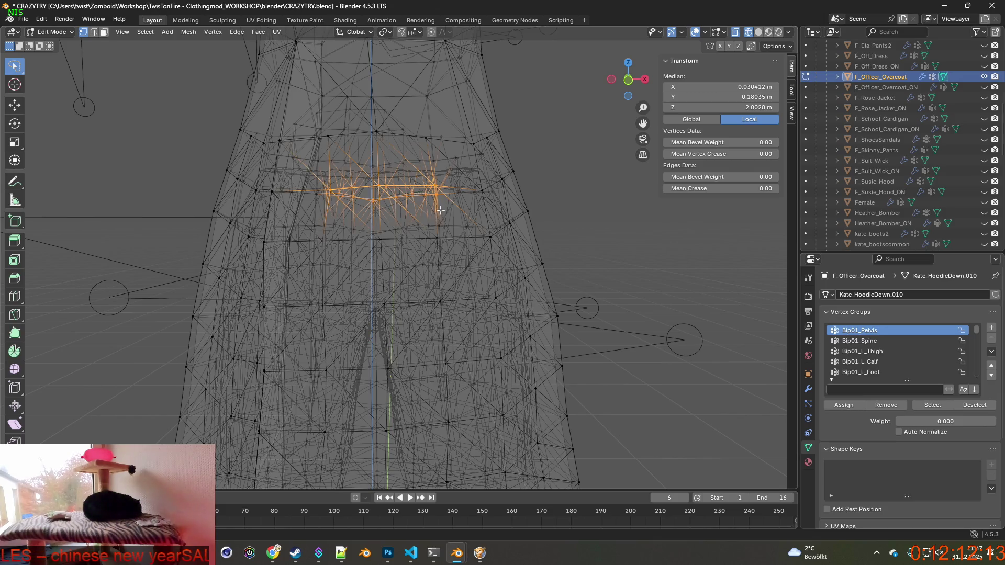
Step: Select a small patch of faces at the overcoat's front waist
middle_drag(440, 210, 403, 248)
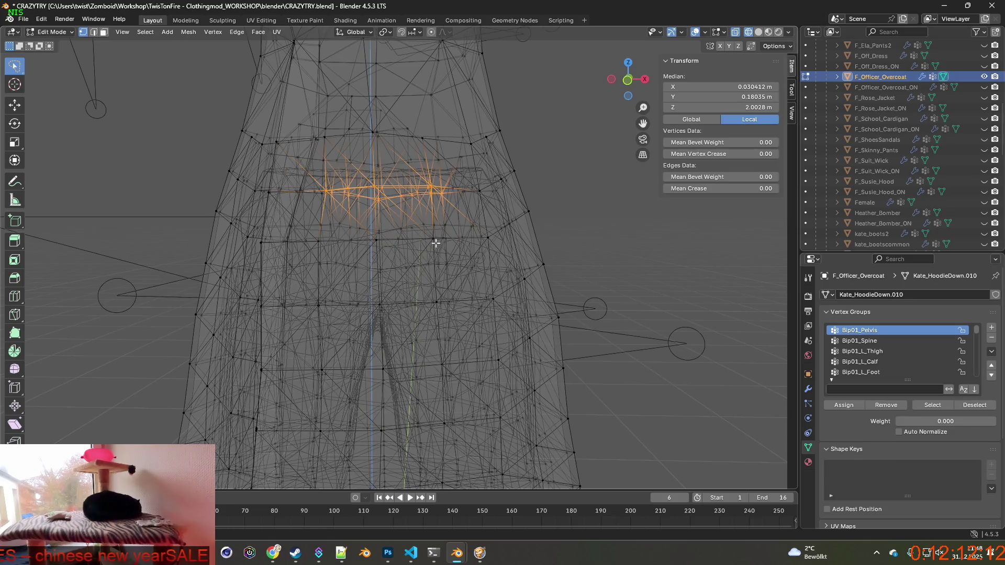
drag(383, 209, 384, 209)
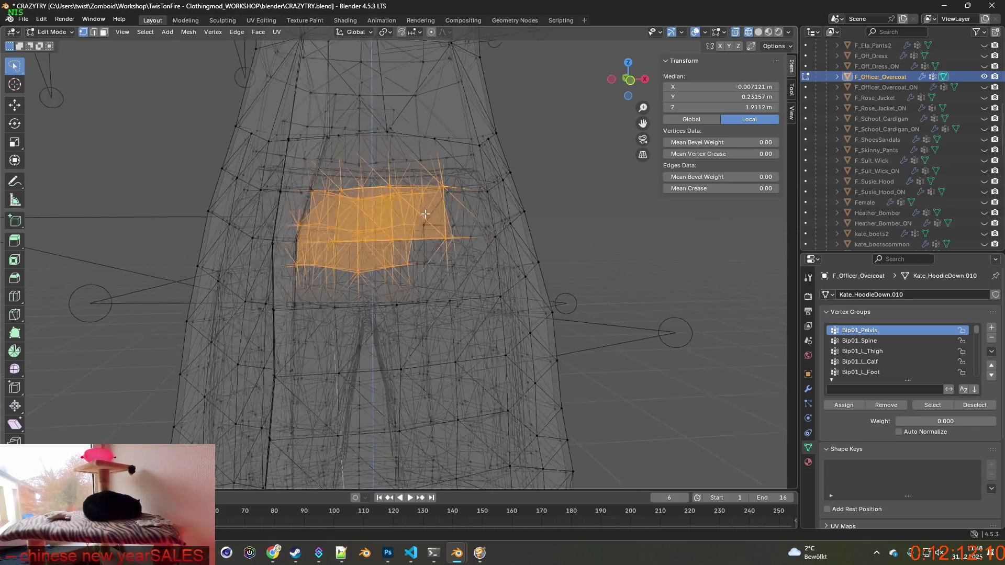
middle_drag(385, 210, 469, 216)
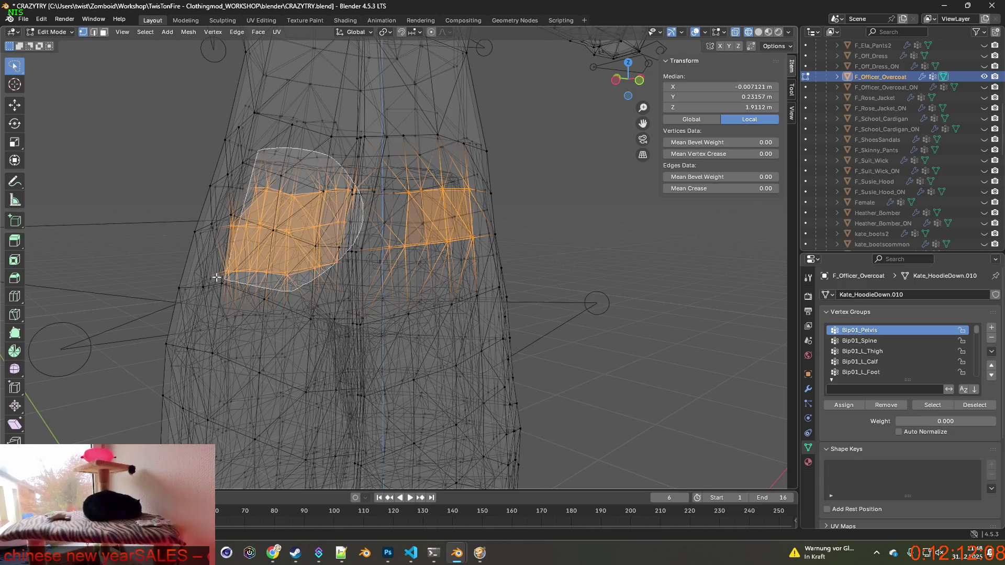
ctrl+drag(344, 256, 278, 180)
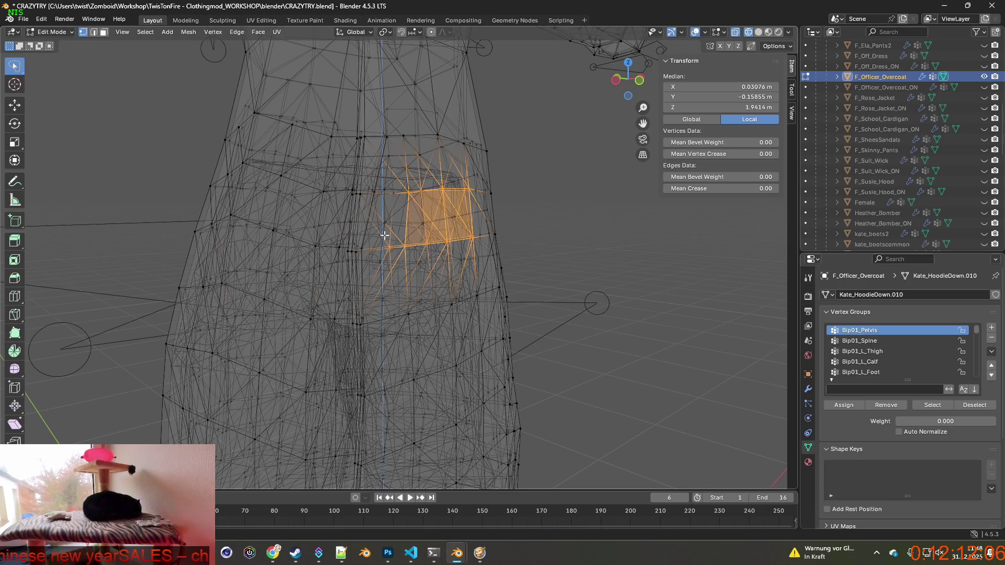
mouse_move(385, 236)
middle_down()
mouse_move(440, 208)
mouse_move(416, 209)
mouse_move(477, 213)
mouse_move(351, 232)
mouse_move(440, 208)
middle_up()
middle_drag(233, 261, 402, 228)
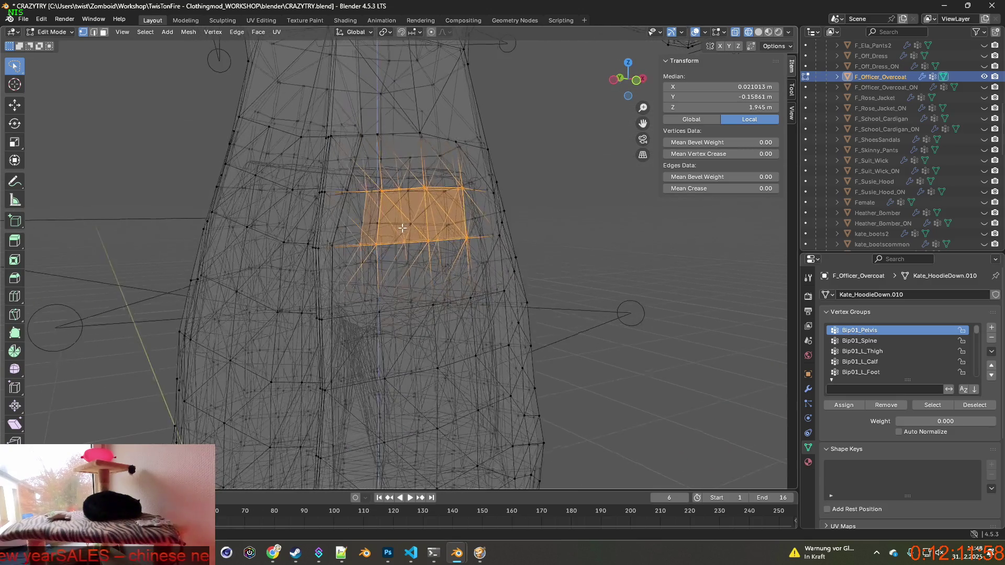
middle_drag(546, 176, 396, 180)
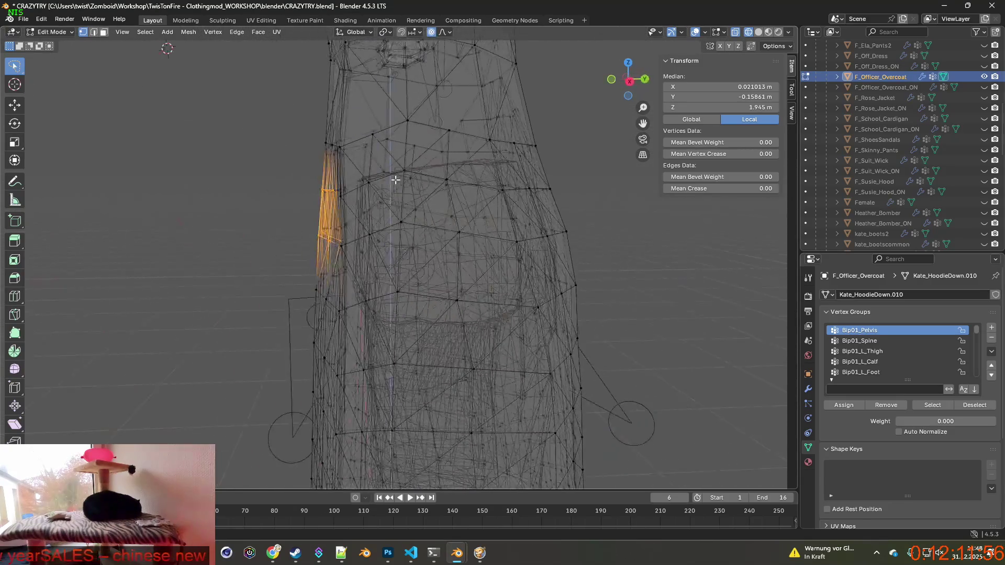
Step: Move the waist patch -0.00648 m along Y, then return to Object Mode
key(g)
key(y)
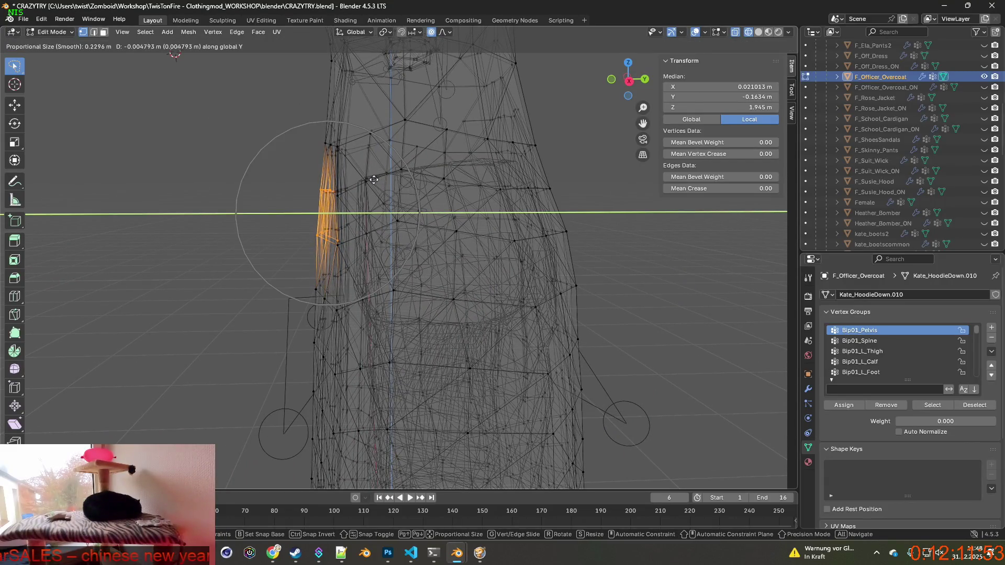
click(370, 180)
mouse_move(370, 180)
middle_down()
mouse_move(388, 178)
mouse_move(361, 184)
mouse_move(492, 218)
mouse_move(483, 184)
mouse_move(426, 184)
mouse_move(438, 182)
middle_up()
scroll(478, 179, down, 2)
scroll(509, 206, down, 3)
scroll(575, 184, down, 2)
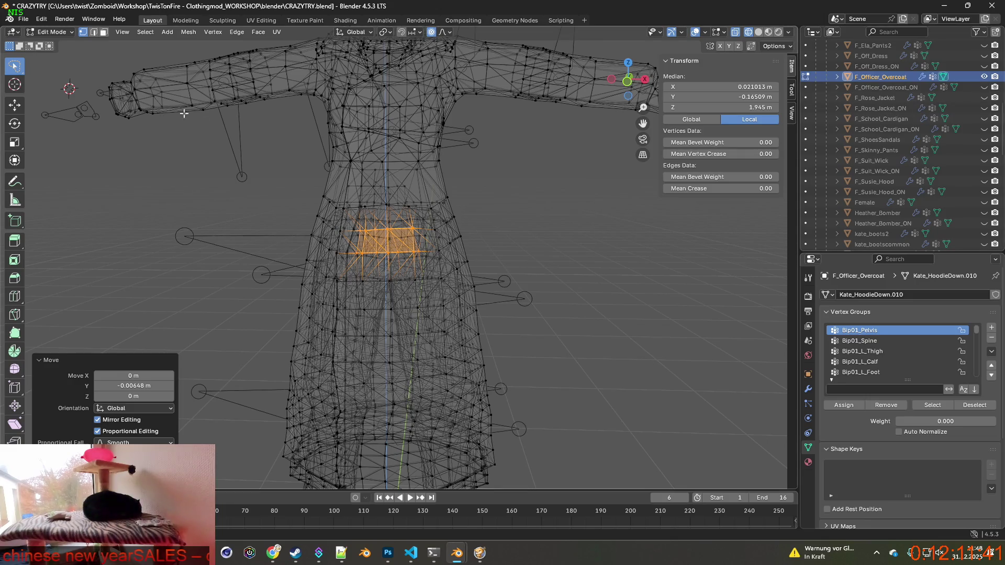
click(52, 32)
click(50, 43)
scroll(326, 167, down, 3)
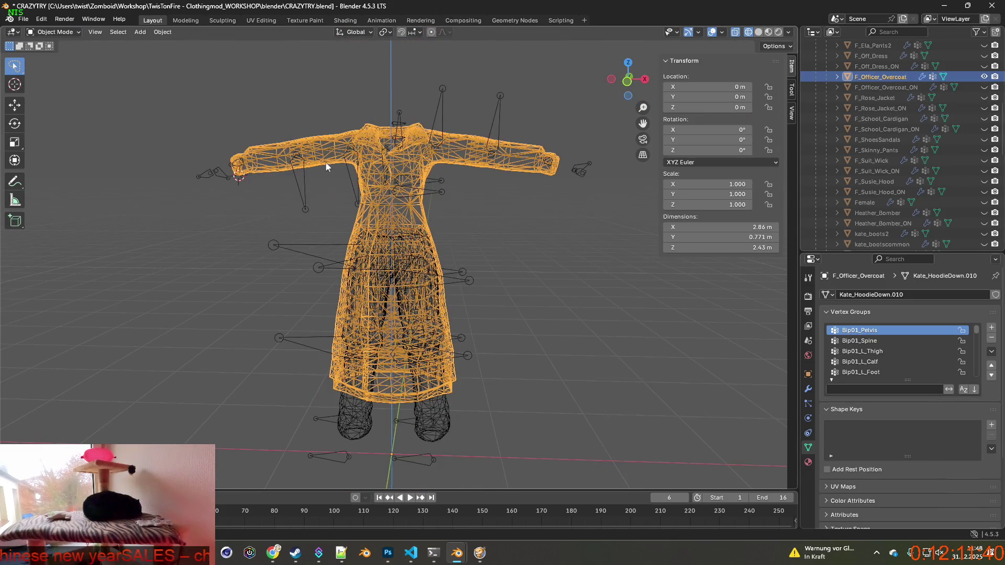
Step: Deselect the coat and hide F_Anorak_Pants and F_Anorak_Pants_Rolled_MY in the Outliner
click(473, 201)
middle_drag(487, 206, 458, 204)
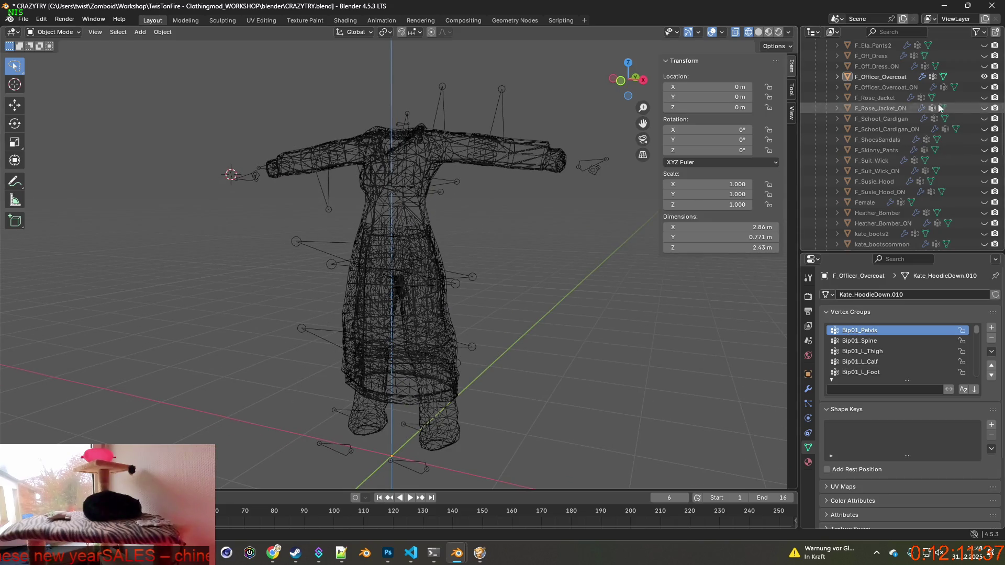
scroll(916, 157, up, 10)
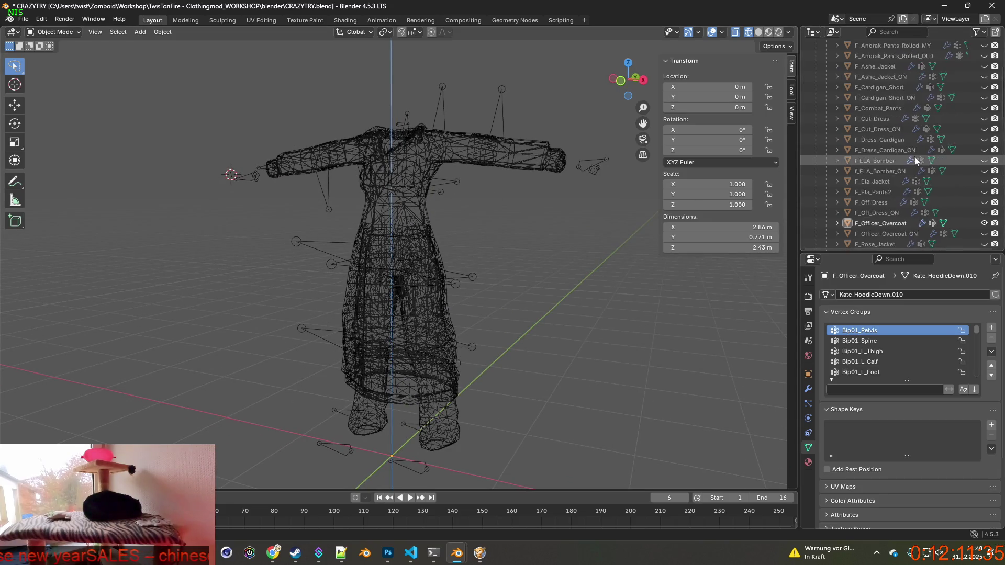
drag(984, 151, 984, 139)
scroll(585, 186, down, 1)
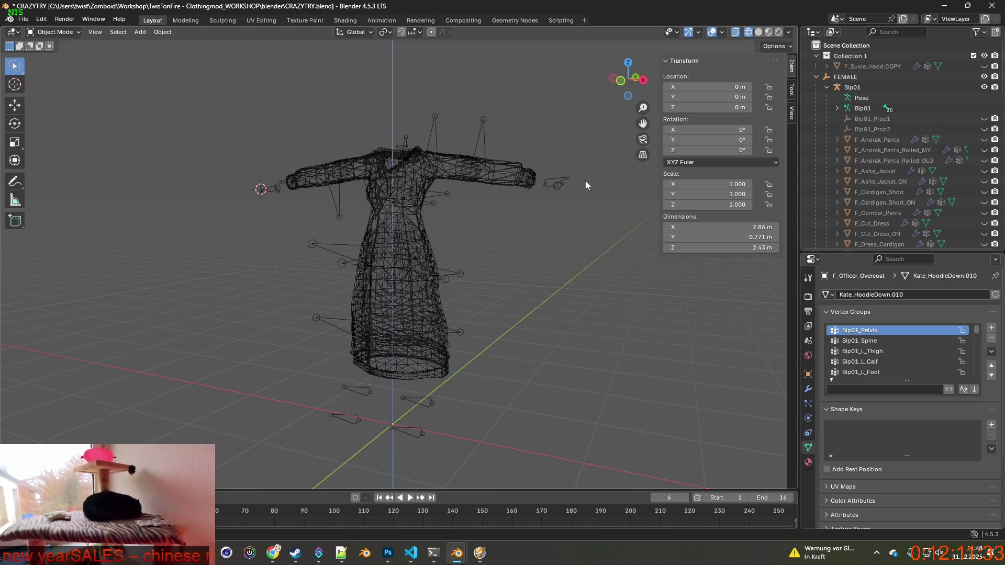
middle_drag(514, 239, 660, 216)
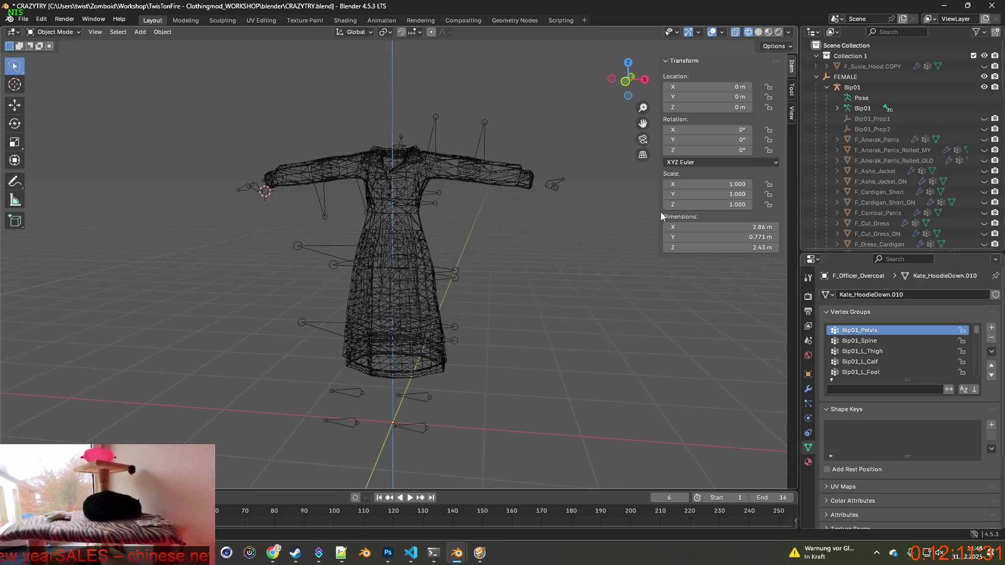
scroll(904, 157, down, 5)
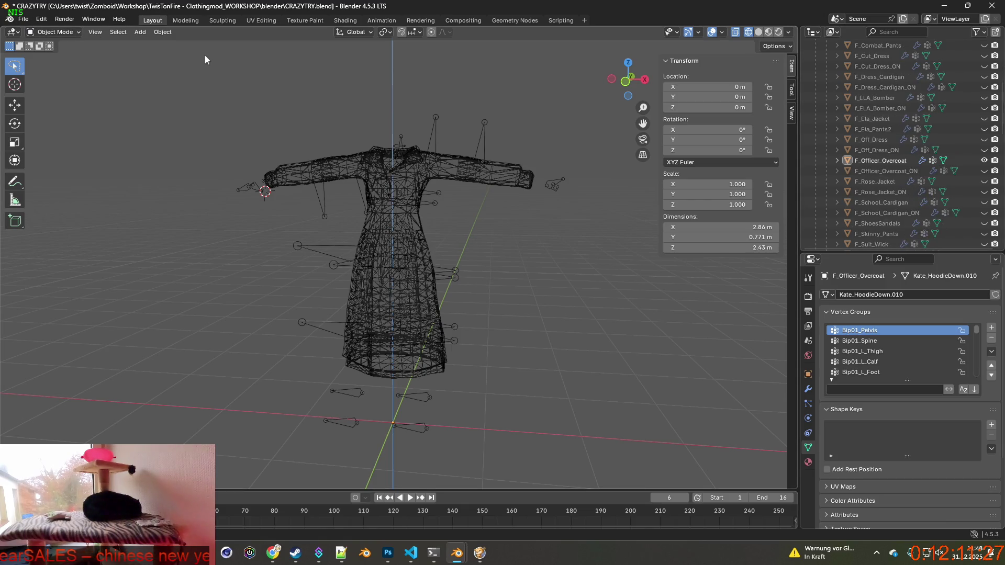
click(23, 19)
Step: Export the overcoat as F_Officer_Overcoat_ON.fbx, then hide F_Officer_Overcoat and show F_Officer_Overcoat_ON
mouse_move(45, 178)
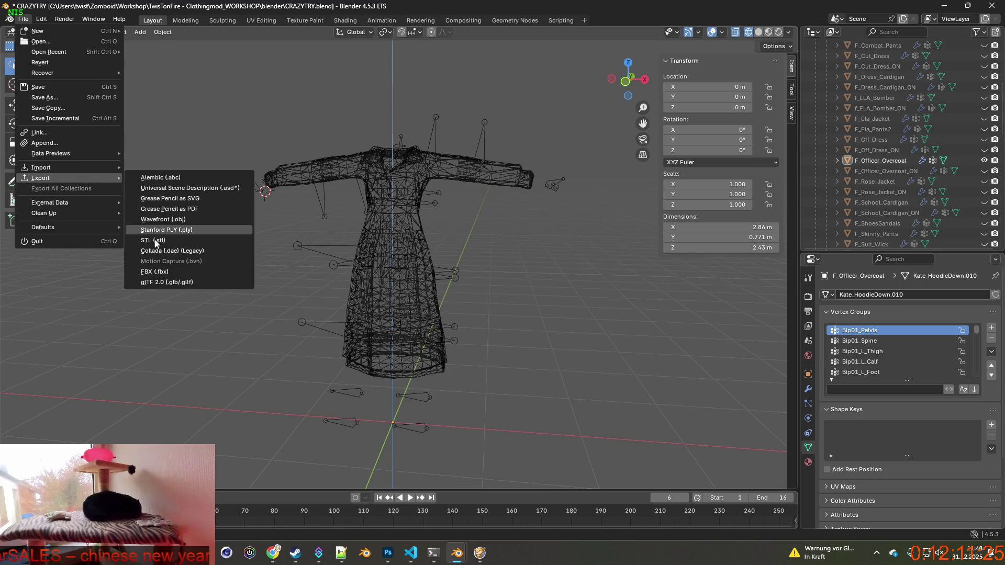
click(162, 272)
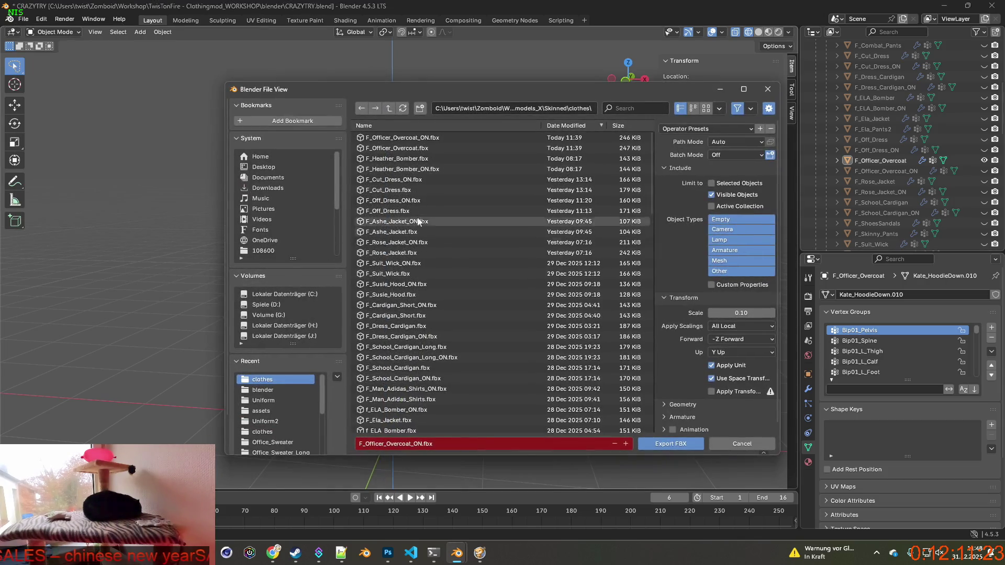
click(676, 444)
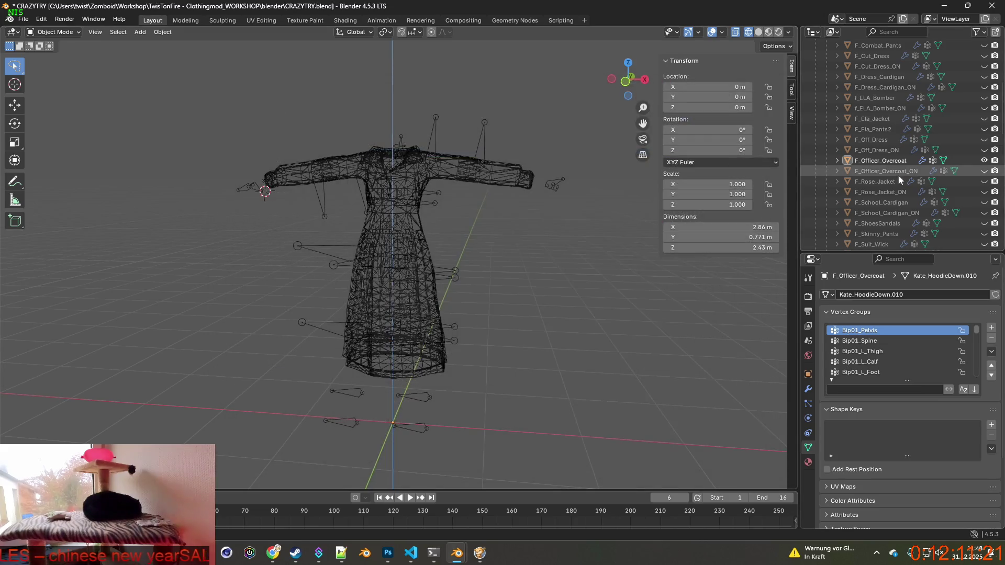
click(984, 161)
click(985, 171)
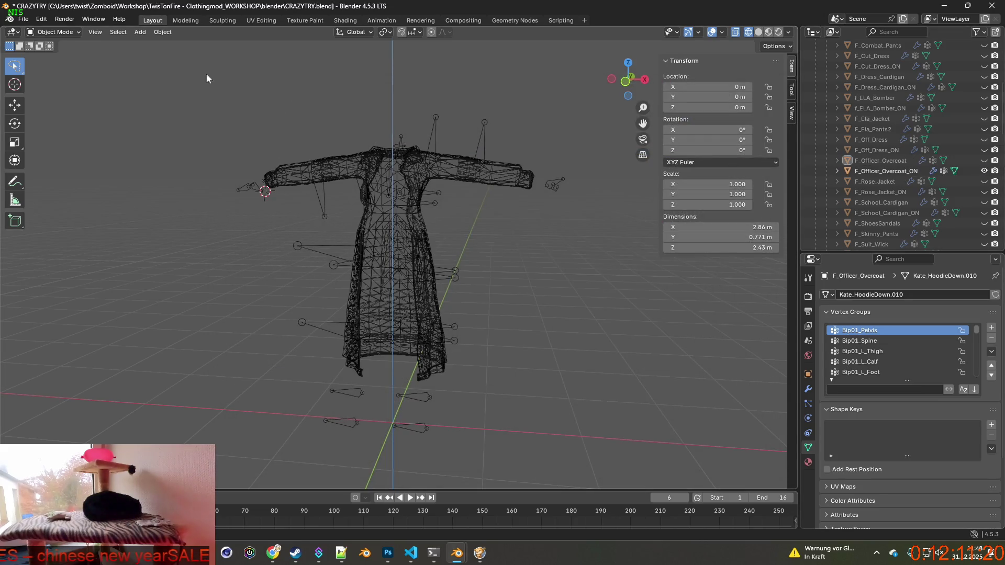
Step: Re-export the overcoat over the existing FBX file and switch to Project Zomboid
click(24, 19)
mouse_move(51, 178)
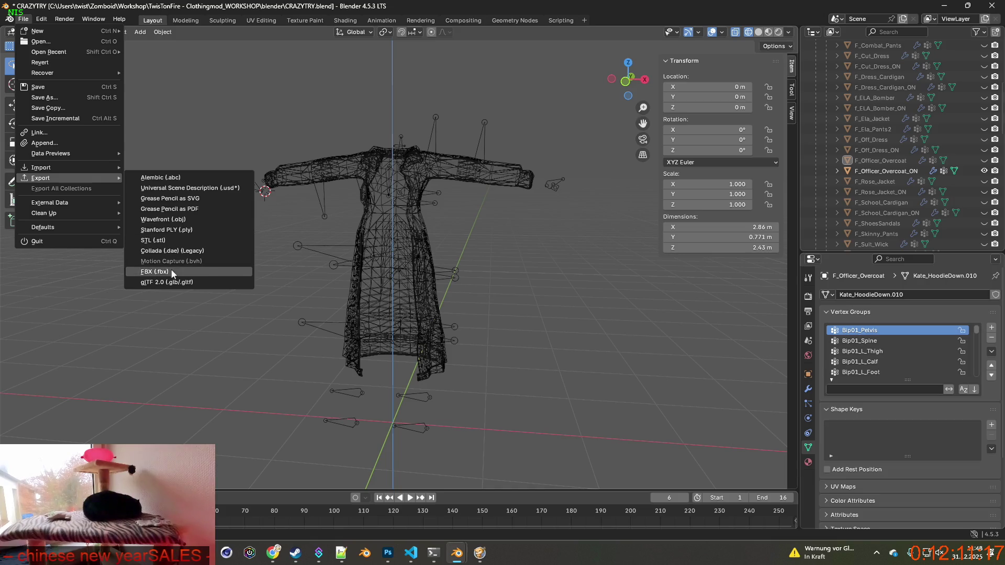
click(176, 273)
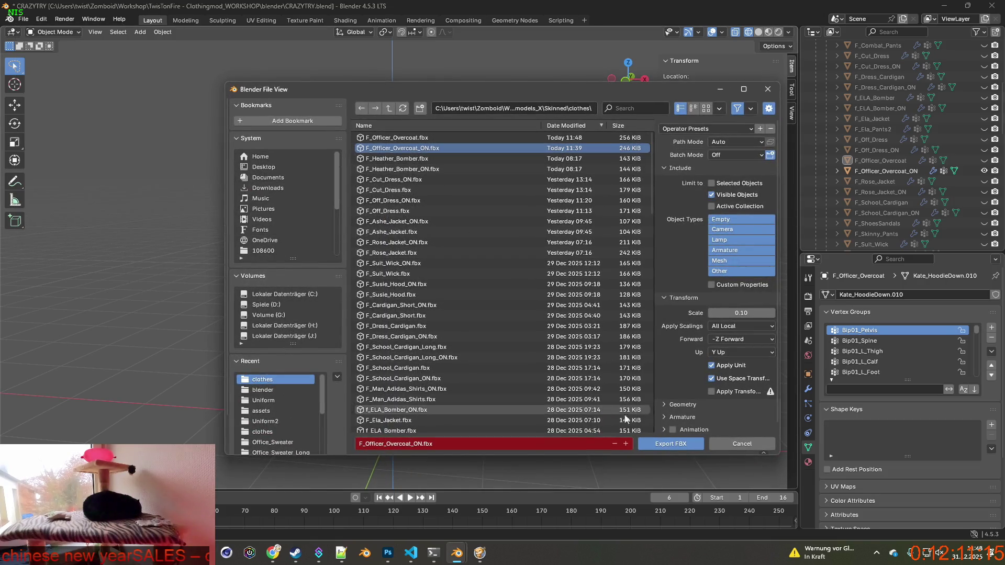
click(664, 442)
click(480, 554)
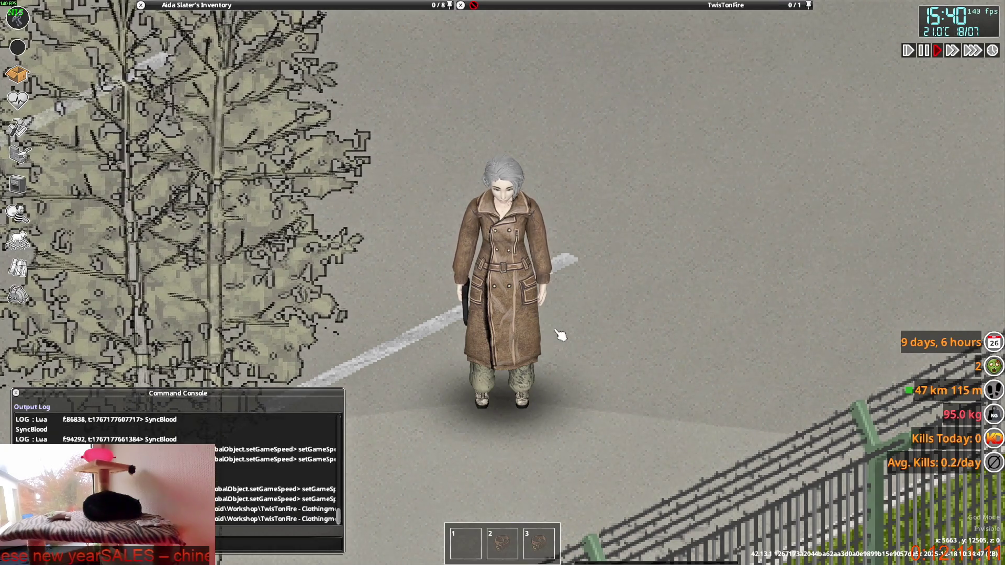
Step: Walk the character to and from the fence, aiming the pistol, to view the coat's front and back
key(w)
key(w)
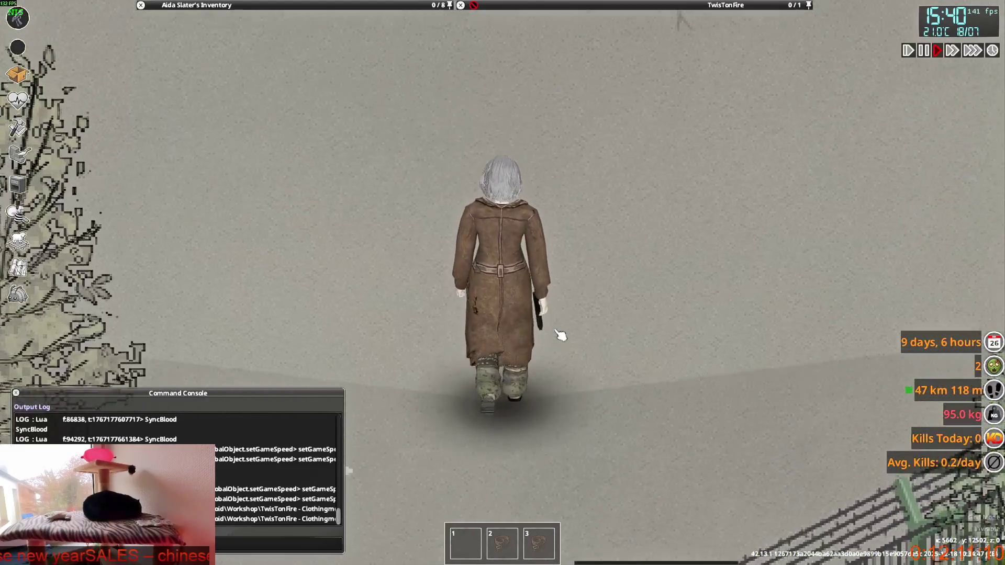
key(s)
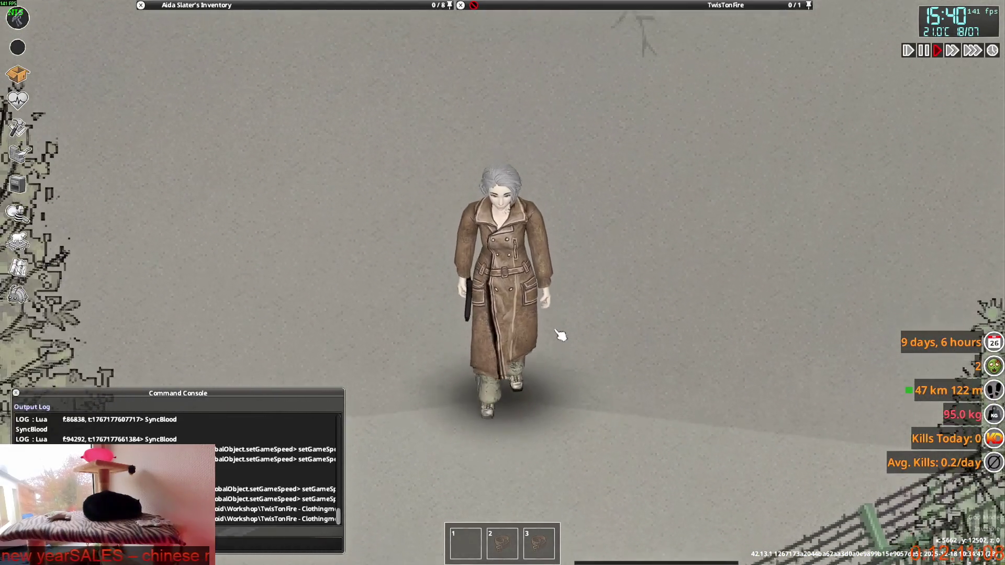
key(s)
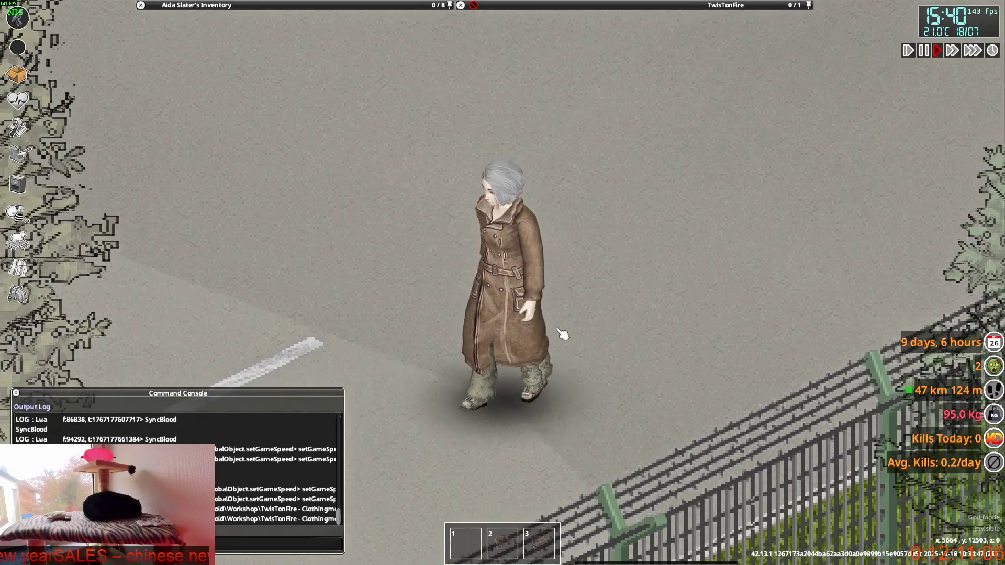
key(w)
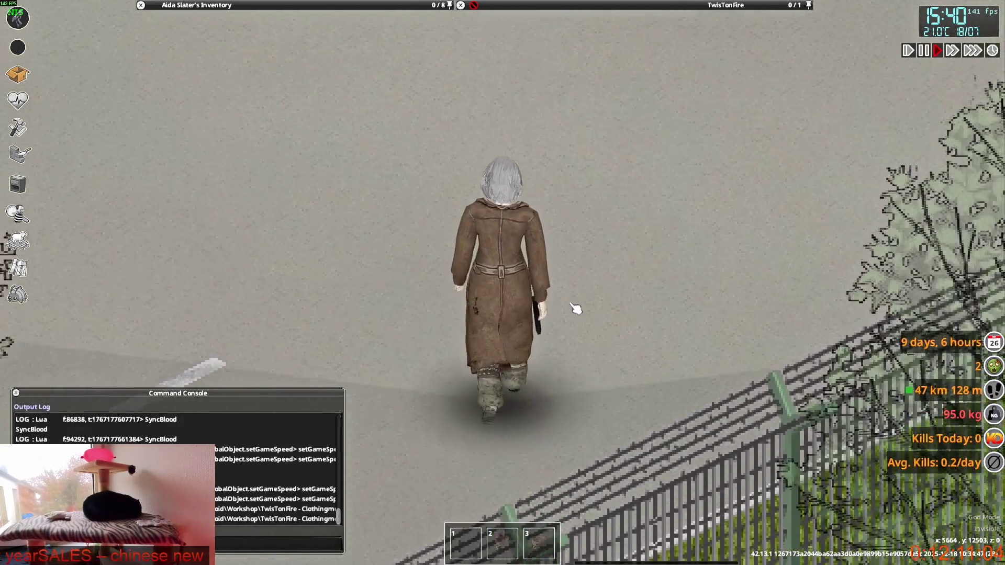
mouse_move(577, 309)
right_down()
mouse_move(661, 199)
mouse_move(587, 150)
mouse_move(602, 184)
right_up()
key(d)
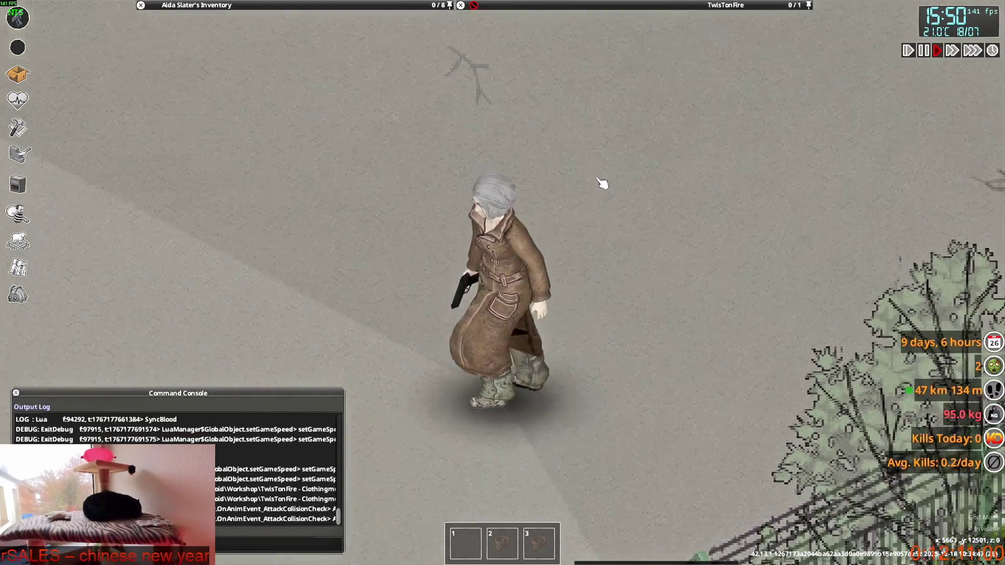
scroll(603, 185, down, 2)
scroll(606, 187, up, 4)
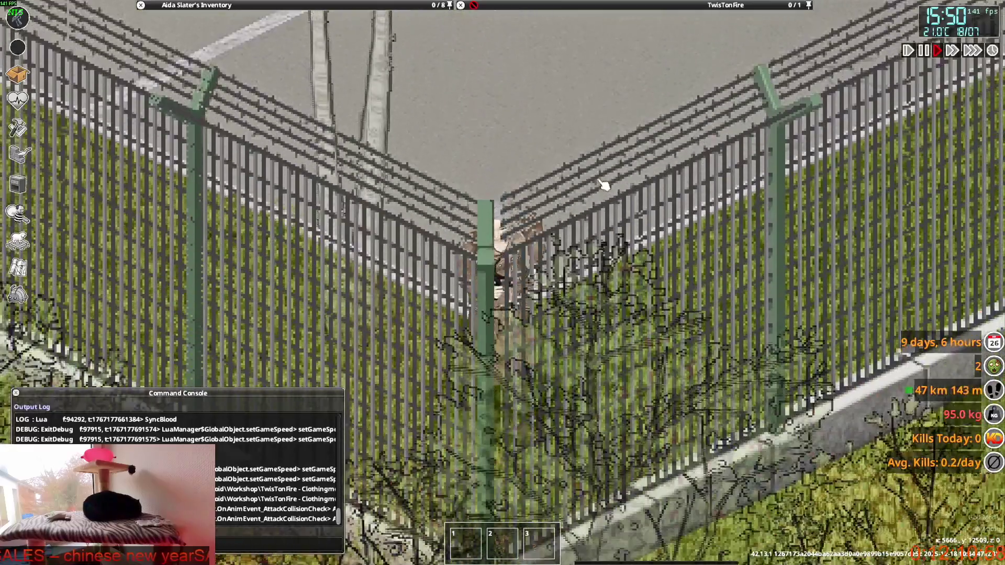
scroll(605, 185, down, 3)
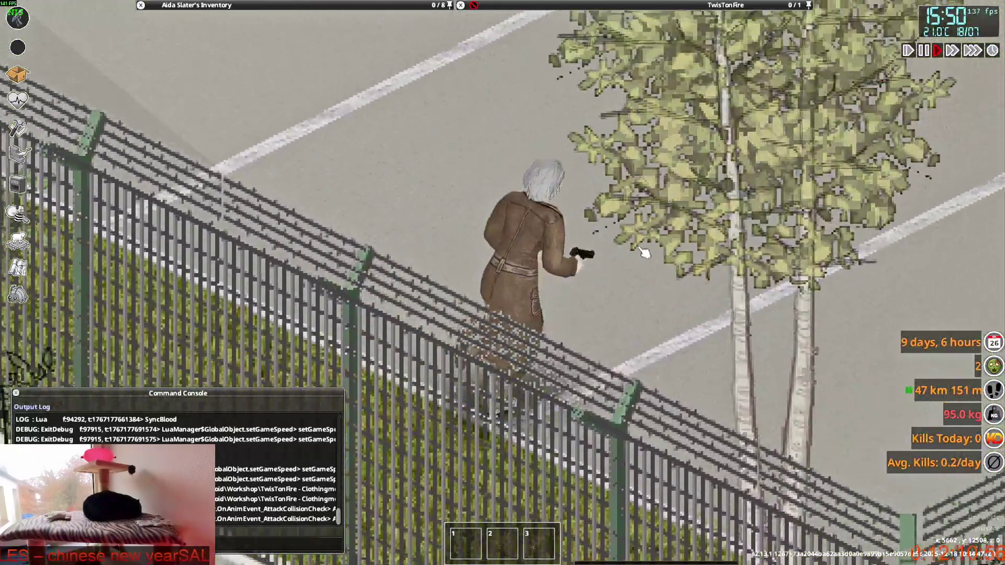
scroll(645, 264, up, 3)
Step: Run the character past the tree and back to the fence, showing the closed coat from all sides
key(w)
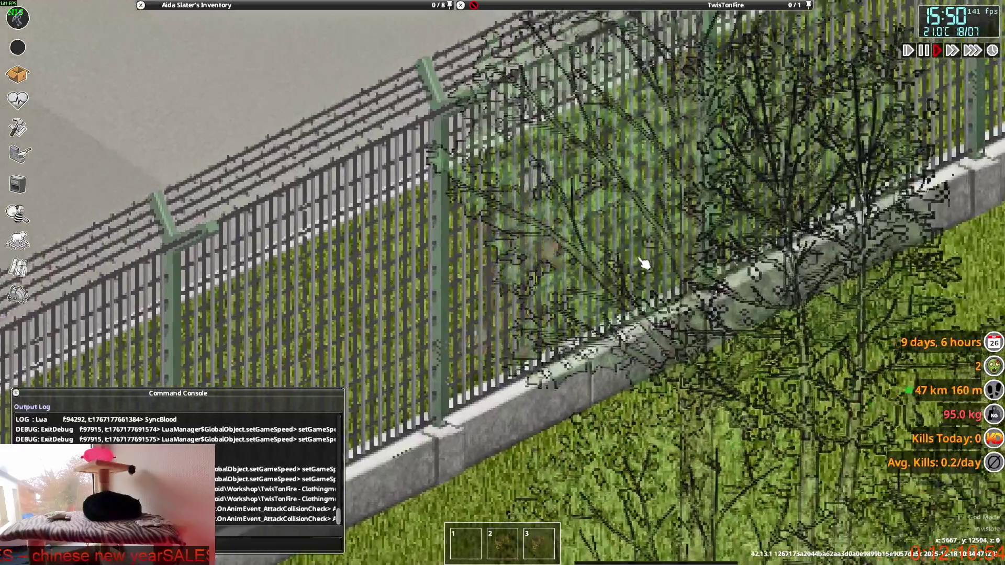
scroll(426, 348, down, 2)
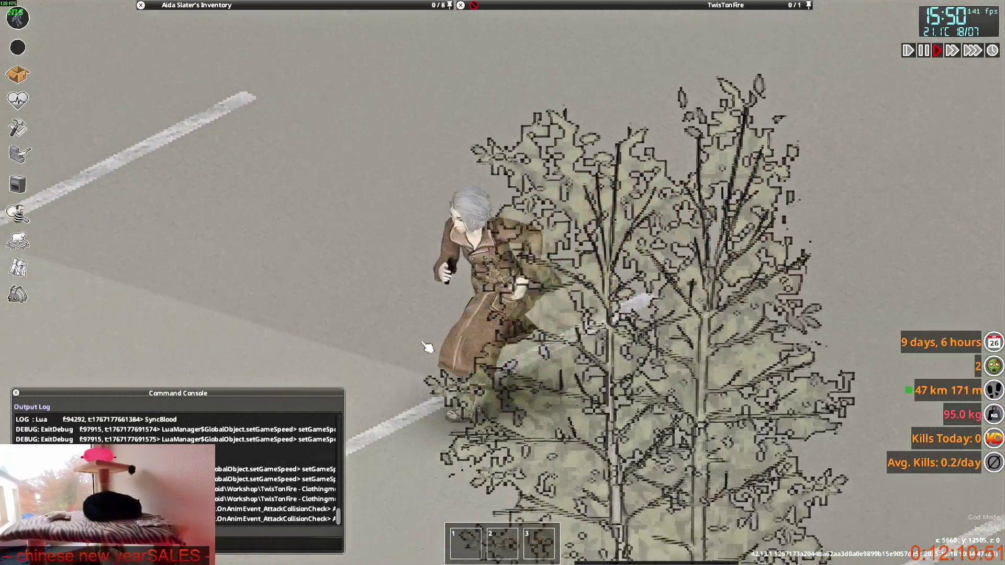
scroll(426, 348, up, 2)
key(w)
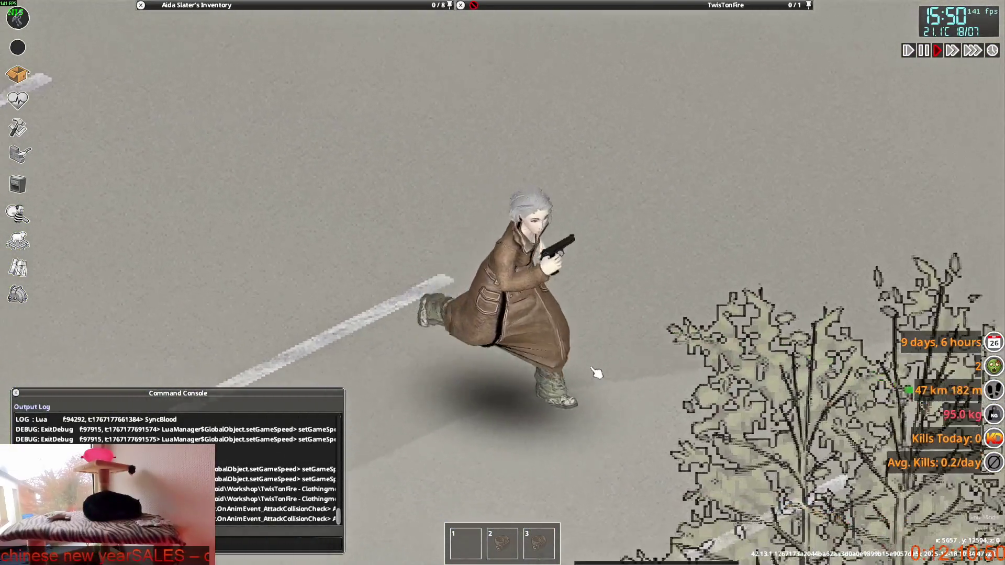
key(w)
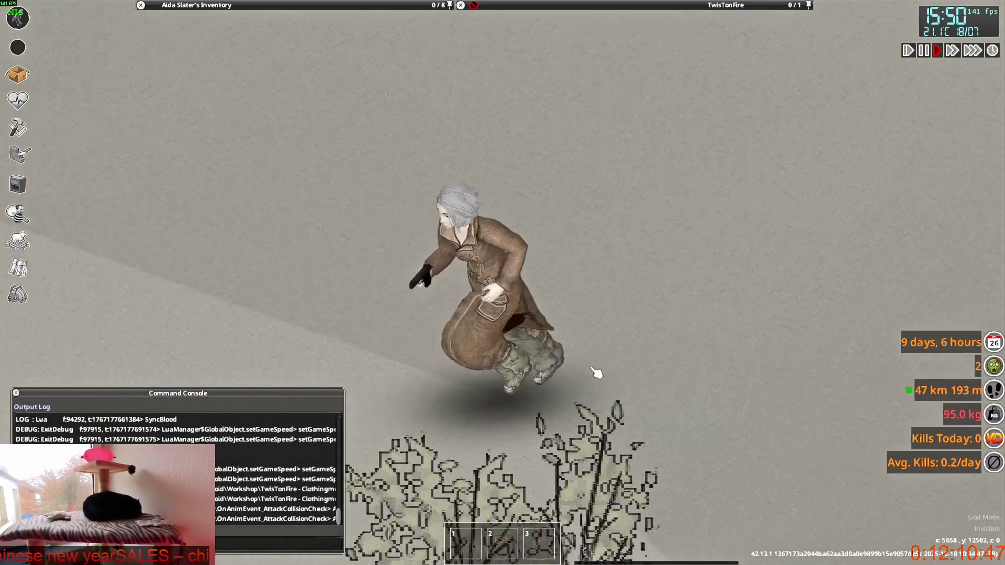
scroll(597, 373, down, 2)
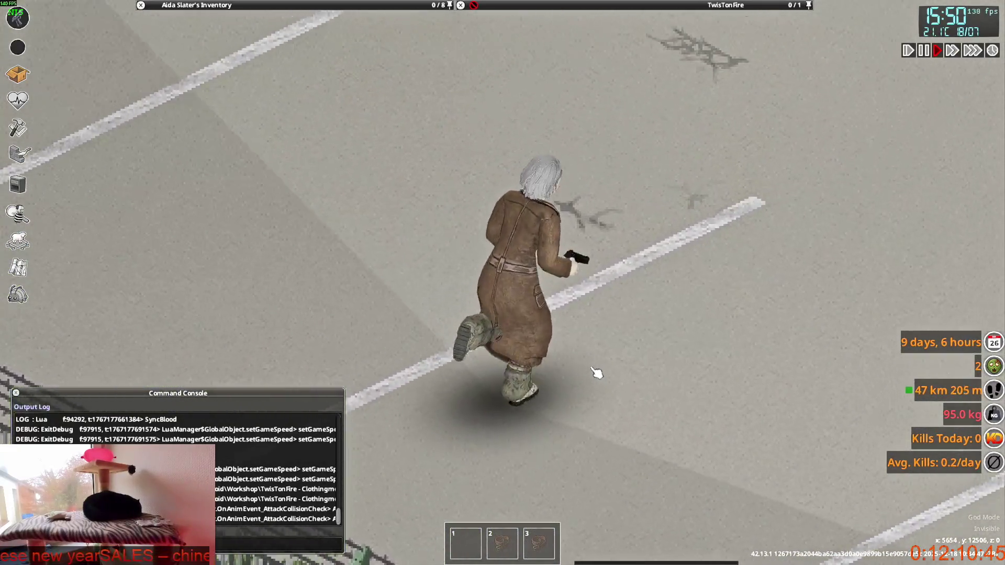
scroll(597, 373, up, 2)
key(w)
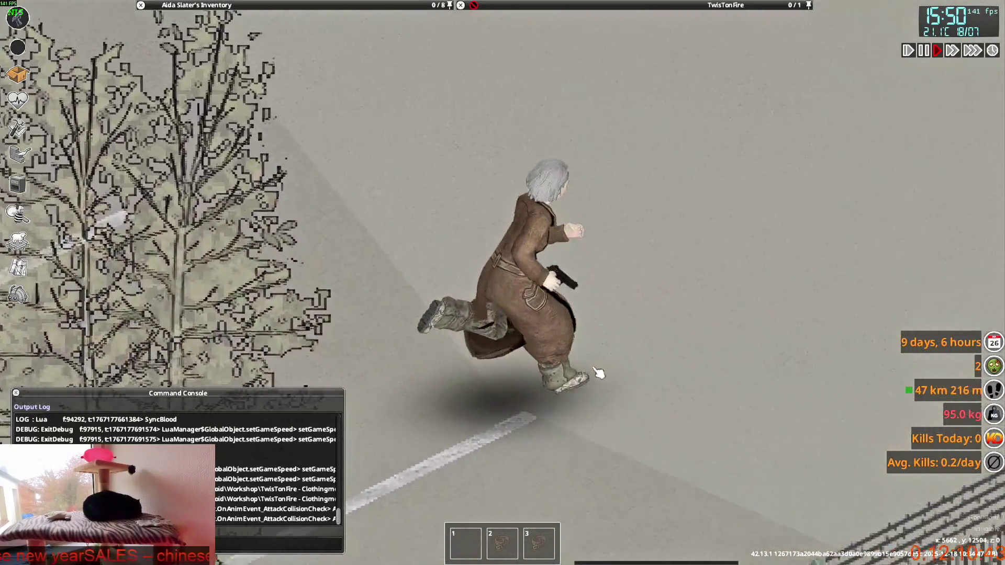
key(w)
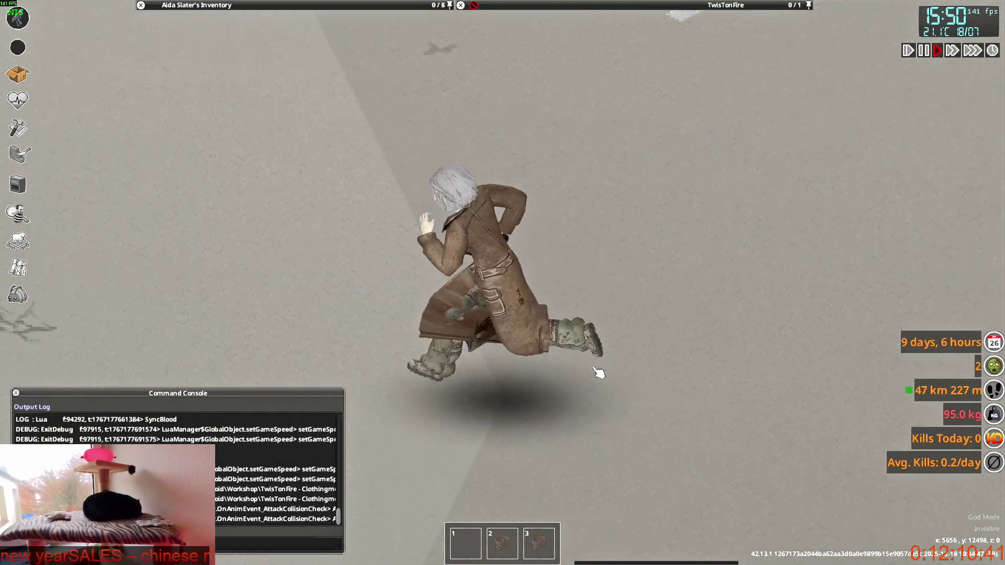
key(s)
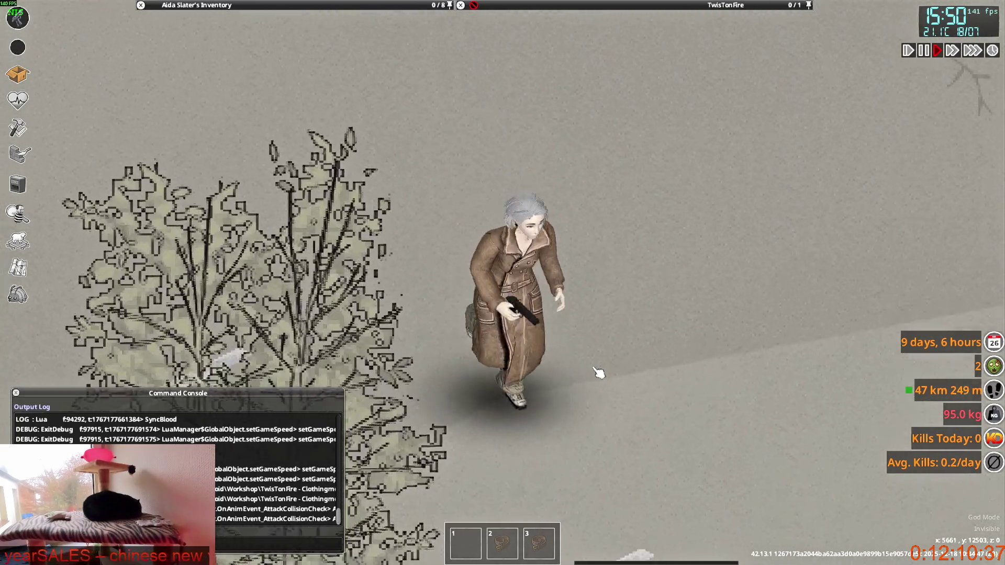
key(w)
key(s)
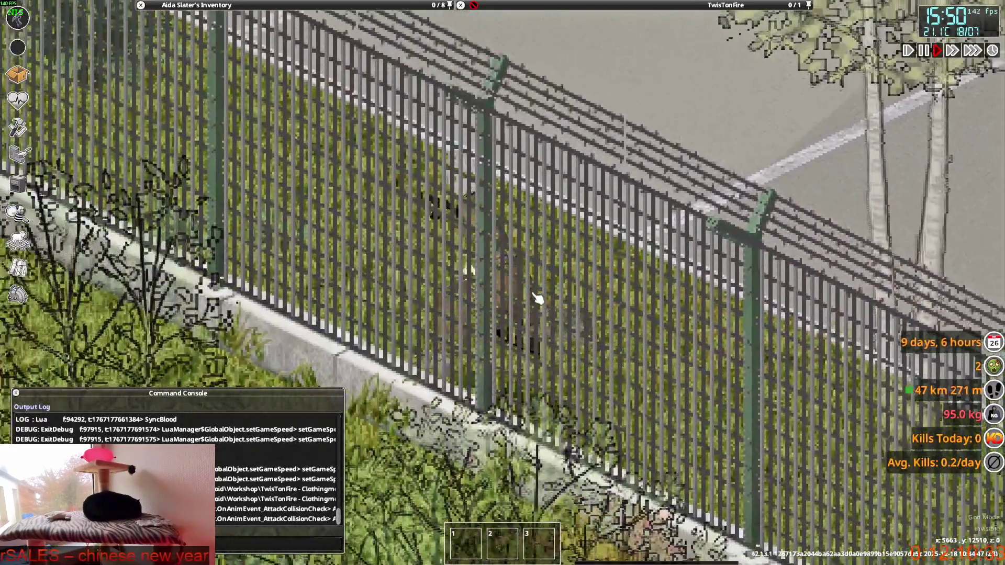
Step: Vault the fence and switch the Officer Overcoat to be worn open at the front
key(w)
mouse_move(246, 65)
scroll(243, 81, up, 2)
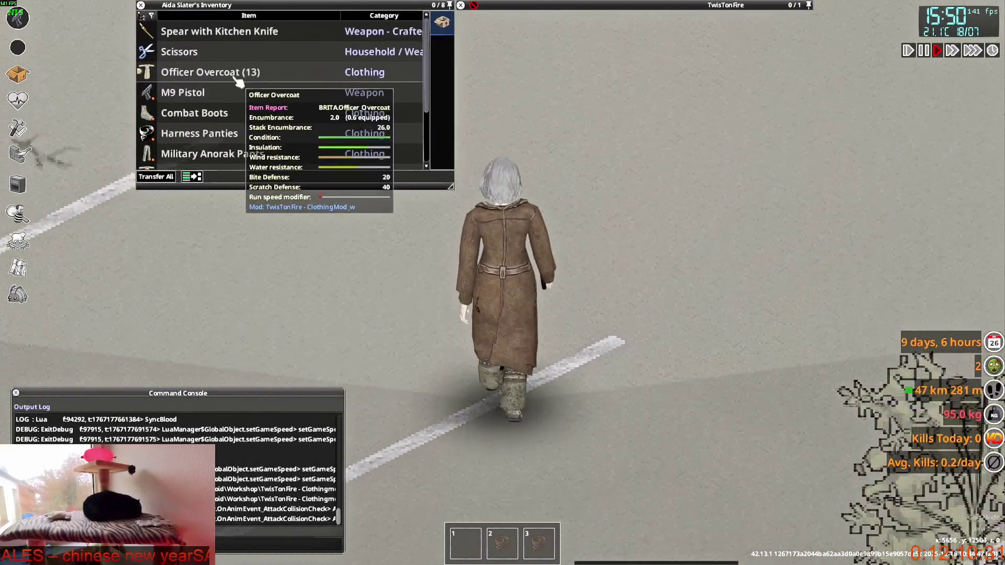
scroll(246, 123, down, 3)
scroll(220, 104, down, 1)
right_click(200, 96)
click(243, 129)
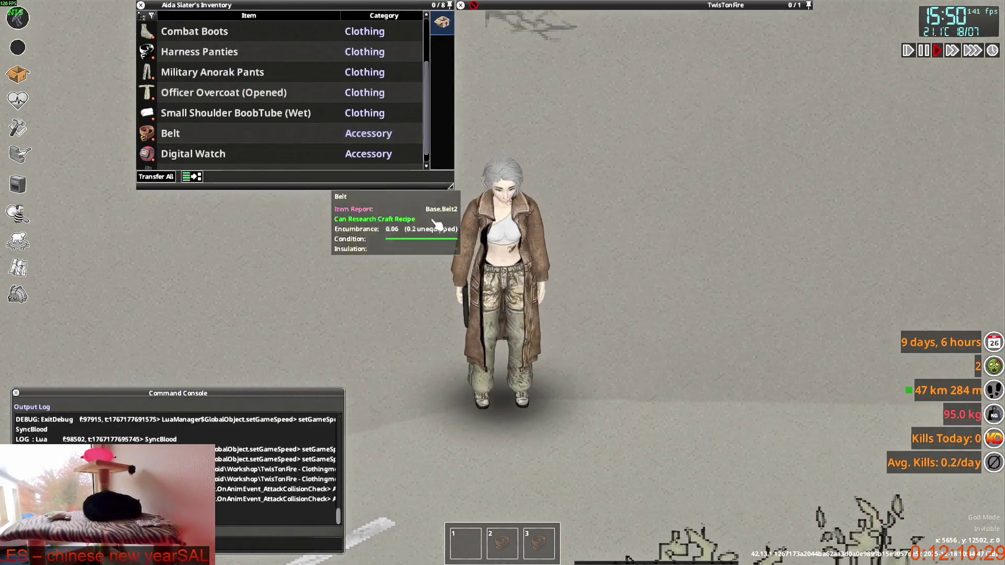
Step: Run the character left and right, stopping to face the camera, to check the open coat
key(w)
key(d)
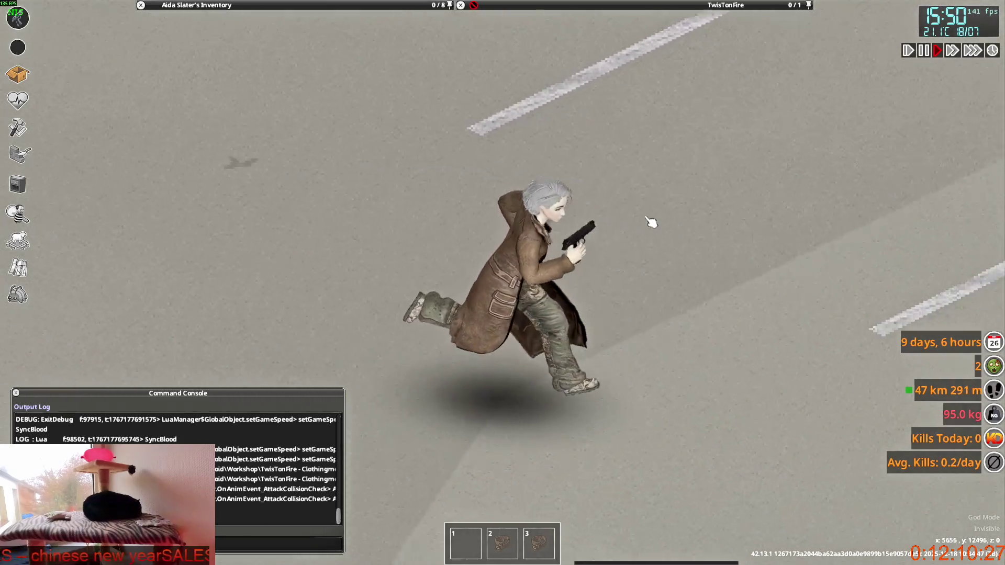
key(s)
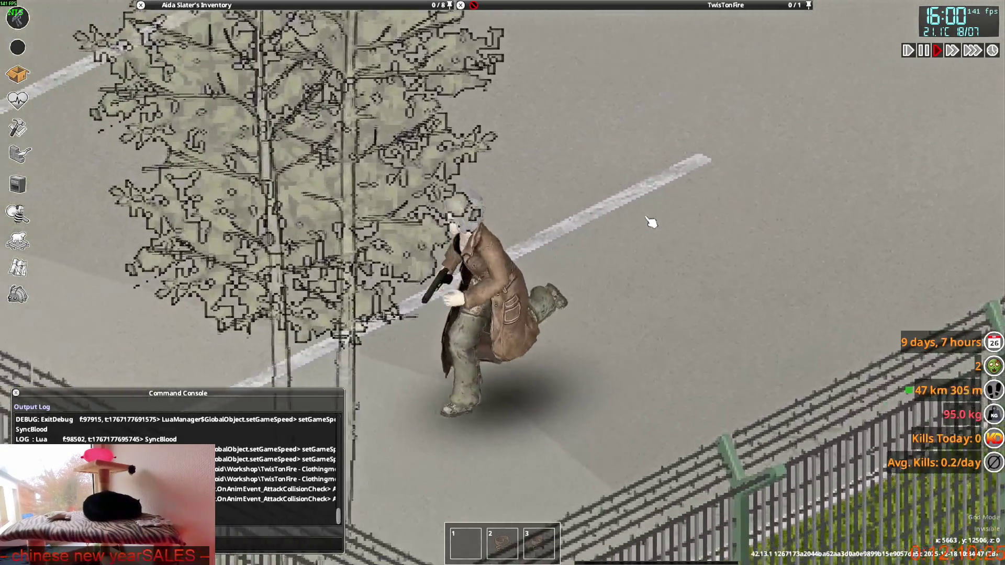
scroll(650, 222, up, 2)
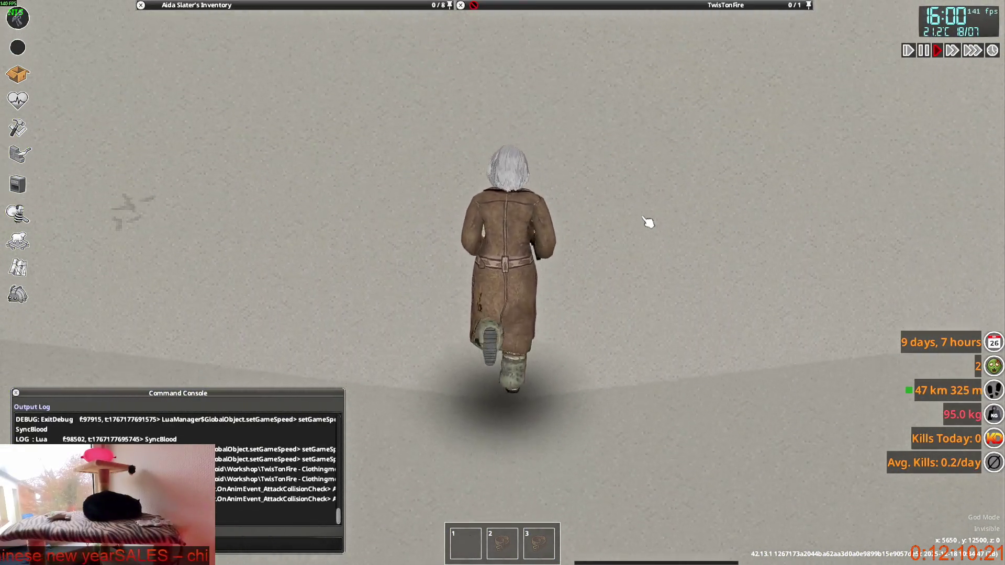
key(a)
key(s)
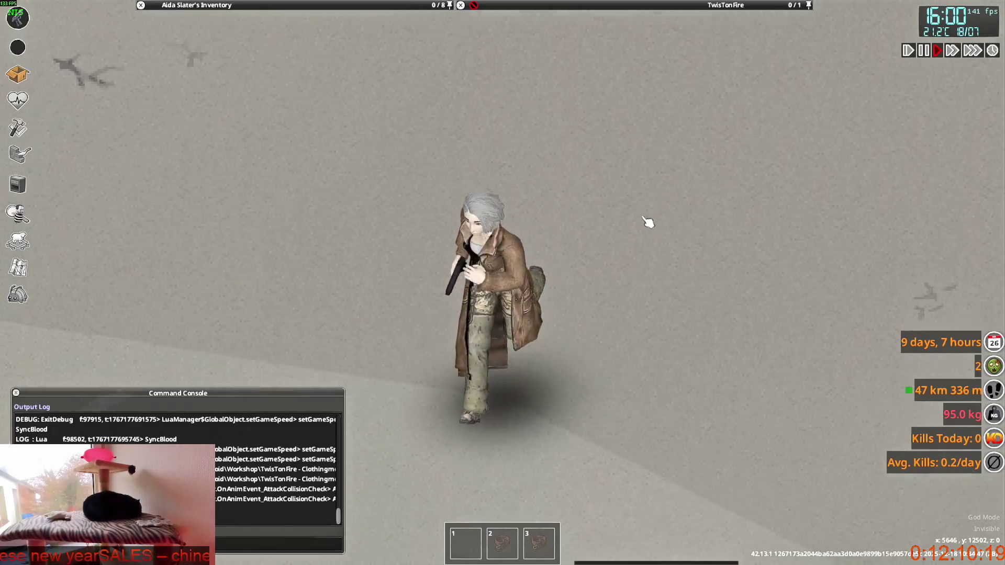
key(w)
key(d)
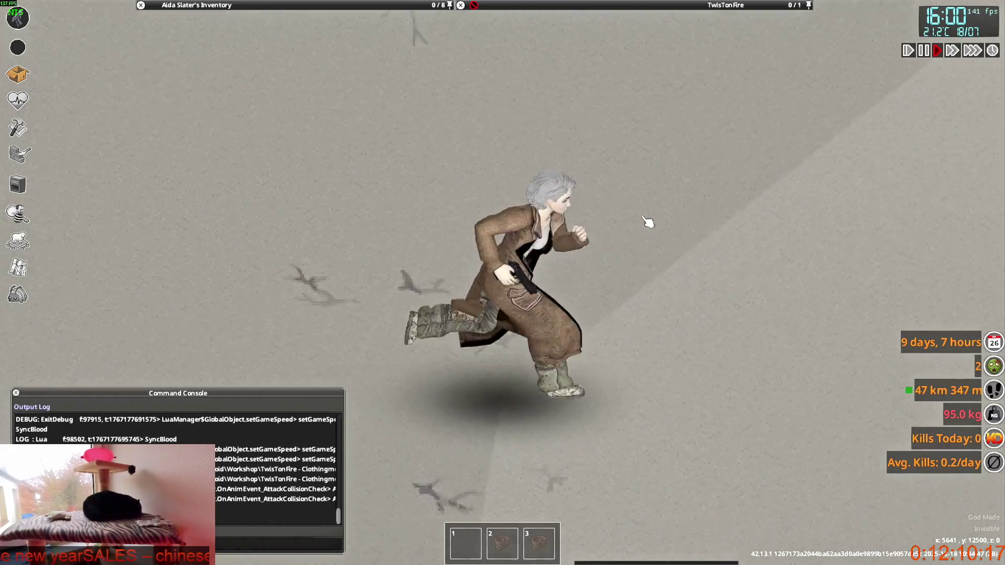
key(s)
key(d)
Step: Run up-screen and side to side with the pistol to show the open coat's back
key(w)
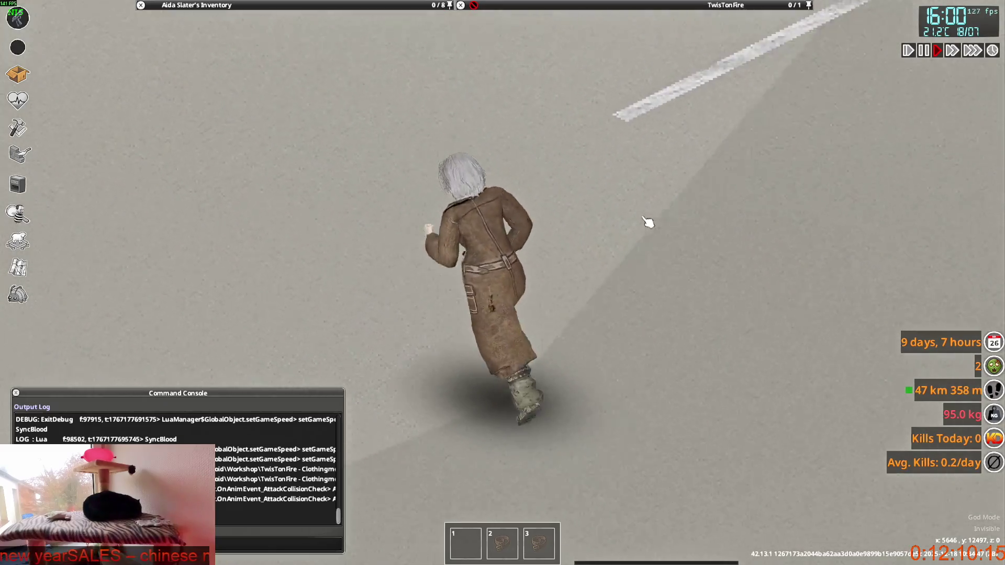
key(d)
key(s)
key(d)
key(w)
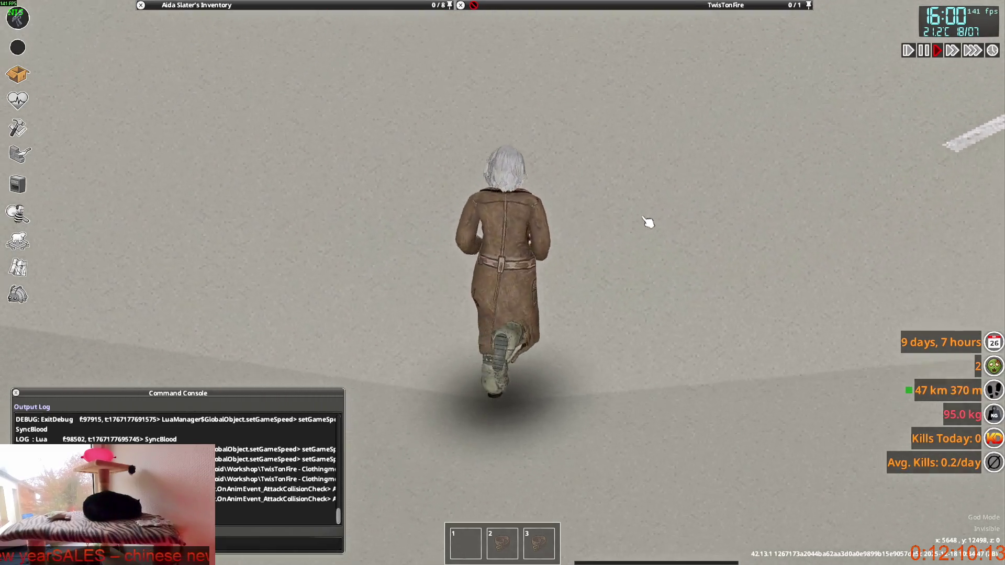
key(a)
key(s)
key(a)
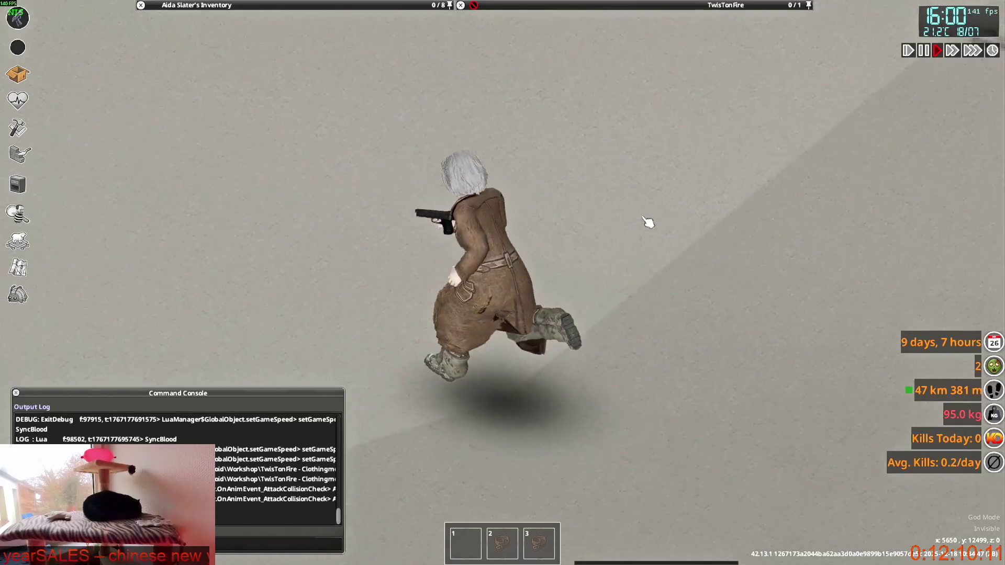
key(d)
key(s)
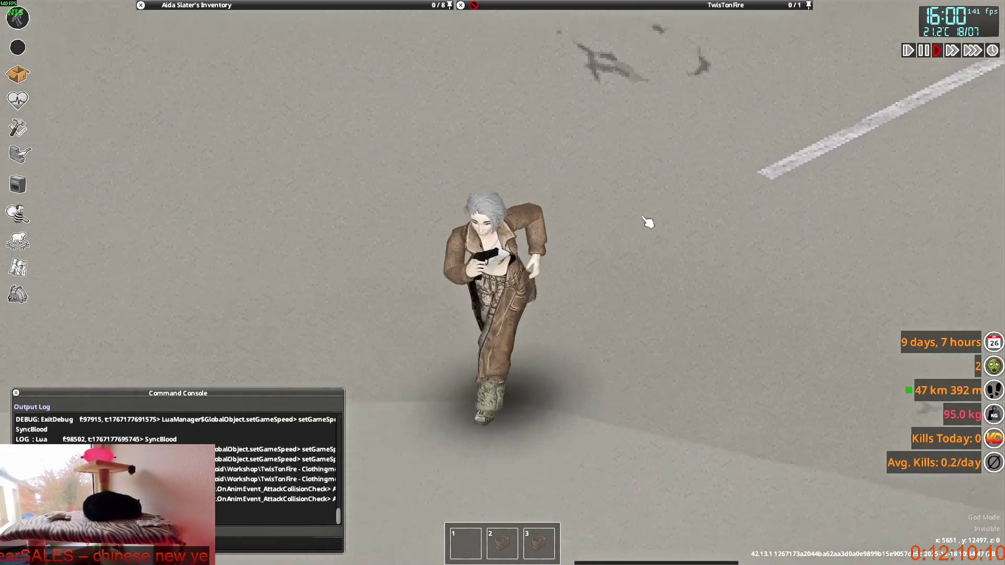
Step: Walk while raising and lowering the pistol to show the open coat, then switch to Blender
key(w)
mouse_move(647, 220)
right_down()
mouse_move(501, 276)
mouse_move(576, 252)
right_up()
key(w)
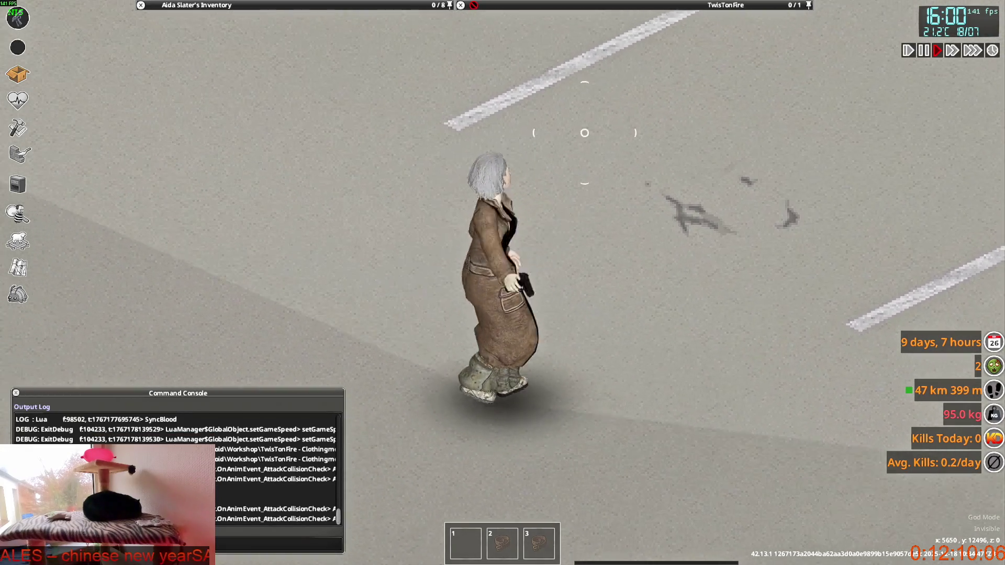
key(a)
right_drag(662, 191, 662, 206)
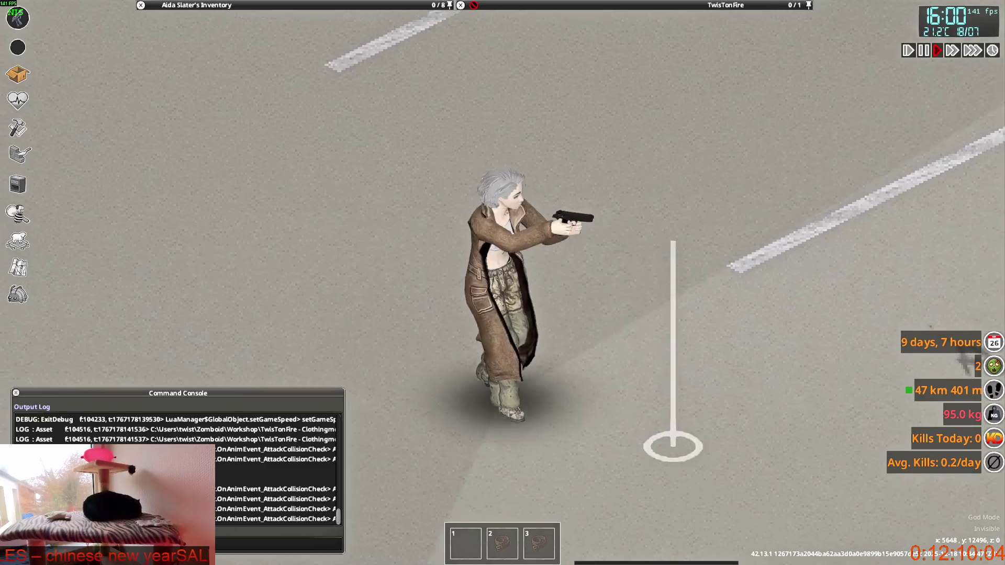
key(w)
right_drag(470, 134, 433, 337)
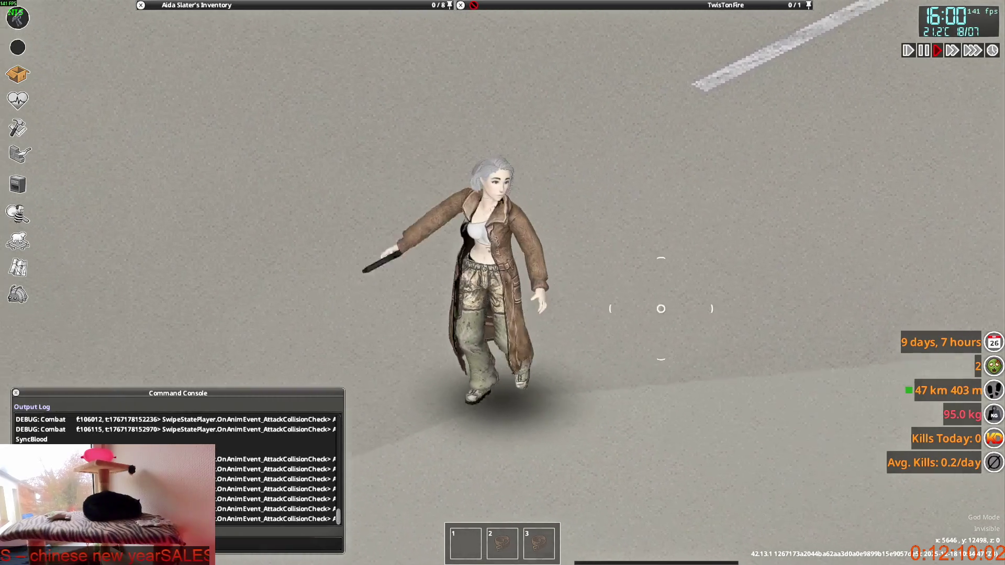
mouse_move(618, 303)
right_down()
mouse_move(608, 161)
mouse_move(690, 273)
mouse_move(658, 395)
right_up()
key(w)
key(s)
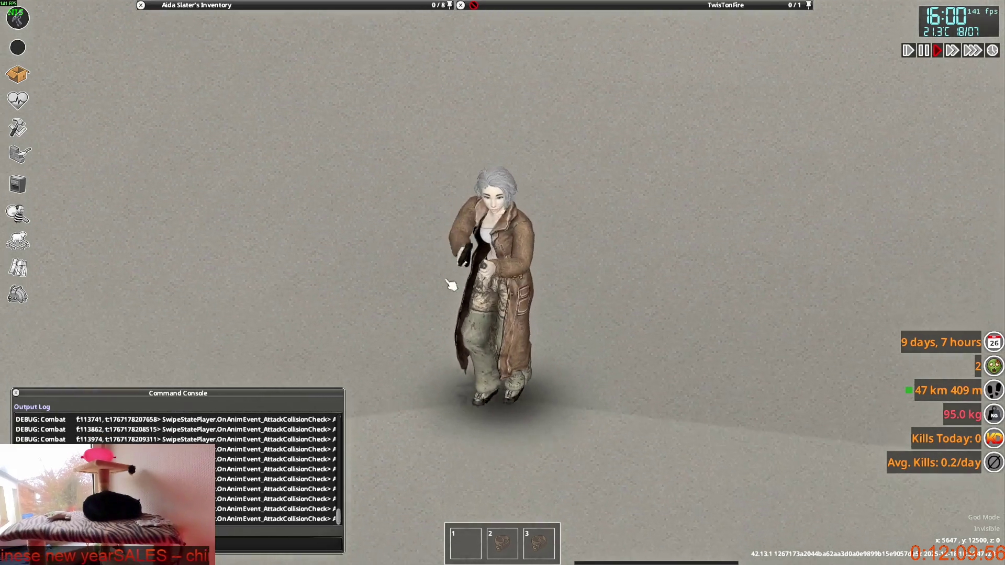
key(alt+Tab)
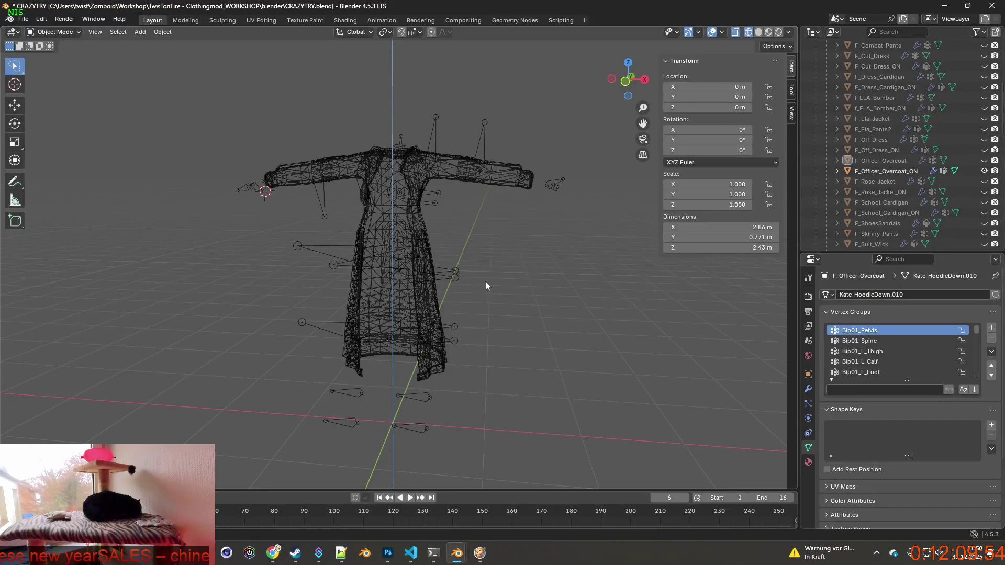
Step: Select F_Officer_Overcoat and switch the viewport to Material Preview to show its camo texture
click(884, 161)
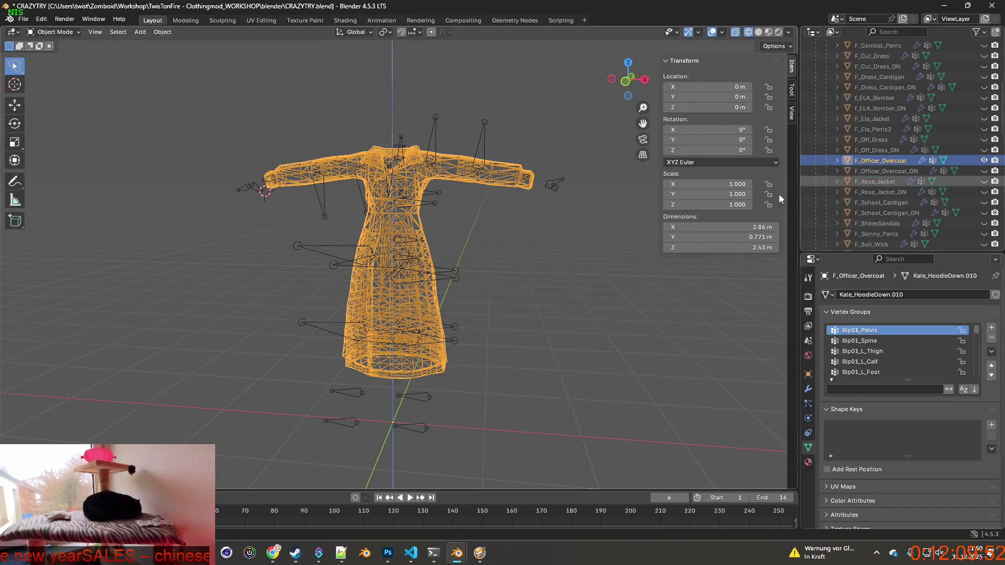
click(461, 142)
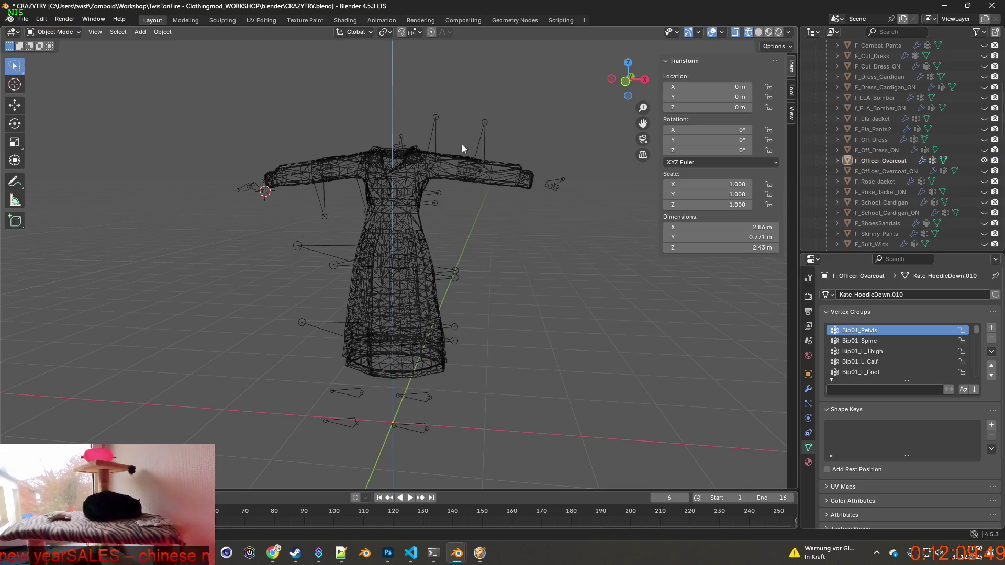
middle_drag(461, 143, 504, 199)
click(423, 224)
click(768, 32)
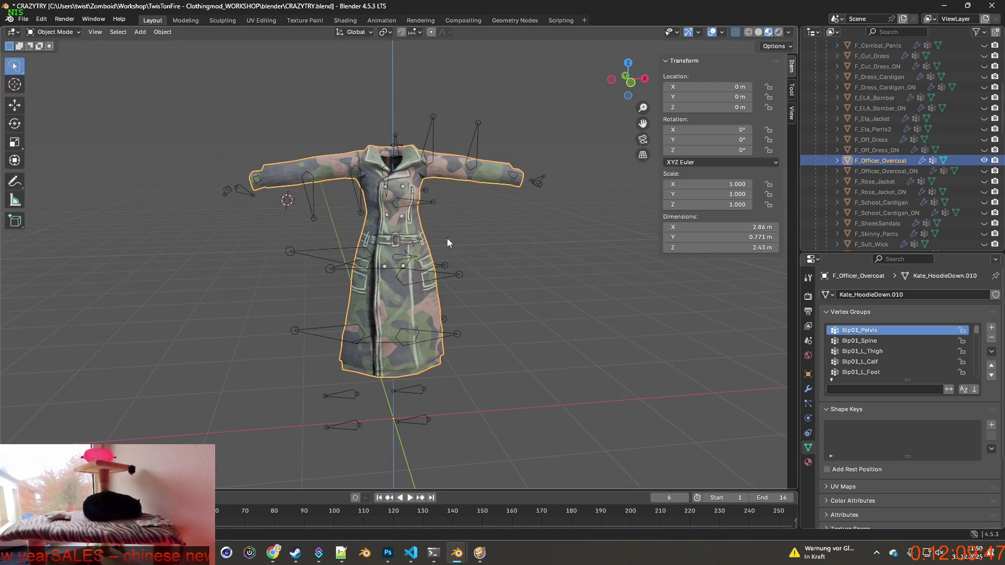
Step: Orbit around and below the textured coat to inspect the dark front-opening line
mouse_move(447, 238)
middle_down()
mouse_move(447, 300)
mouse_move(438, 220)
mouse_move(435, 334)
mouse_move(422, 223)
middle_up()
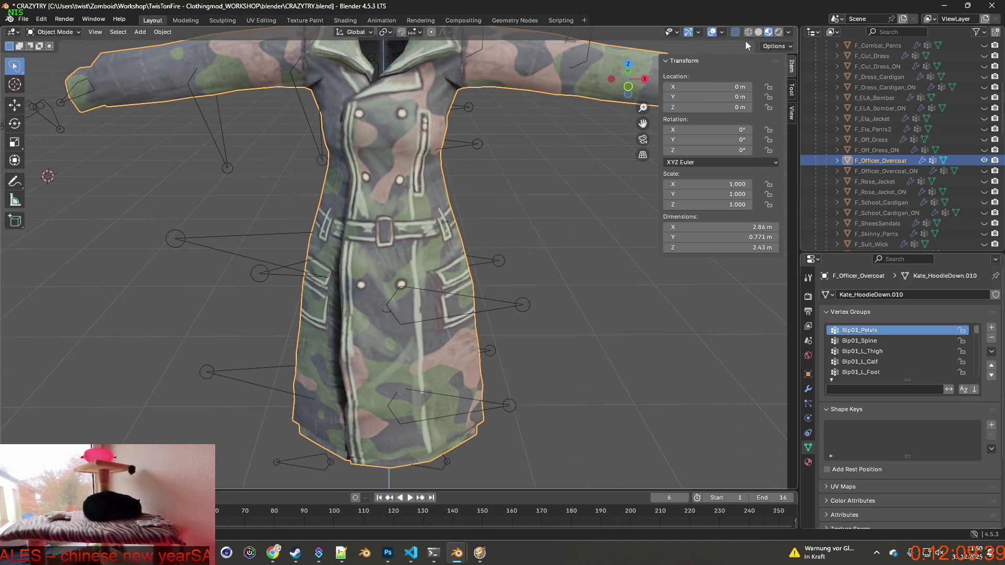
middle_drag(486, 160, 387, 297)
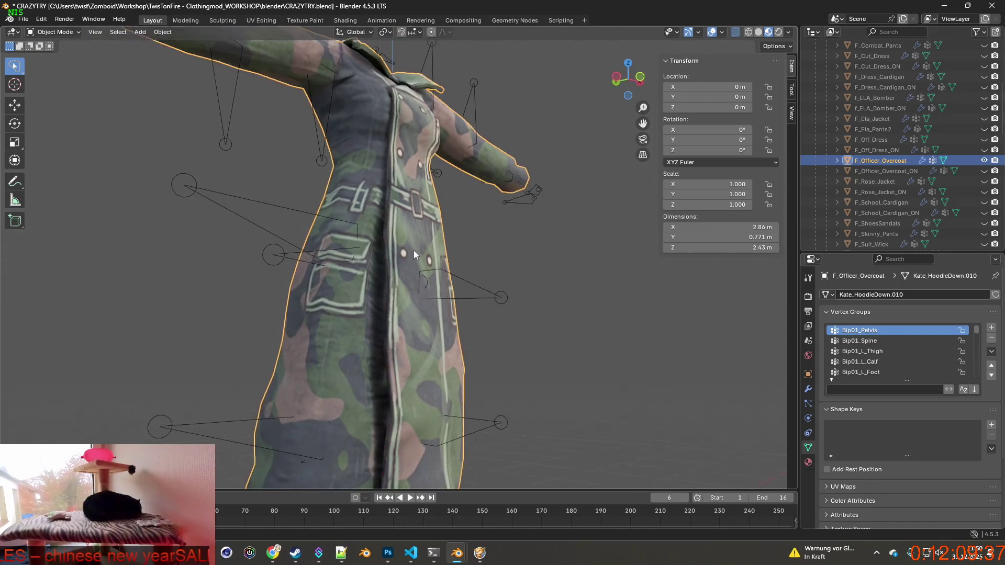
mouse_move(367, 277)
middle_down()
mouse_move(375, 305)
mouse_move(403, 291)
mouse_move(386, 269)
mouse_move(381, 235)
mouse_move(414, 280)
mouse_move(382, 269)
mouse_move(372, 233)
mouse_move(360, 286)
middle_up()
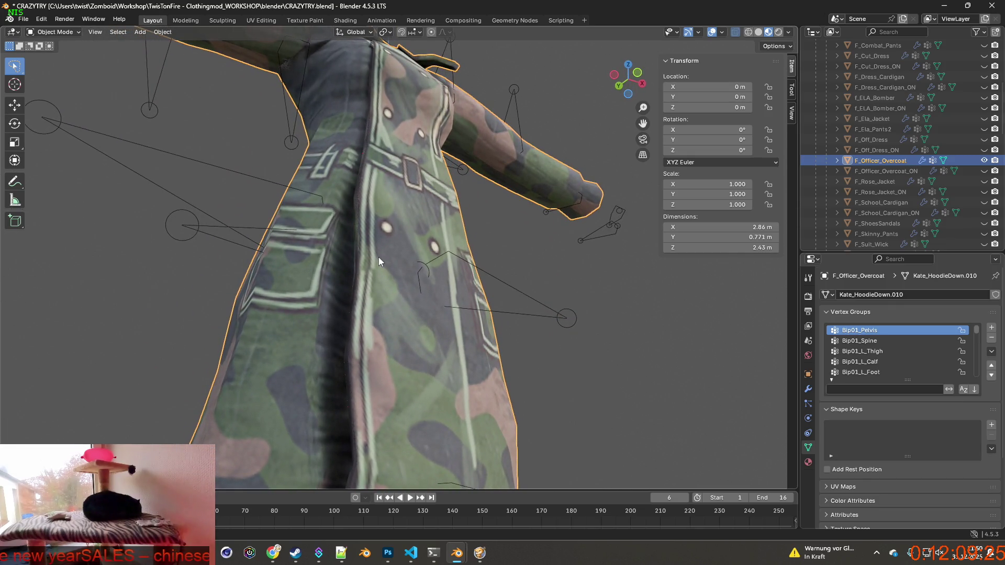
mouse_move(338, 320)
middle_down()
mouse_move(453, 334)
mouse_move(482, 292)
mouse_move(495, 337)
mouse_move(411, 340)
mouse_move(506, 342)
mouse_move(568, 329)
mouse_move(480, 348)
mouse_move(563, 362)
mouse_move(443, 347)
mouse_move(491, 368)
mouse_move(394, 378)
mouse_move(346, 367)
middle_up()
Step: Enter Edit Mode and lasso-select runs of vertices along the coat's front opening edge
click(55, 55)
mouse_move(157, 134)
middle_down()
mouse_move(504, 280)
mouse_move(456, 309)
mouse_move(391, 306)
mouse_move(480, 265)
mouse_move(558, 290)
middle_up()
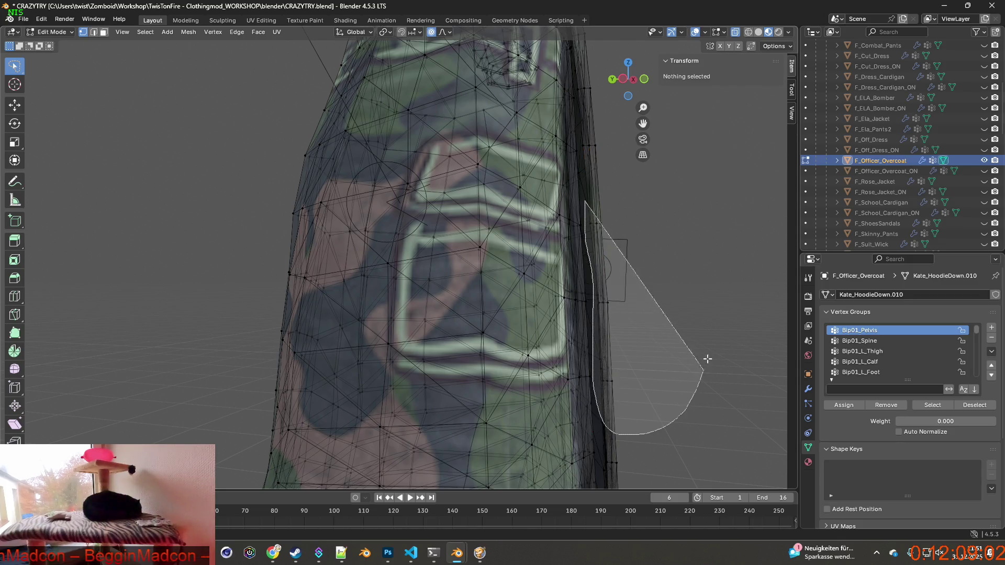
ctrl+right_drag(708, 359, 669, 406)
shift+middle_drag(669, 406, 649, 251)
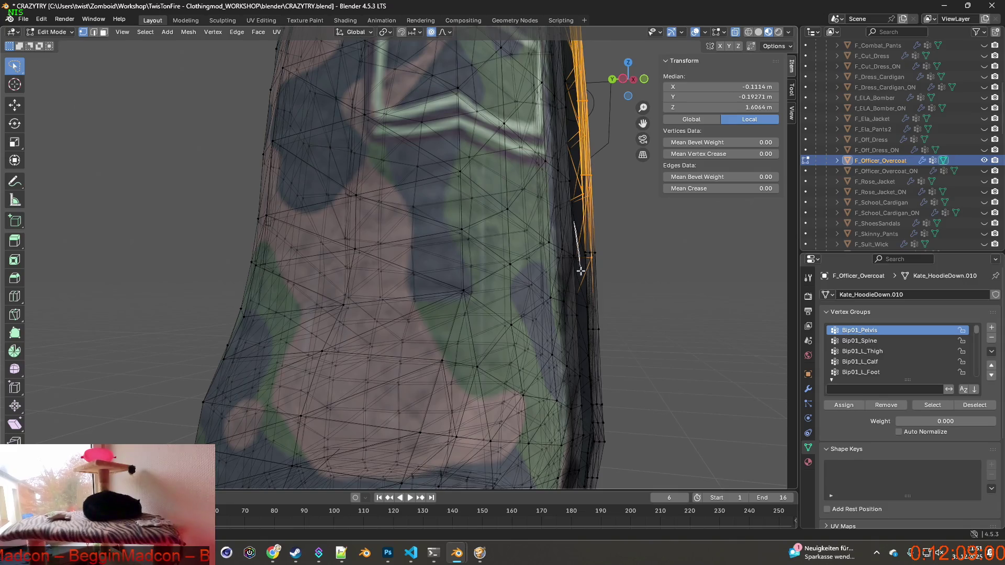
mouse_move(703, 397)
shift+middle_down()
mouse_move(689, 330)
mouse_move(610, 254)
shift+middle_up()
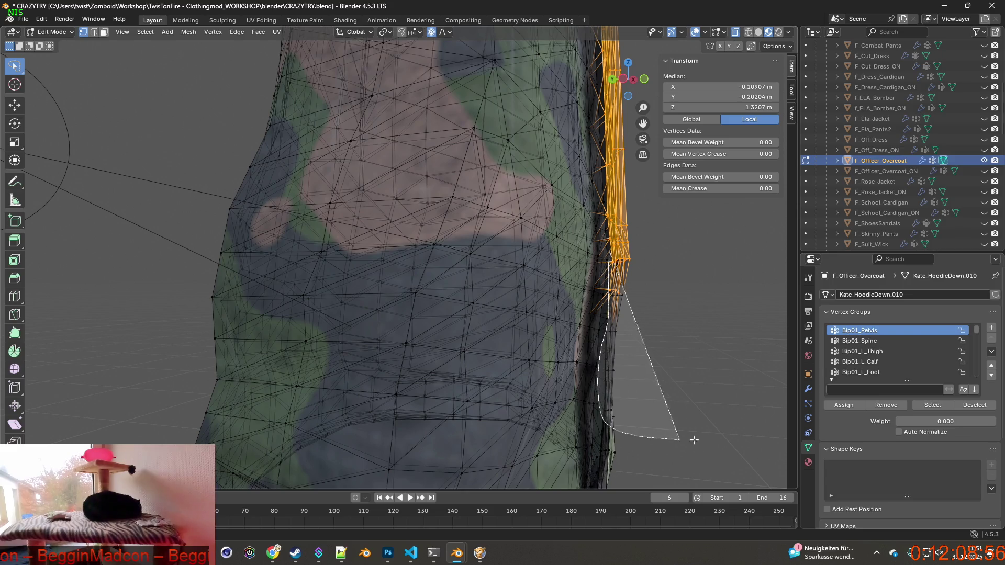
ctrl+right_drag(695, 439, 676, 366)
middle_drag(673, 359, 615, 320)
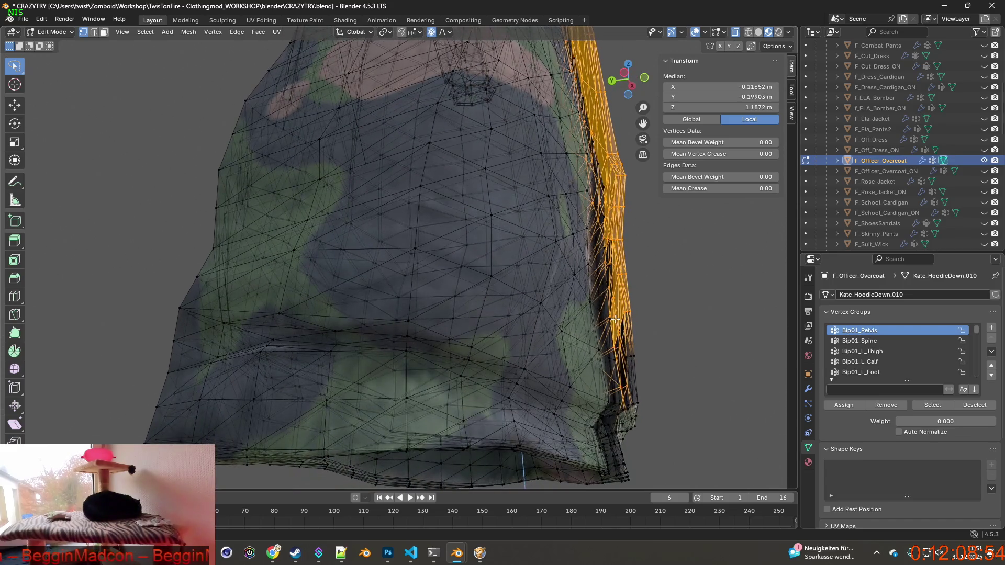
mouse_move(701, 373)
middle_down()
mouse_move(707, 395)
mouse_move(615, 320)
middle_up()
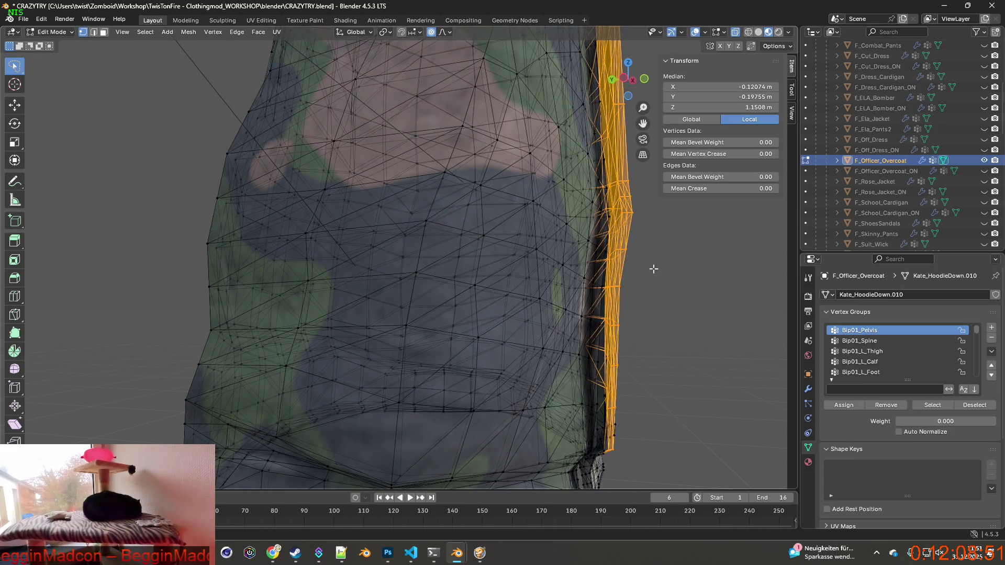
mouse_move(654, 269)
middle_down()
mouse_move(666, 291)
mouse_move(579, 292)
mouse_move(553, 351)
mouse_move(492, 323)
mouse_move(554, 323)
mouse_move(476, 375)
mouse_move(477, 327)
middle_up()
key(alt+a)
Step: Delete the stray faces at the hem corner and check the hem from below
scroll(552, 351, down, 5)
scroll(508, 381, up, 4)
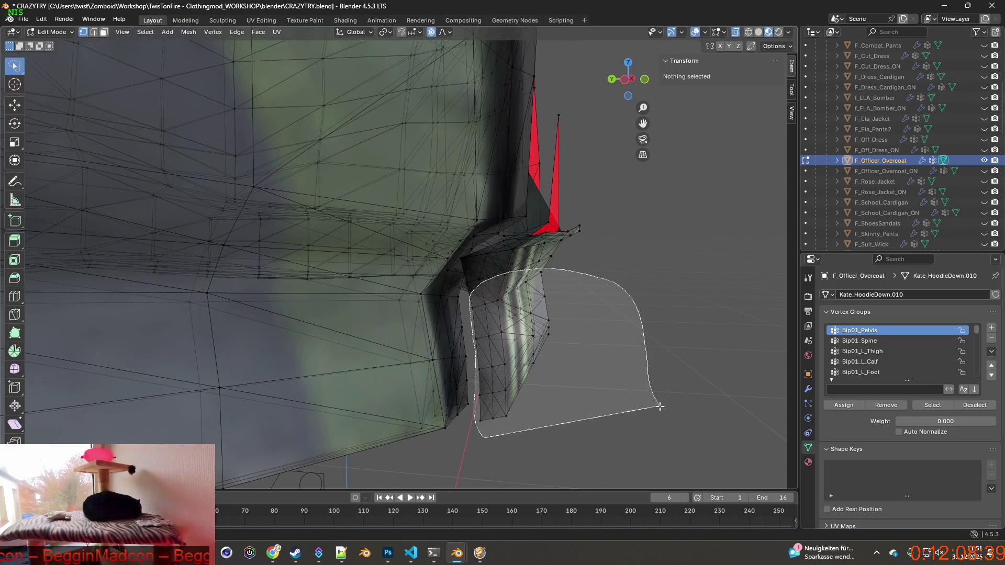
drag(660, 406, 657, 404)
key(Delete)
mouse_move(557, 352)
middle_down()
mouse_move(566, 350)
mouse_move(546, 324)
middle_up()
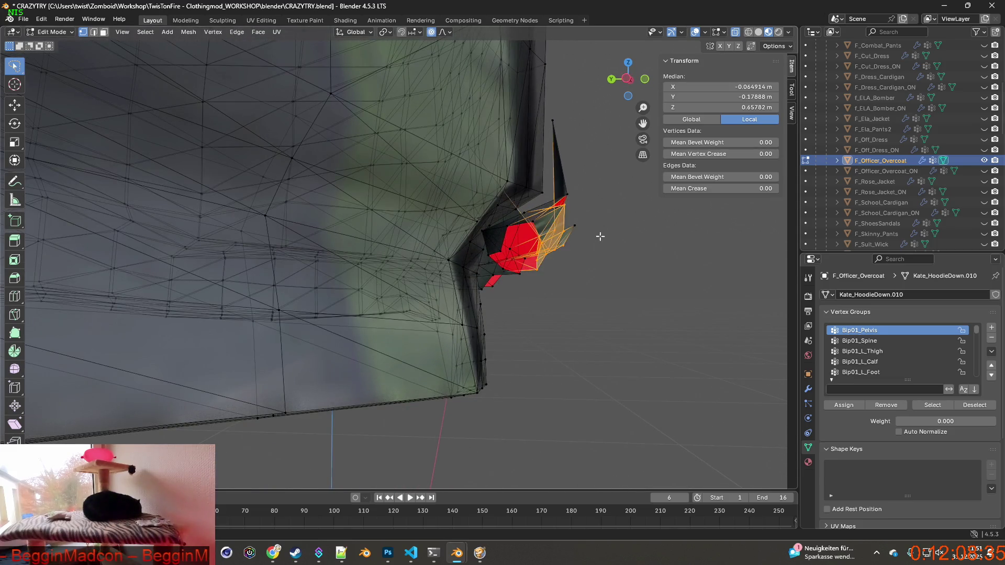
mouse_move(600, 237)
middle_down()
mouse_move(500, 269)
mouse_move(461, 312)
mouse_move(511, 313)
middle_up()
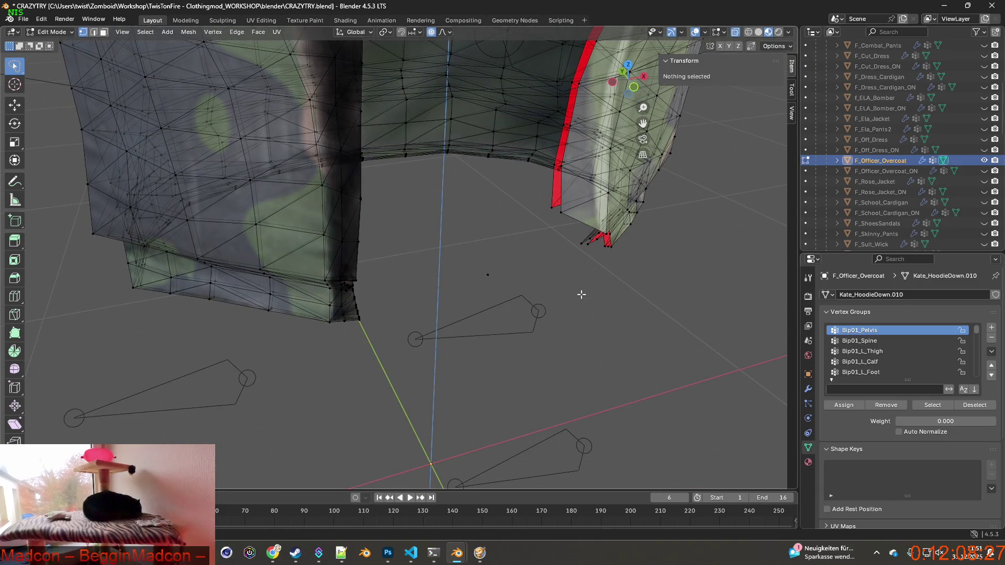
mouse_move(532, 298)
middle_down()
mouse_move(510, 285)
mouse_move(474, 292)
mouse_move(456, 282)
mouse_move(433, 328)
mouse_move(478, 314)
mouse_move(427, 305)
mouse_move(499, 299)
mouse_move(478, 291)
mouse_move(539, 293)
middle_up()
scroll(559, 300, up, 3)
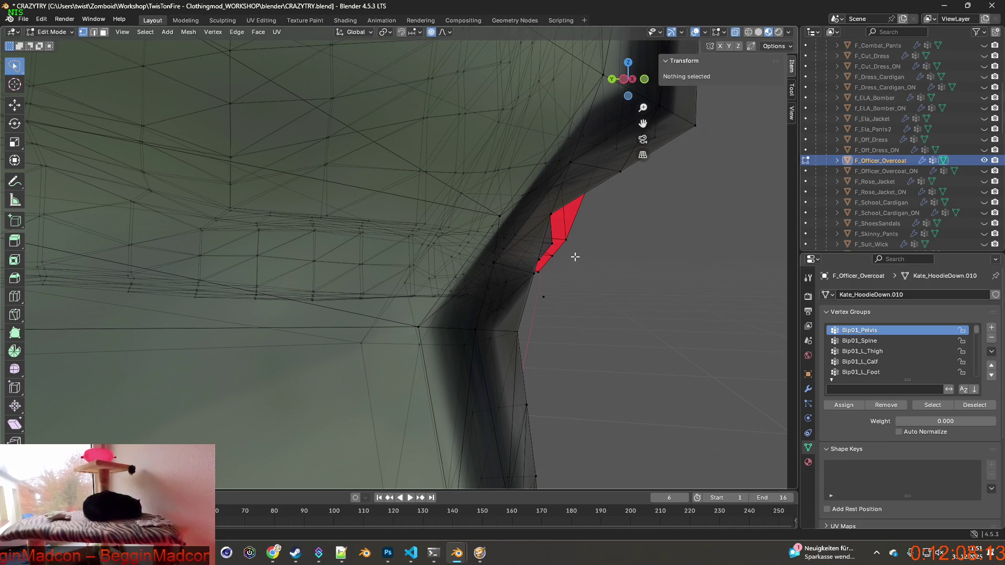
middle_drag(601, 305, 437, 302)
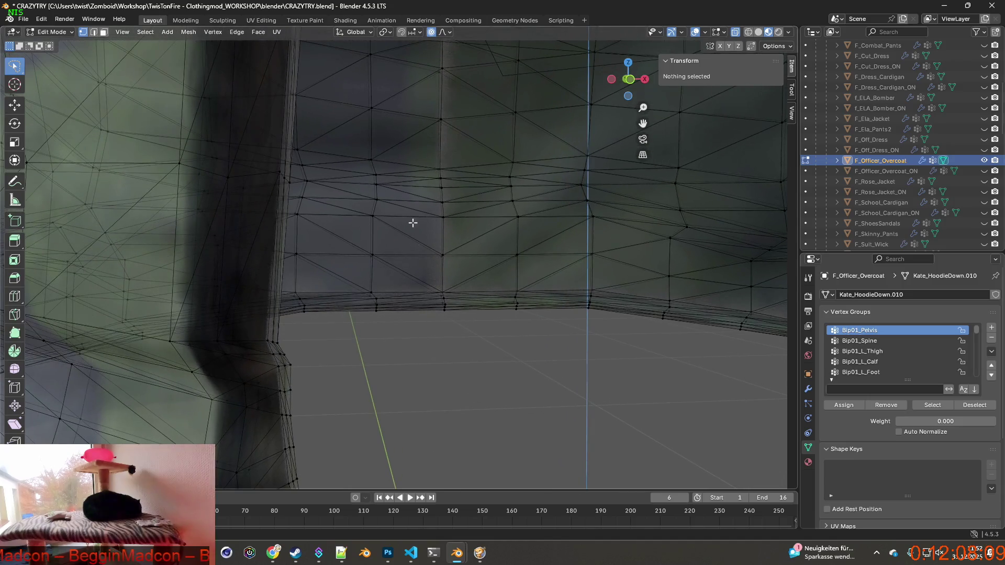
scroll(431, 209, down, 3)
scroll(427, 137, down, 2)
mouse_move(427, 137)
shift+middle_down()
mouse_move(420, 301)
mouse_move(517, 328)
mouse_move(507, 365)
shift+middle_up()
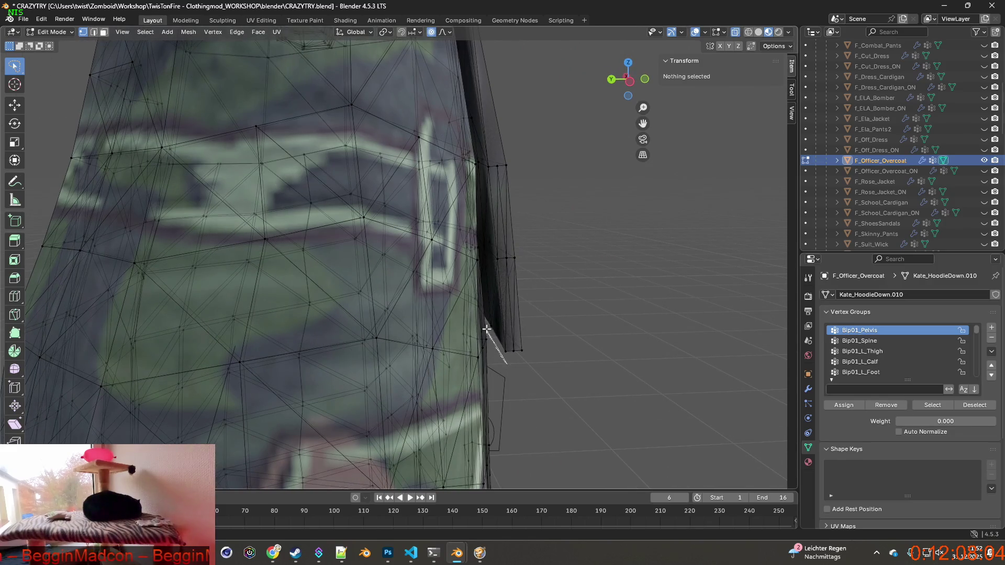
Step: Select the coat's side-edge vertices and nudge them along the Y axis
drag(486, 245, 658, 364)
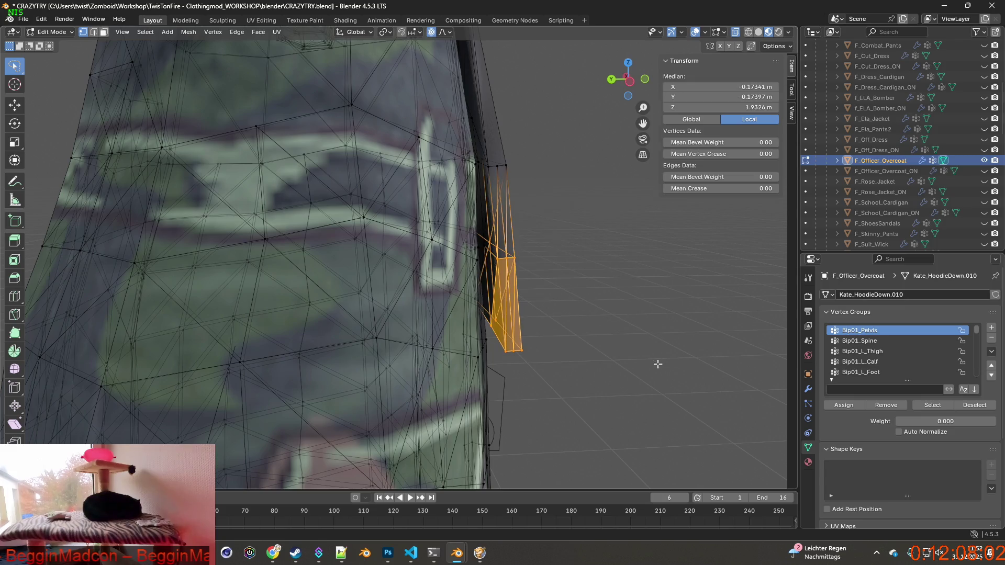
middle_drag(554, 302, 553, 327)
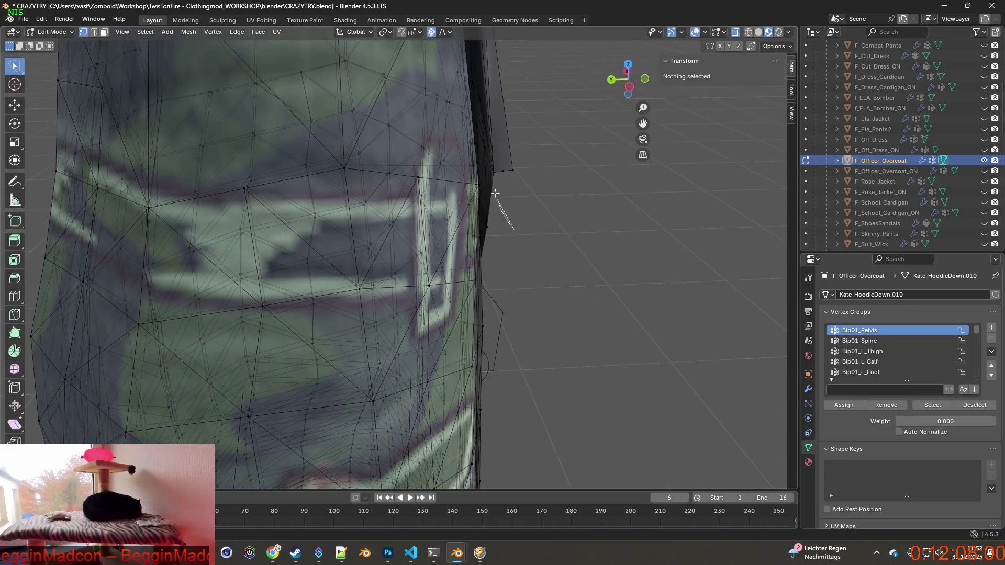
middle_drag(605, 168, 402, 254)
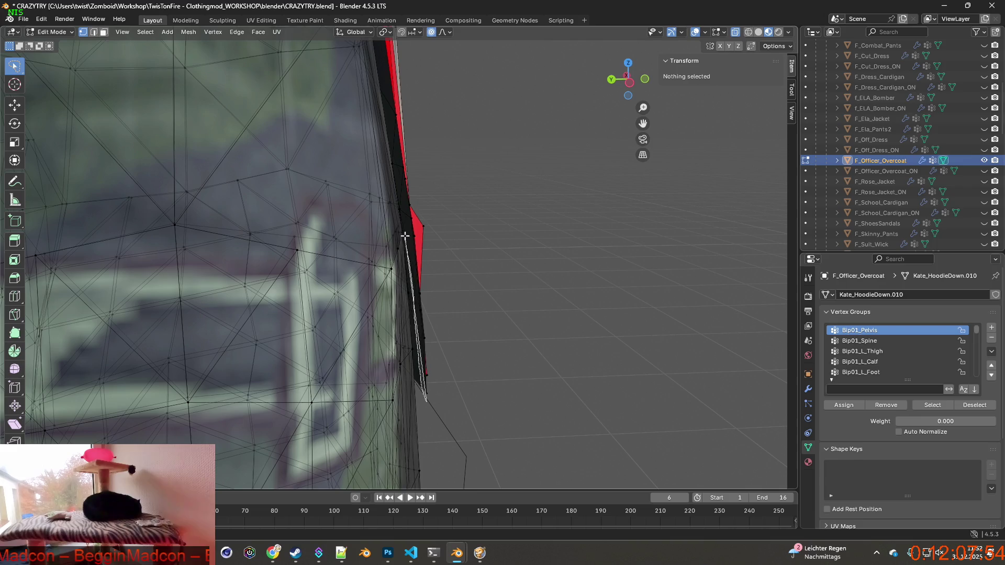
drag(501, 202, 501, 202)
key(g)
key(y)
click(572, 255)
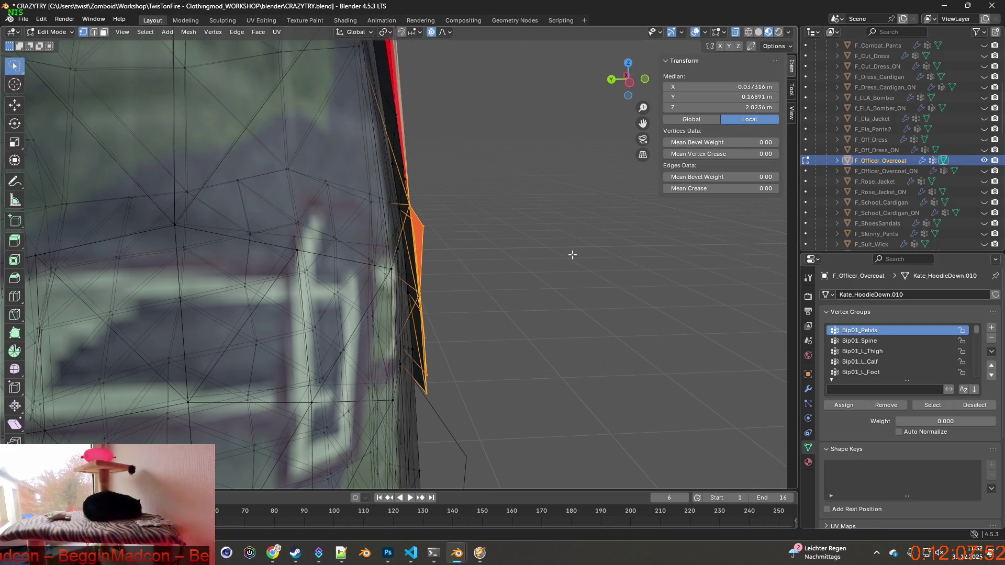
middle_drag(520, 282, 459, 246)
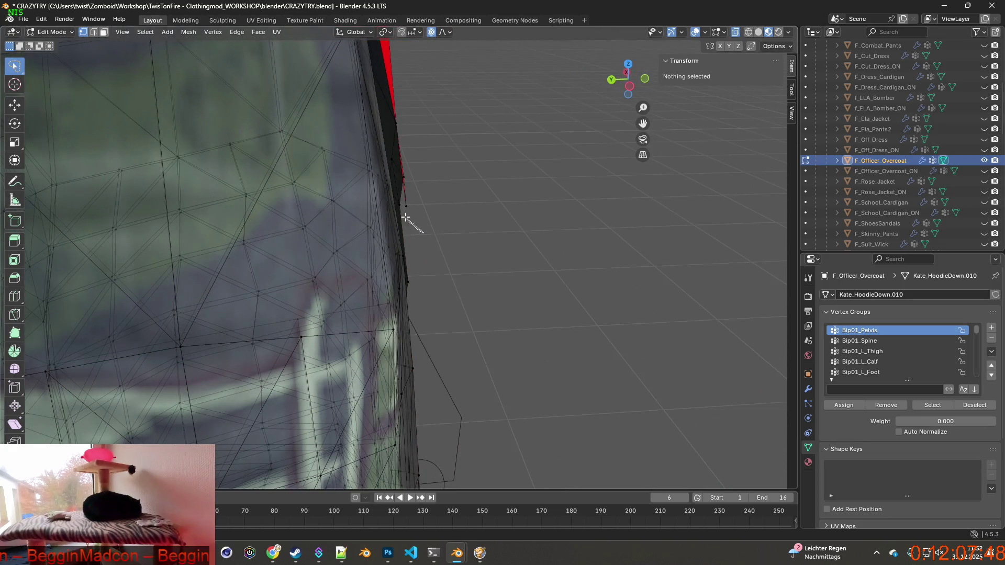
Step: Select a fresh run of vertices along the front torso edge of the coat
click(510, 159)
mouse_move(510, 159)
middle_down()
mouse_move(413, 328)
mouse_move(427, 279)
middle_up()
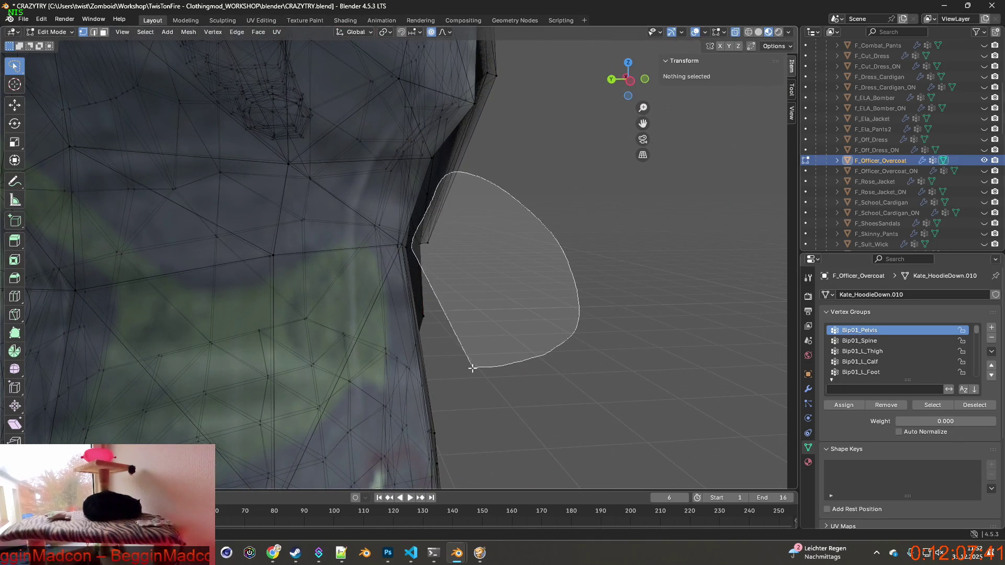
drag(431, 373, 430, 372)
mouse_move(490, 358)
middle_down()
mouse_move(405, 270)
mouse_move(456, 346)
middle_up()
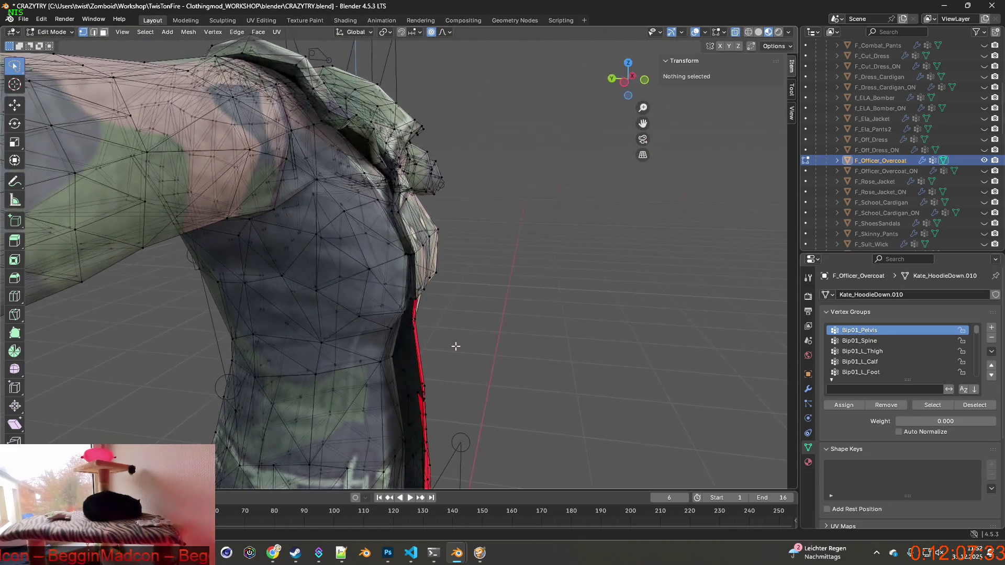
scroll(456, 329, up, 6)
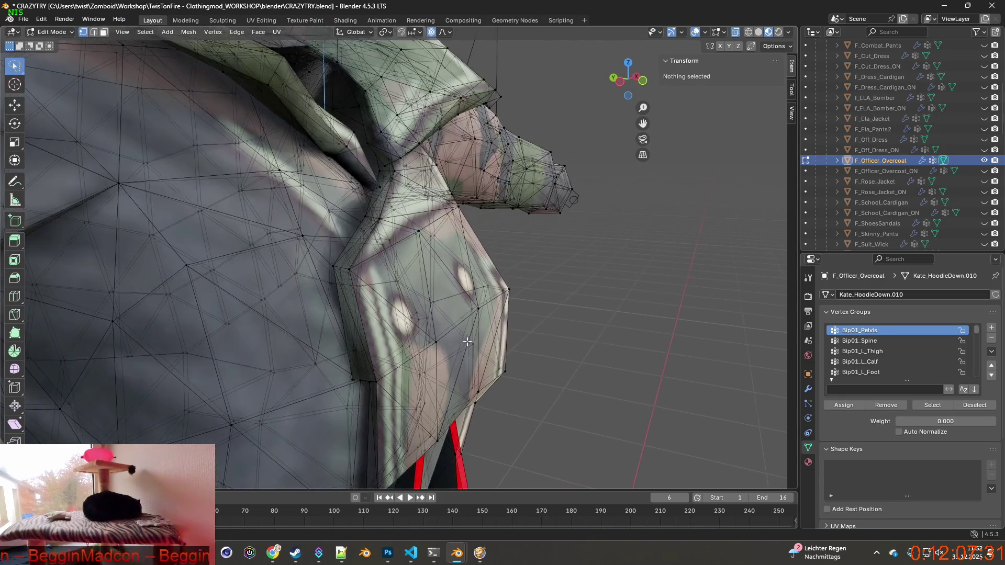
middle_drag(467, 342, 505, 337)
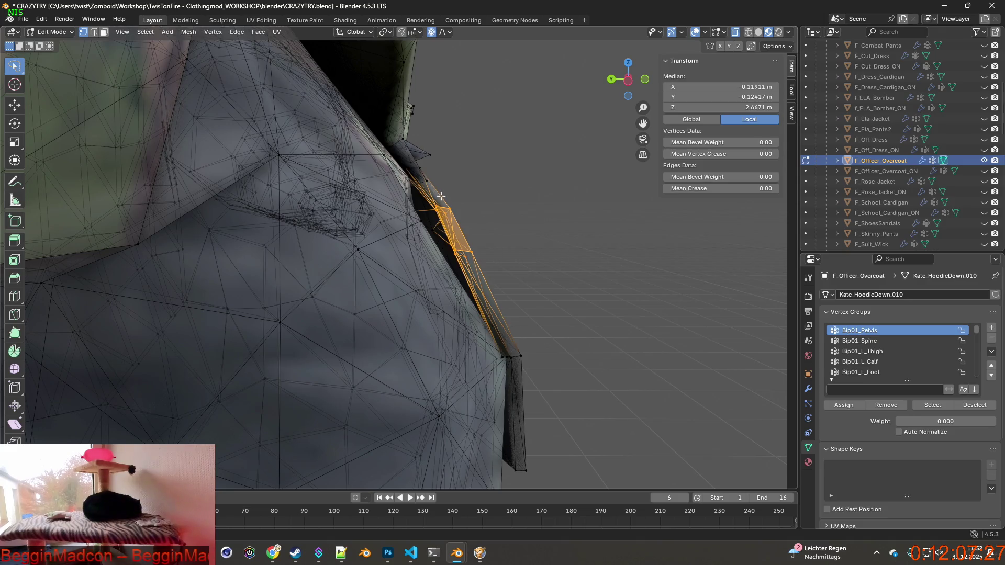
middle_drag(485, 252, 479, 235)
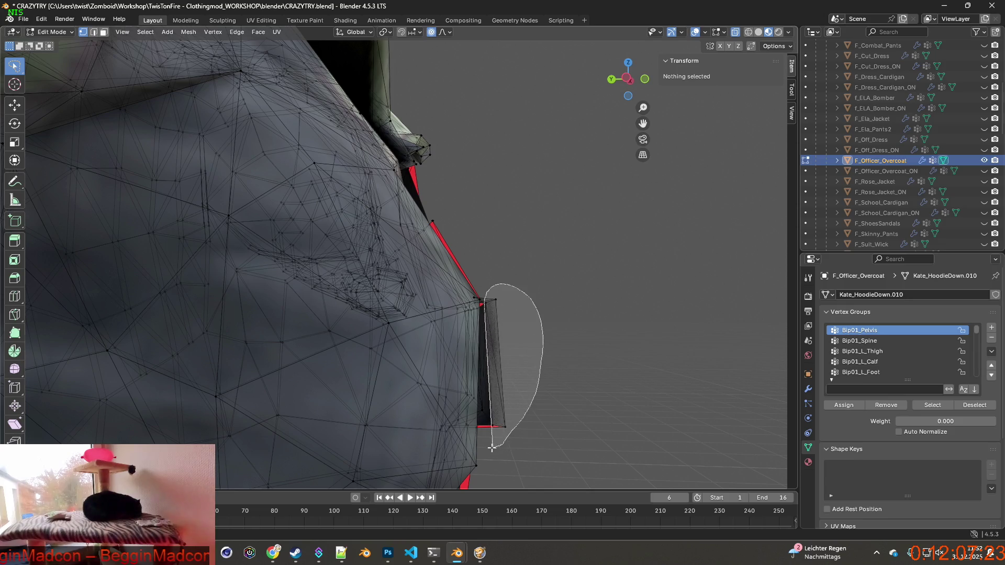
drag(492, 448, 512, 438)
middle_drag(523, 414, 503, 415)
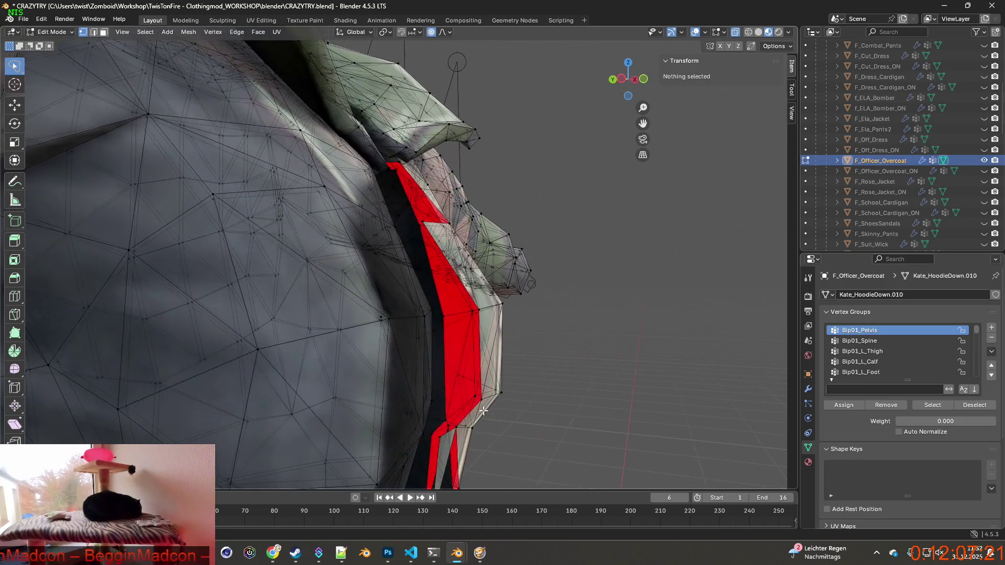
scroll(437, 363, up, 1)
middle_drag(432, 349, 473, 348)
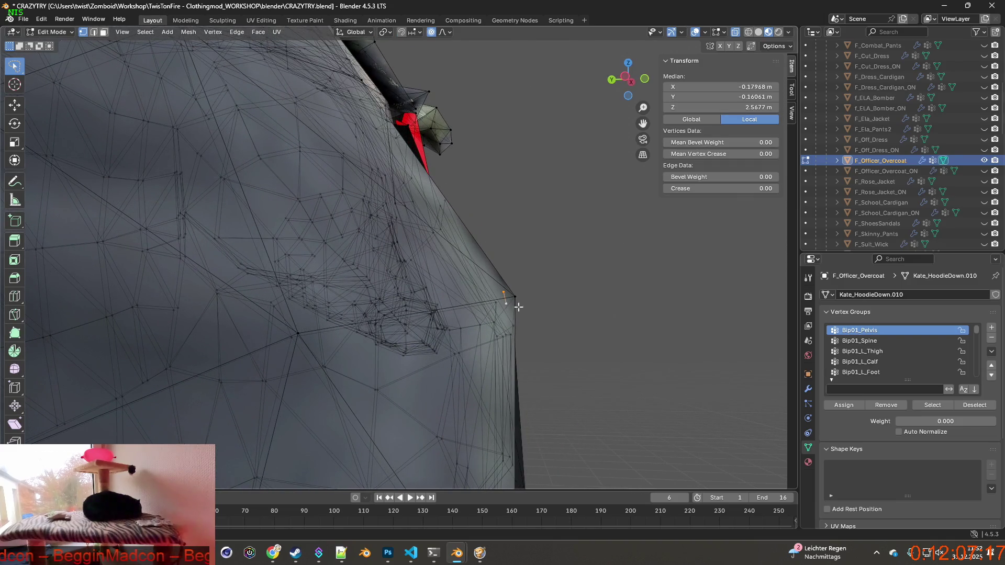
mouse_move(563, 320)
middle_down()
mouse_move(558, 368)
mouse_move(529, 375)
mouse_move(568, 457)
middle_up()
scroll(505, 420, up, 3)
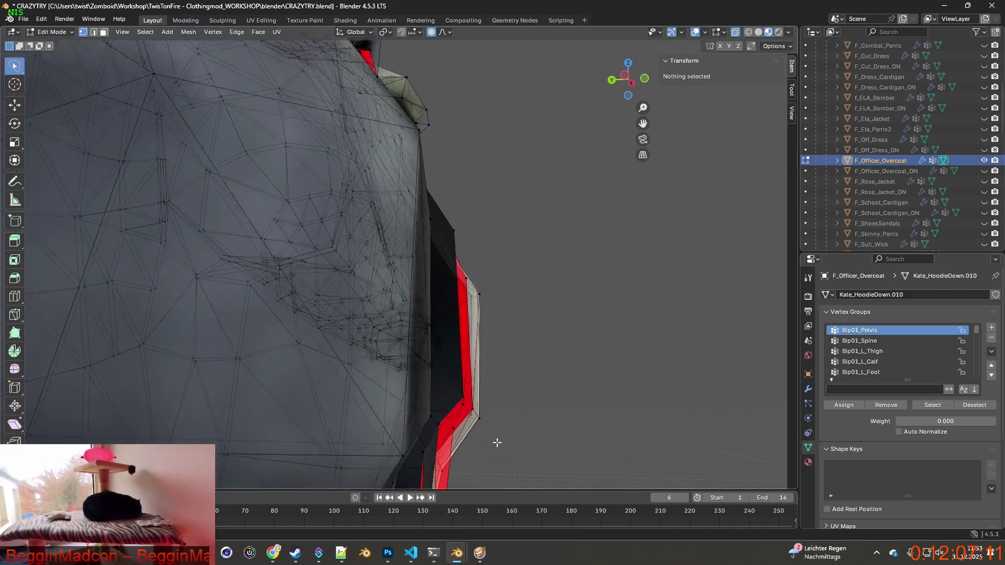
scroll(509, 326, up, 2)
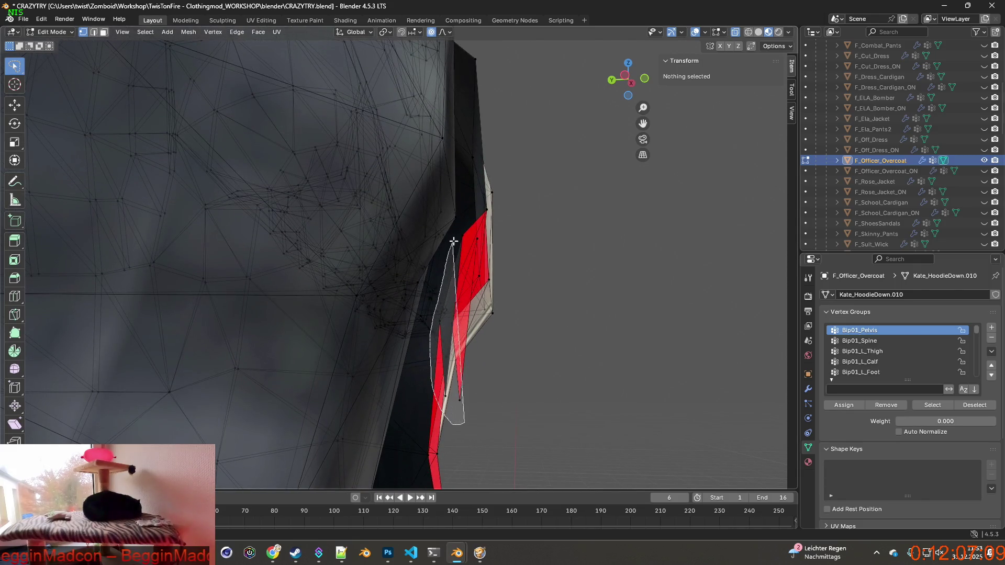
drag(453, 241, 656, 366)
middle_drag(645, 362, 517, 330)
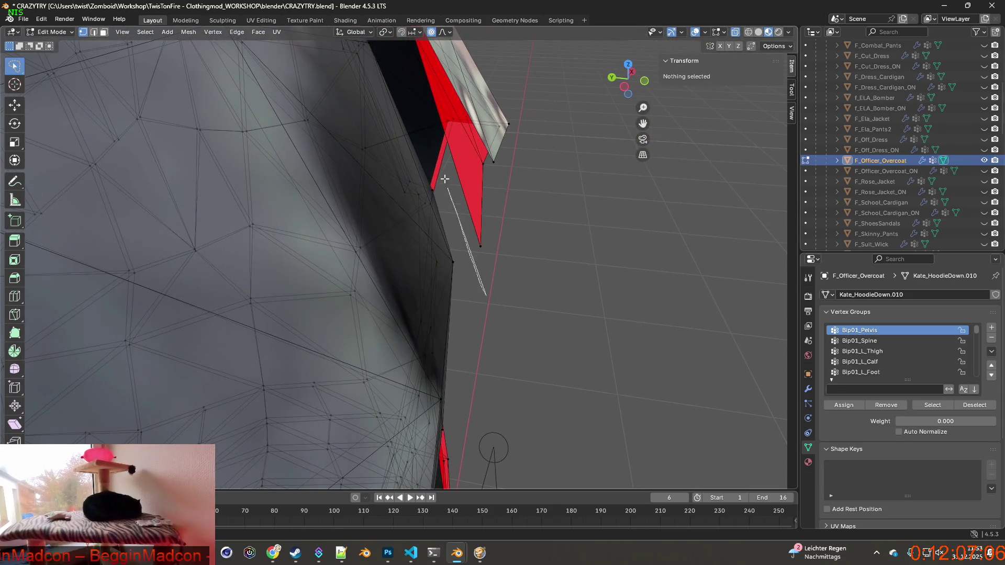
scroll(555, 130, down, 3)
mouse_move(559, 168)
middle_down()
mouse_move(379, 165)
mouse_move(357, 190)
mouse_move(422, 341)
middle_up()
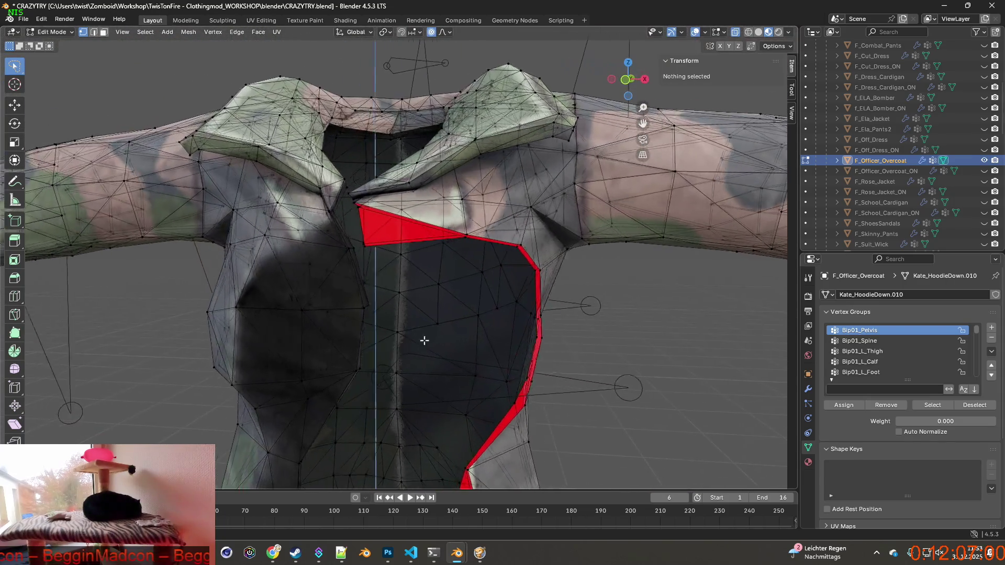
scroll(482, 355, up, 3)
middle_drag(483, 355, 516, 407)
scroll(442, 207, up, 3)
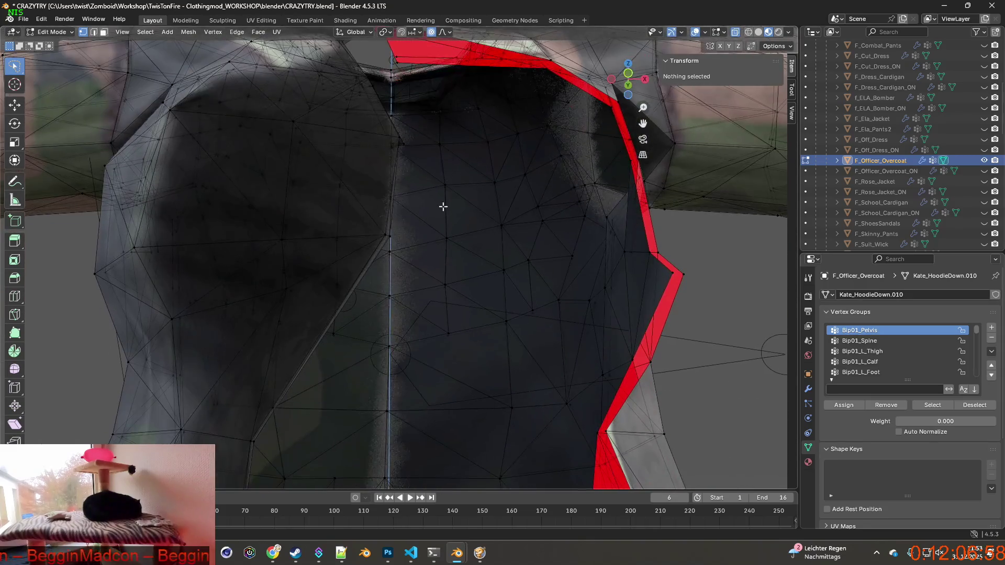
mouse_move(417, 295)
middle_down()
mouse_move(447, 314)
mouse_move(347, 323)
mouse_move(415, 237)
mouse_move(330, 337)
mouse_move(386, 304)
mouse_move(480, 298)
middle_up()
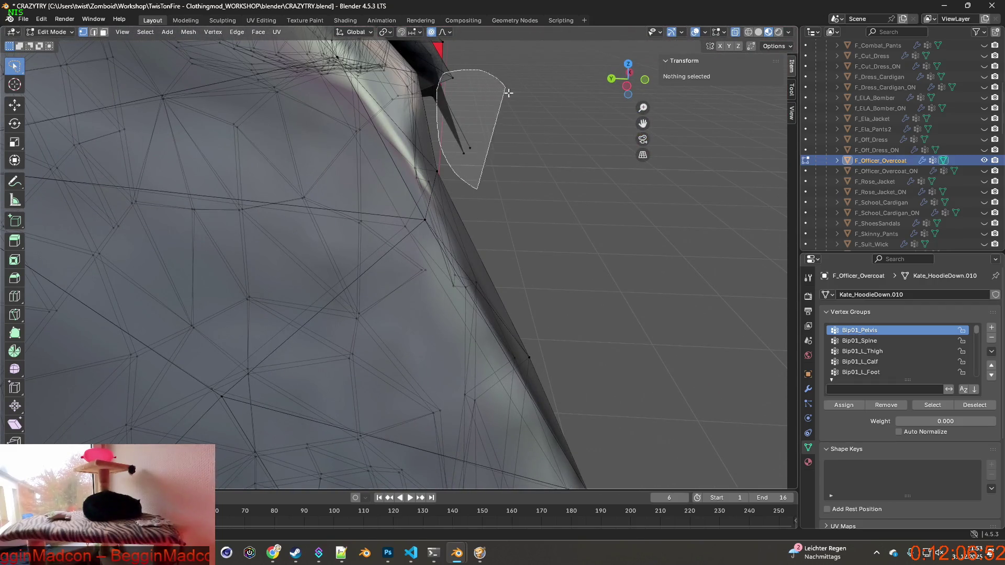
drag(509, 92, 505, 90)
mouse_move(505, 90)
middle_down()
mouse_move(476, 128)
mouse_move(386, 154)
mouse_move(446, 152)
middle_up()
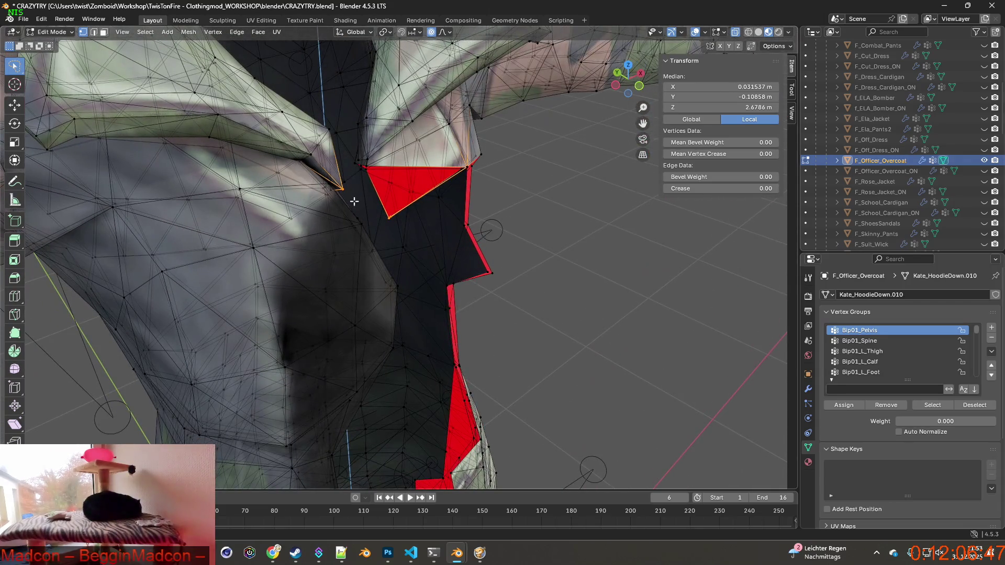
mouse_move(348, 171)
middle_down()
mouse_move(364, 175)
mouse_move(303, 159)
mouse_move(339, 183)
mouse_move(386, 184)
mouse_move(415, 265)
mouse_move(418, 107)
middle_up()
key(alt+a)
scroll(419, 107, down, 2)
scroll(407, 125, down, 2)
scroll(431, 217, down, 2)
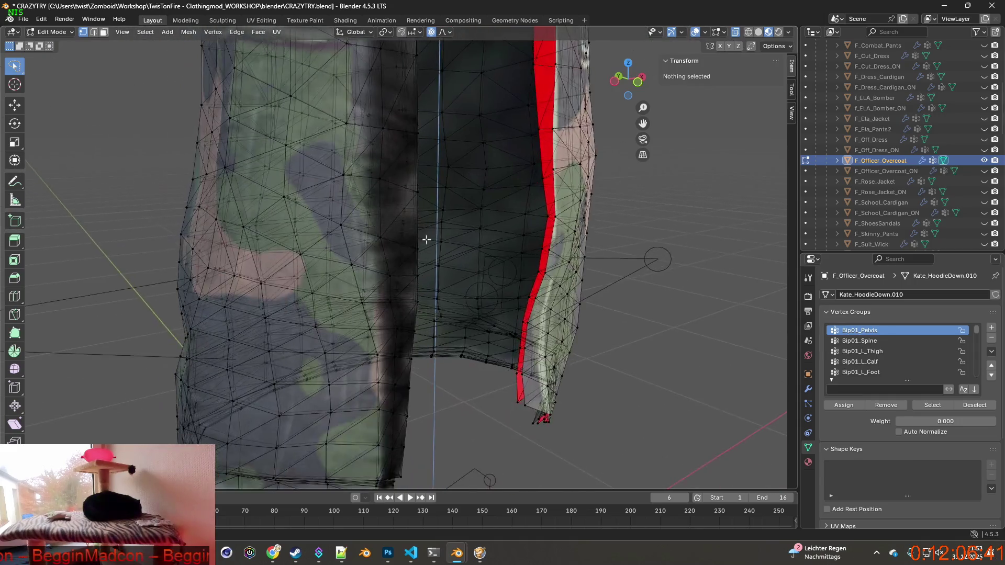
Step: Frame the bottom hem and select its first edges, making the right hem edge active
scroll(426, 238, down, 1)
mouse_move(451, 202)
middle_down()
mouse_move(438, 224)
mouse_move(402, 233)
middle_up()
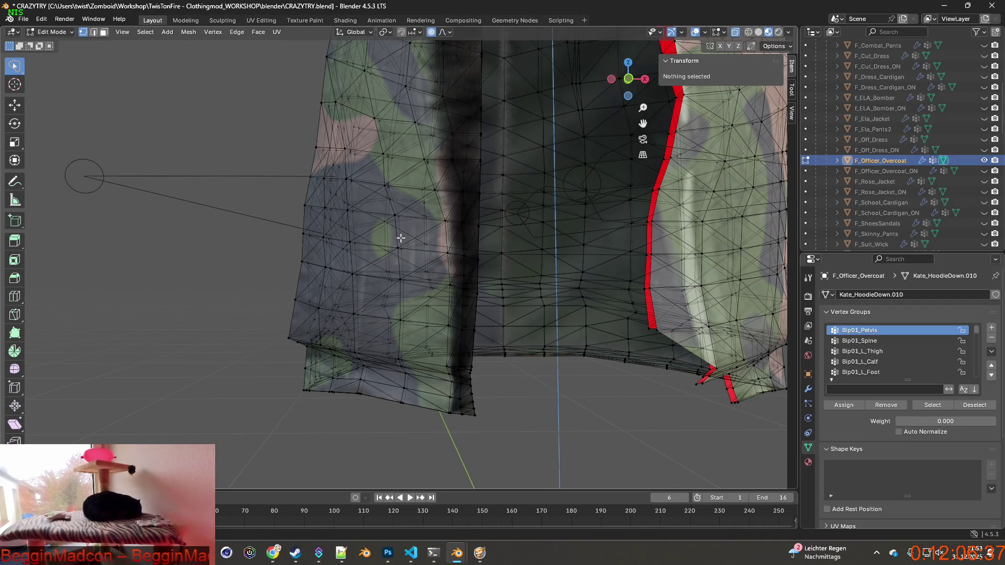
mouse_move(340, 260)
middle_down()
mouse_move(265, 262)
mouse_move(403, 299)
mouse_move(523, 308)
mouse_move(465, 354)
middle_up()
scroll(460, 352, up, 2)
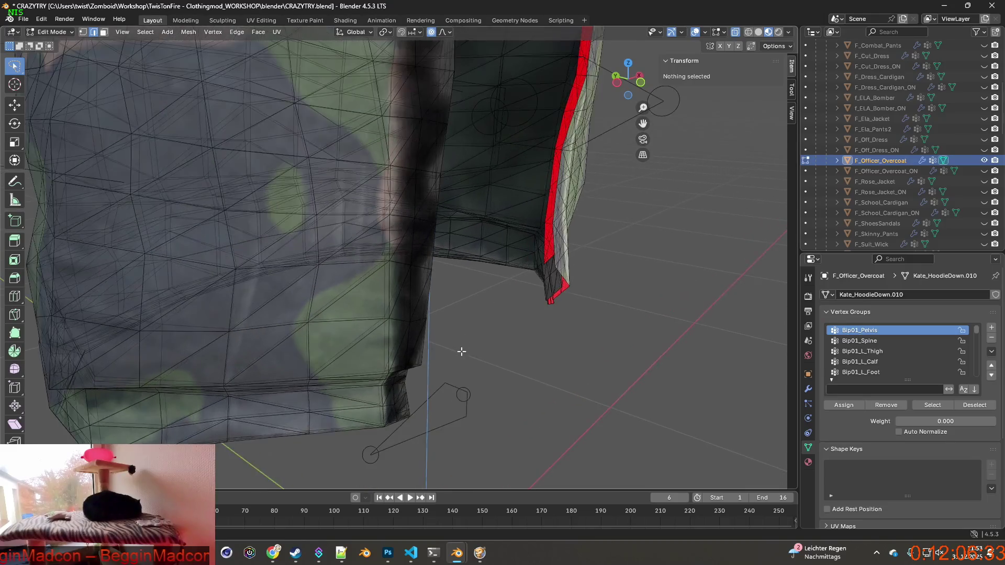
scroll(473, 382, up, 2)
scroll(426, 296, up, 2)
scroll(437, 270, up, 2)
scroll(437, 271, down, 3)
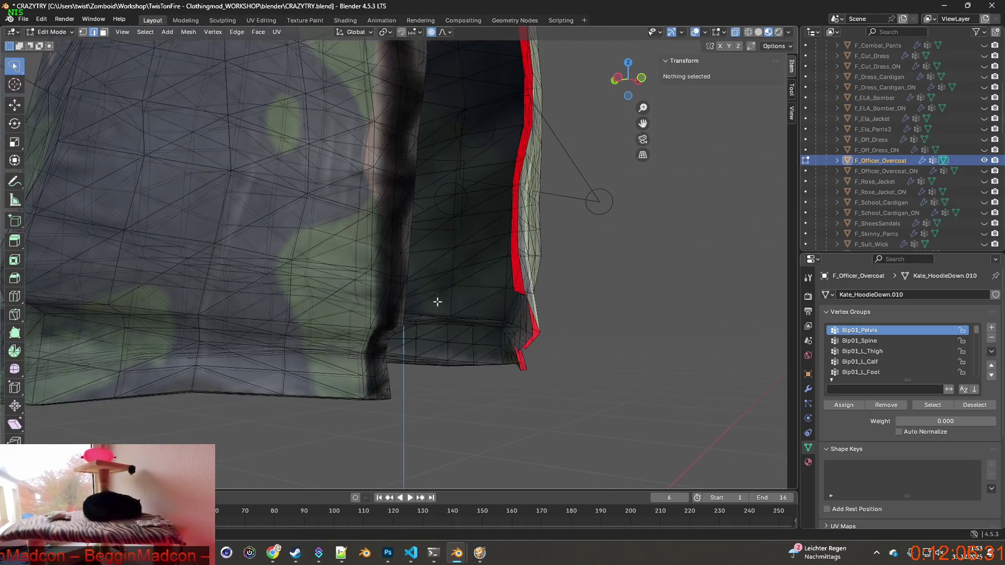
scroll(438, 299, down, 3)
mouse_move(437, 299)
middle_down()
mouse_move(362, 341)
mouse_move(433, 345)
mouse_move(353, 332)
mouse_move(442, 328)
mouse_move(404, 348)
mouse_move(382, 336)
mouse_move(455, 351)
mouse_move(346, 347)
middle_up()
click(237, 313)
mouse_move(237, 312)
middle_down()
mouse_move(410, 355)
mouse_move(294, 341)
middle_up()
shift+click(316, 344)
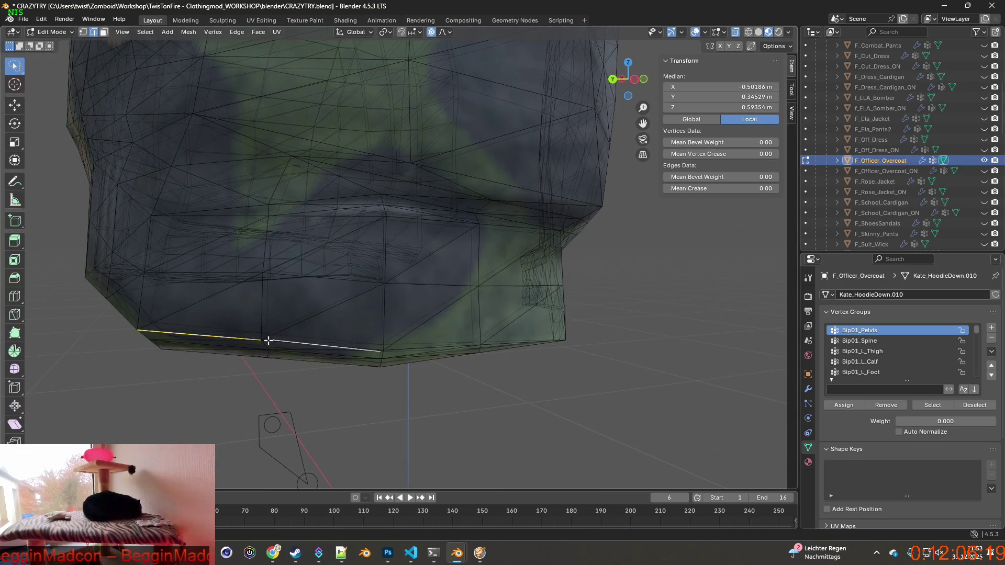
shift+click(317, 347)
Step: Extend the selection along the hem with a shortest path, deselecting the stray corner edges
mouse_move(396, 351)
middle_down()
mouse_move(373, 350)
mouse_move(370, 394)
mouse_move(248, 398)
middle_up()
scroll(373, 350, up, 2)
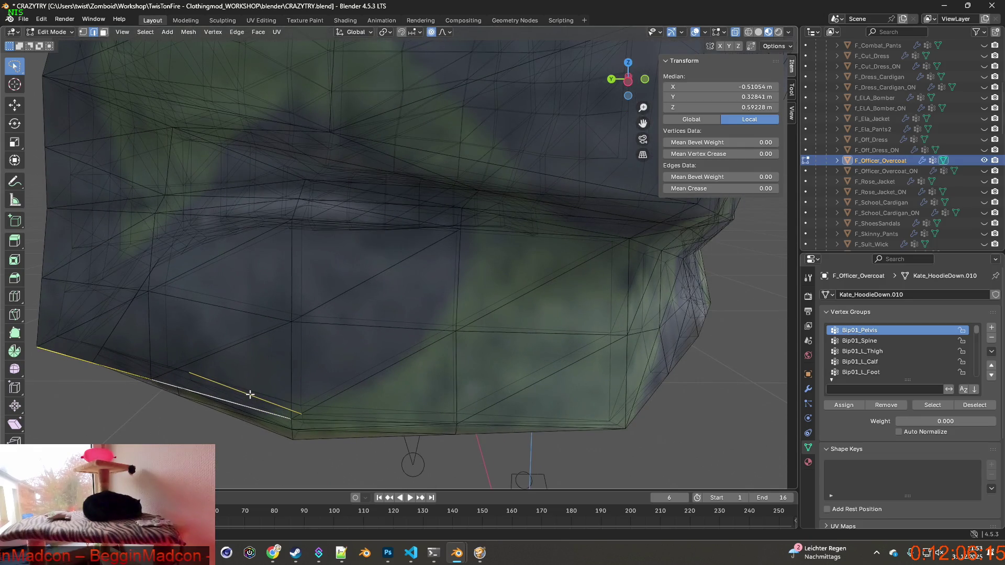
ctrl+click(251, 394)
ctrl+click(253, 396)
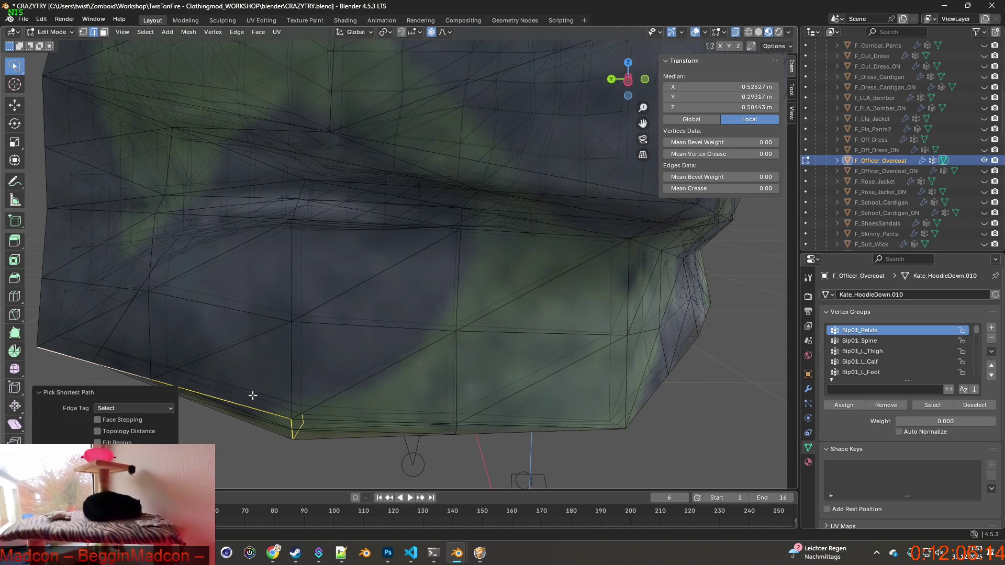
ctrl+click(304, 419)
ctrl+click(302, 427)
shift+click(303, 419)
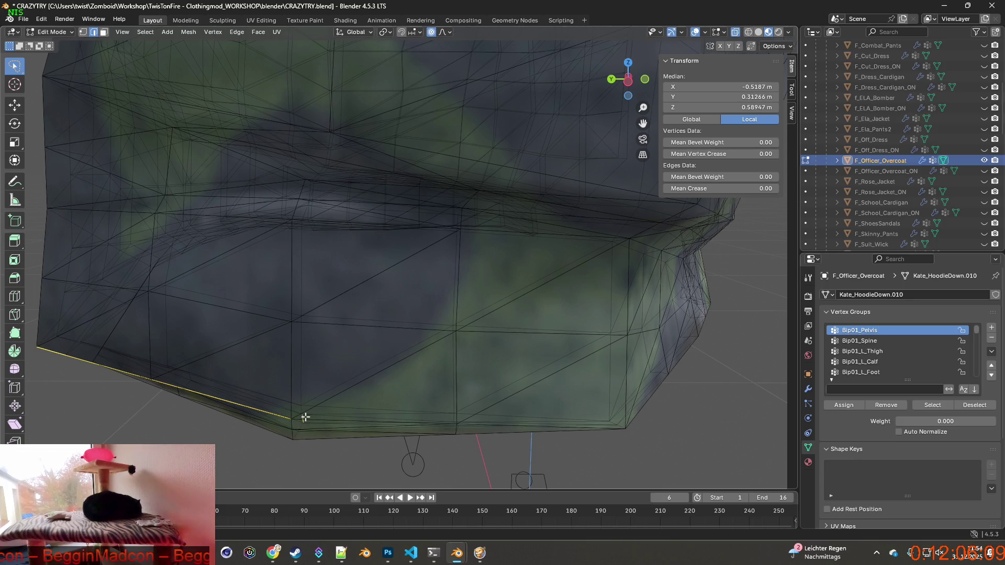
shift+click(304, 419)
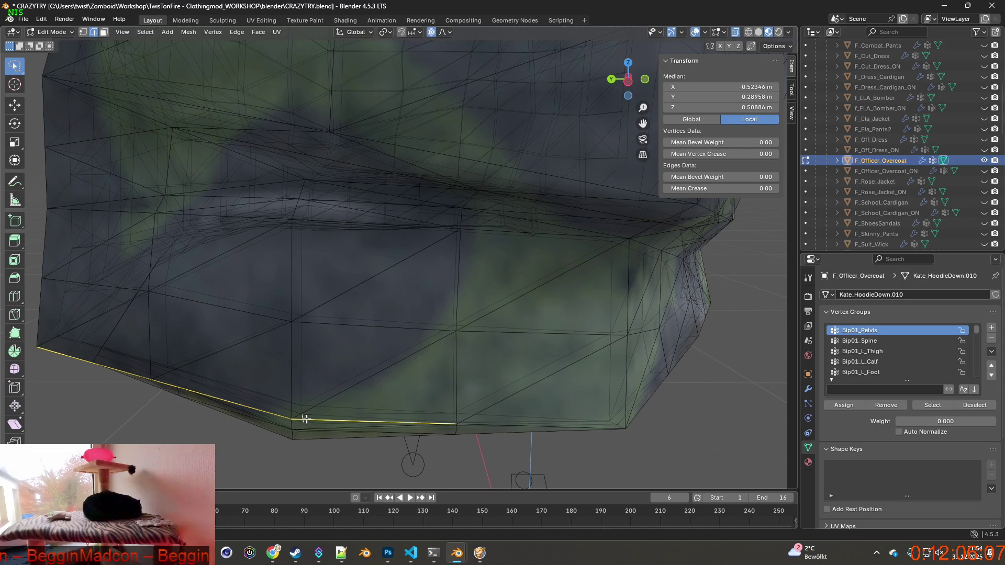
shift+click(302, 419)
mouse_move(317, 418)
middle_down()
mouse_move(284, 413)
mouse_move(384, 410)
mouse_move(471, 344)
mouse_move(498, 348)
mouse_move(408, 359)
mouse_move(457, 353)
mouse_move(382, 341)
middle_up()
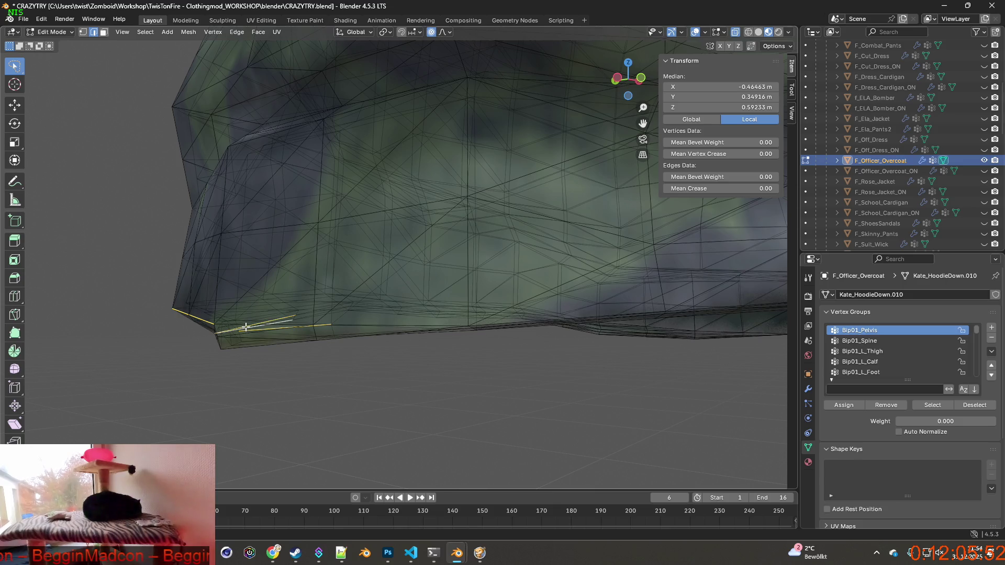
Step: Add more hem edges and deselect the three wrongly picked edges
shift+click(245, 327)
shift+click(262, 335)
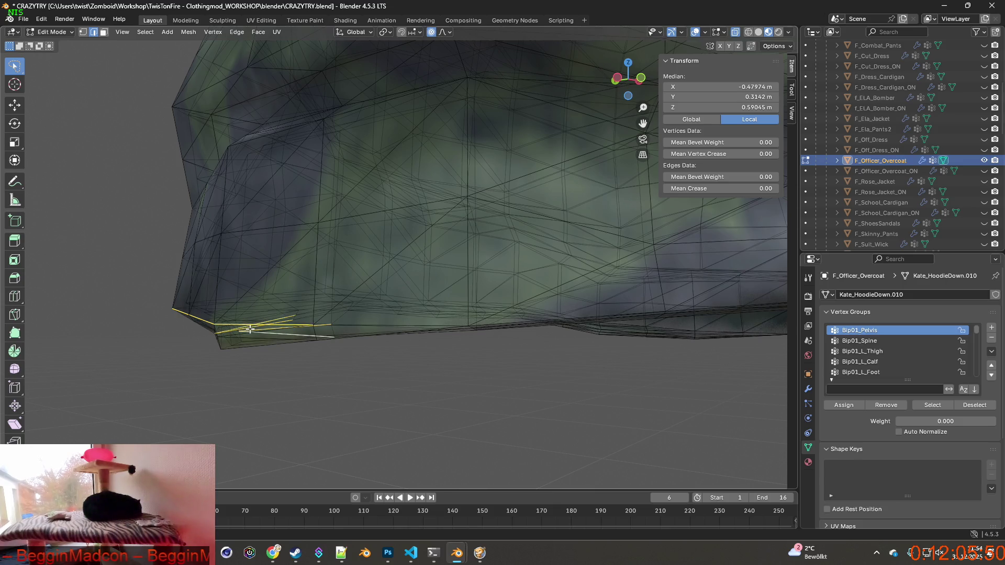
mouse_move(262, 335)
middle_down()
mouse_move(309, 350)
mouse_move(326, 323)
mouse_move(413, 316)
middle_up()
shift+click(149, 293)
shift+click(535, 355)
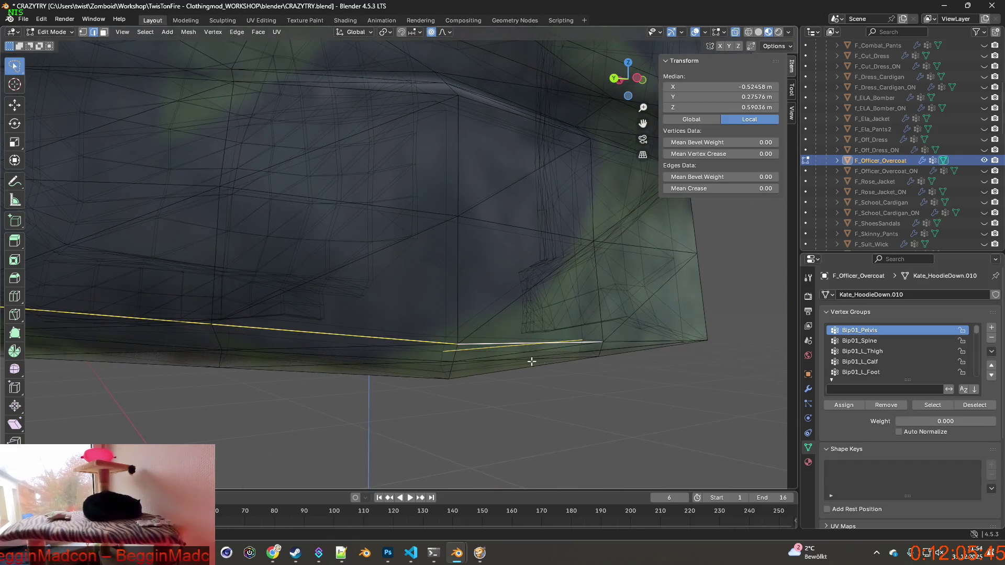
shift+click(498, 358)
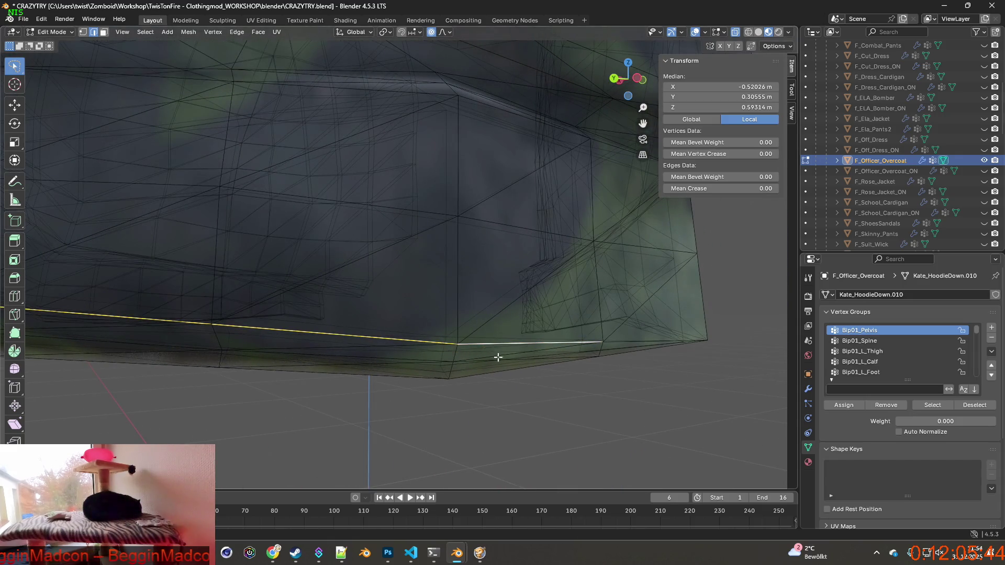
shift+click(628, 342)
Step: Extend the selection along the bottom border edges around the lower front corner
mouse_move(640, 341)
middle_down()
mouse_move(554, 353)
mouse_move(420, 331)
middle_up()
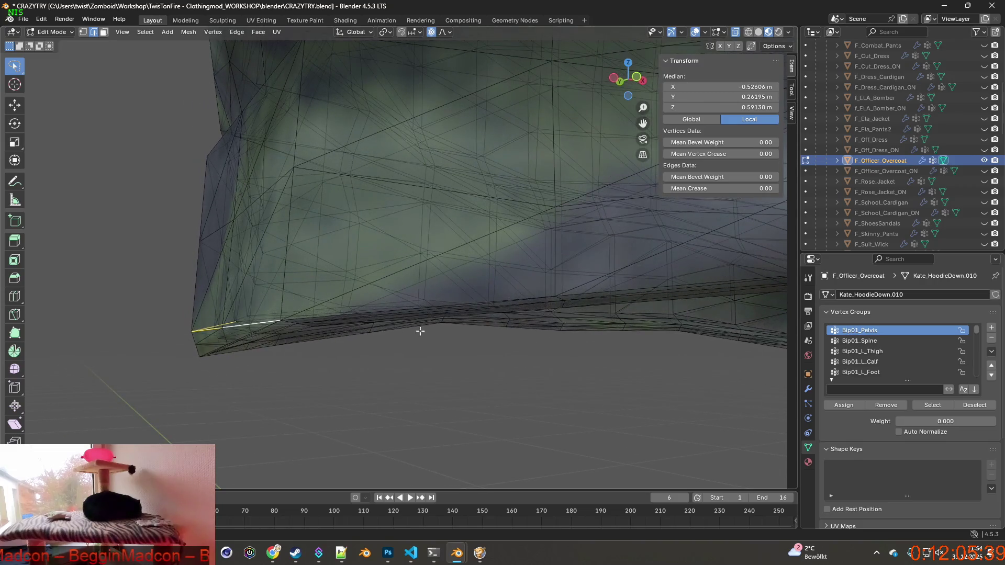
middle_drag(308, 315, 231, 355)
shift+click(229, 356)
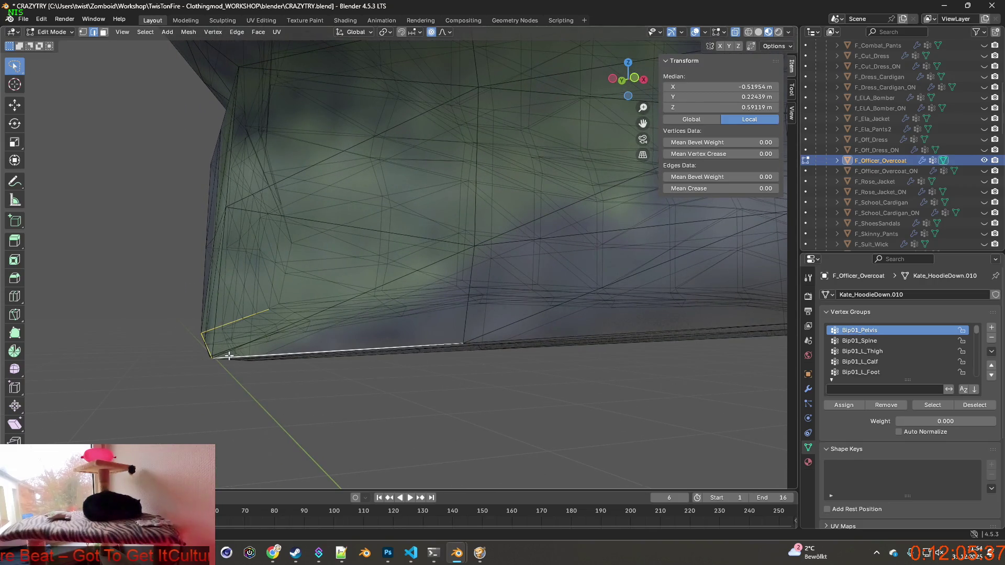
shift+click(501, 340)
mouse_move(501, 340)
middle_down()
mouse_move(420, 341)
mouse_move(290, 370)
mouse_move(502, 364)
mouse_move(344, 338)
mouse_move(430, 345)
mouse_move(398, 341)
middle_up()
shift+click(282, 382)
shift+click(325, 350)
shift+click(442, 349)
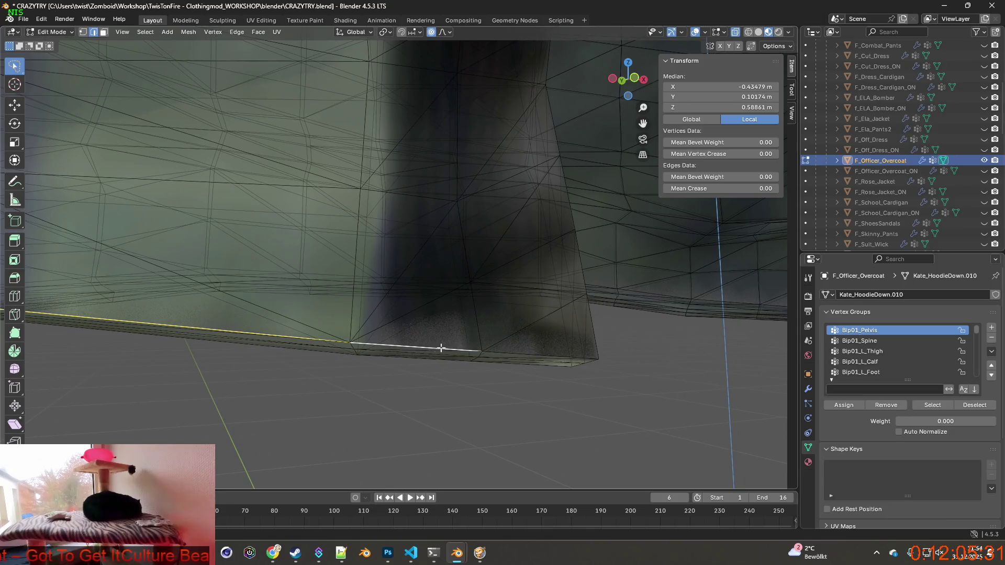
shift+click(540, 353)
middle_drag(559, 348, 400, 340)
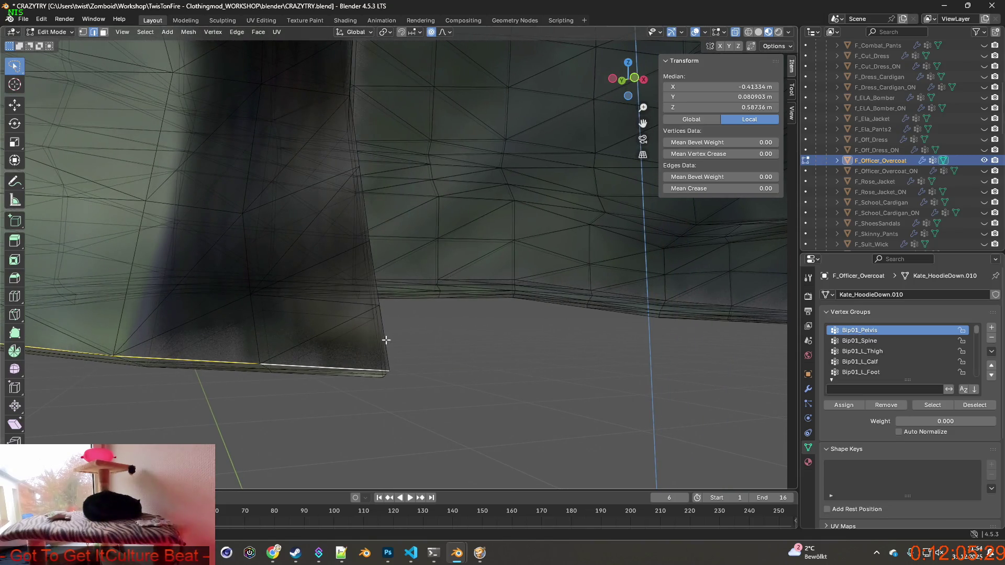
mouse_move(386, 295)
middle_down()
mouse_move(340, 341)
mouse_move(426, 304)
mouse_move(426, 148)
mouse_move(402, 186)
mouse_move(424, 217)
mouse_move(433, 210)
middle_up()
mouse_move(433, 83)
middle_down()
mouse_move(419, 145)
mouse_move(428, 158)
mouse_move(424, 112)
mouse_move(408, 106)
mouse_move(476, 105)
mouse_move(421, 106)
mouse_move(424, 282)
mouse_move(435, 193)
mouse_move(405, 151)
mouse_move(426, 88)
mouse_move(425, 113)
mouse_move(494, 291)
middle_up()
scroll(455, 193, up, 5)
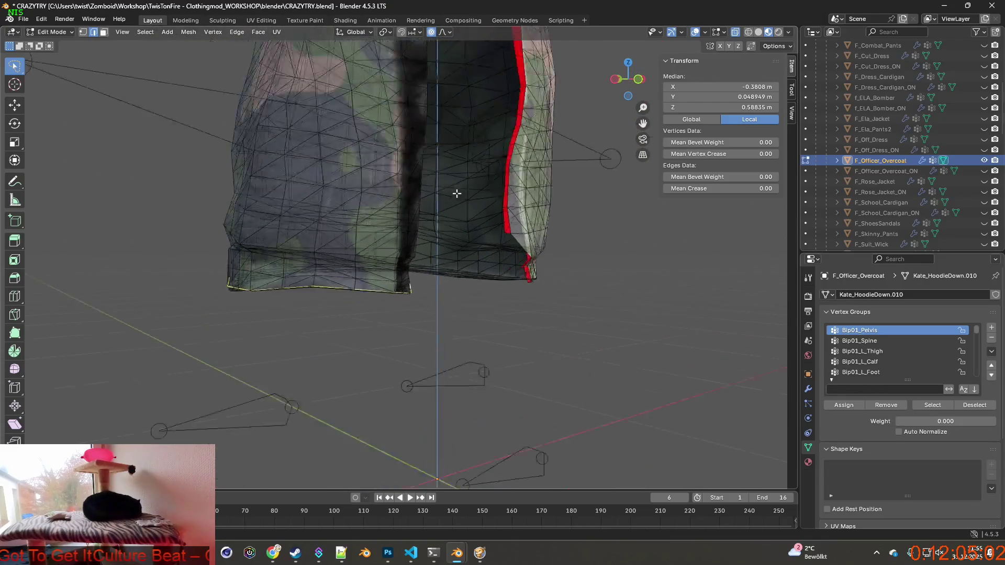
scroll(456, 231, up, 4)
scroll(459, 254, up, 2)
scroll(462, 278, down, 2)
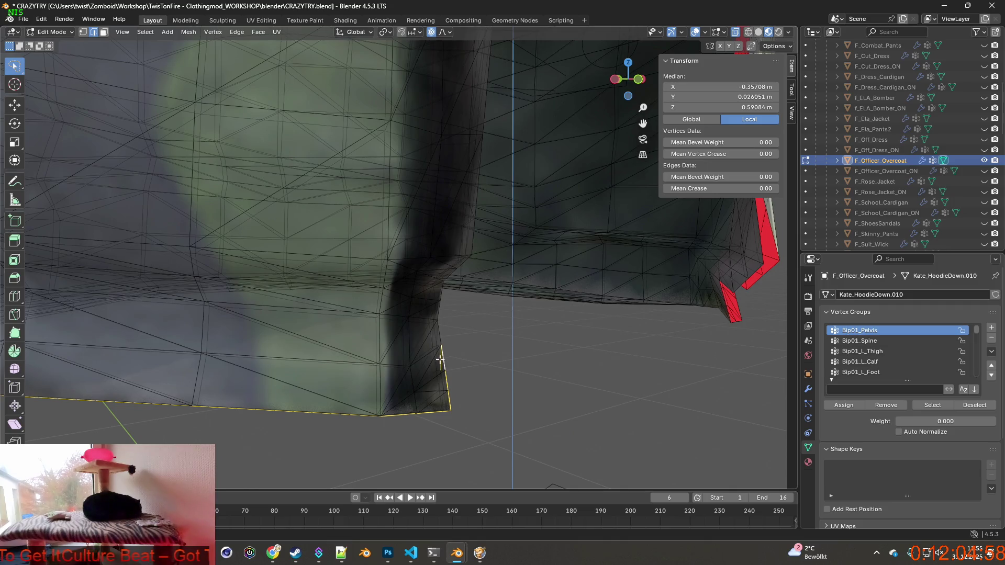
mouse_move(442, 361)
middle_down()
mouse_move(398, 359)
mouse_move(417, 350)
middle_up()
scroll(347, 335, up, 2)
mouse_move(348, 334)
middle_down()
mouse_move(536, 316)
mouse_move(448, 315)
middle_up()
drag(406, 328, 408, 324)
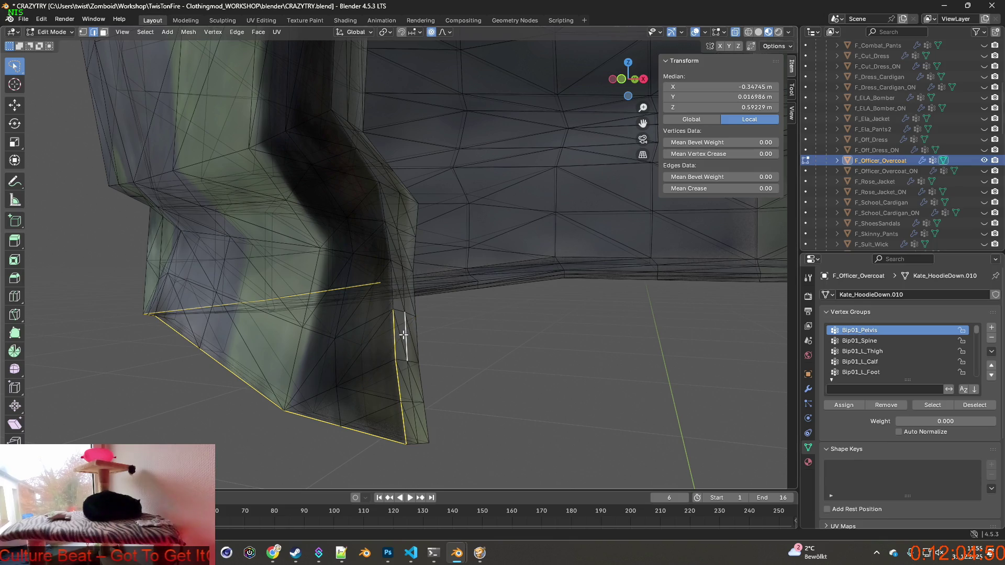
Step: Switch the viewport to wireframe display and frame the front opening above the hem
click(749, 33)
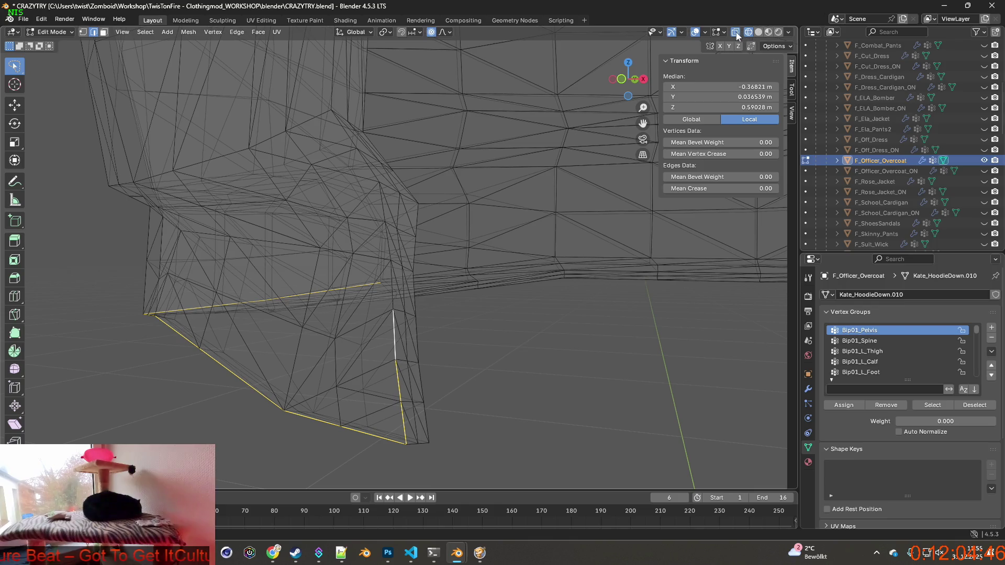
click(735, 33)
scroll(436, 276, up, 4)
drag(377, 342, 348, 101)
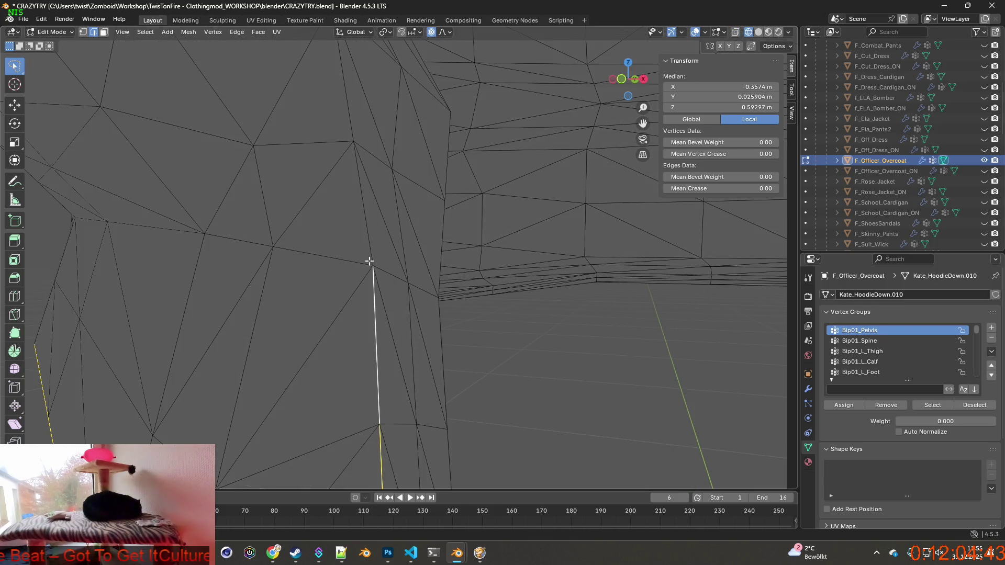
scroll(363, 210, up, 2)
scroll(356, 157, down, 2)
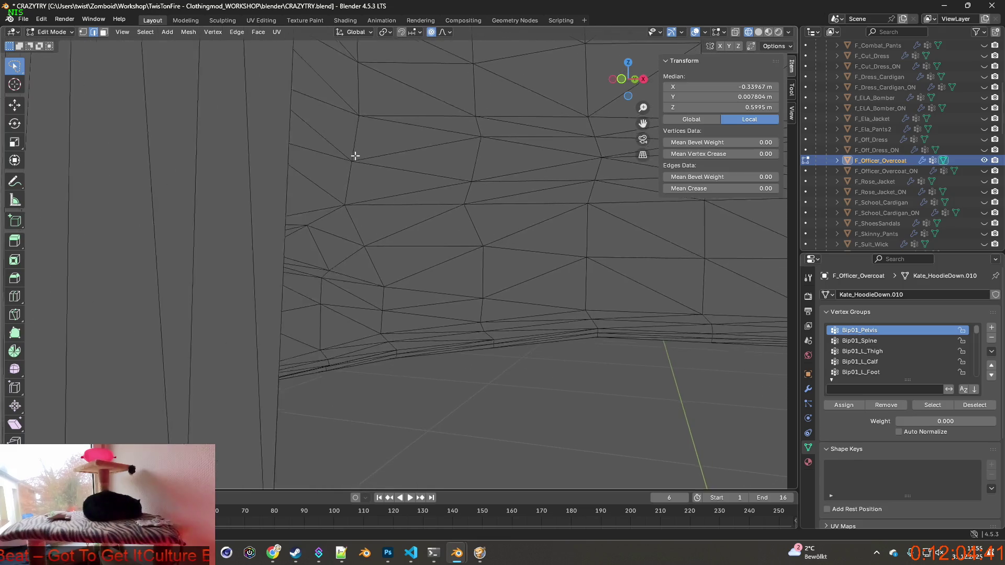
scroll(359, 202, down, 2)
scroll(377, 251, down, 1)
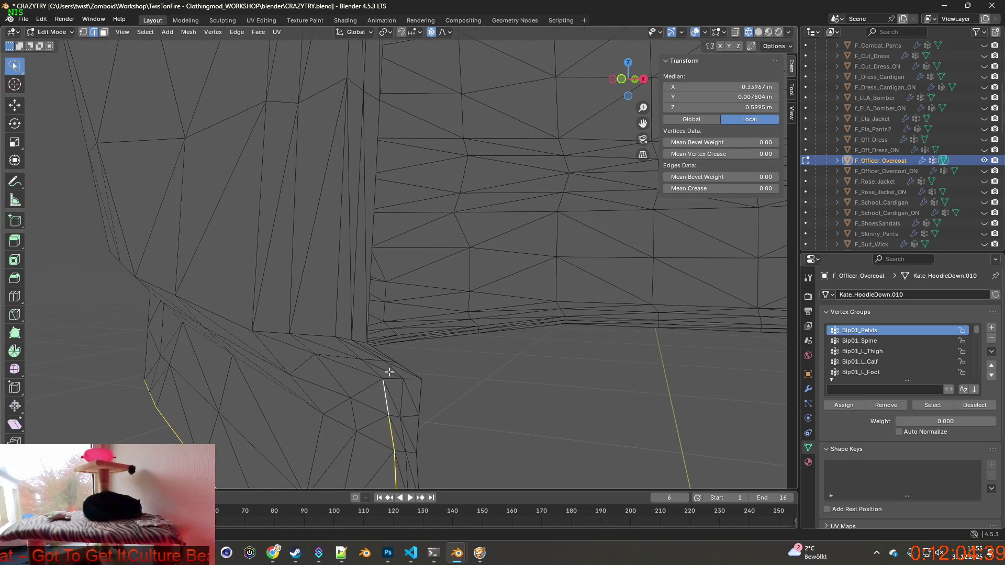
scroll(395, 366, down, 3)
scroll(512, 337, up, 3)
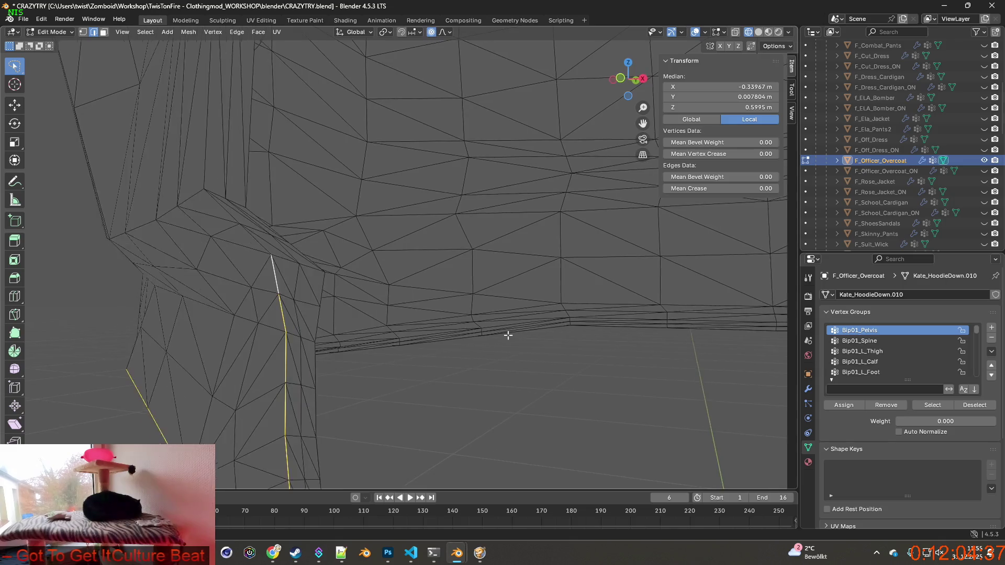
scroll(507, 336, up, 1)
mouse_move(322, 322)
shift+middle_down()
mouse_move(417, 329)
mouse_move(581, 299)
shift+middle_up()
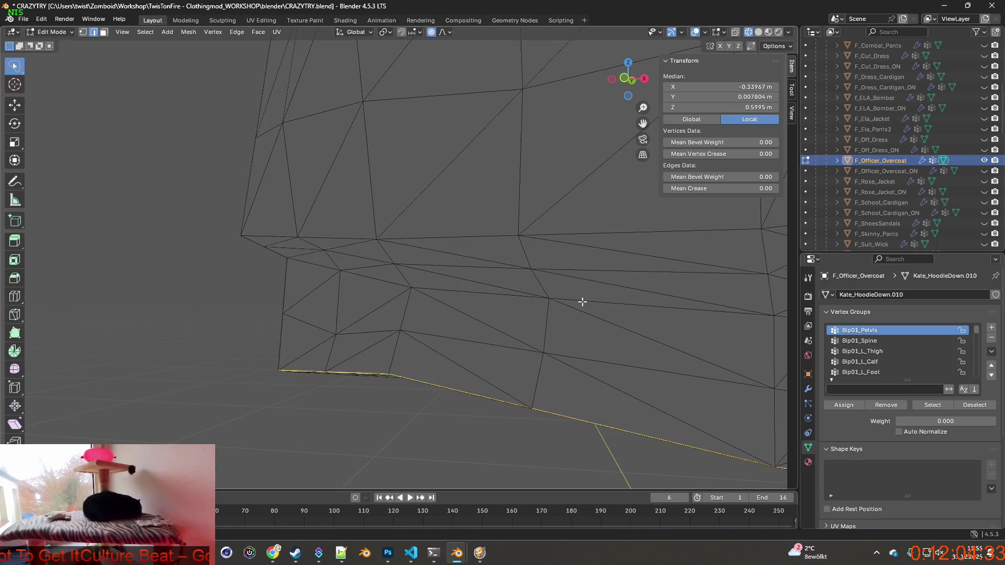
scroll(354, 325, up, 3)
shift+middle_drag(371, 323, 465, 324)
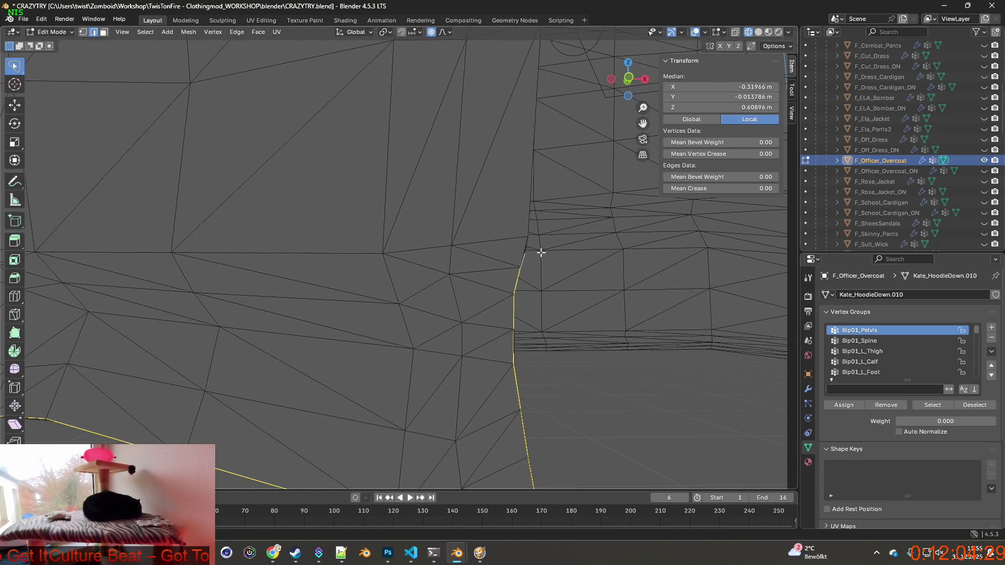
middle_drag(541, 252, 532, 255)
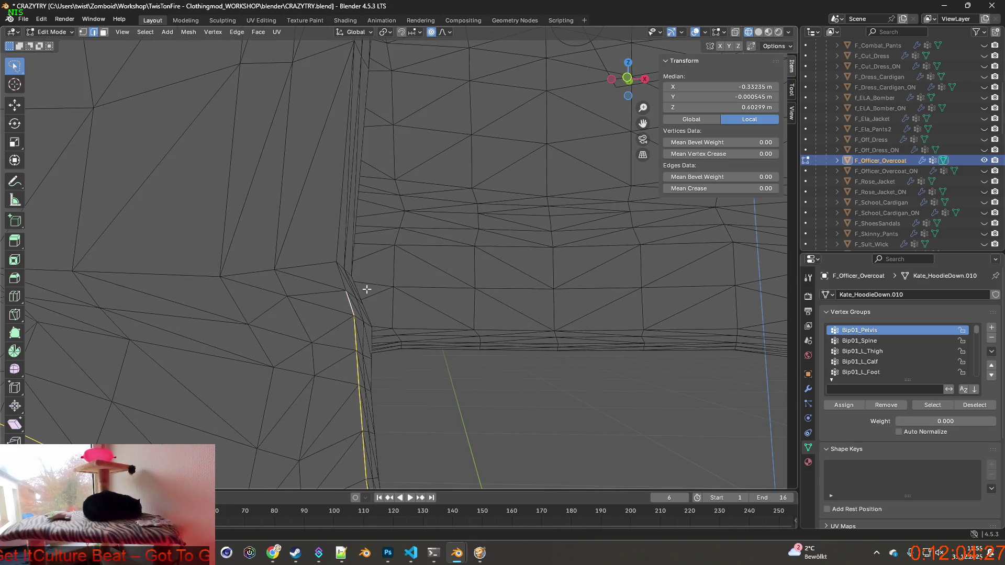
Step: Add the lower front-opening edges to the selection, working upward from the hem
click(336, 244)
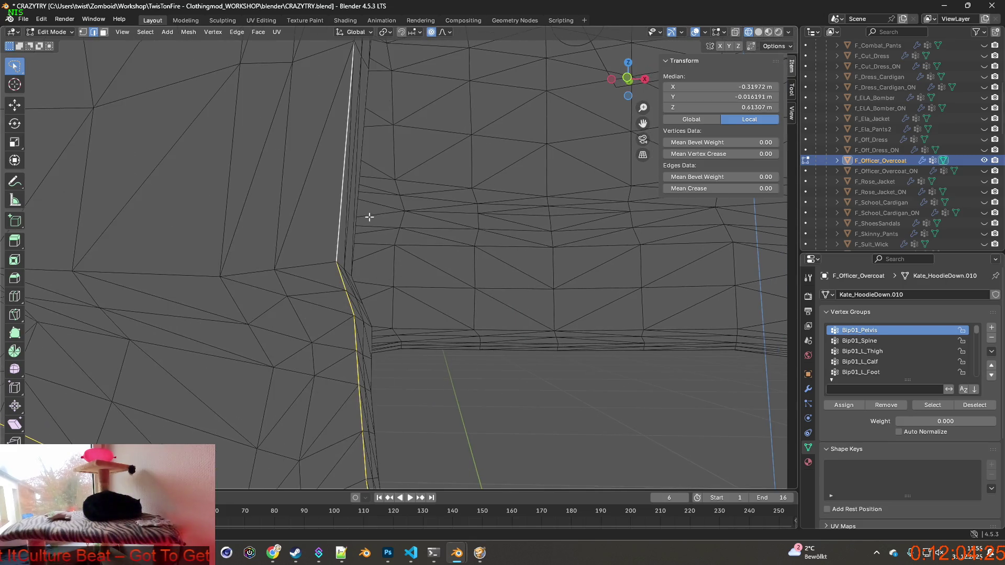
shift+middle_drag(366, 218, 352, 277)
click(291, 272)
shift+middle_drag(290, 272, 328, 312)
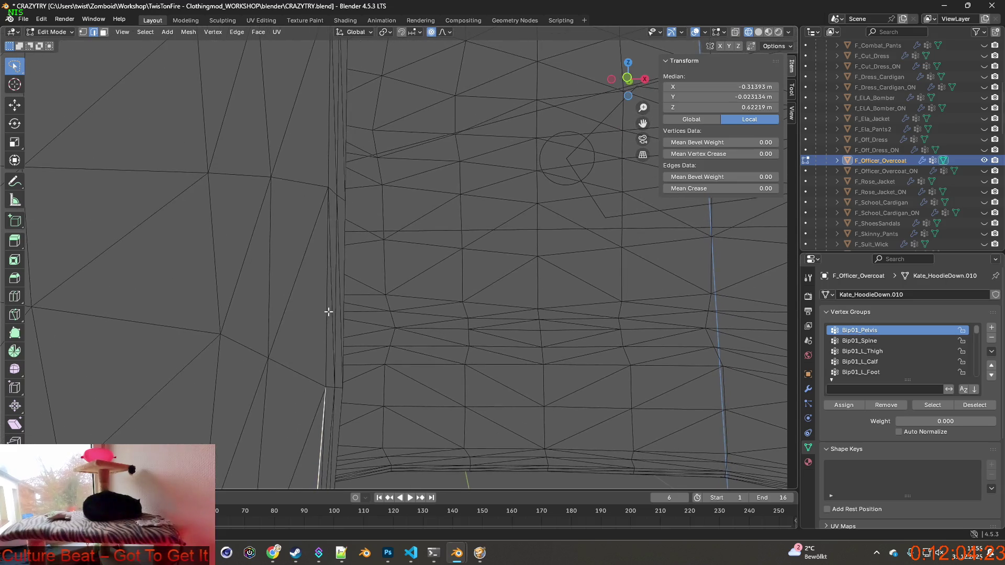
shift+click(328, 326)
shift+click(329, 175)
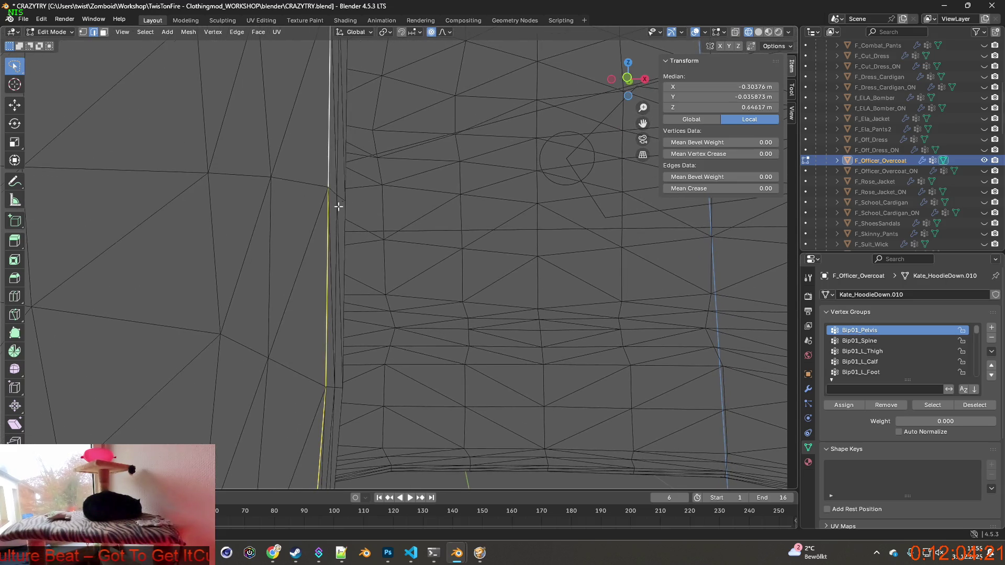
shift+middle_drag(335, 202, 281, 312)
shift+click(279, 296)
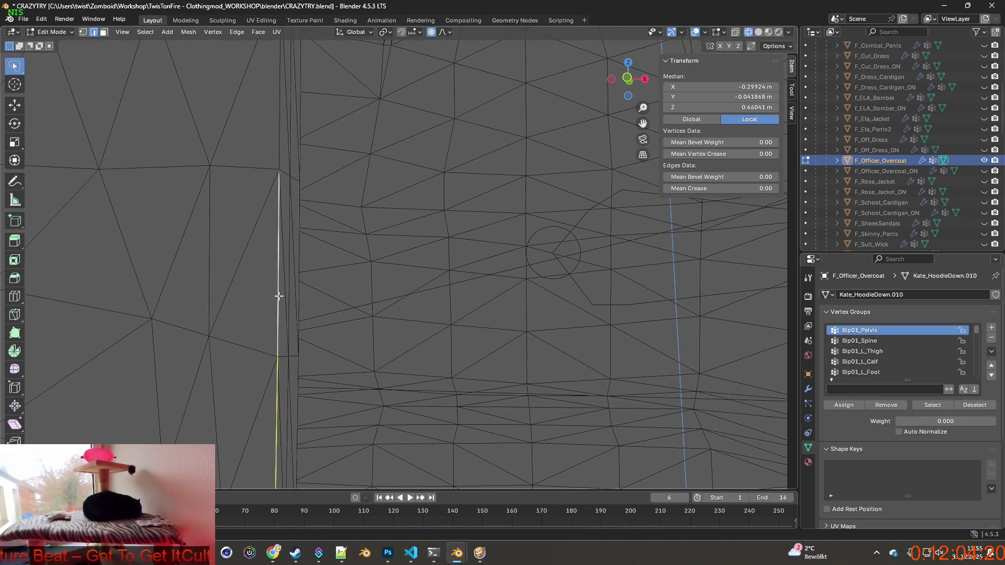
shift+click(279, 156)
shift+middle_drag(279, 157, 275, 330)
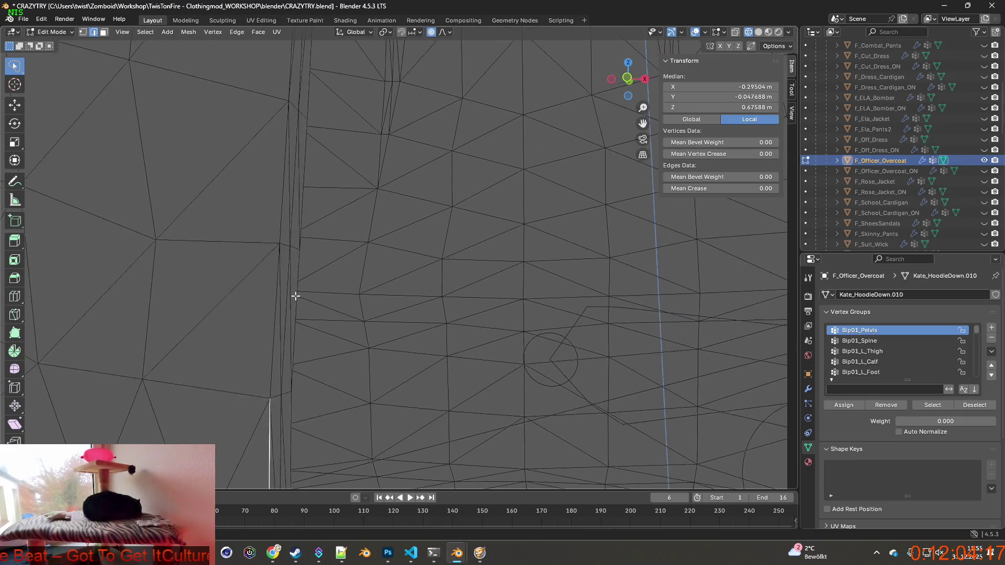
shift+click(273, 301)
shift+click(279, 241)
shift+middle_drag(280, 242, 283, 302)
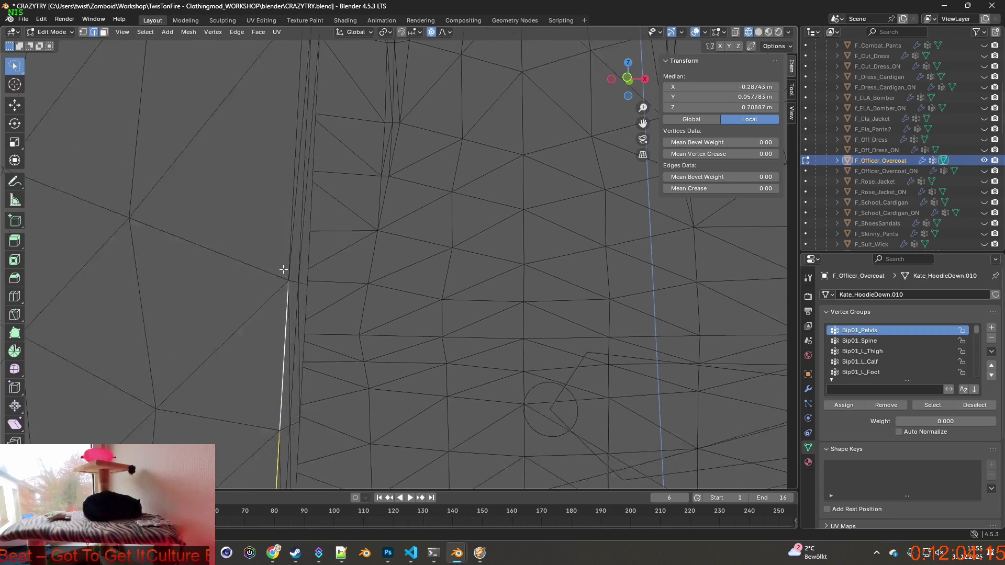
shift+click(285, 305)
shift+middle_drag(289, 453, 279, 351)
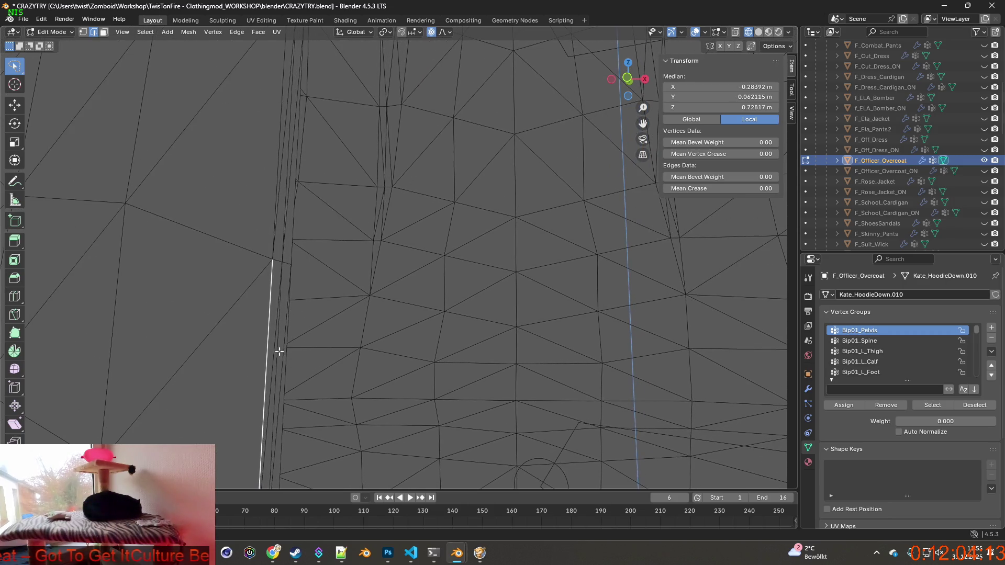
shift+click(276, 194)
shift+middle_drag(294, 209, 293, 331)
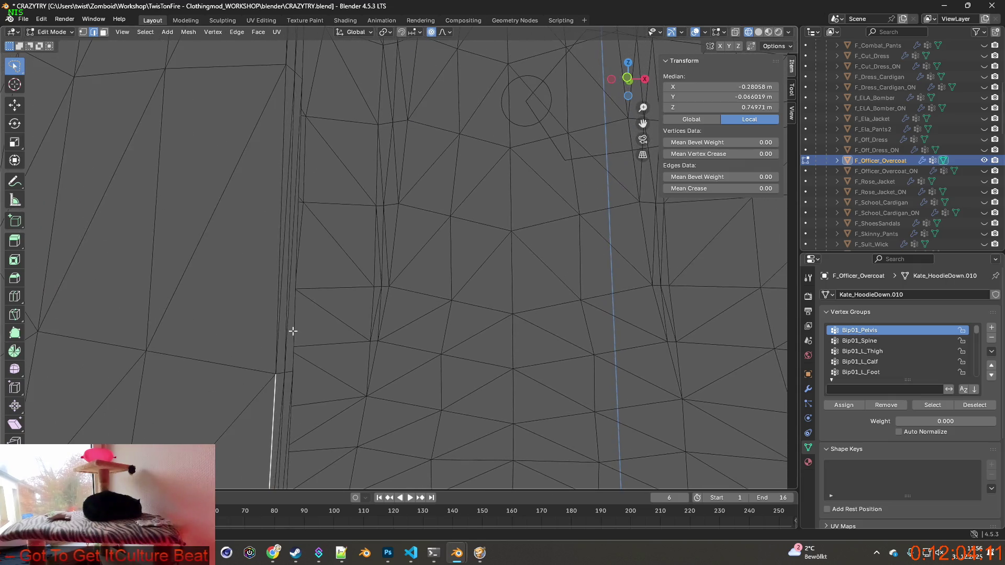
shift+click(280, 271)
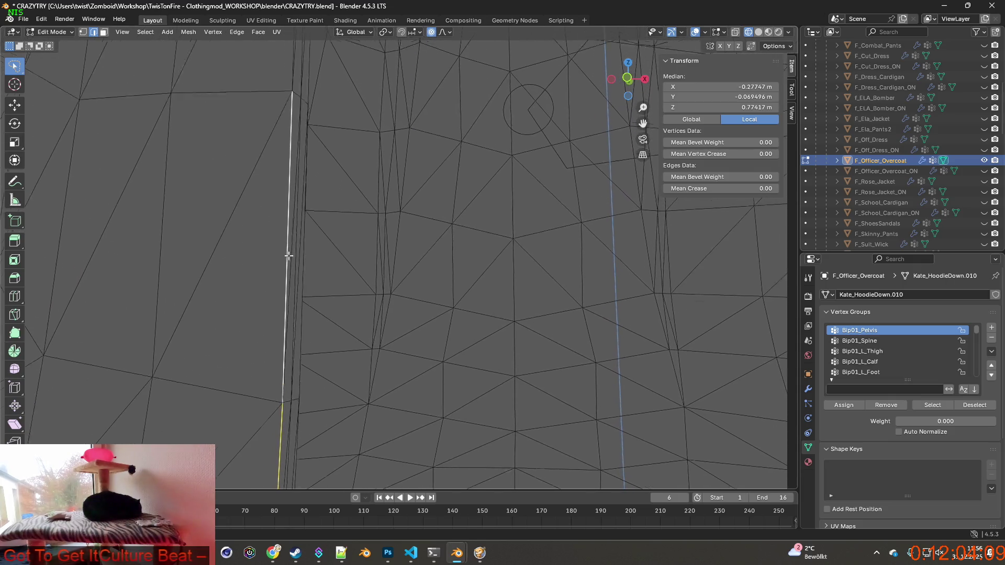
shift+middle_drag(280, 271, 288, 321)
Step: Continue the front-opening selection up the chest to the lapel corner near the collar
shift+click(291, 244)
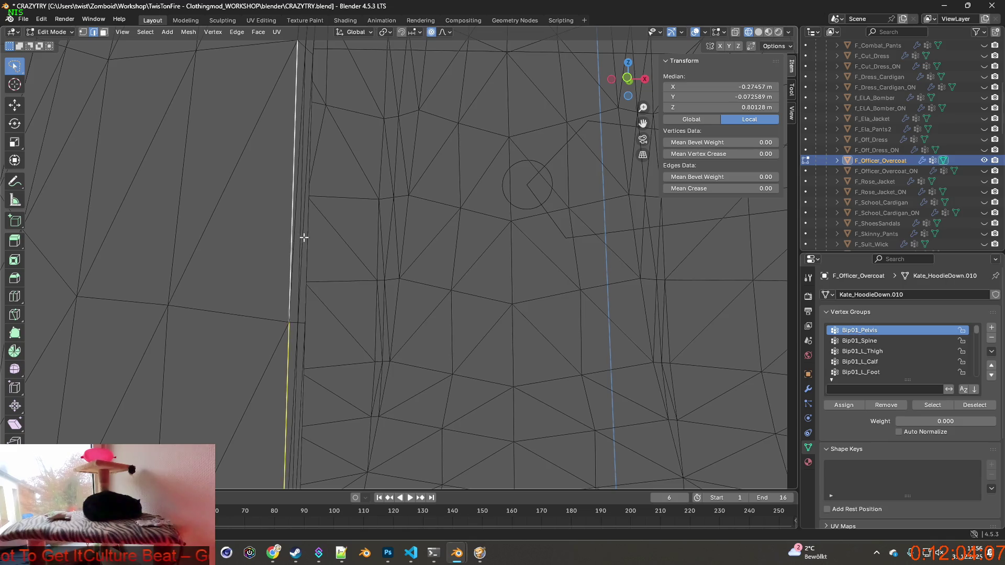
shift+middle_drag(291, 244, 297, 307)
shift+click(303, 257)
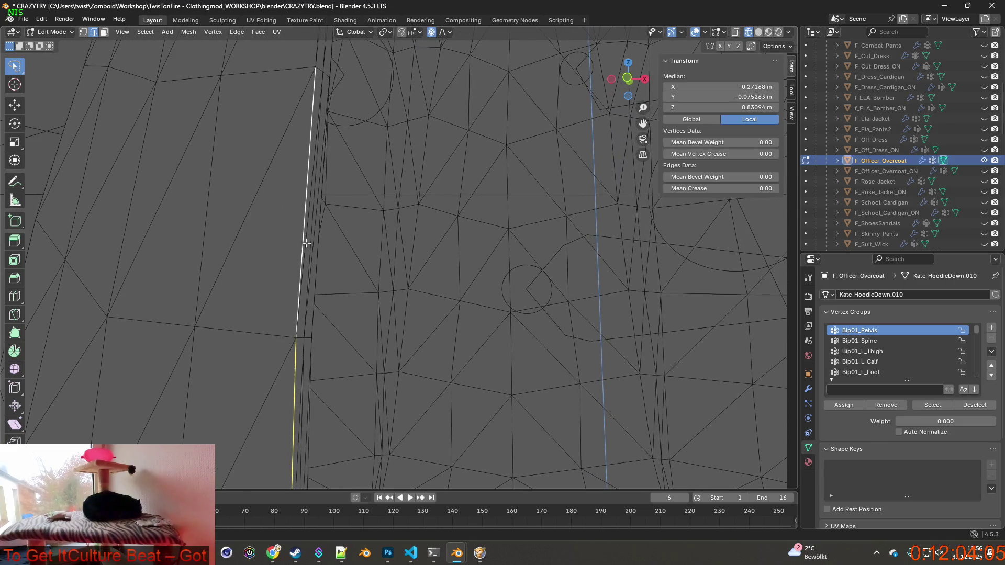
shift+middle_drag(303, 257, 278, 311)
shift+click(274, 272)
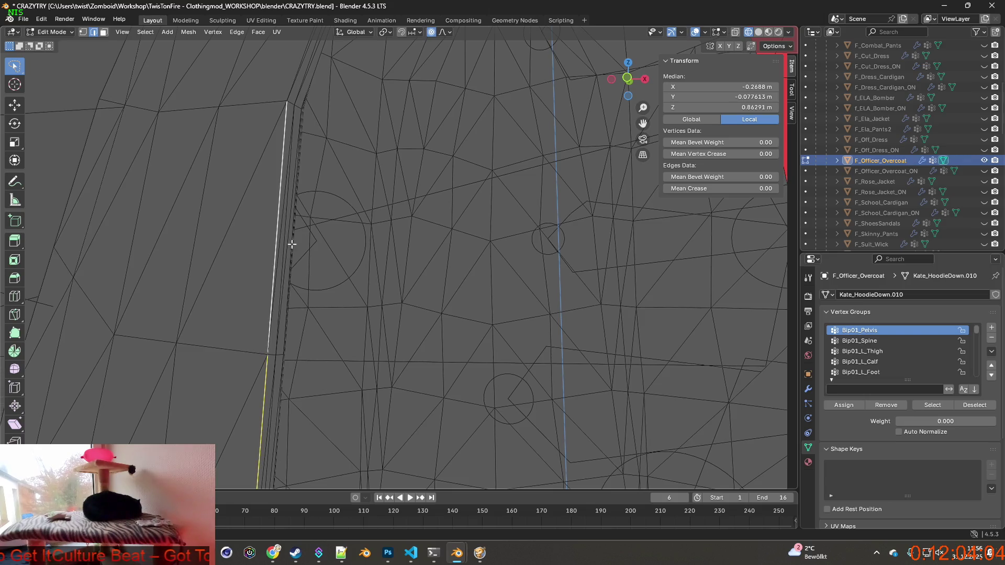
shift+middle_drag(273, 271, 273, 304)
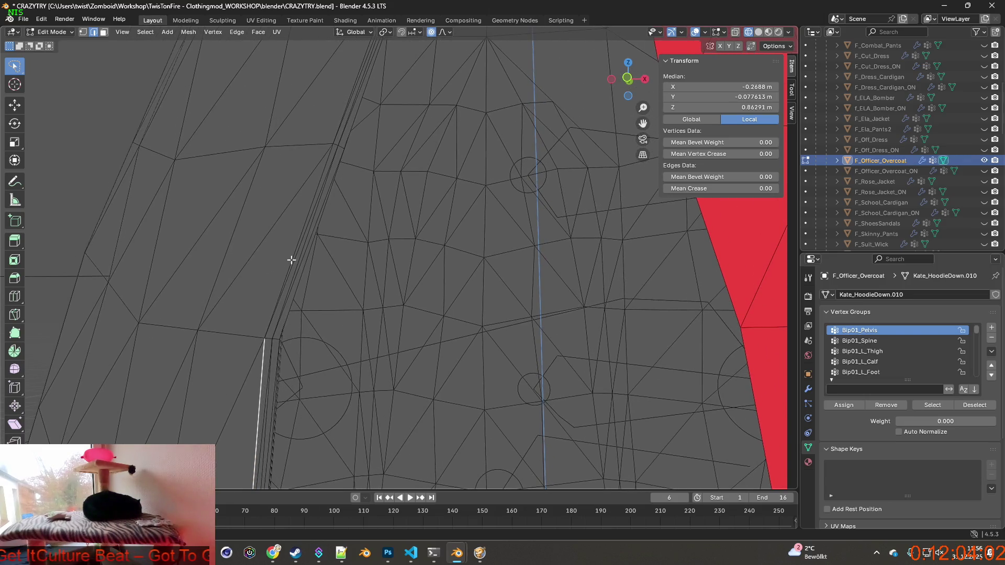
shift+click(307, 243)
shift+middle_drag(307, 242, 288, 339)
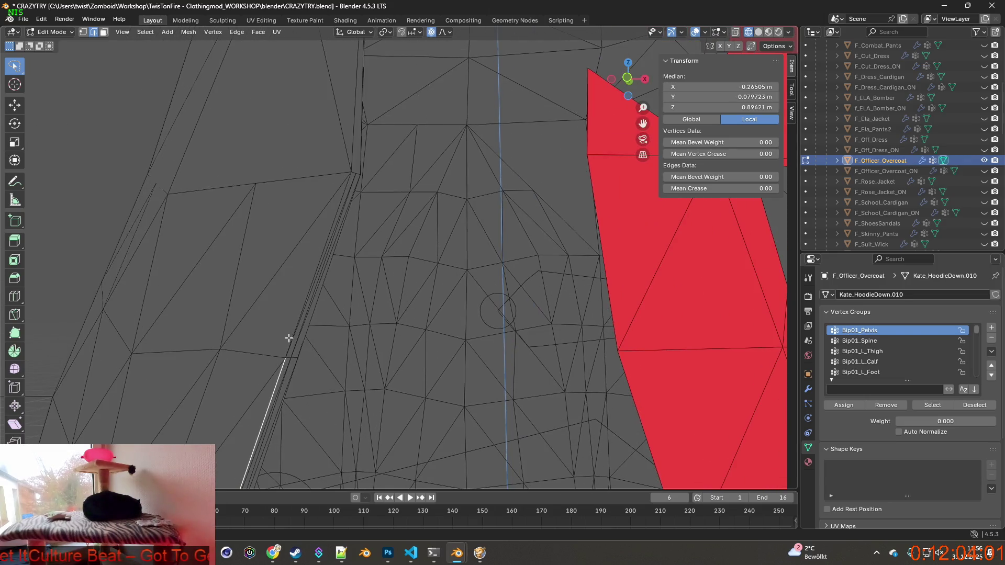
shift+click(314, 274)
shift+middle_drag(335, 245, 297, 309)
shift+click(298, 297)
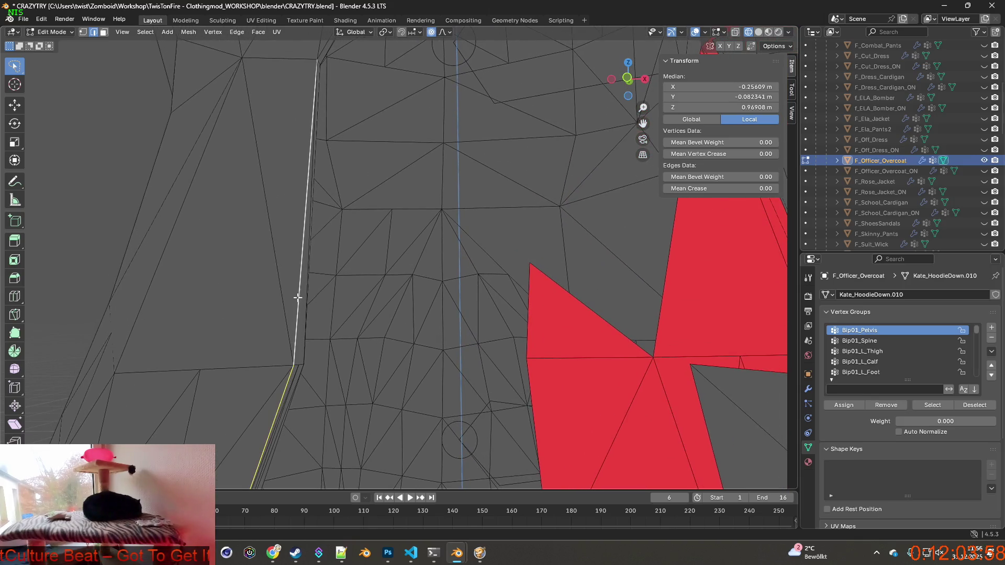
shift+scroll(298, 297, down, 5)
shift+click(327, 232)
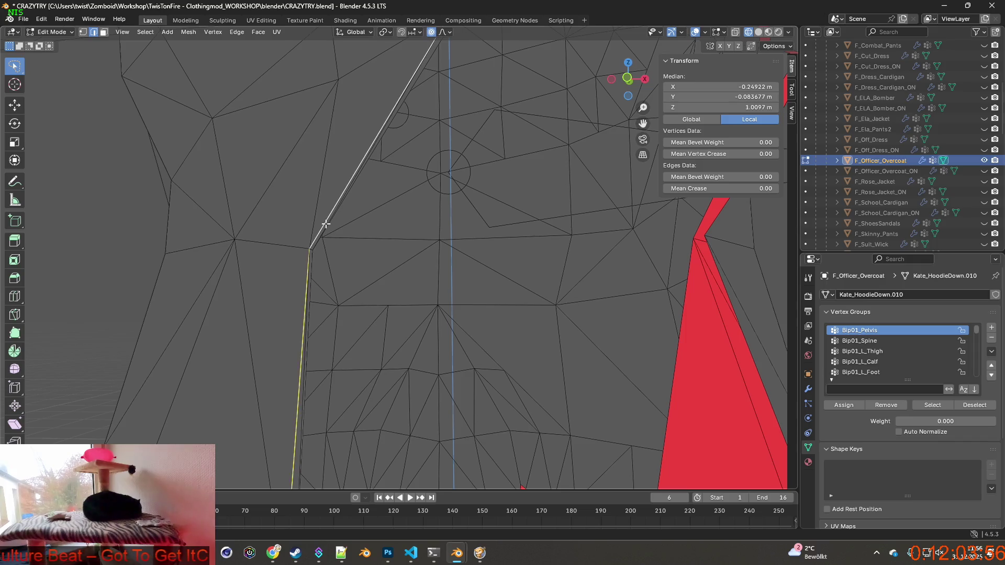
shift+middle_drag(327, 231, 289, 381)
shift+click(343, 267)
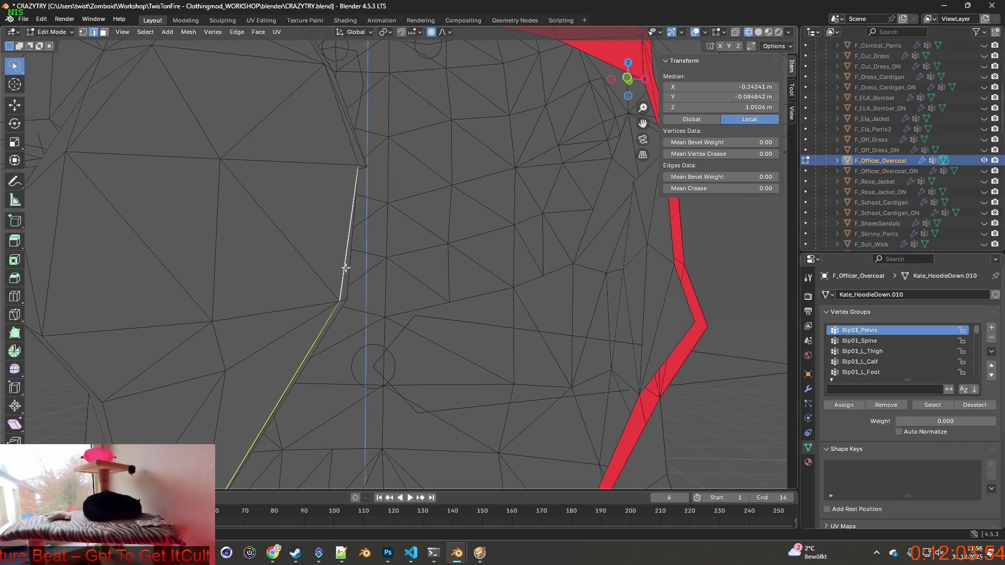
mouse_move(343, 268)
shift+middle_down()
mouse_move(314, 266)
mouse_move(324, 320)
shift+middle_up()
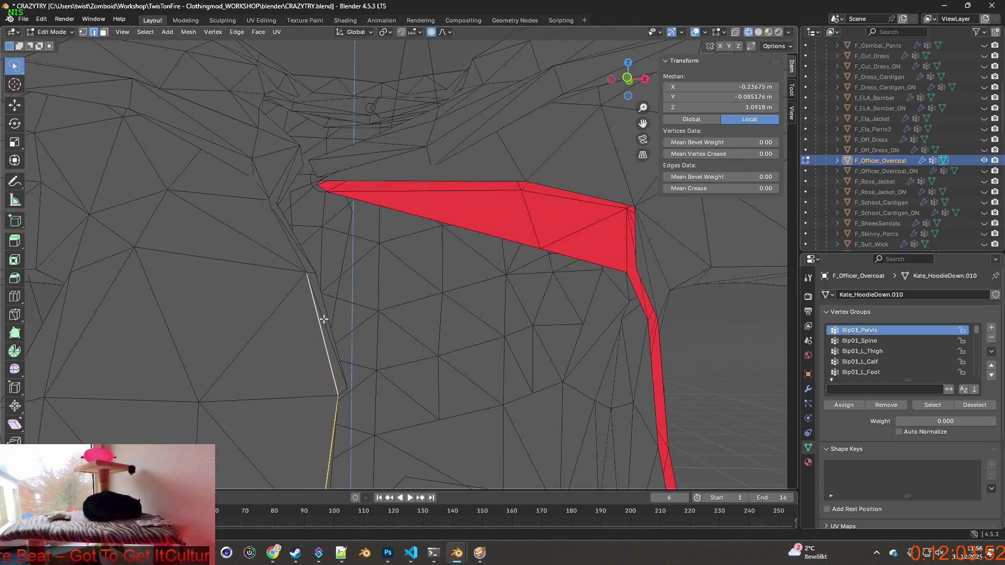
shift+click(298, 259)
mouse_move(298, 258)
middle_down()
mouse_move(500, 387)
mouse_move(312, 252)
middle_up()
mouse_move(379, 371)
middle_down()
mouse_move(411, 372)
mouse_move(266, 309)
mouse_move(367, 308)
middle_up()
scroll(266, 308, up, 2)
Step: Add the remaining bottom hem edges to the front-opening selection, then zoom out to the whole coat
shift+click(417, 283)
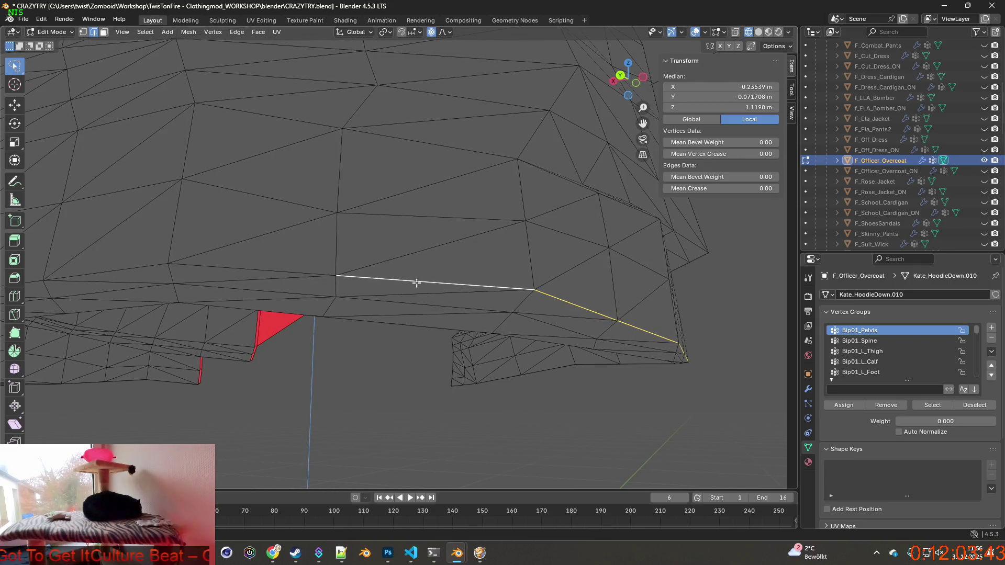
shift+click(294, 272)
shift+click(143, 267)
shift+middle_drag(143, 268, 388, 281)
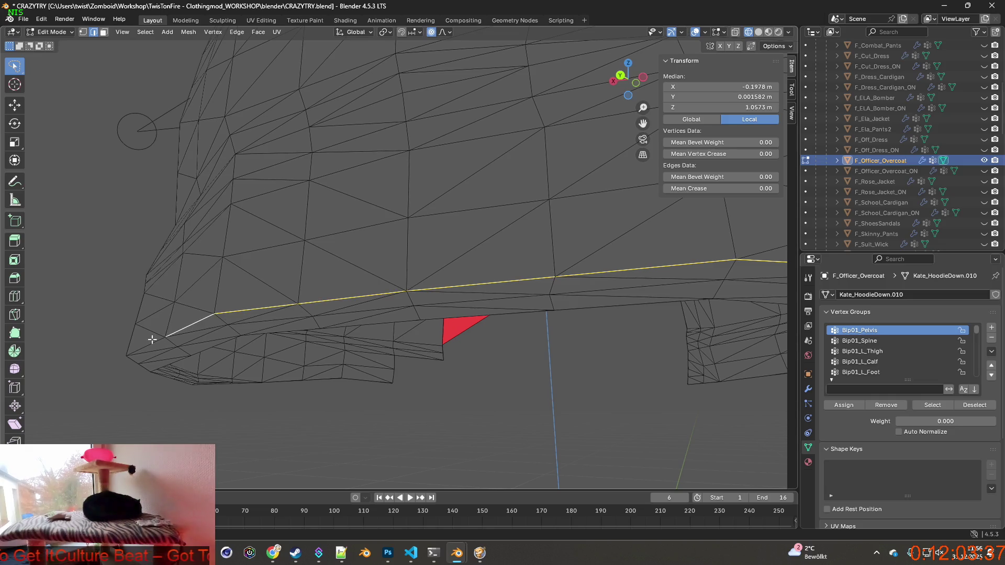
mouse_move(172, 345)
middle_down()
mouse_move(228, 348)
mouse_move(369, 301)
middle_up()
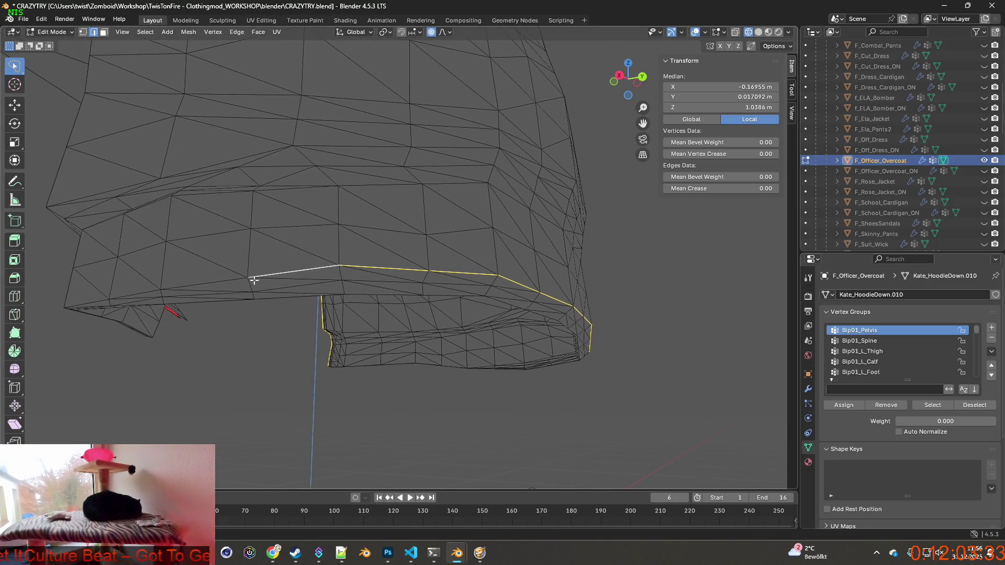
scroll(96, 302, up, 5)
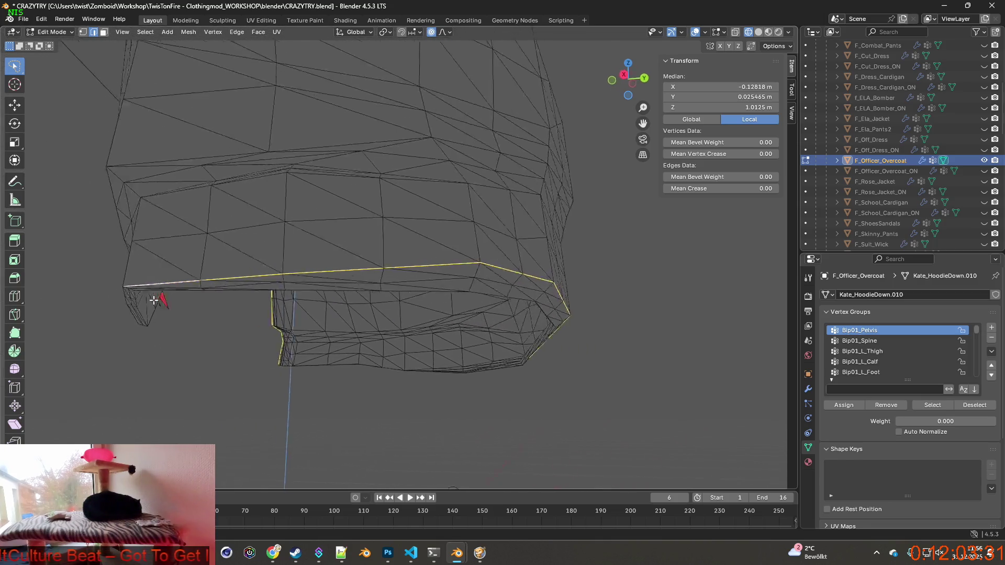
middle_drag(157, 298, 389, 320)
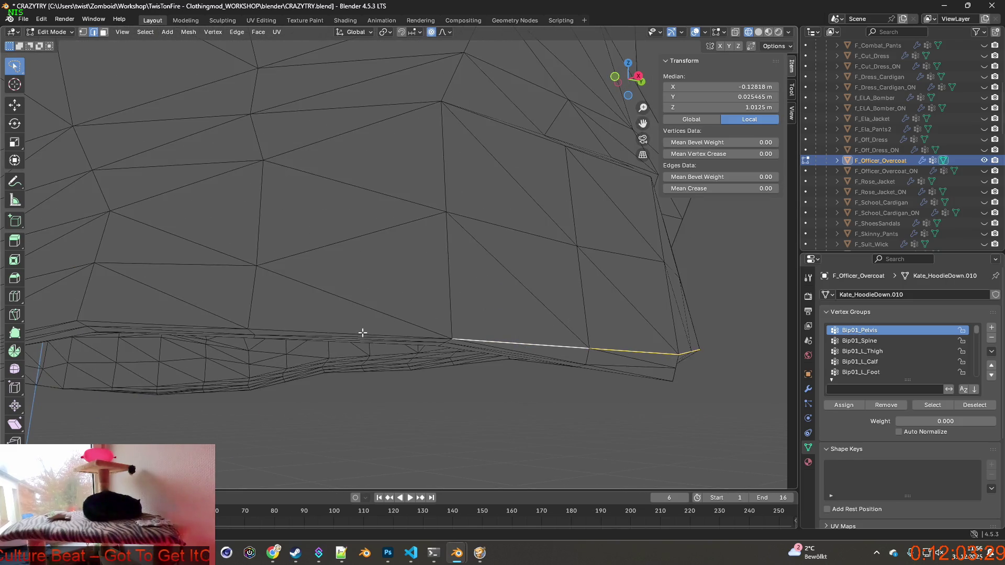
shift+click(213, 329)
scroll(204, 322, down, 3)
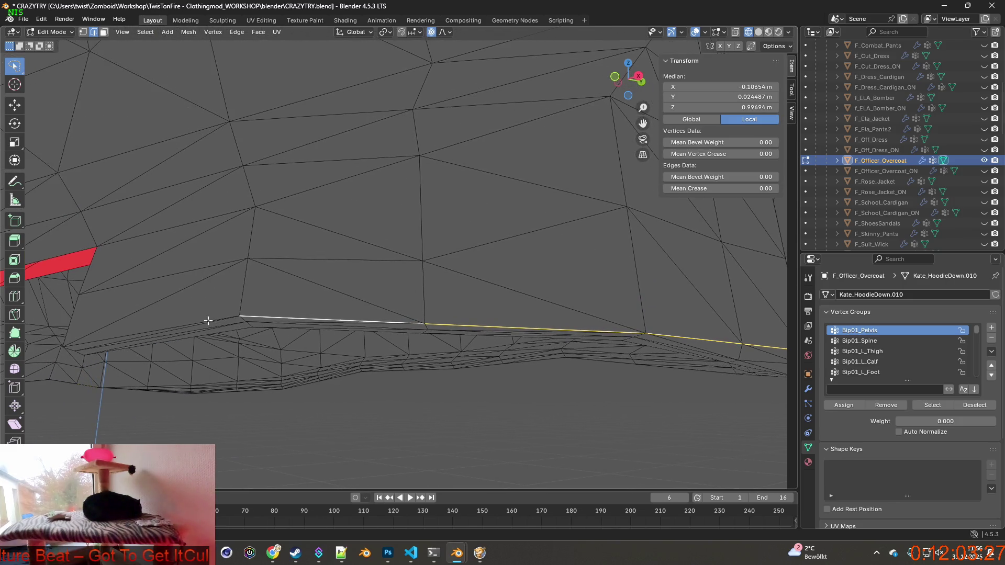
scroll(205, 321, down, 6)
mouse_move(215, 321)
middle_down()
mouse_move(330, 322)
mouse_move(291, 330)
mouse_move(354, 321)
mouse_move(325, 332)
mouse_move(377, 307)
mouse_move(439, 331)
mouse_move(472, 307)
middle_up()
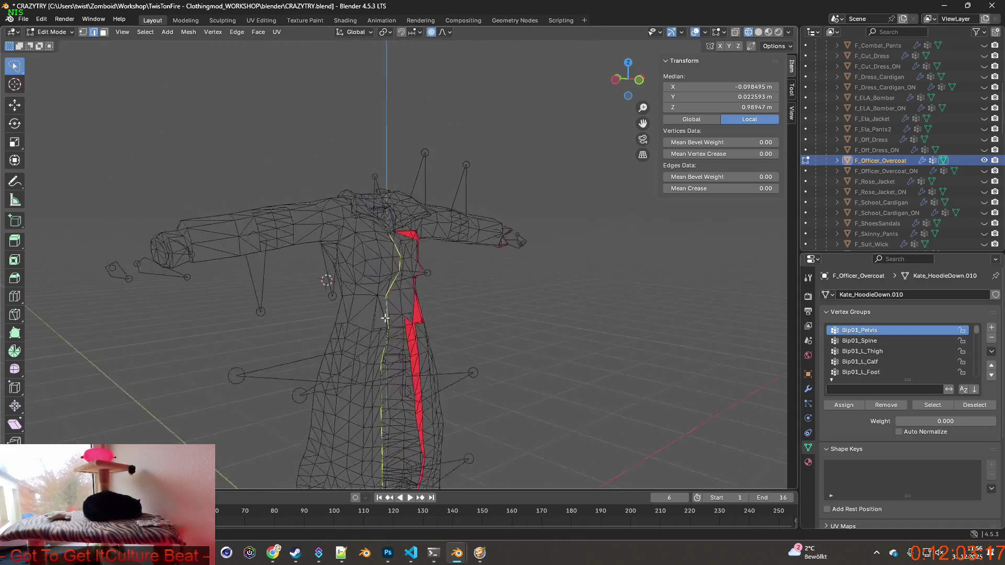
scroll(472, 307, up, 5)
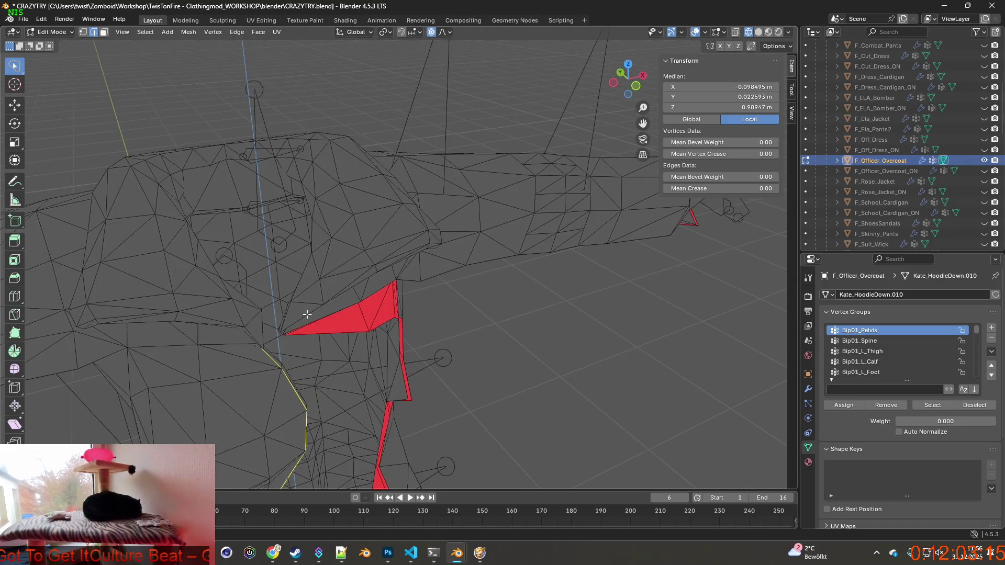
mouse_move(472, 308)
middle_down()
mouse_move(266, 308)
mouse_move(213, 281)
mouse_move(368, 324)
mouse_move(437, 309)
mouse_move(373, 309)
mouse_move(441, 314)
mouse_move(532, 287)
mouse_move(522, 345)
mouse_move(322, 436)
mouse_move(332, 419)
mouse_move(384, 402)
mouse_move(396, 337)
middle_up()
scroll(372, 309, down, 5)
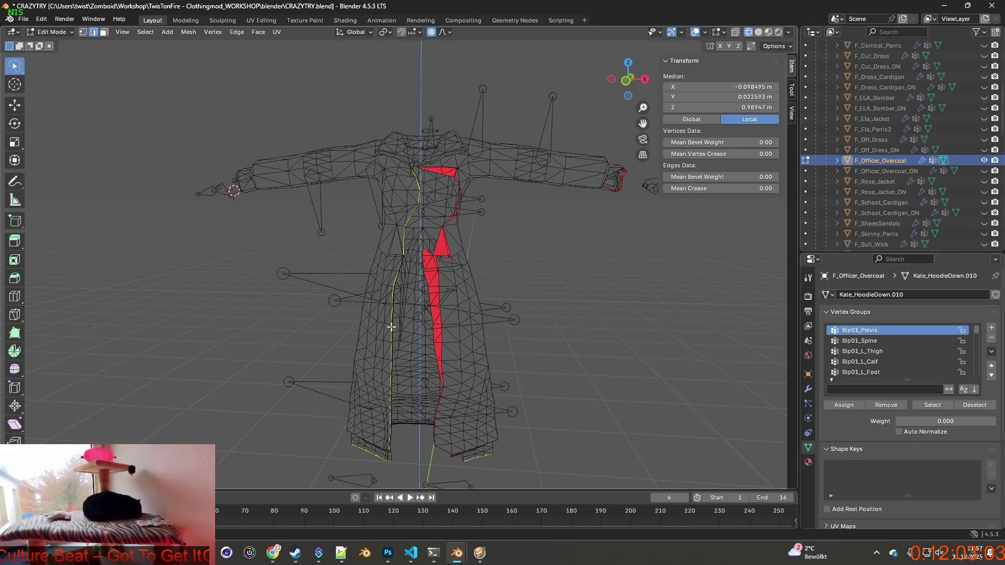
right_click(392, 331)
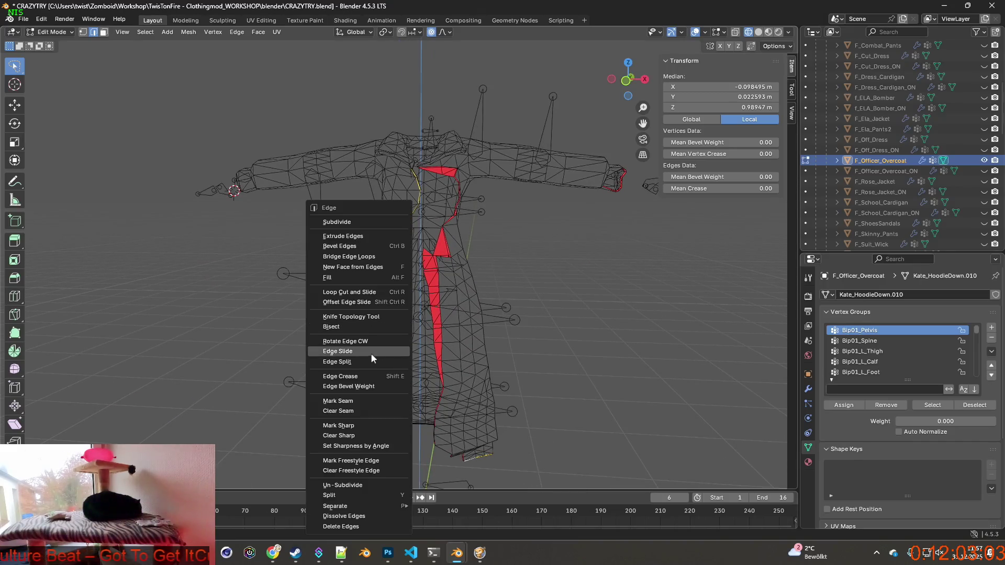
Step: Mark the selected front-opening and hem edges as seam and as sharp
click(350, 400)
right_click(390, 372)
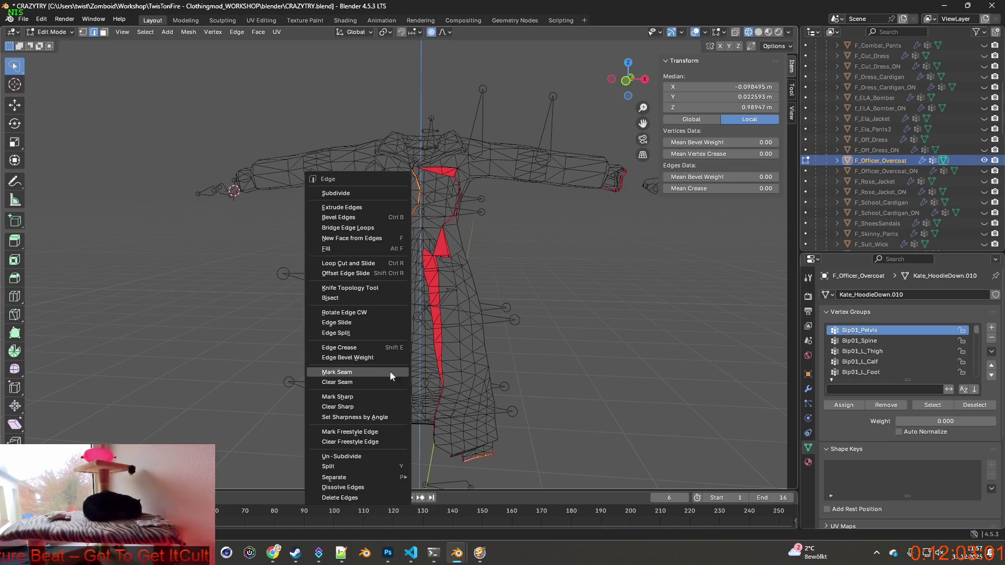
click(341, 399)
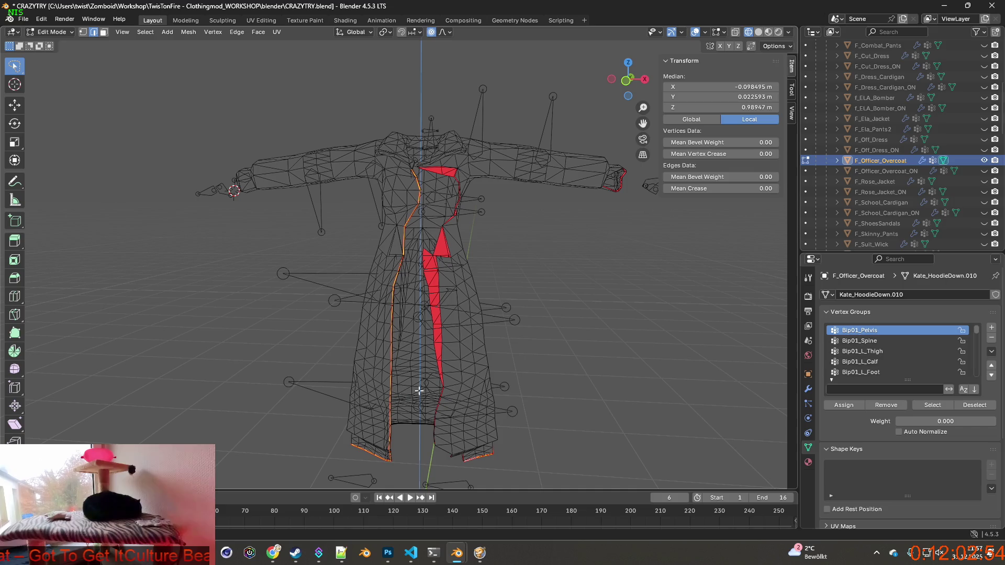
Step: Expand the Geometry Data panel in the mesh's Object Data Properties
scroll(849, 432, down, 3)
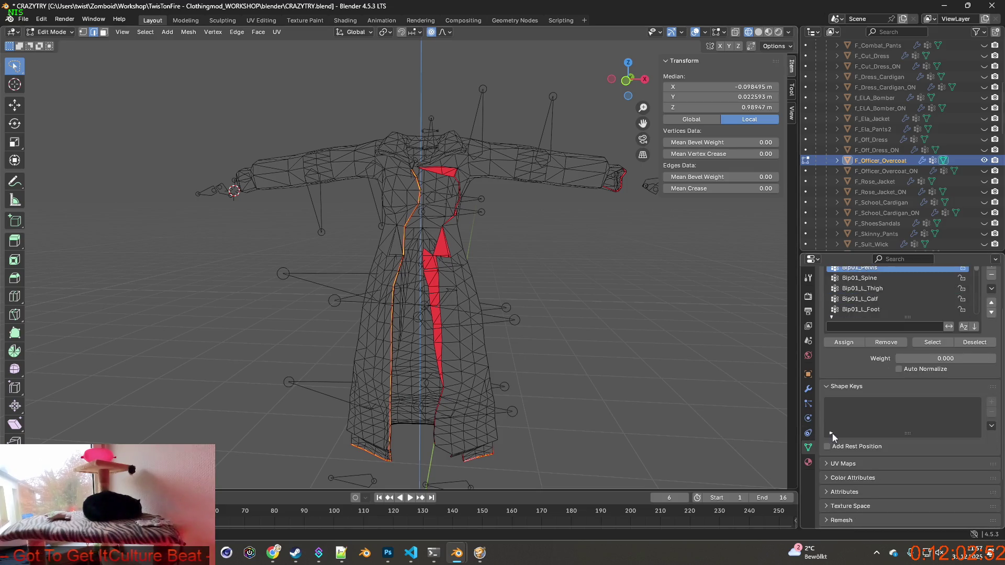
scroll(834, 438, down, 2)
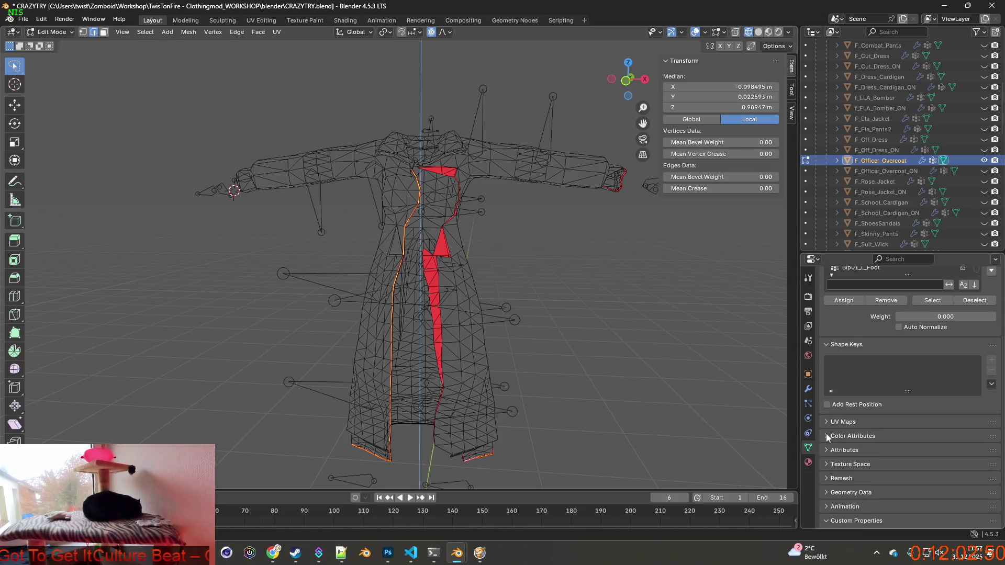
click(843, 492)
scroll(859, 489, down, 3)
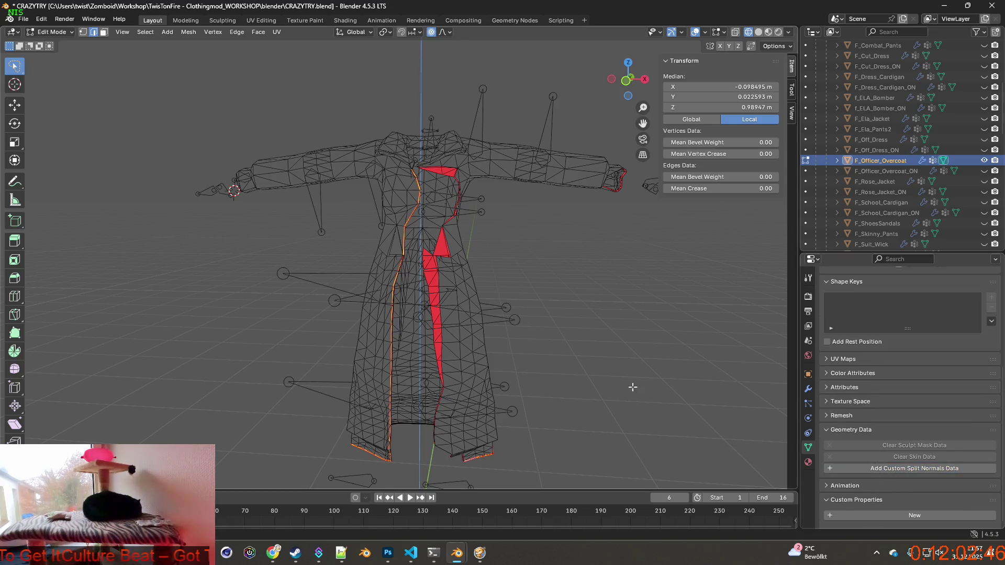
middle_drag(572, 374, 594, 371)
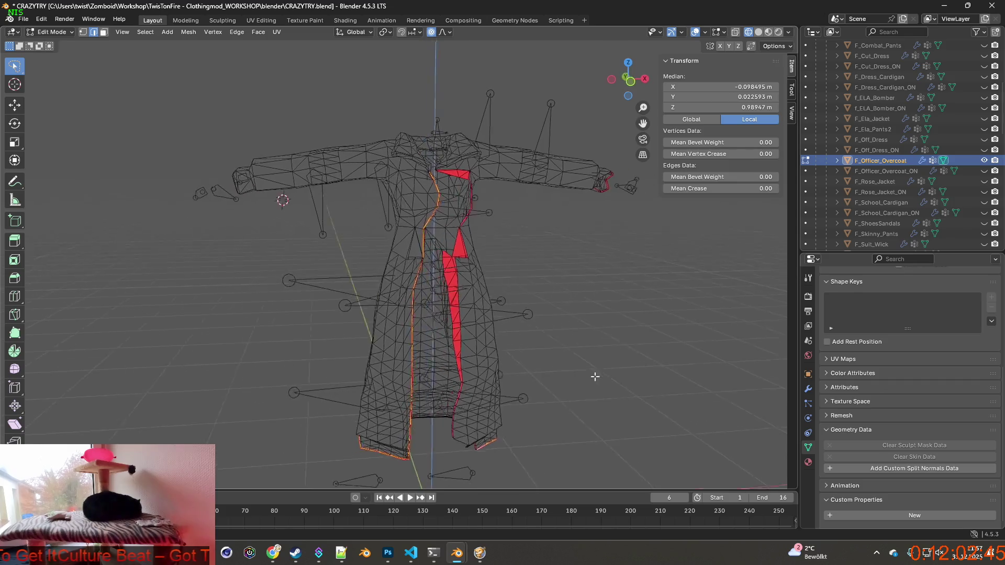
Step: Switch to Material Preview shading to show the camo texture, briefly selecting the linked front panel
click(769, 32)
mouse_move(573, 307)
middle_down()
mouse_move(560, 301)
mouse_move(574, 324)
mouse_move(510, 337)
mouse_move(504, 364)
middle_up()
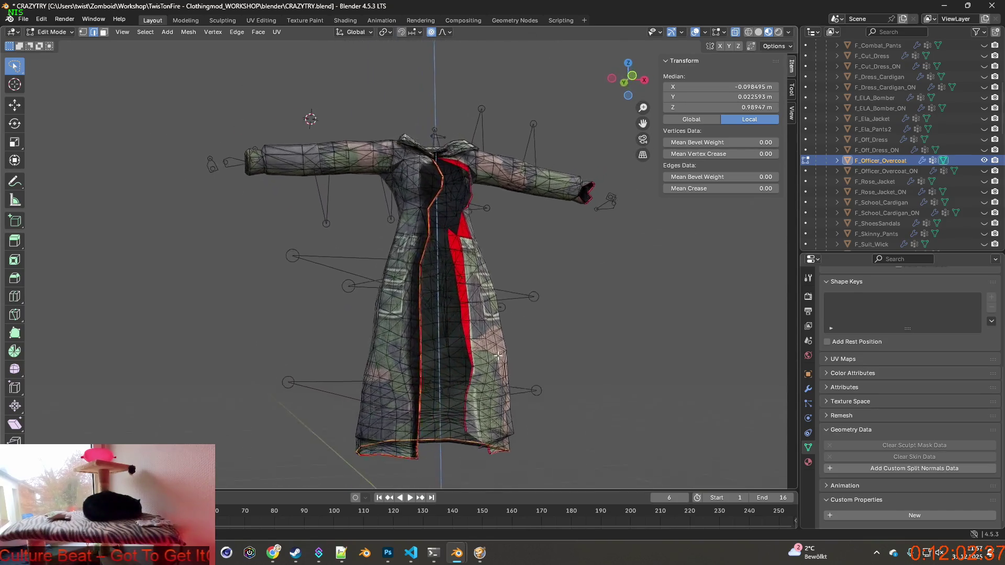
key(l)
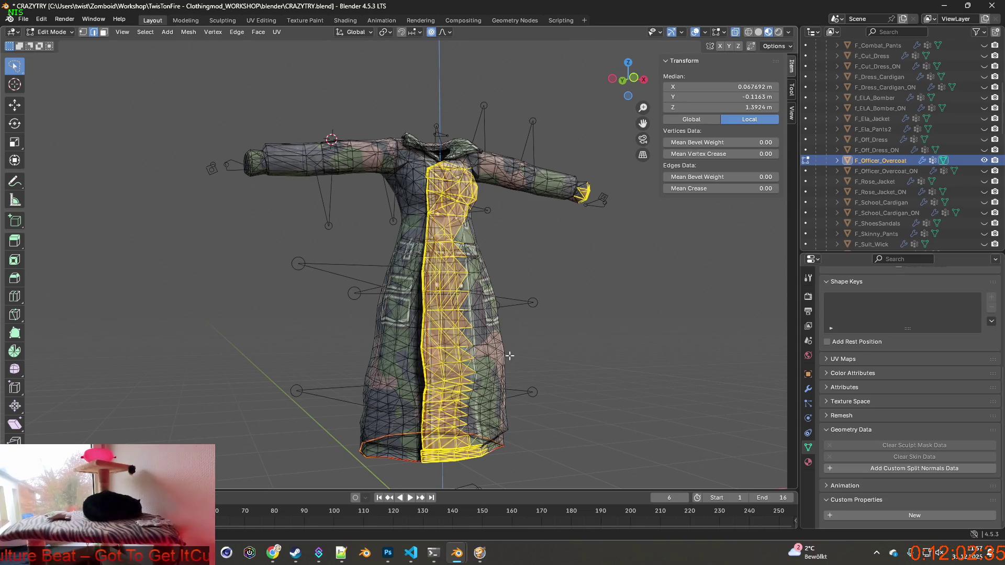
mouse_move(502, 364)
middle_down()
mouse_move(269, 305)
mouse_move(349, 347)
mouse_move(413, 285)
mouse_move(388, 272)
mouse_move(406, 304)
mouse_move(440, 184)
middle_up()
key(h)
Step: Zoom into the chest and select an edge on the dark seam line
scroll(349, 346, up, 3)
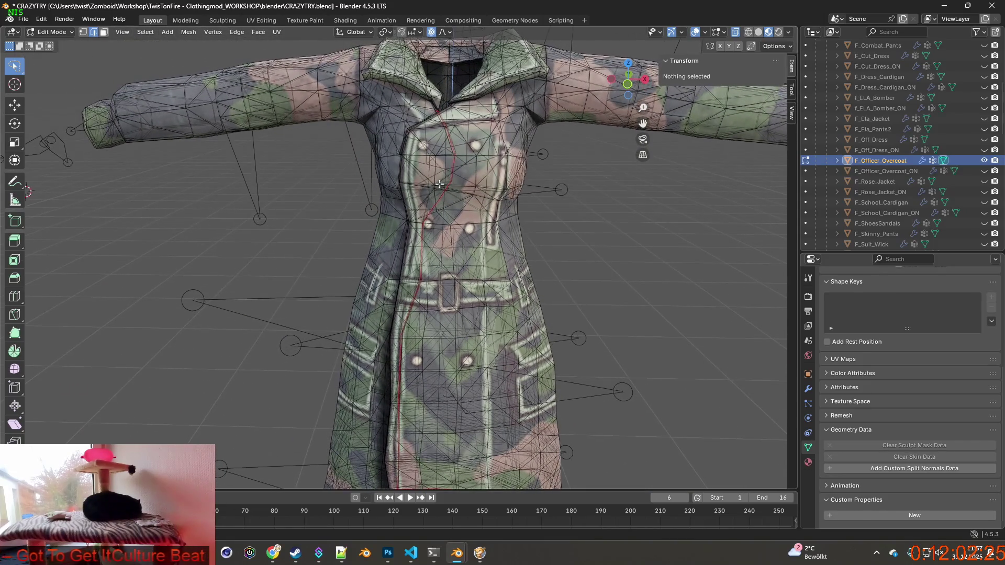
mouse_move(434, 224)
middle_down()
mouse_move(414, 246)
mouse_move(421, 265)
mouse_move(398, 283)
mouse_move(350, 274)
middle_up()
scroll(411, 250, up, 3)
scroll(409, 253, up, 2)
scroll(426, 268, up, 3)
scroll(433, 273, up, 2)
scroll(382, 296, up, 2)
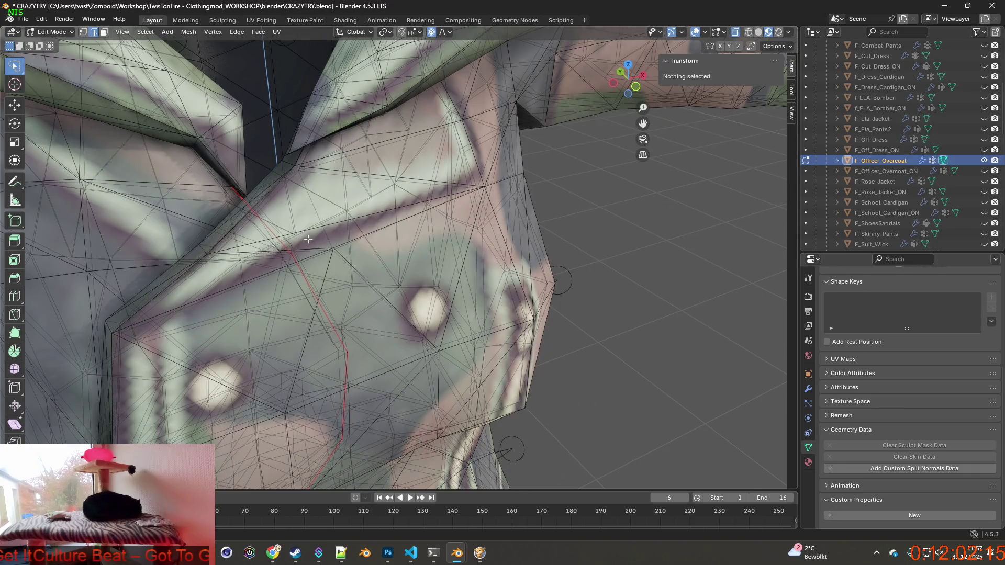
middle_drag(308, 239, 317, 242)
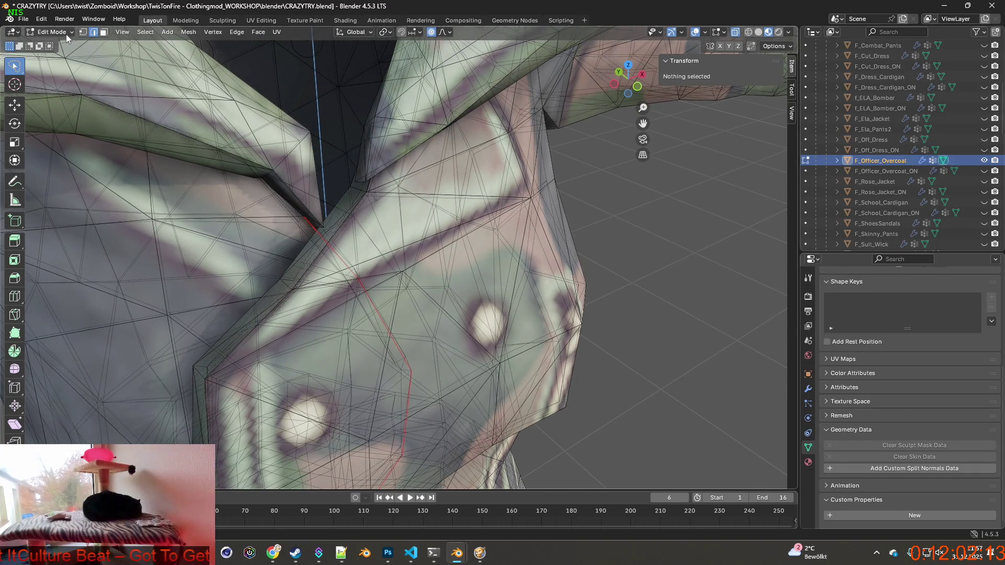
click(356, 199)
scroll(335, 198, up, 3)
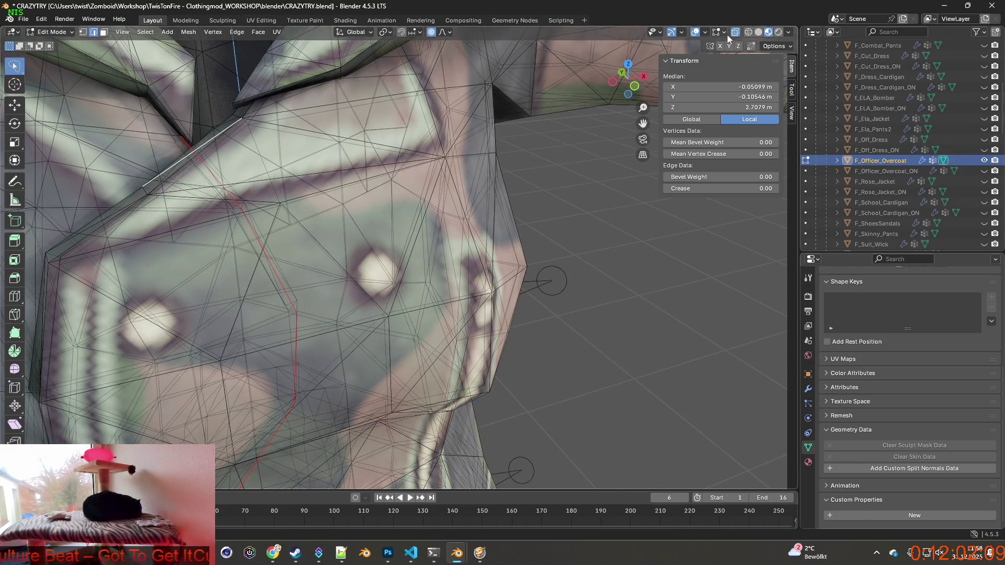
Step: Switch the coat to wireframe and select the upper front-opening seam edges
click(748, 32)
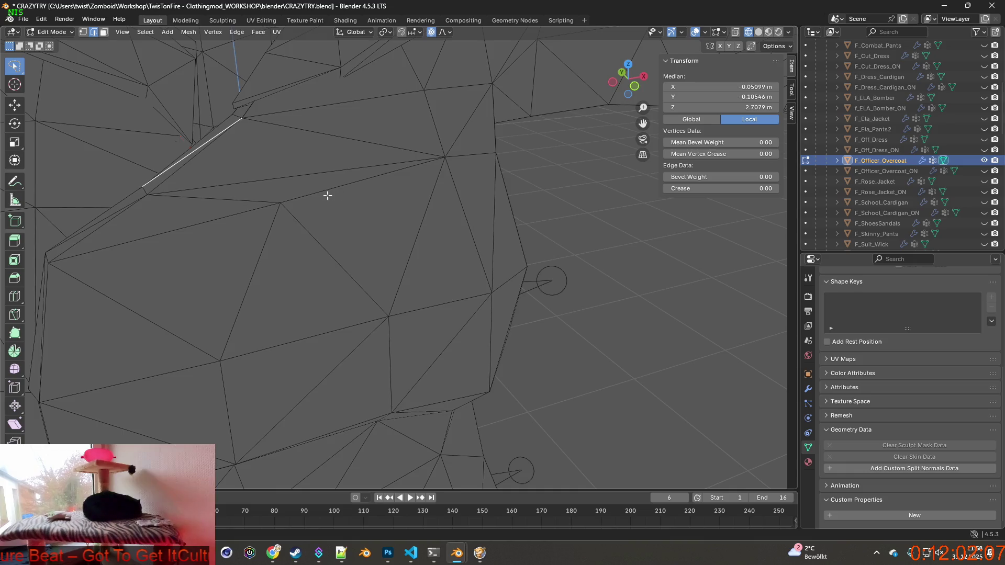
mouse_move(328, 196)
middle_down()
mouse_move(392, 191)
mouse_move(377, 186)
mouse_move(343, 244)
mouse_move(363, 204)
mouse_move(335, 198)
middle_up()
click(352, 168)
click(354, 177)
shift+click(326, 220)
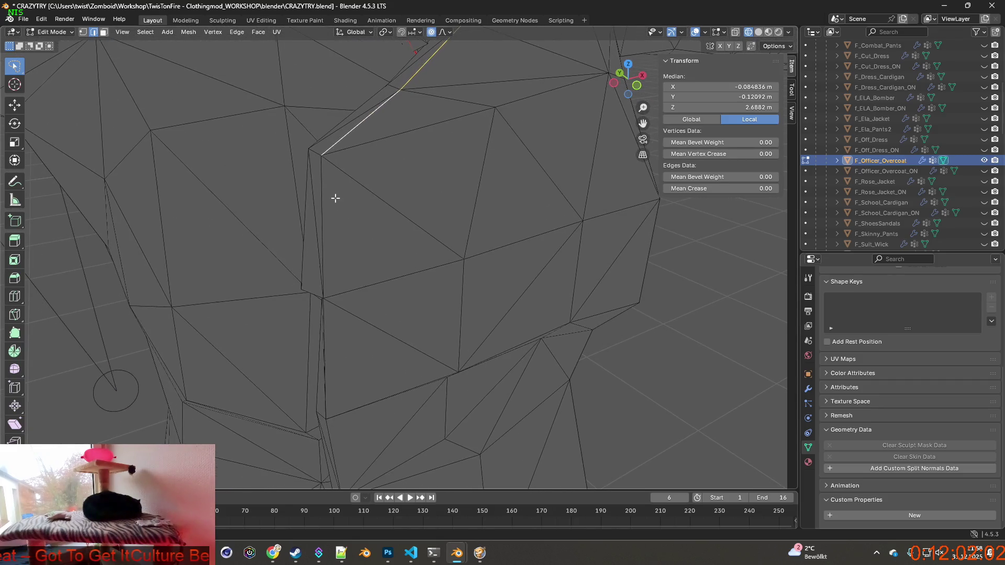
shift+click(323, 203)
middle_drag(328, 238, 325, 160)
shift+click(328, 155)
shift+click(324, 194)
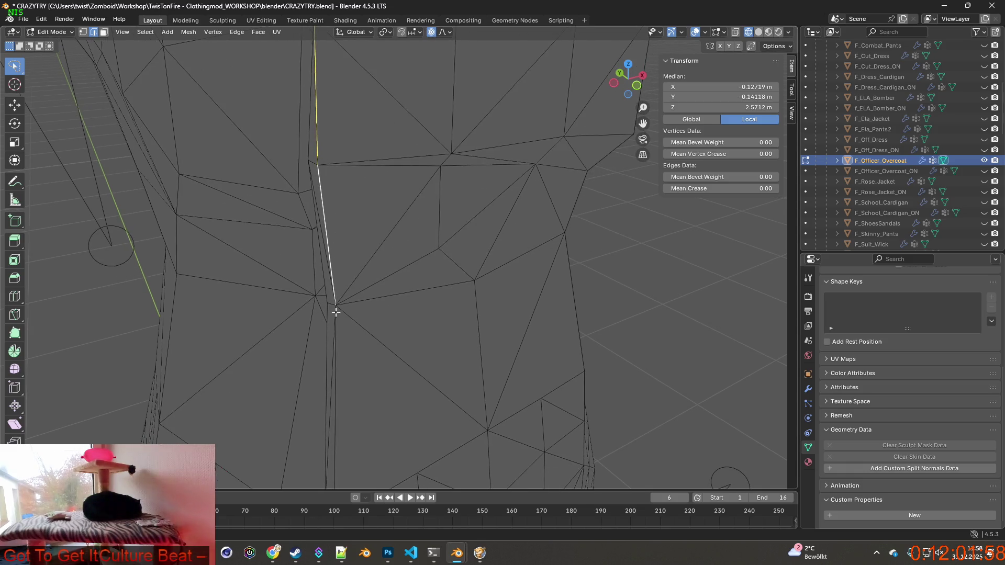
shift+click(336, 367)
middle_drag(363, 386, 295, 160)
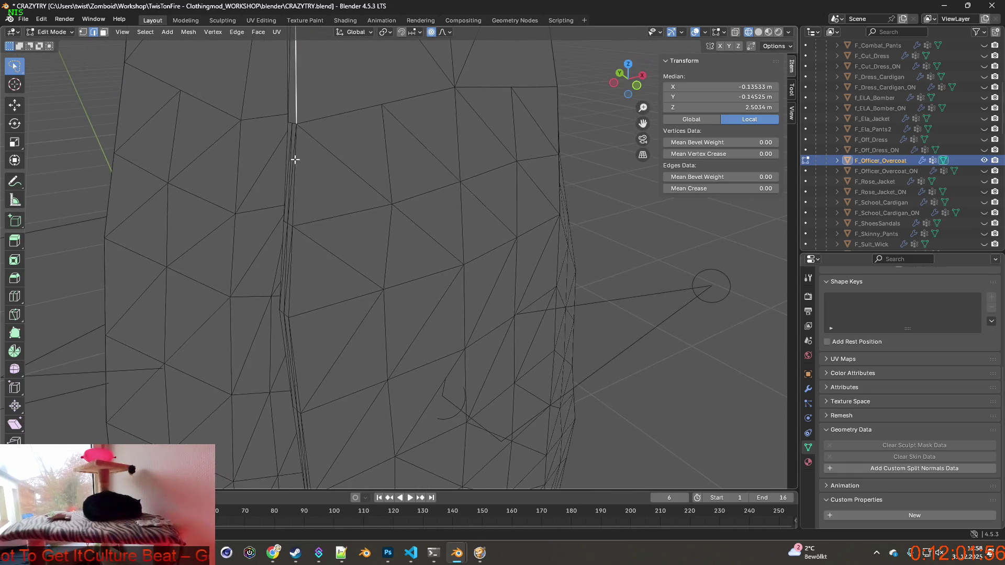
shift+click(294, 179)
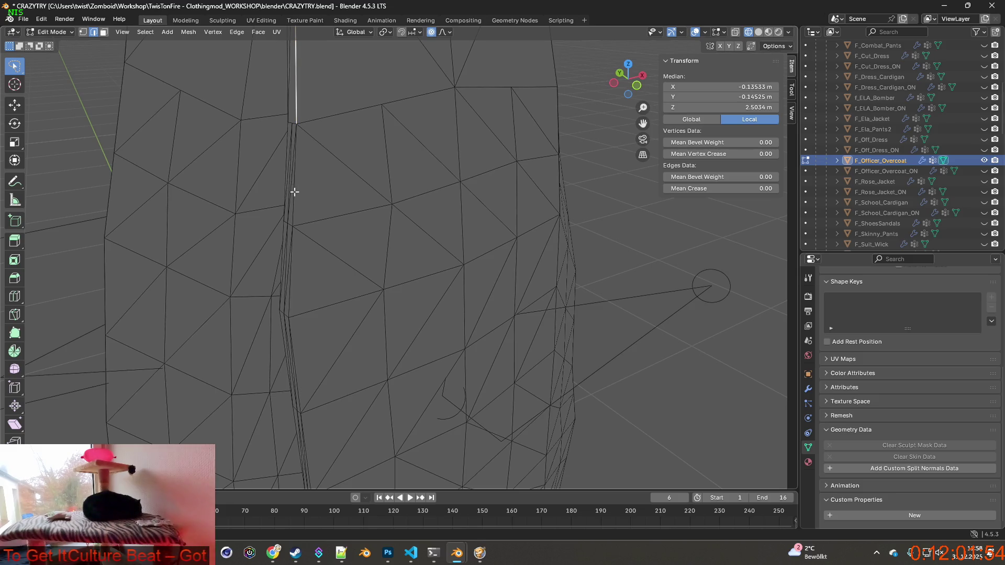
shift+click(290, 265)
mouse_move(291, 265)
middle_down()
mouse_move(312, 257)
mouse_move(293, 268)
mouse_move(305, 163)
middle_up()
shift+click(293, 269)
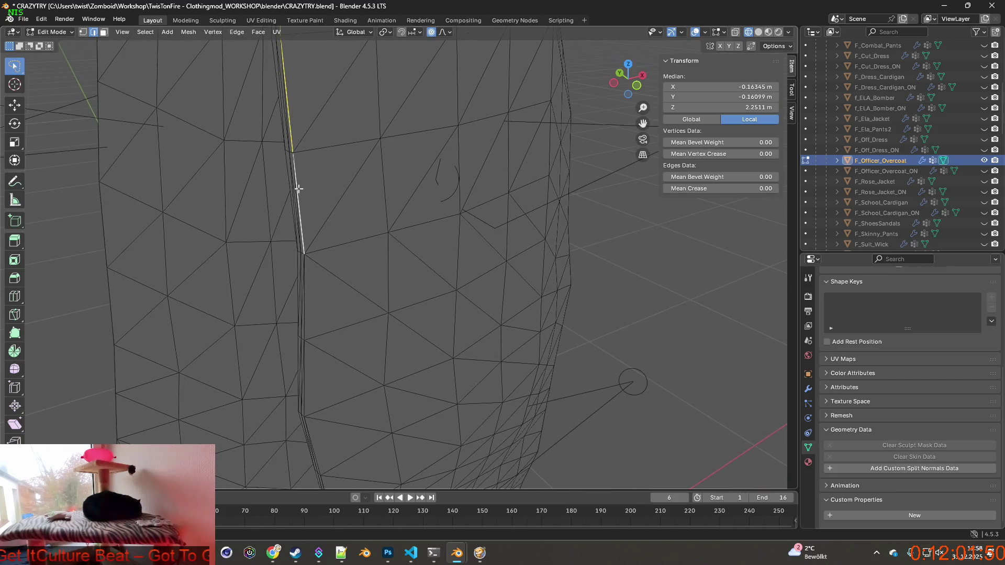
Step: Extend the edge selection down the front opening to its bottom edge
shift+middle_drag(324, 301, 332, 188)
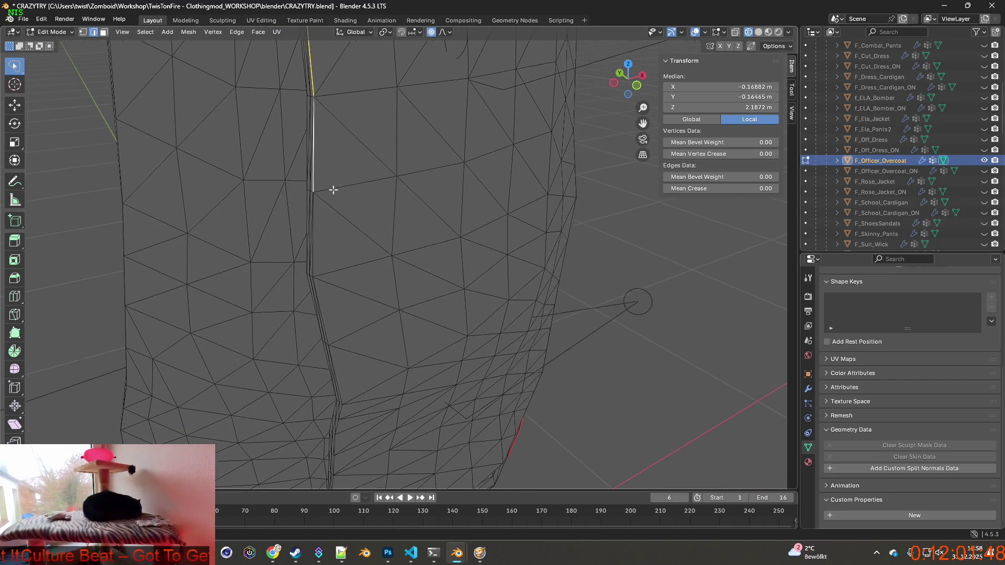
middle_drag(332, 297, 339, 249)
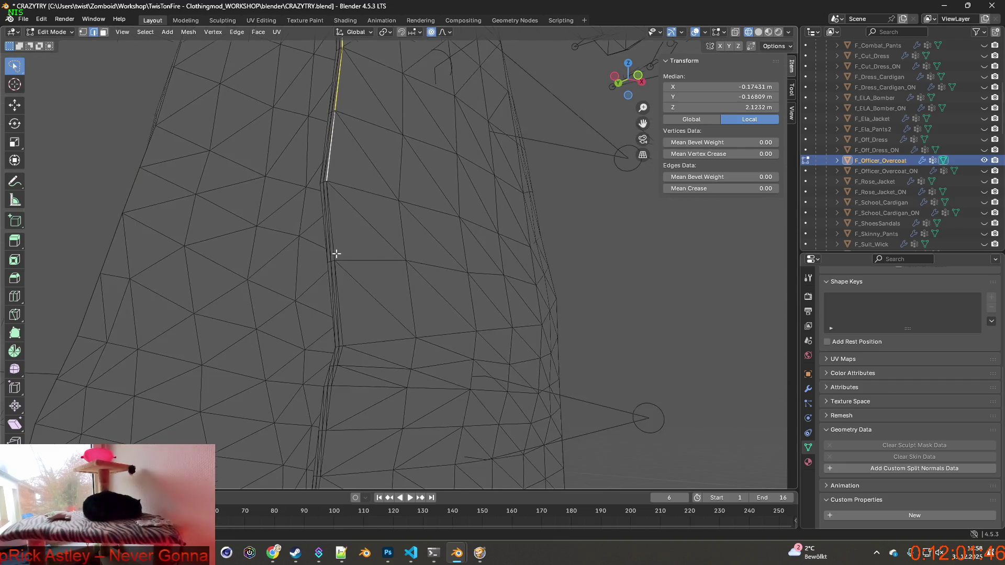
scroll(336, 254, up, 2)
shift+click(292, 240)
shift+click(299, 299)
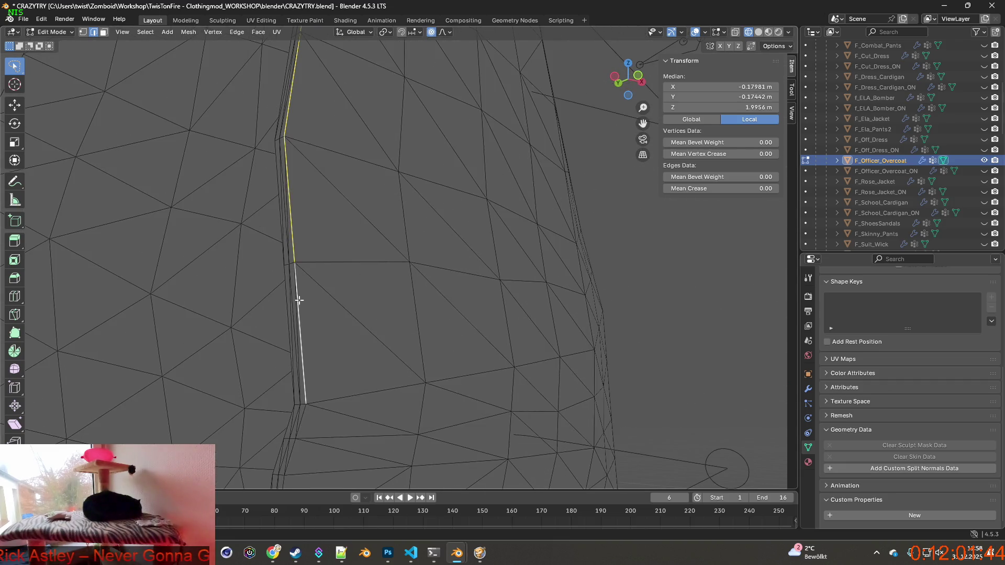
shift+middle_drag(329, 348, 309, 235)
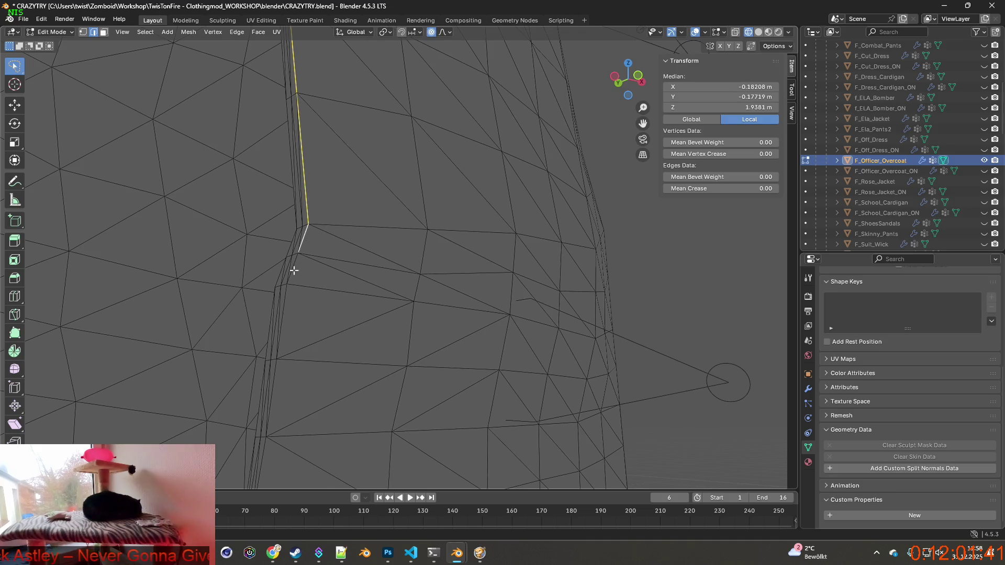
shift+click(277, 377)
mouse_move(277, 377)
shift+middle_down()
mouse_move(303, 348)
mouse_move(288, 238)
shift+middle_up()
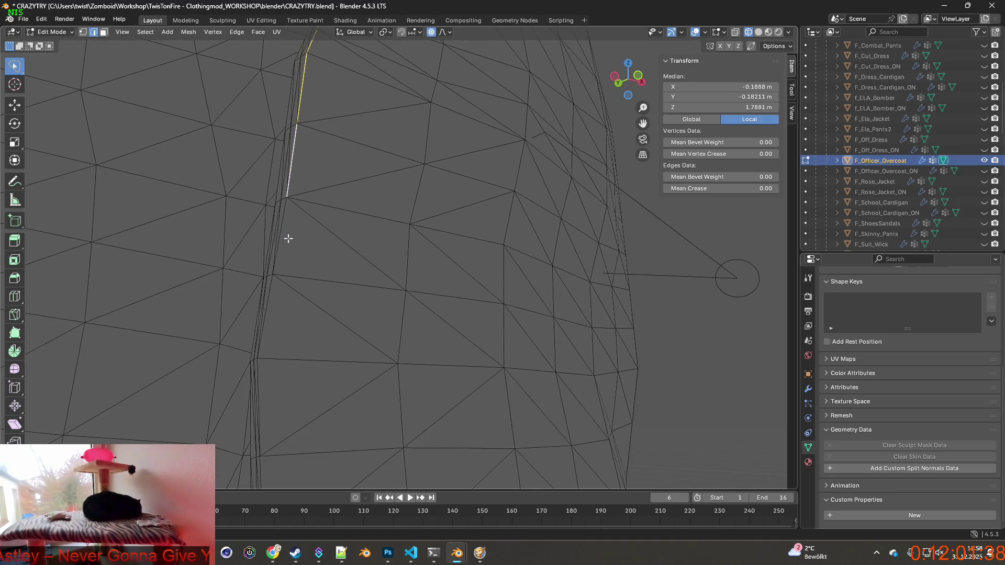
shift+click(259, 385)
shift+middle_drag(259, 384, 306, 327)
shift+click(383, 357)
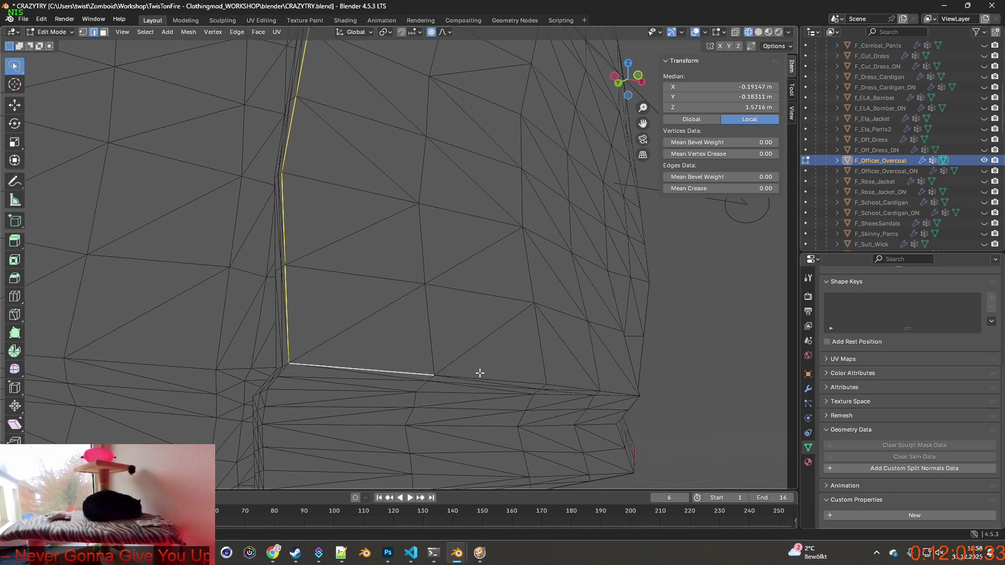
Step: Add the hem edges along the coat's bottom, dropping stray and slanted edges
middle_drag(539, 369, 419, 379)
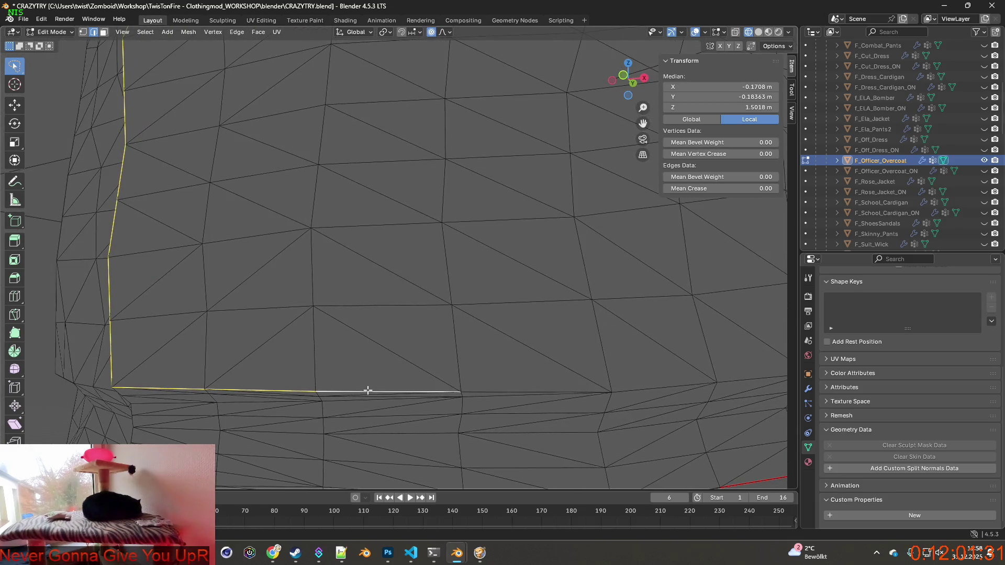
shift+middle_drag(568, 381, 426, 382)
shift+click(455, 384)
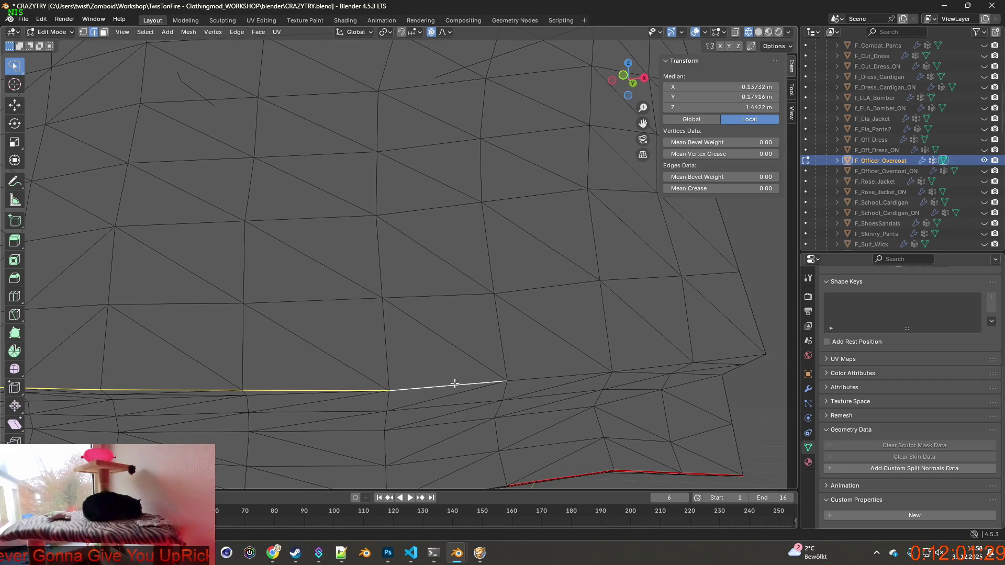
shift+click(720, 359)
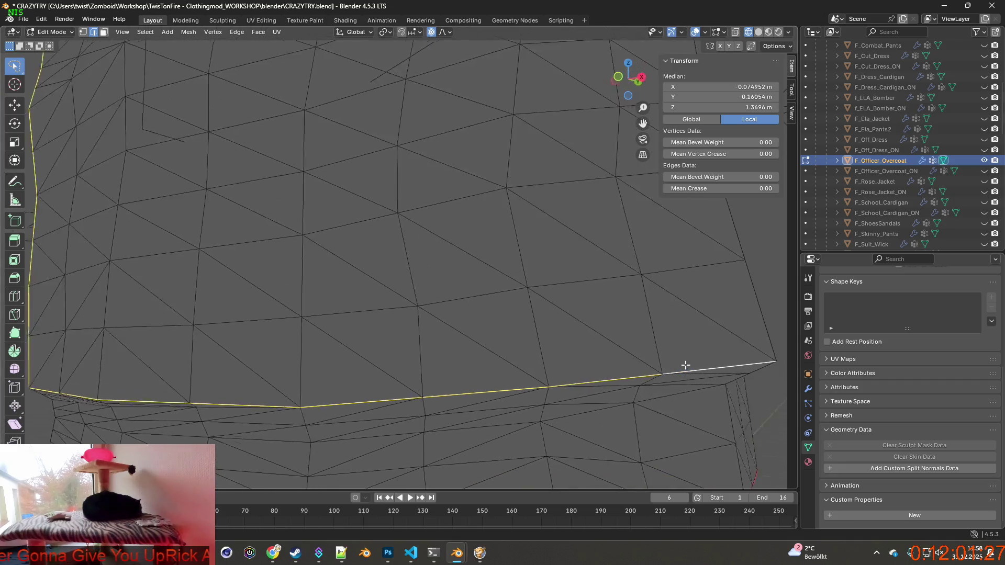
scroll(680, 367, down, 5)
mouse_move(602, 381)
middle_down()
mouse_move(521, 386)
mouse_move(466, 370)
mouse_move(512, 363)
middle_up()
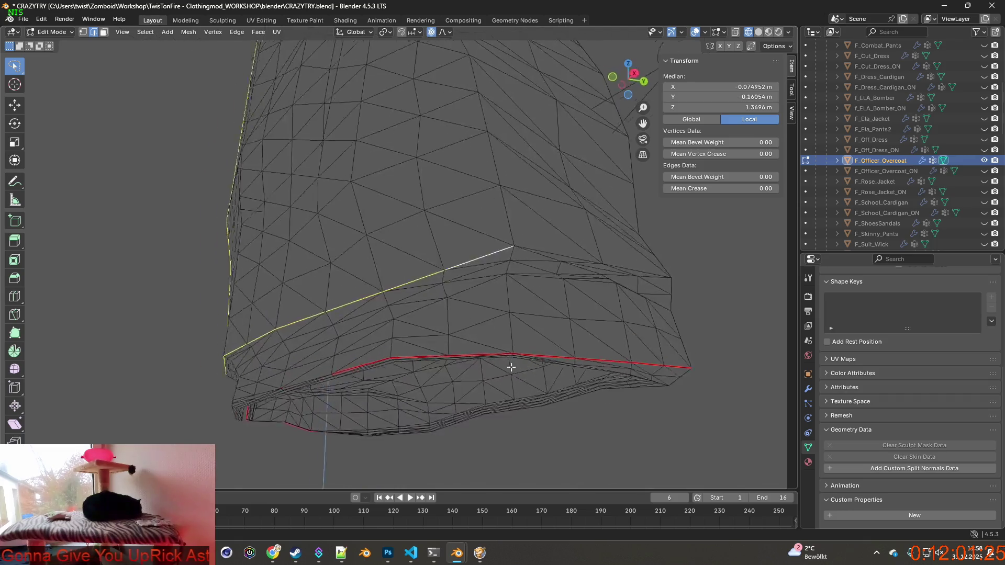
scroll(595, 366, up, 4)
mouse_move(594, 366)
middle_down()
mouse_move(366, 321)
mouse_move(415, 328)
mouse_move(293, 330)
mouse_move(435, 309)
middle_up()
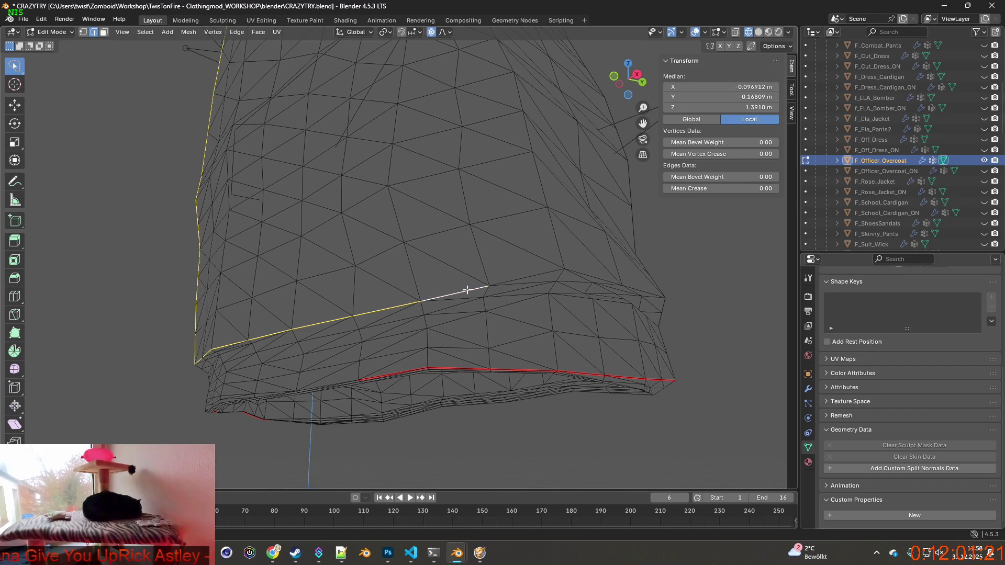
shift+click(236, 340)
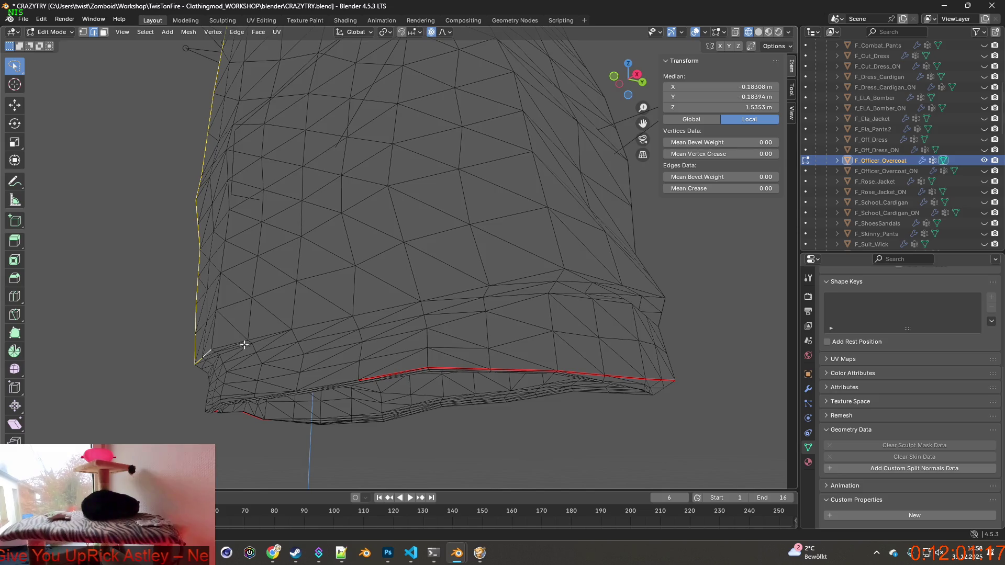
scroll(244, 345, up, 3)
middle_drag(316, 336, 301, 281)
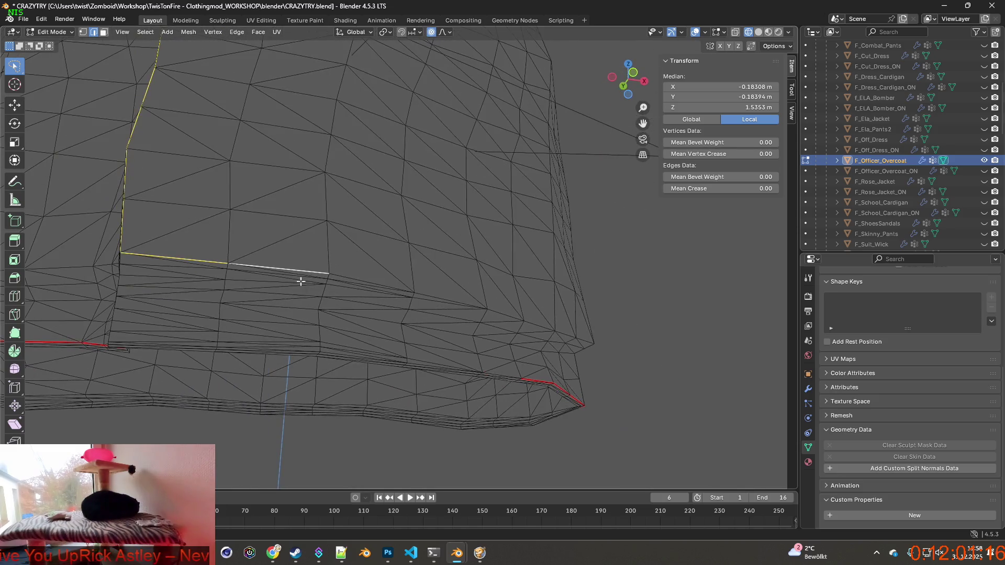
shift+click(184, 259)
mouse_move(184, 259)
middle_down()
mouse_move(268, 302)
mouse_move(336, 282)
middle_up()
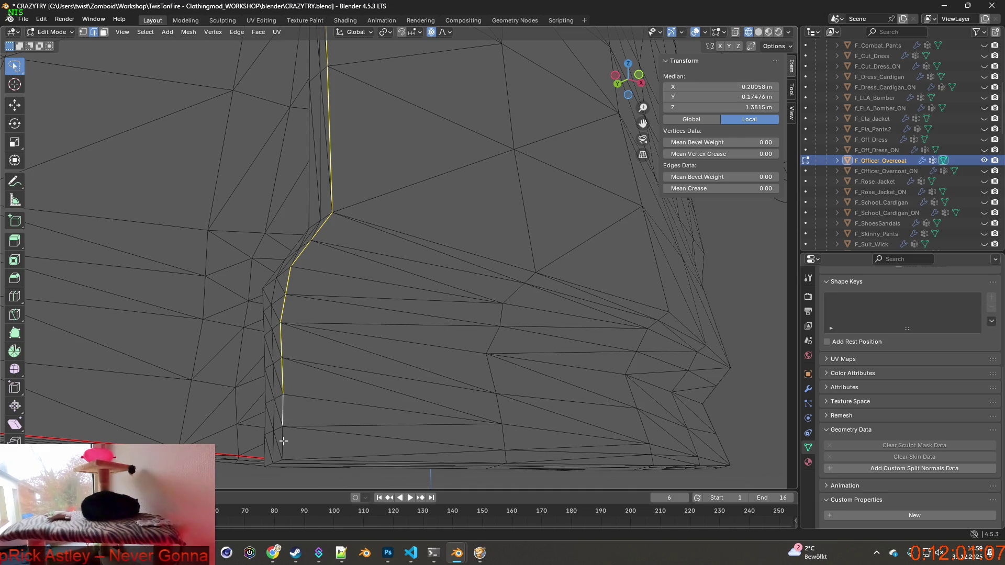
shift+click(324, 458)
shift+click(424, 453)
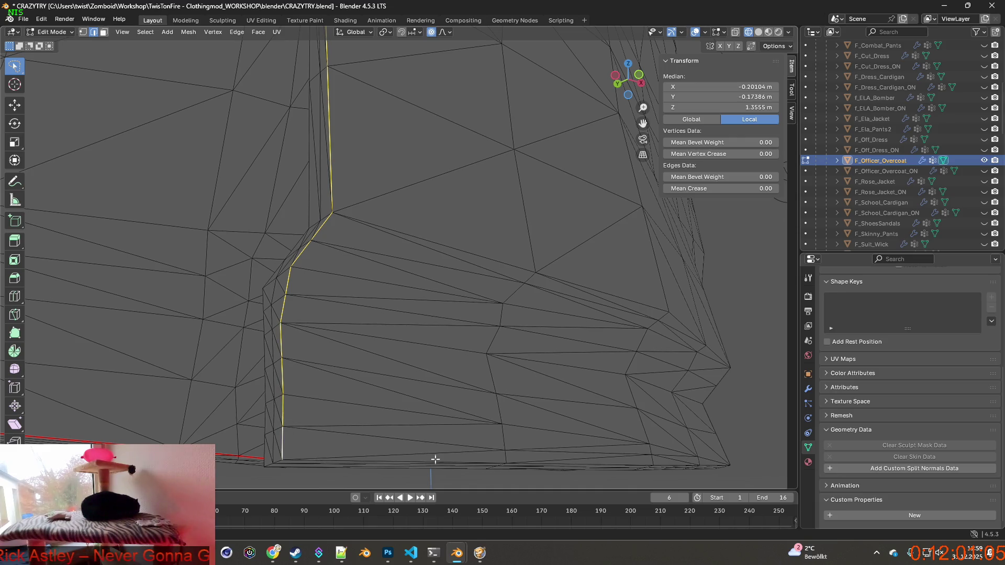
shift+click(472, 462)
shift+click(617, 465)
Step: Finish the remaining hem edges and bring up the Edge context menu for the selection
mouse_move(618, 464)
middle_down()
mouse_move(633, 461)
mouse_move(407, 458)
middle_up()
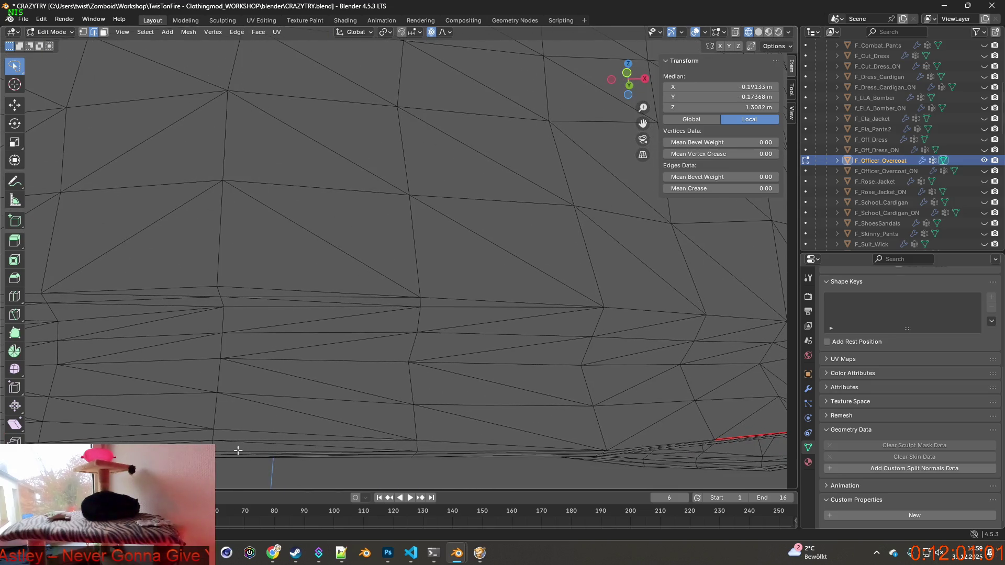
shift+click(409, 454)
shift+click(438, 452)
scroll(494, 454, down, 3)
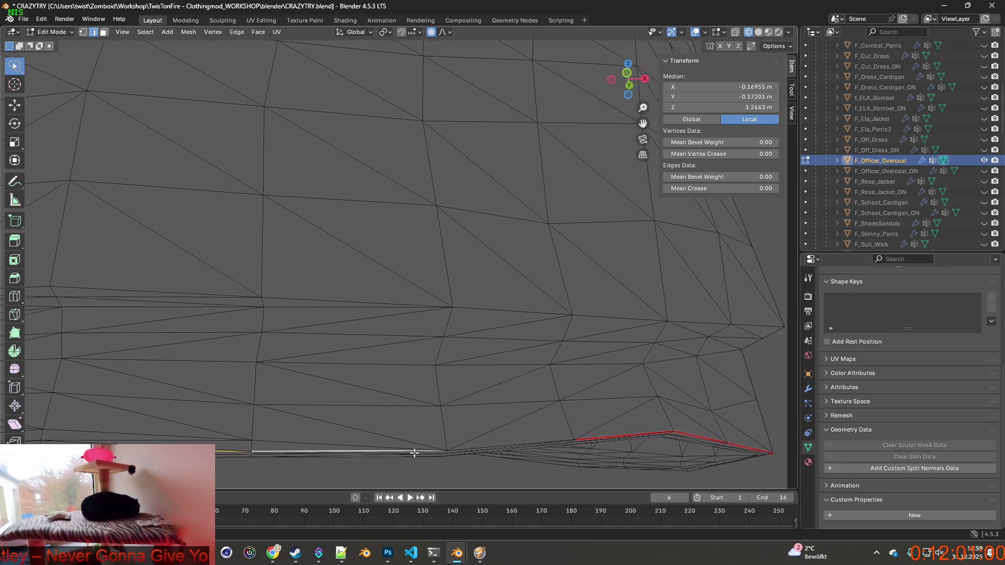
shift+click(410, 441)
mouse_move(409, 441)
middle_down()
mouse_move(350, 439)
mouse_move(410, 400)
middle_up()
scroll(410, 400, down, 5)
scroll(404, 287, down, 3)
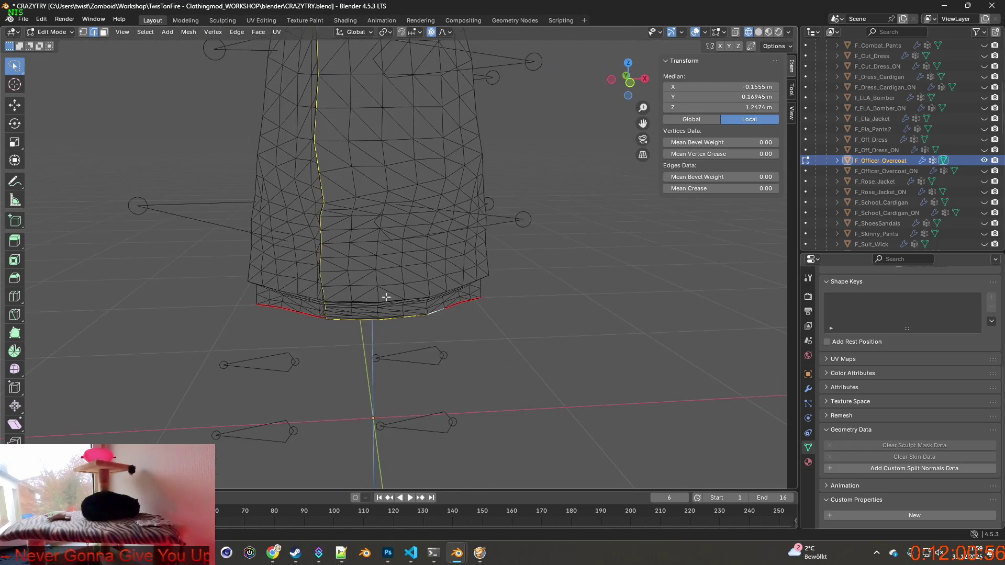
mouse_move(386, 294)
middle_down()
mouse_move(390, 188)
mouse_move(400, 354)
mouse_move(406, 196)
middle_up()
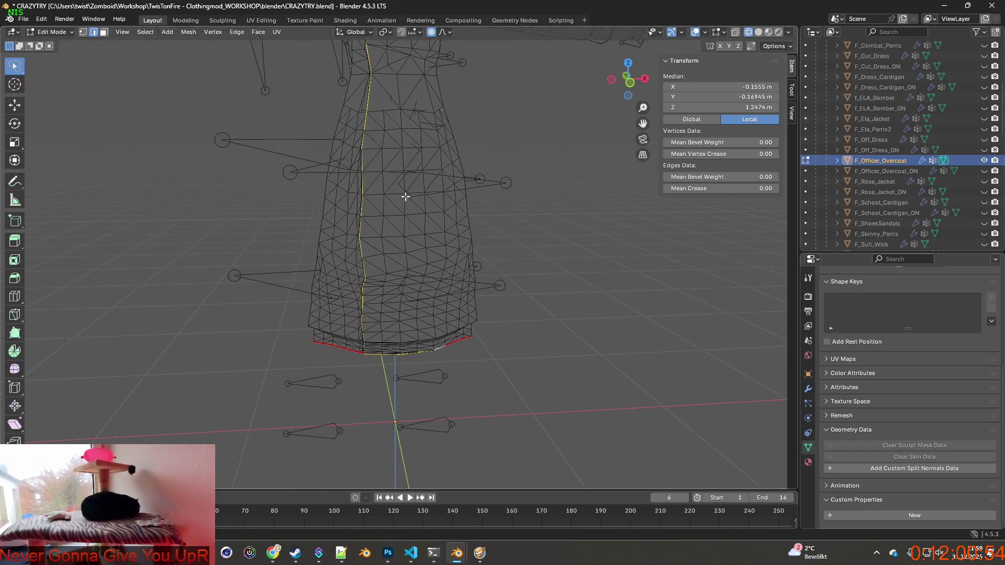
scroll(424, 369, up, 4)
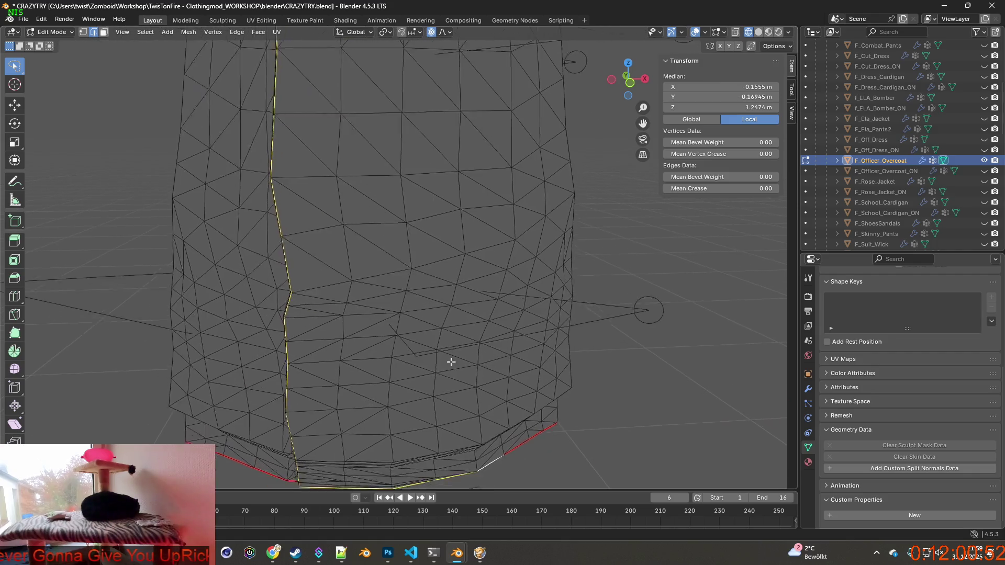
scroll(449, 359, up, 2)
scroll(436, 370, down, 1)
right_click(383, 382)
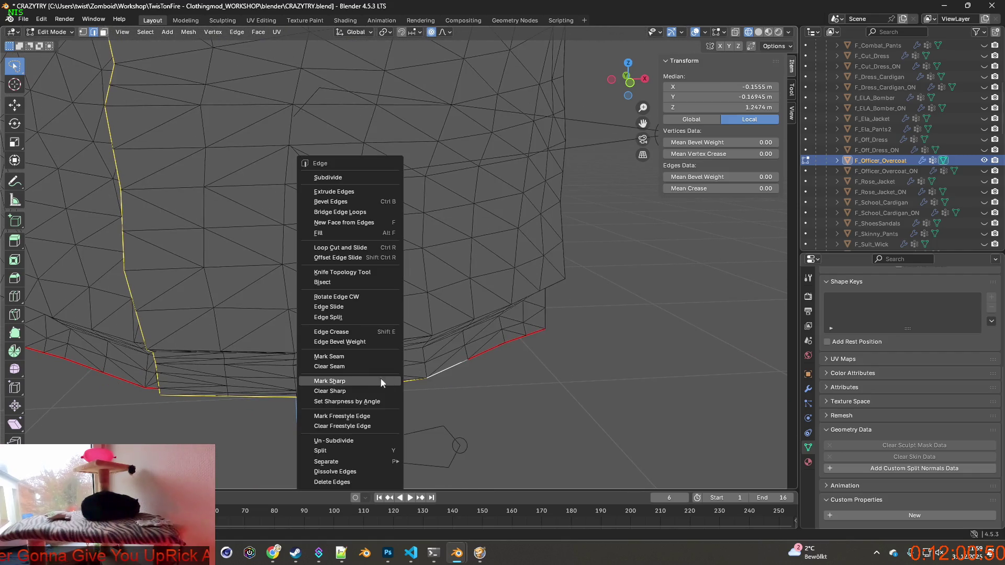
Step: Mark the selected front-opening and hem edges as sharp
click(341, 383)
right_click(341, 382)
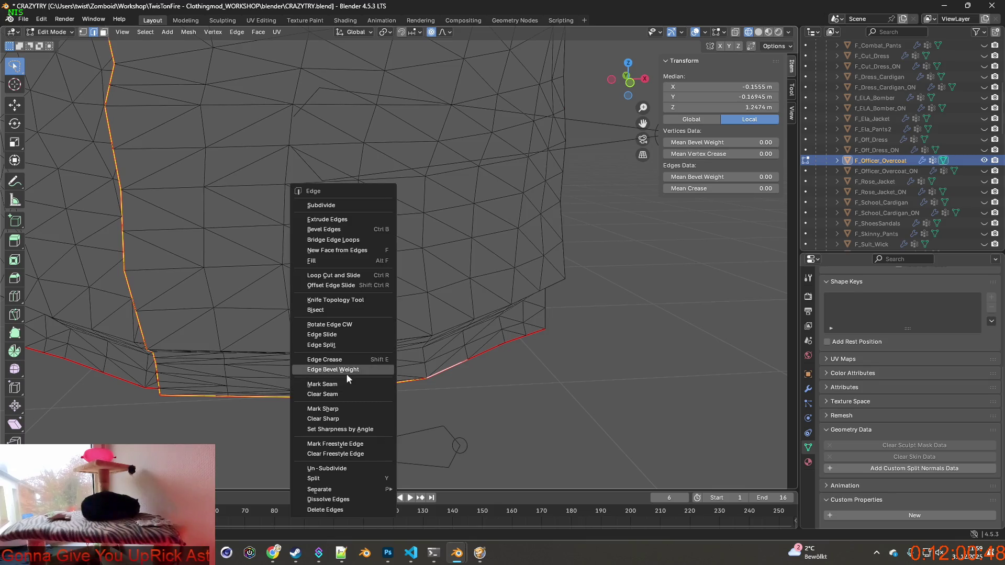
click(341, 382)
Step: Zoom out and orbit around the coat to review the marked edges
scroll(342, 382, down, 4)
middle_drag(368, 384, 395, 361)
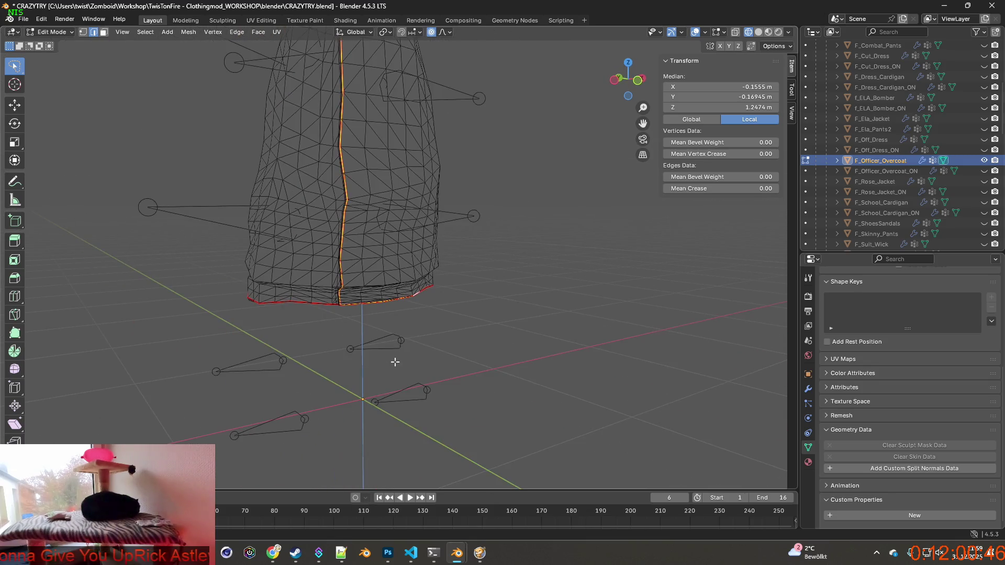
mouse_move(406, 326)
middle_down()
mouse_move(378, 334)
mouse_move(516, 301)
middle_up()
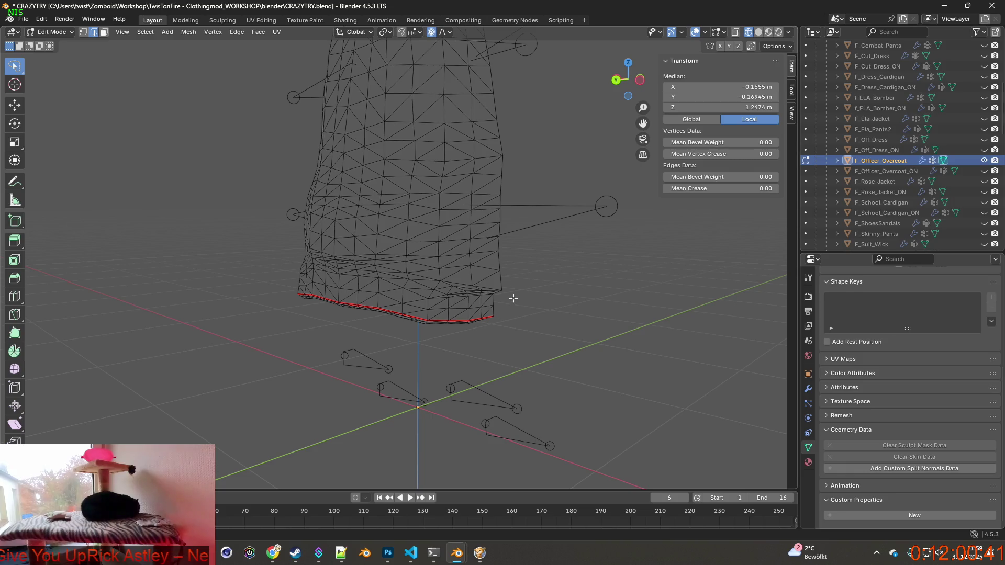
middle_drag(513, 298, 423, 251)
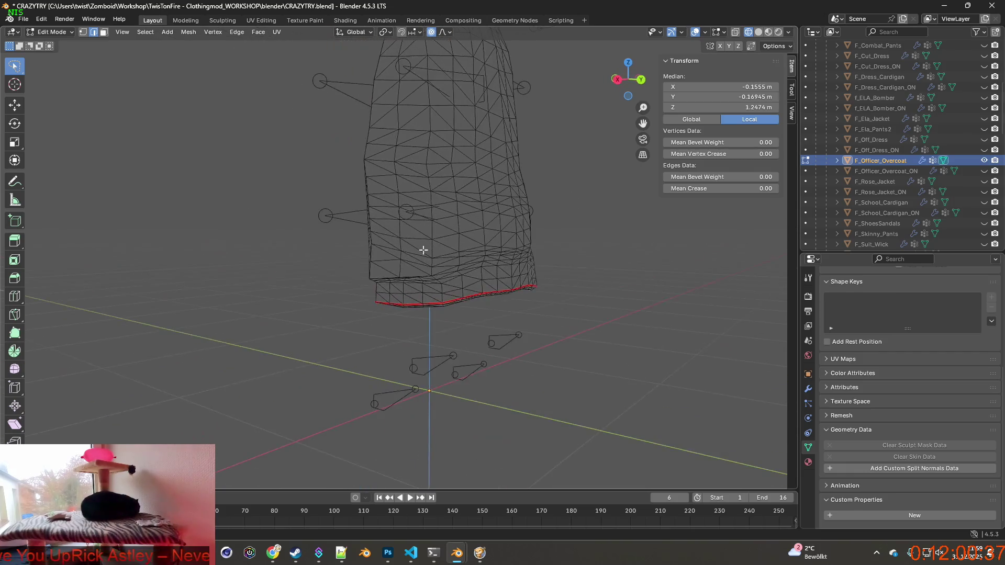
scroll(424, 251, down, 3)
scroll(423, 250, down, 3)
mouse_move(423, 251)
middle_down()
mouse_move(300, 278)
mouse_move(350, 324)
mouse_move(285, 321)
mouse_move(388, 319)
middle_up()
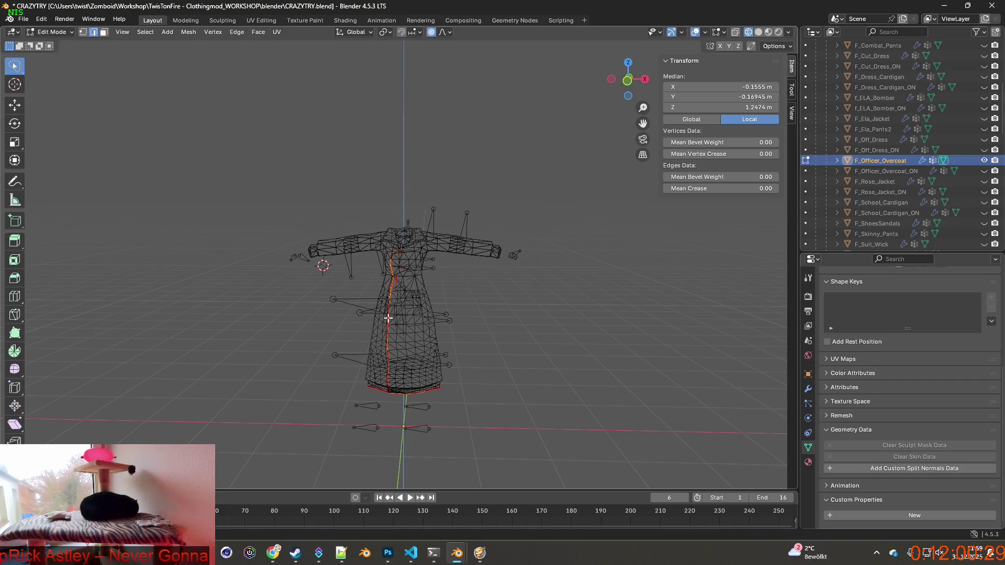
scroll(389, 317, up, 2)
click(71, 34)
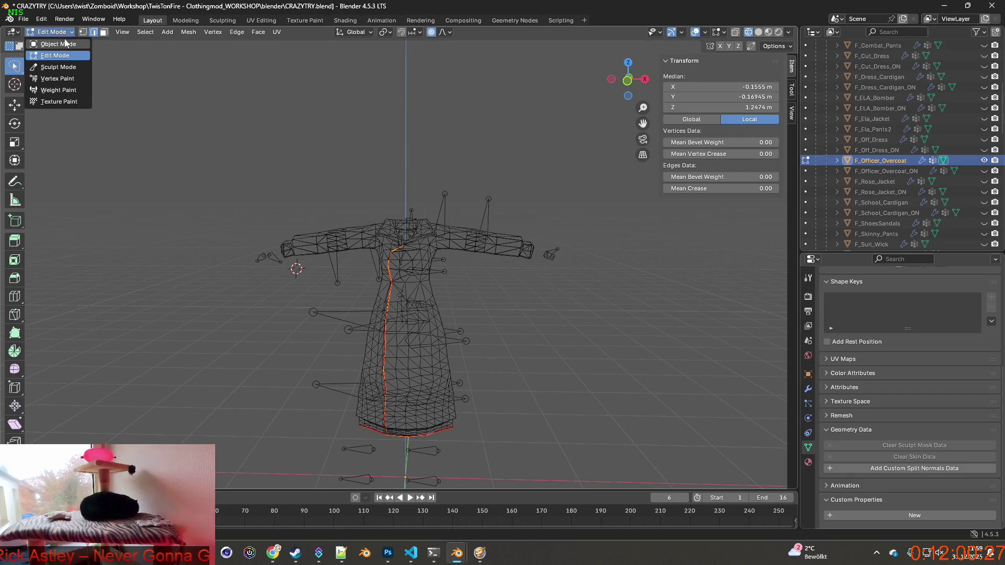
Step: Show the coat in Material Preview with its camo texture and return to Object Mode
click(767, 32)
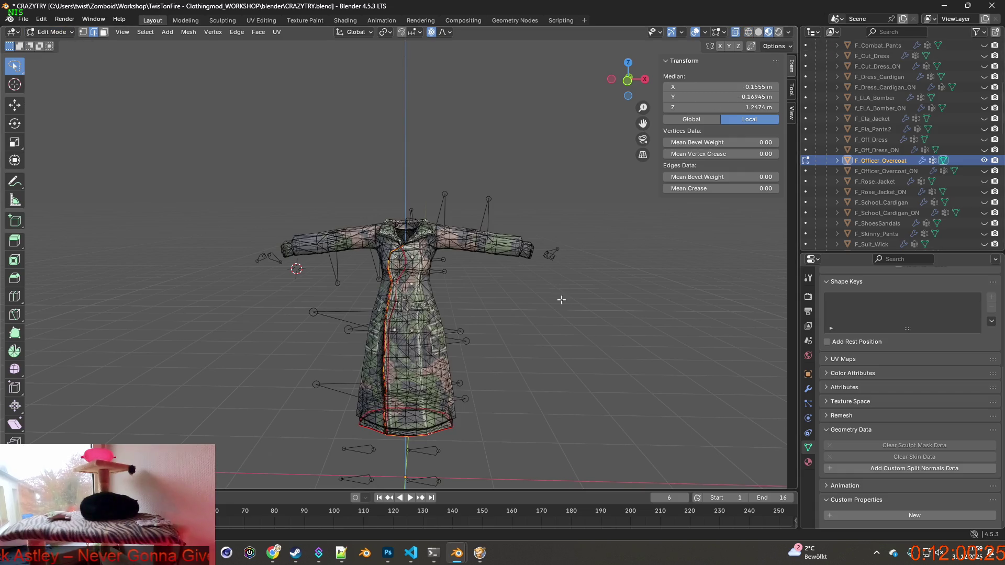
click(52, 32)
click(58, 44)
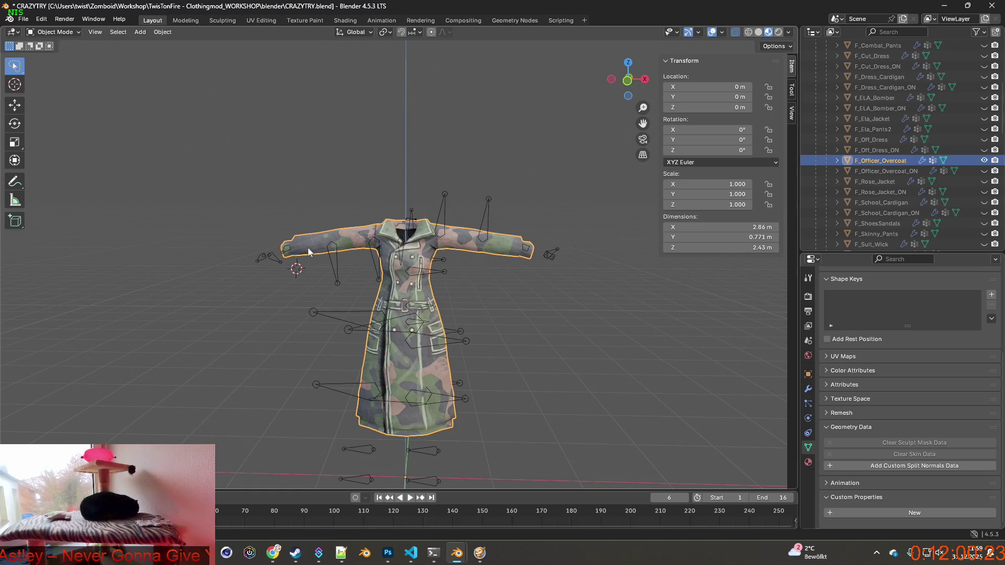
scroll(350, 280, up, 5)
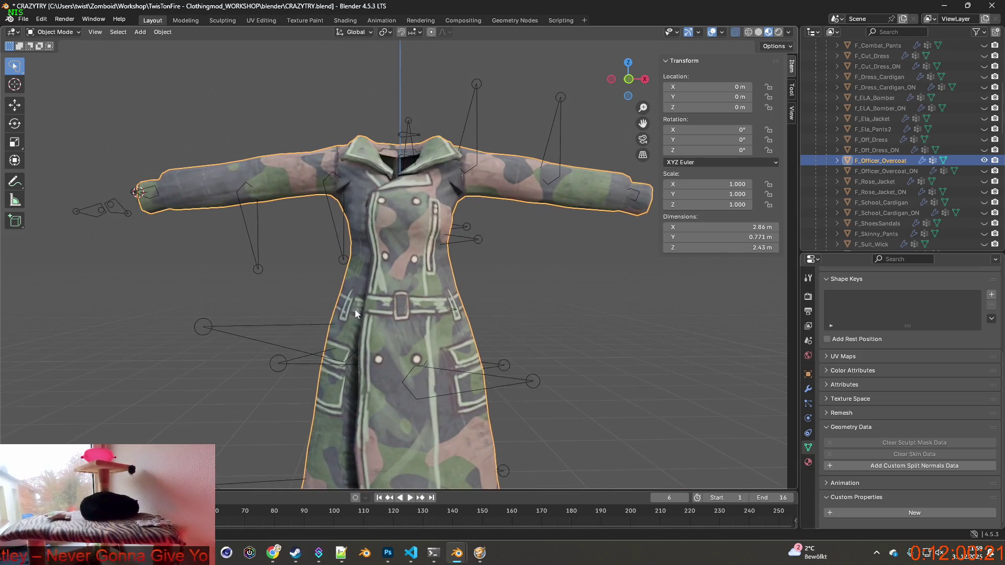
middle_drag(382, 278, 309, 356)
scroll(309, 357, up, 3)
shift+middle_drag(285, 303, 404, 287)
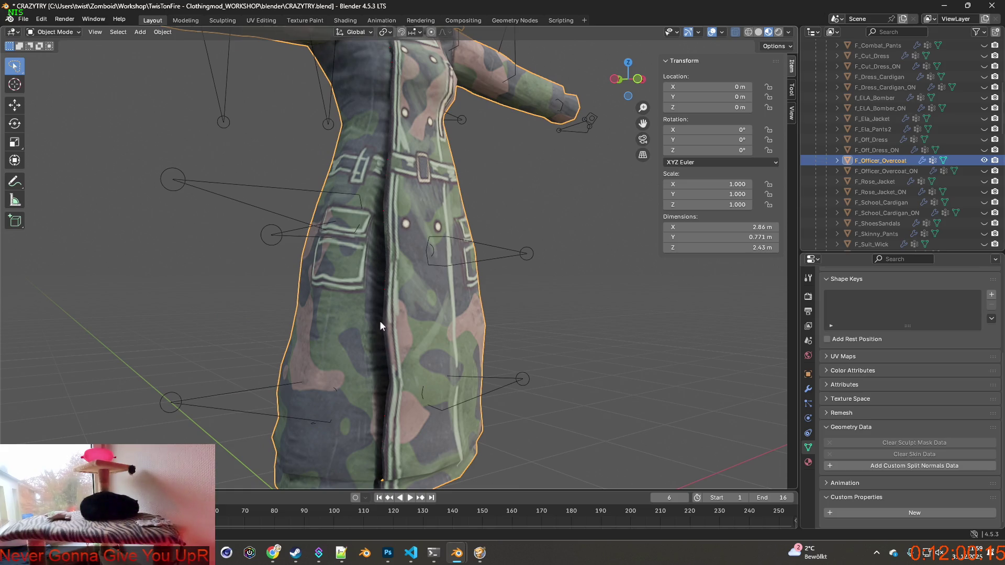
Step: Inspect the dark line along the front seam, briefly checking Officer_Overcoat_ON.xml
middle_drag(381, 322, 402, 325)
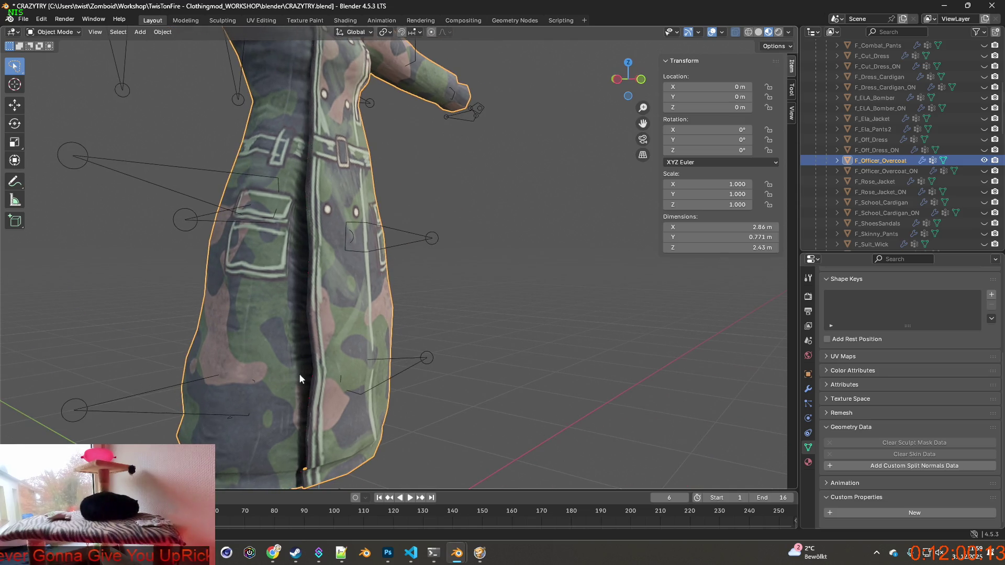
mouse_move(305, 284)
shift+middle_down()
mouse_move(299, 297)
mouse_move(326, 298)
shift+middle_up()
scroll(283, 293, down, 2)
scroll(325, 301, up, 3)
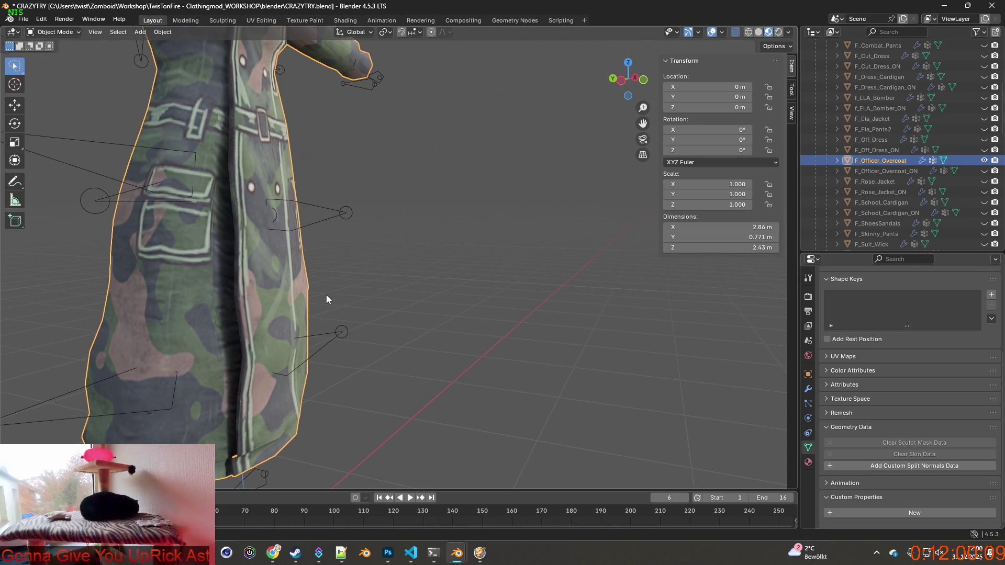
click(343, 550)
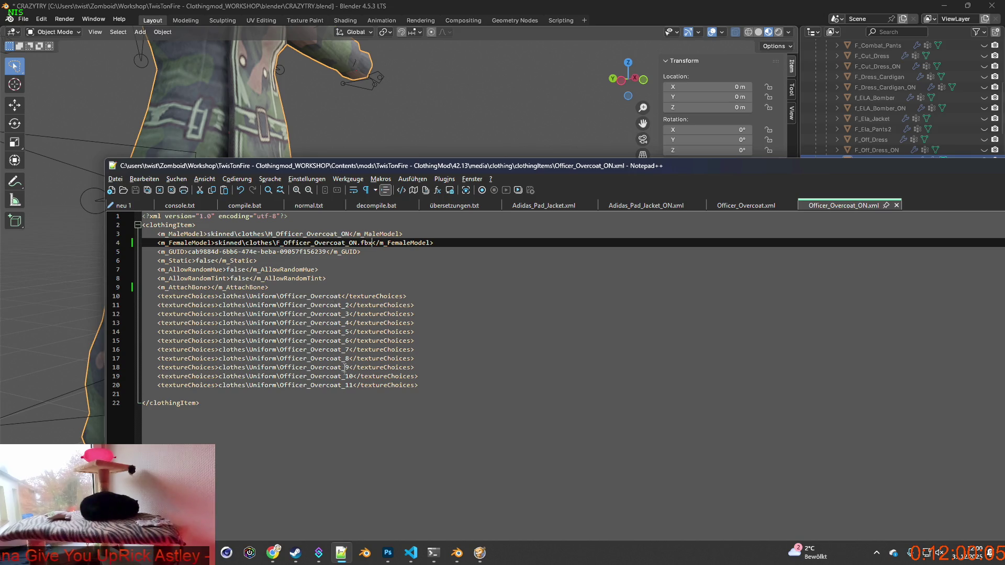
click(573, 14)
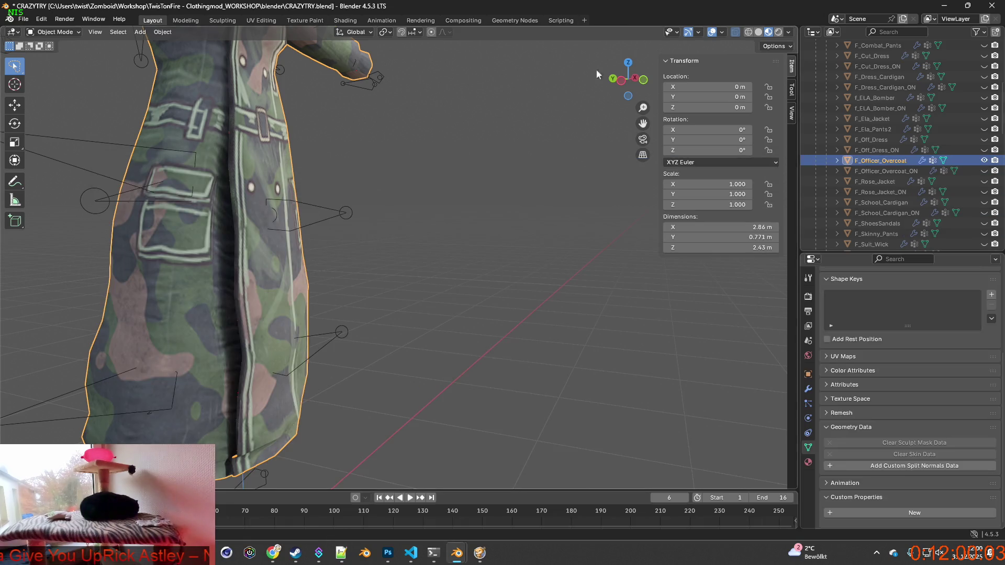
middle_drag(467, 256, 433, 253)
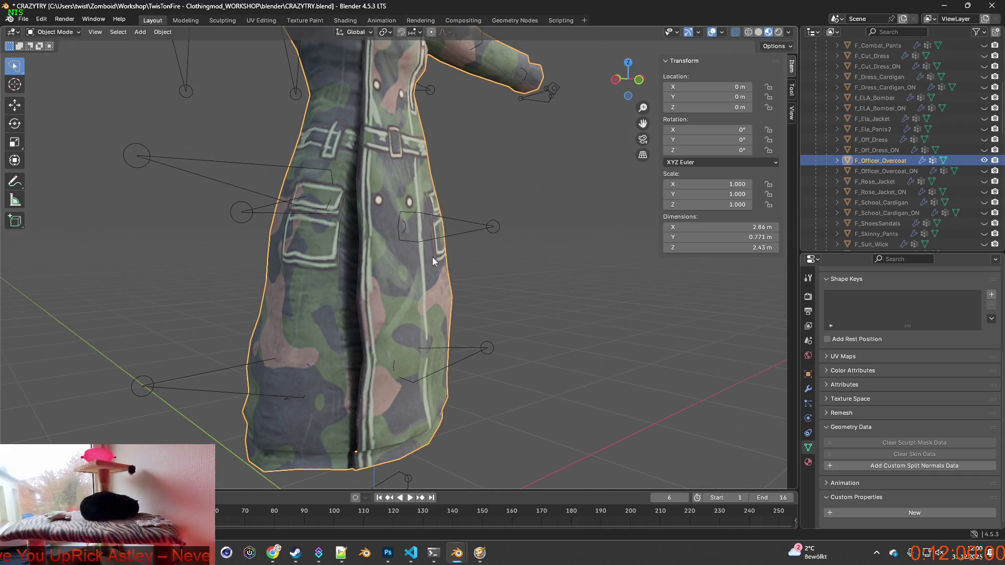
mouse_move(451, 263)
middle_down()
mouse_move(463, 269)
mouse_move(363, 274)
mouse_move(381, 283)
middle_up()
Step: Scroll the ChatGPT answer up to the Fix A normals and smoothing section, then return to Blender
key(alt+Tab)
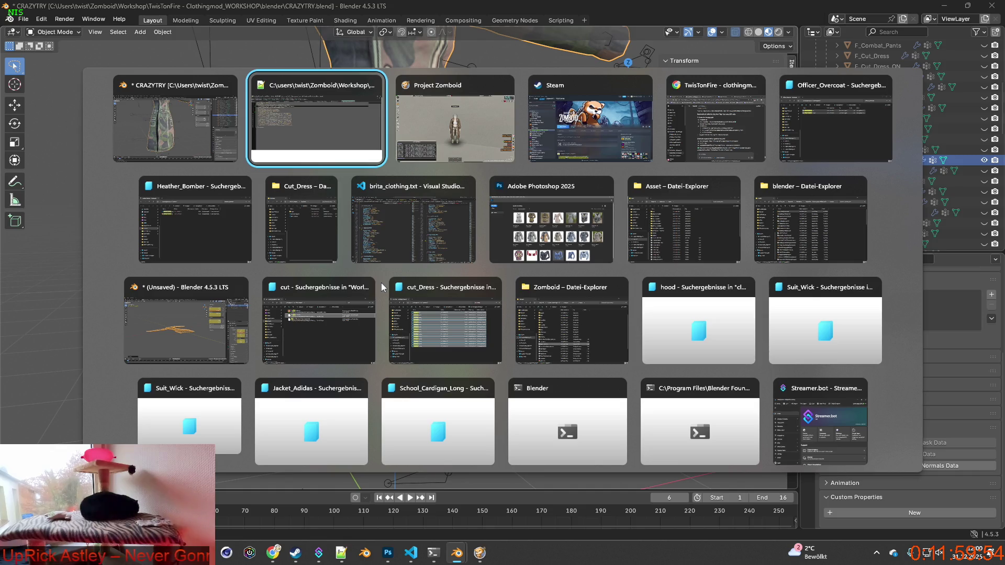
key(Tab)
key(Tab)
key(Tab)
scroll(438, 305, up, 10)
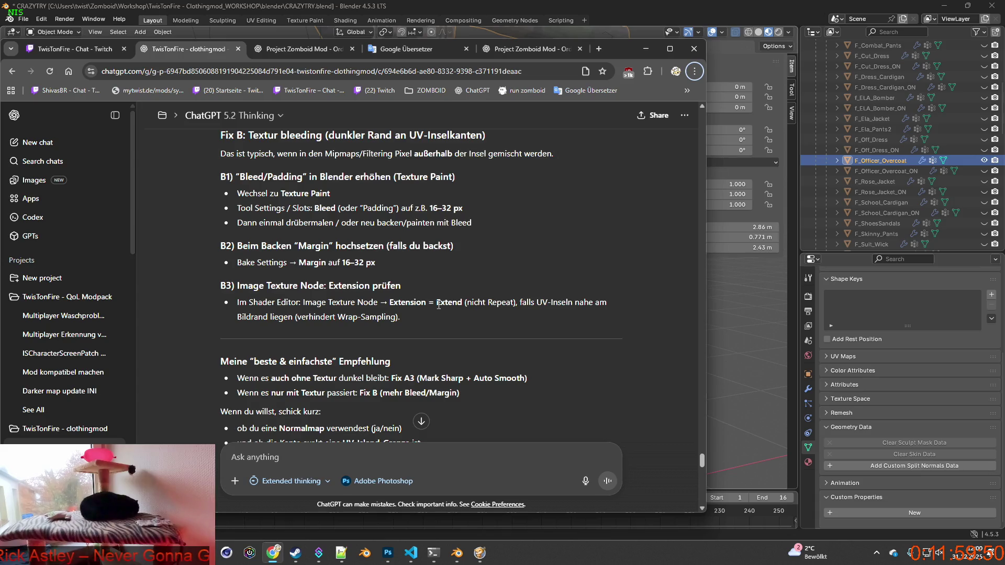
scroll(439, 305, up, 5)
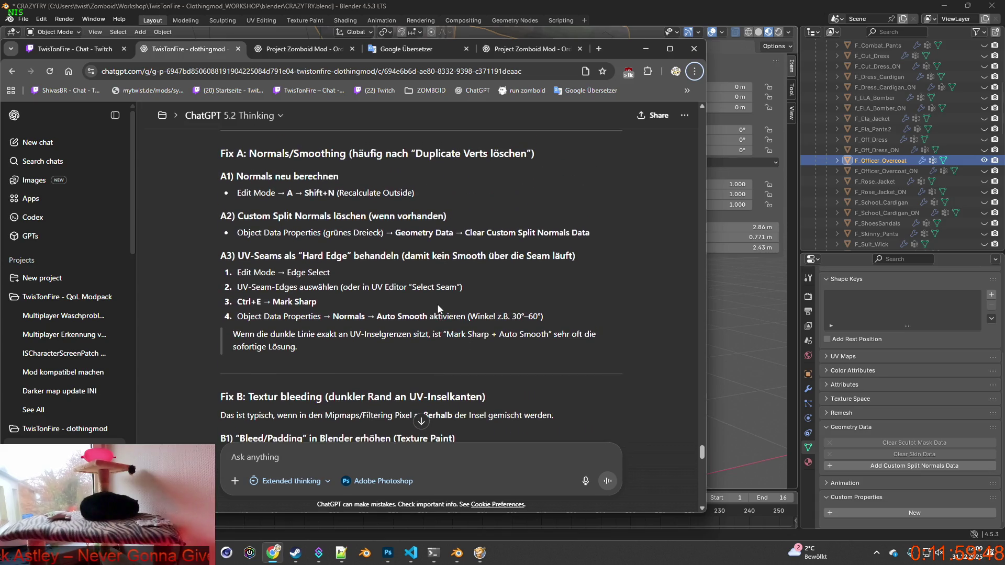
scroll(438, 302, up, 1)
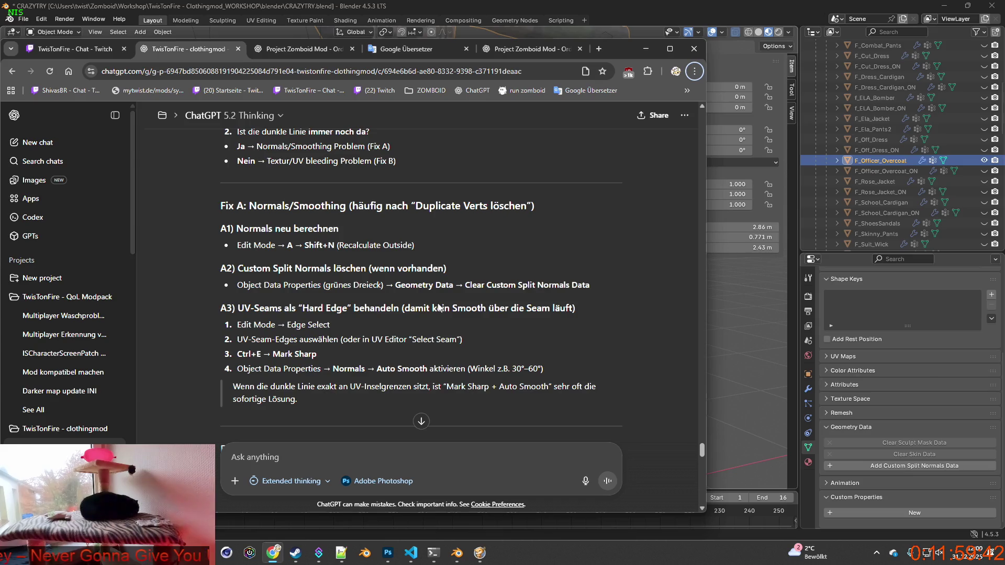
key(alt+Tab)
scroll(507, 308, down, 5)
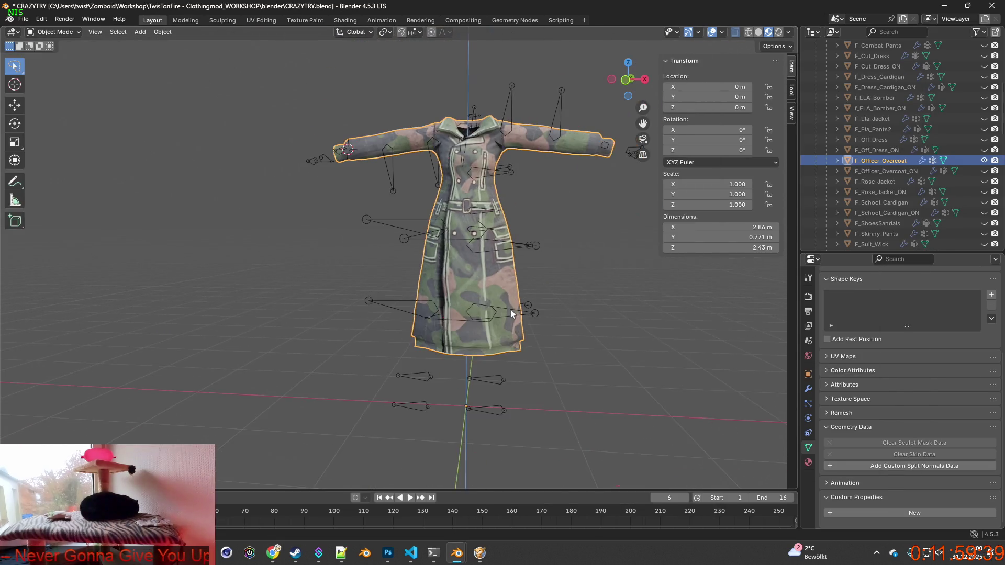
click(54, 32)
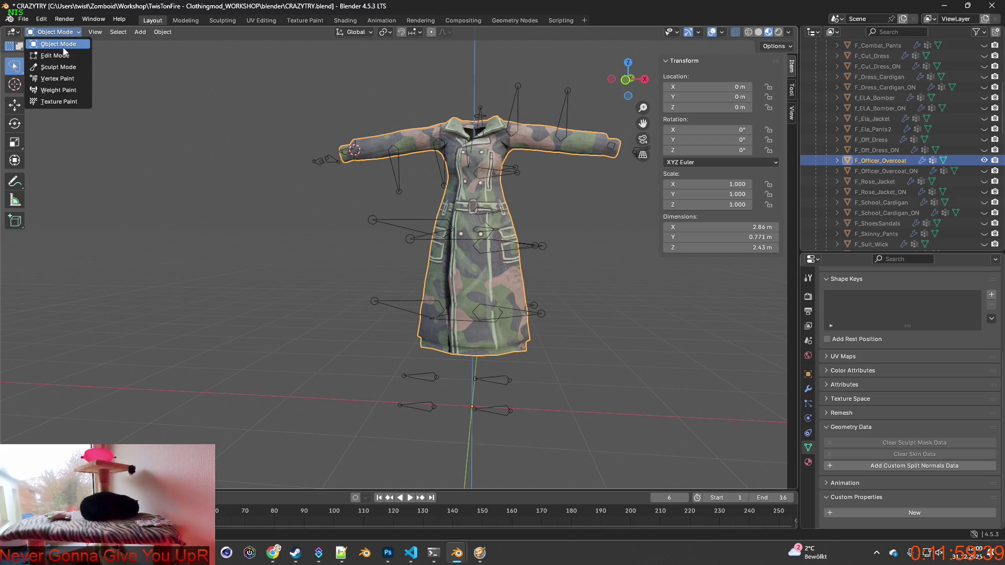
click(50, 54)
key(a)
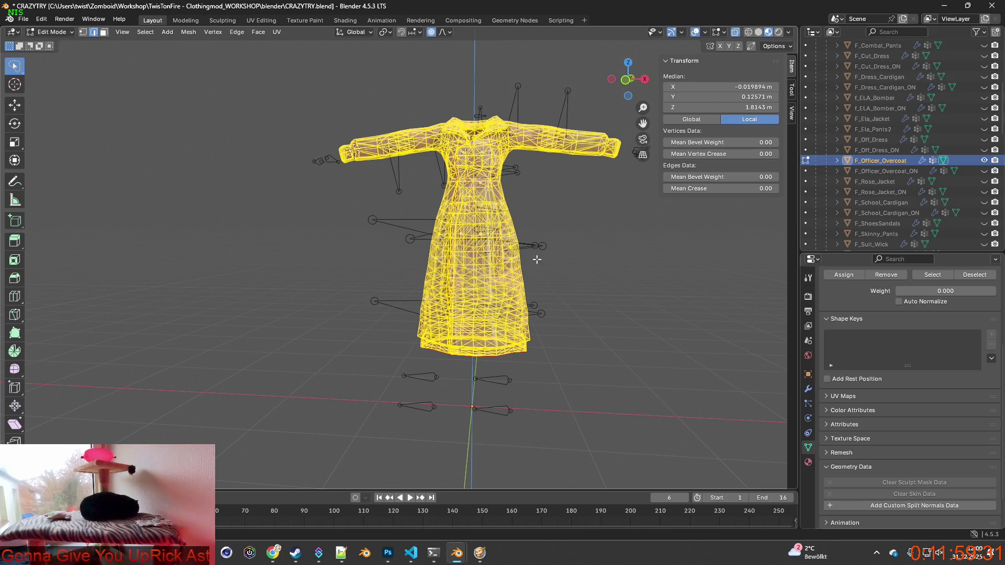
click(62, 33)
click(64, 40)
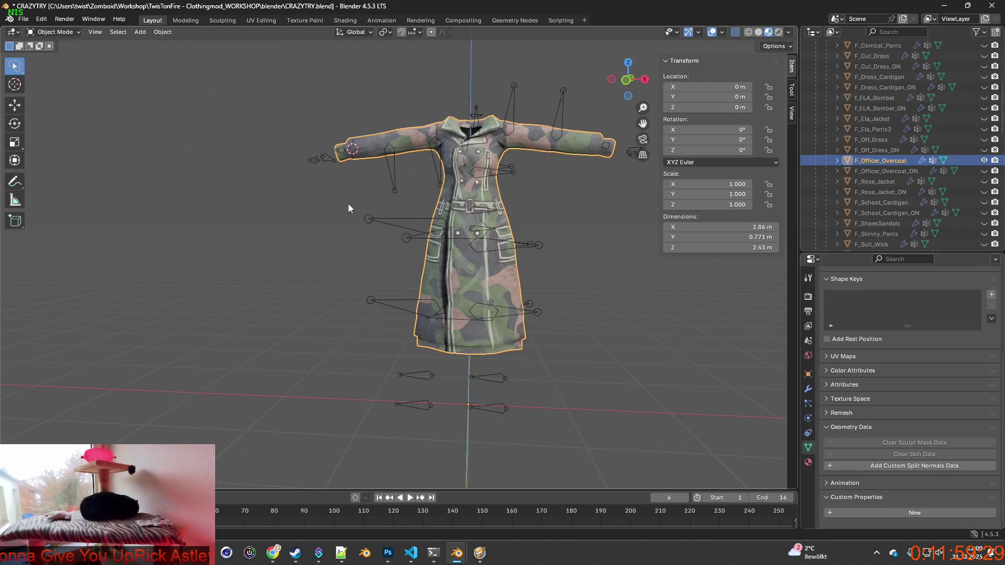
key(alt+Tab)
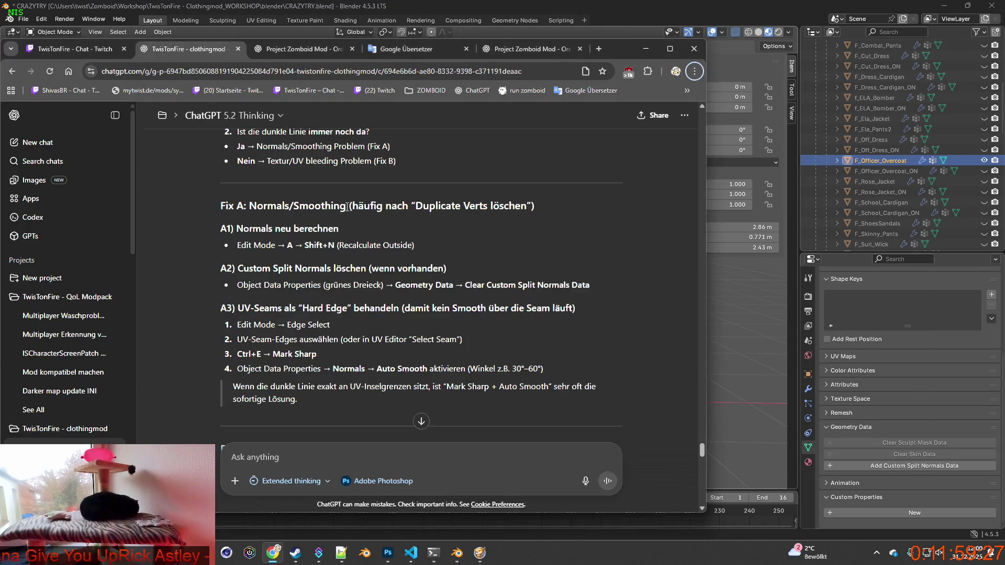
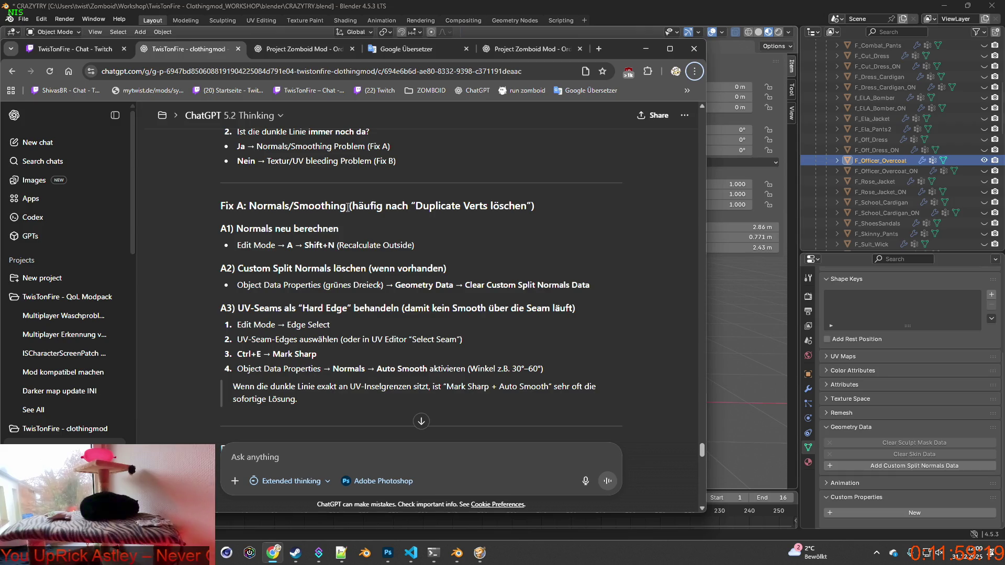
Step: Leave the ChatGPT Fix A instructions and bring Blender with the overcoat back to the front
key(alt+Tab)
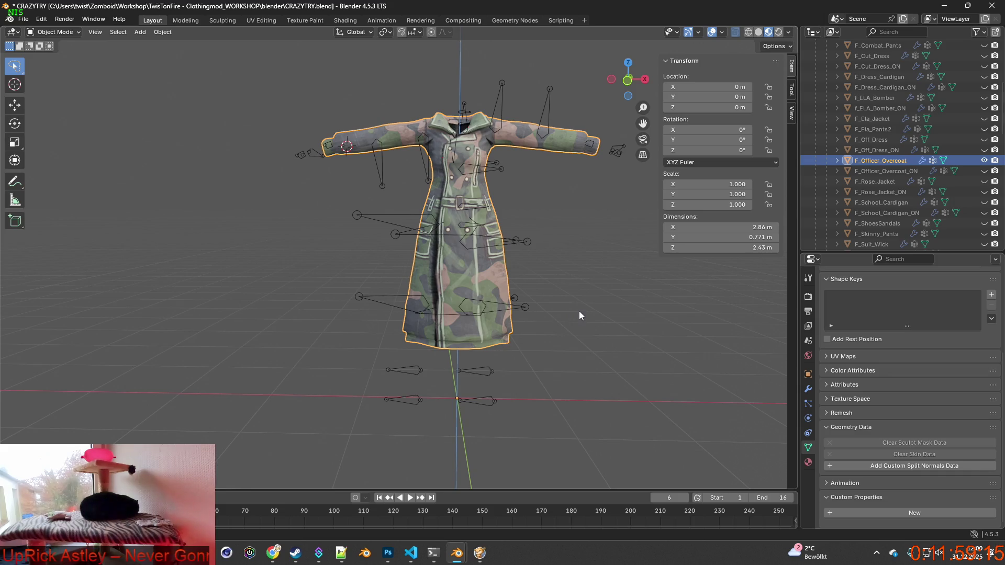
Step: Apply Shade Smooth to all faces of the camo F_Officer_Overcoat in Edit Mode, then return to Object Mode
shift+middle_drag(580, 313, 543, 314)
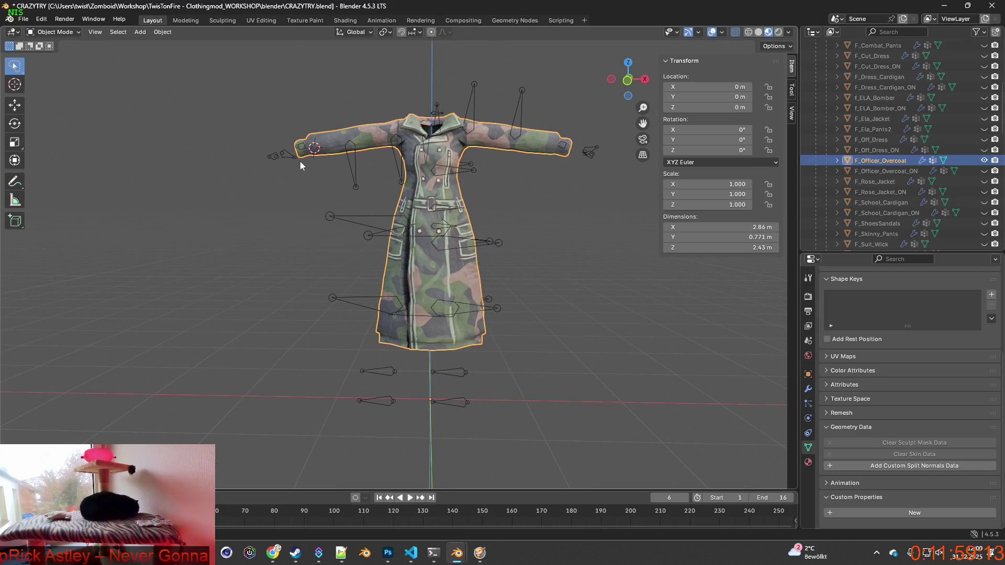
click(541, 206)
click(52, 32)
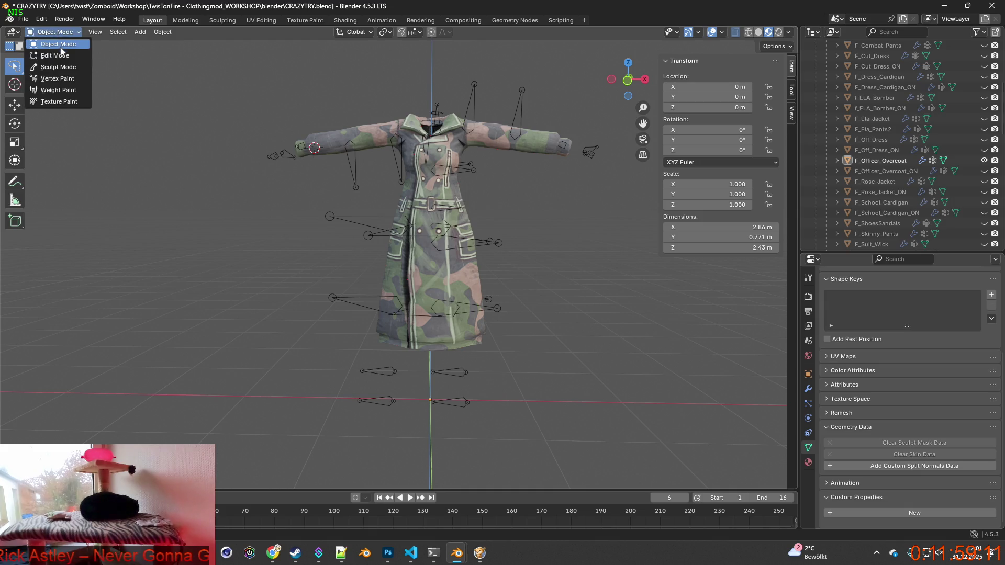
click(47, 54)
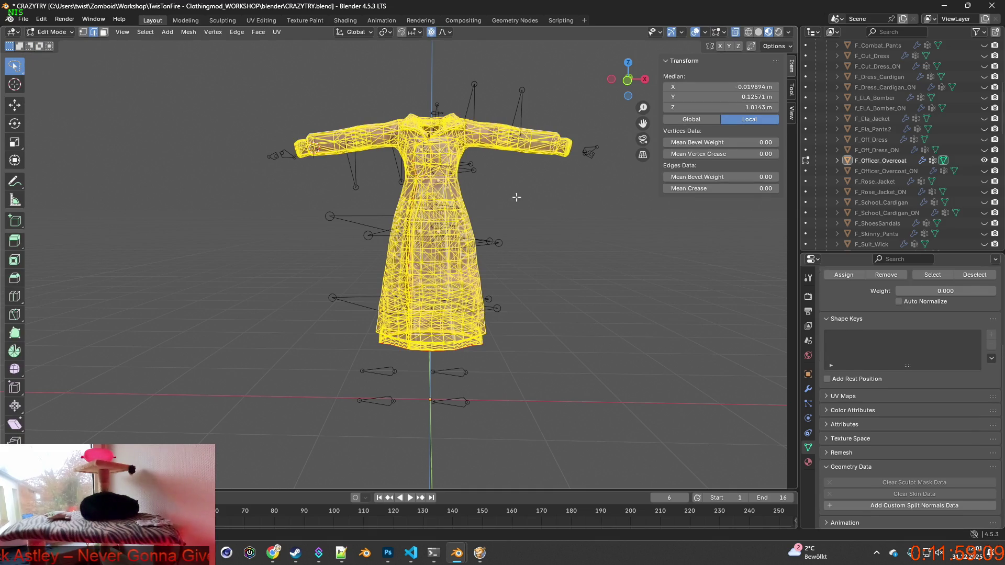
click(258, 32)
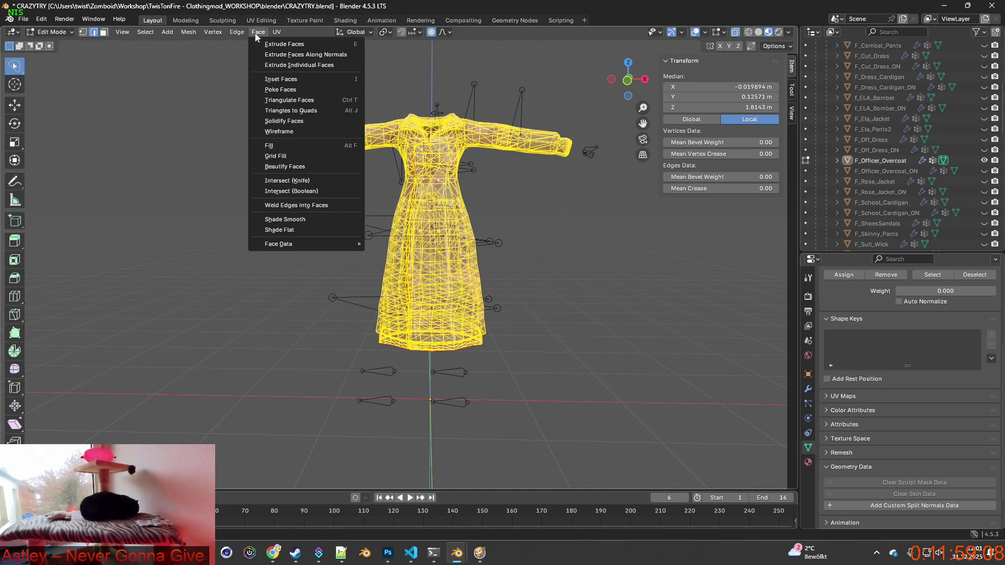
click(301, 220)
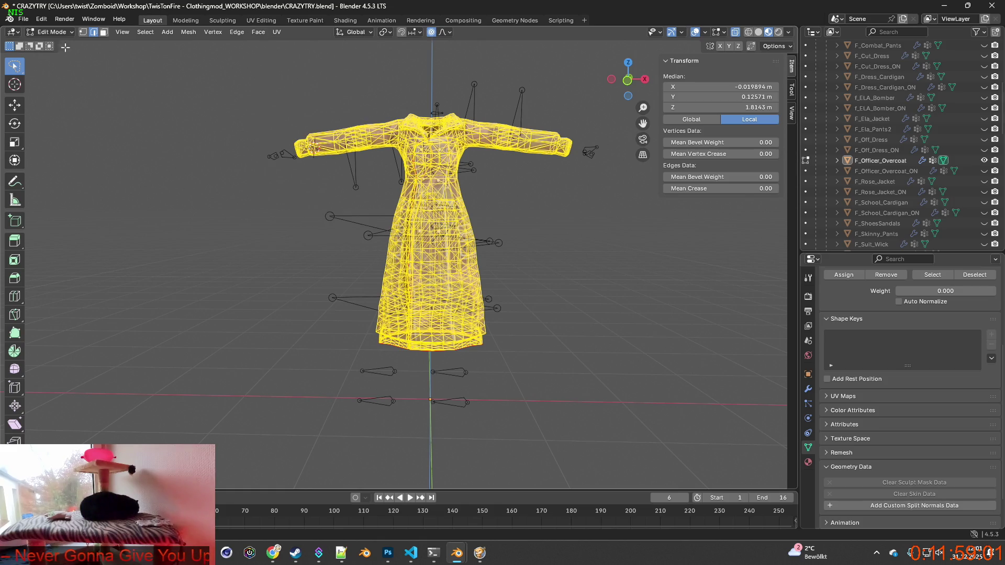
click(51, 32)
click(53, 41)
mouse_move(253, 145)
middle_down()
mouse_move(299, 146)
mouse_move(397, 181)
mouse_move(466, 178)
mouse_move(423, 180)
middle_up()
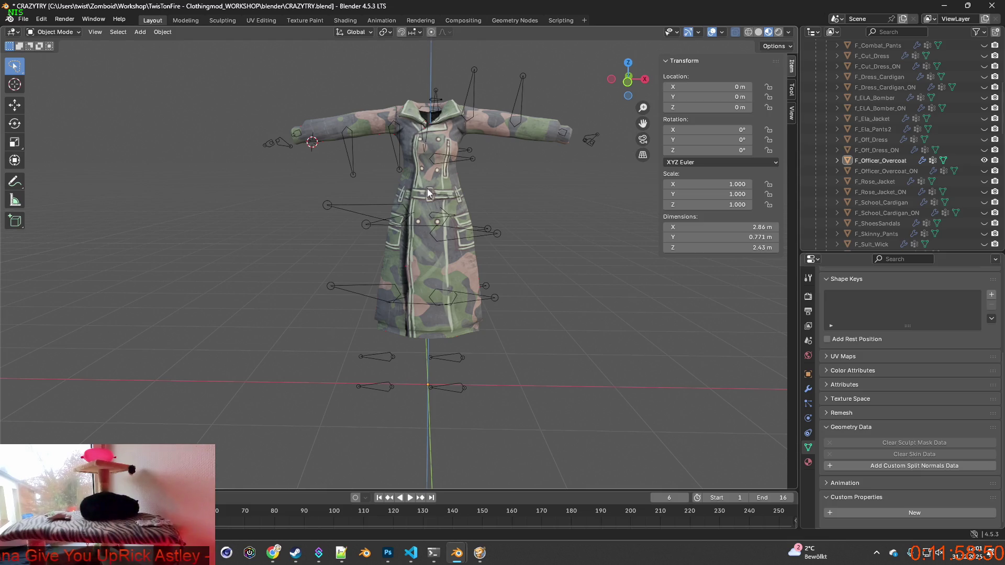
mouse_move(434, 192)
middle_down()
mouse_move(393, 195)
mouse_move(482, 214)
middle_up()
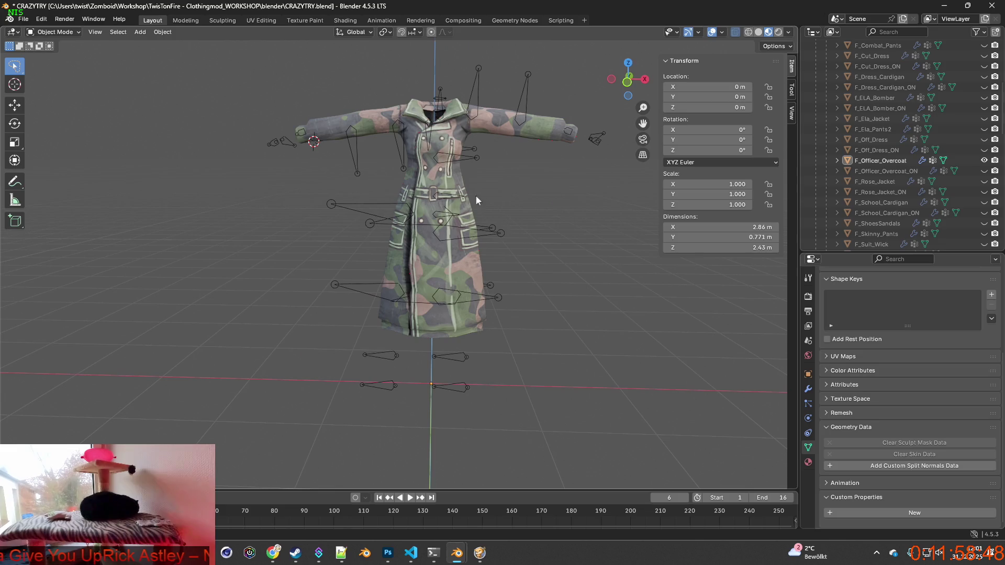
Step: Hide the camo F_Officer_Overcoat and show the beige F_Officer_Overcoat_ON in the Outliner
click(985, 160)
click(984, 171)
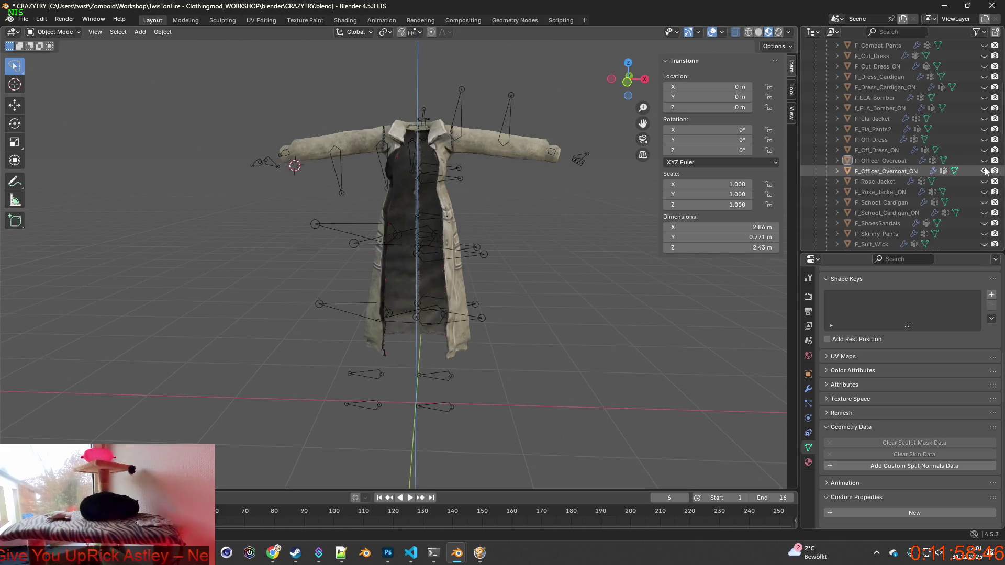
mouse_move(613, 213)
middle_down()
mouse_move(542, 211)
mouse_move(647, 216)
mouse_move(455, 216)
middle_up()
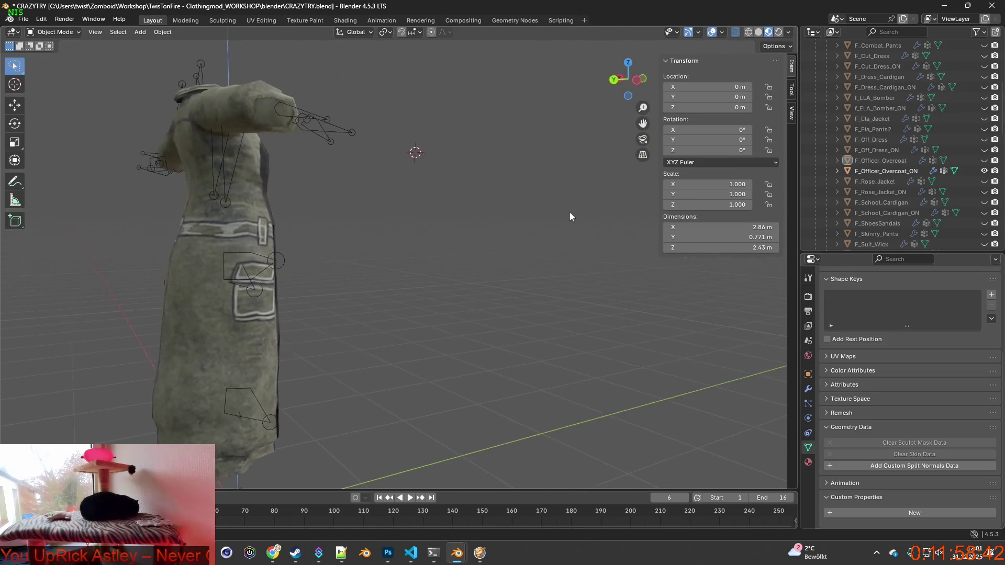
scroll(466, 215, up, 5)
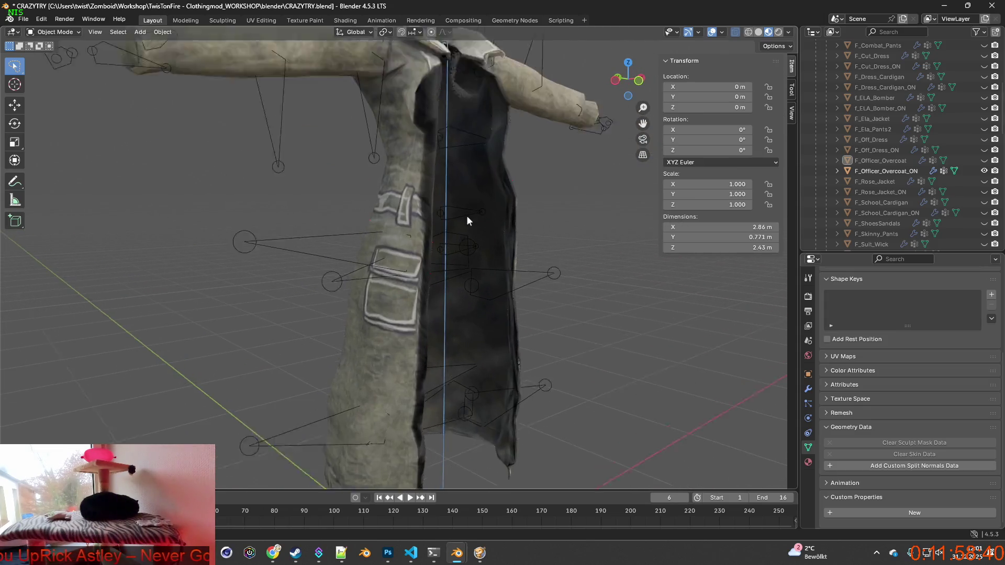
mouse_move(467, 215)
middle_down()
mouse_move(565, 287)
mouse_move(415, 224)
mouse_move(507, 285)
mouse_move(413, 222)
mouse_move(375, 220)
mouse_move(399, 249)
mouse_move(375, 157)
mouse_move(542, 195)
middle_up()
Step: Select F_Officer_Overcoat_ON and enter Edit Mode, looking around the coat's hem
click(542, 193)
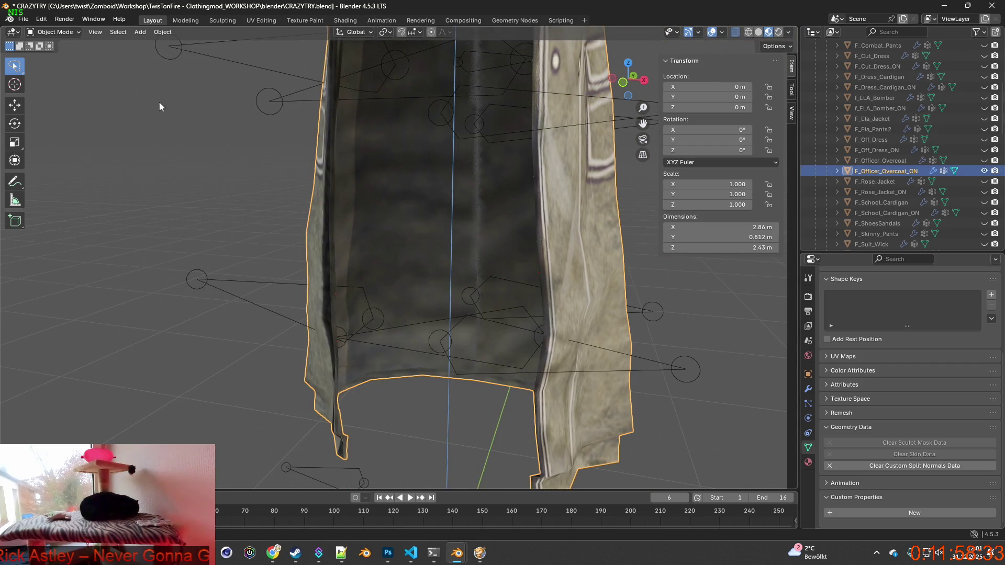
click(52, 32)
click(50, 54)
mouse_move(235, 194)
middle_down()
mouse_move(278, 197)
mouse_move(377, 127)
mouse_move(375, 283)
mouse_move(406, 209)
mouse_move(348, 134)
mouse_move(367, 209)
mouse_move(350, 295)
mouse_move(296, 222)
mouse_move(534, 229)
mouse_move(525, 246)
mouse_move(465, 236)
middle_up()
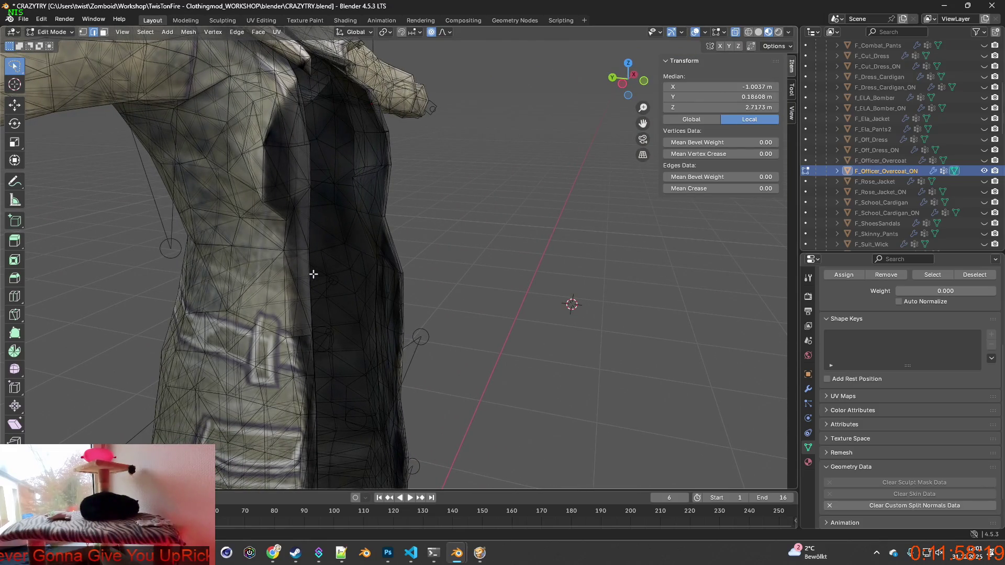
shift+middle_drag(339, 333, 349, 124)
mouse_move(348, 292)
shift+middle_down()
mouse_move(341, 94)
mouse_move(385, 85)
shift+middle_up()
shift+middle_drag(382, 228, 392, 144)
mouse_move(386, 206)
shift+middle_down()
mouse_move(391, 184)
mouse_move(390, 204)
shift+middle_up()
Step: Check the coat's clothing XML file, then zoom in on the coat mesh
key(alt+Tab)
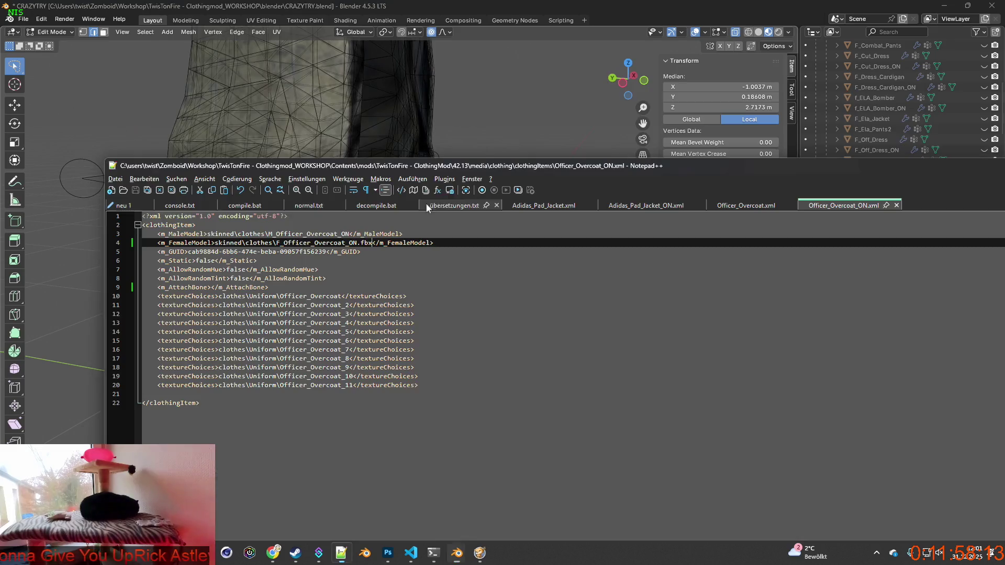
key(alt+Tab)
shift+middle_drag(341, 316, 315, 180)
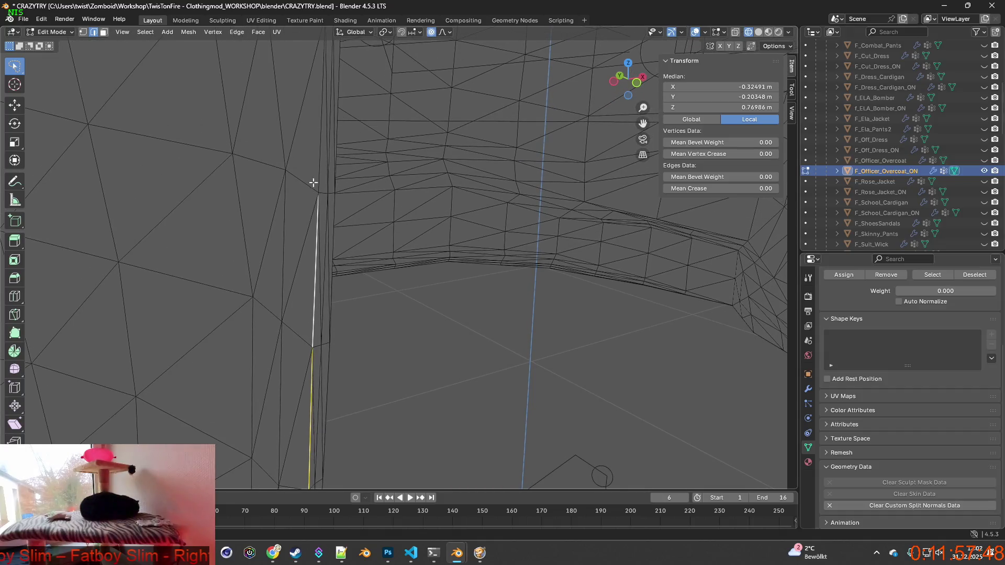
Step: Shift-select the first edges of the front opening seam, working up from the hem
scroll(327, 191, down, 3)
mouse_move(355, 209)
middle_down()
mouse_move(214, 234)
mouse_move(303, 253)
mouse_move(358, 435)
middle_up()
shift+click(214, 234)
shift+click(358, 341)
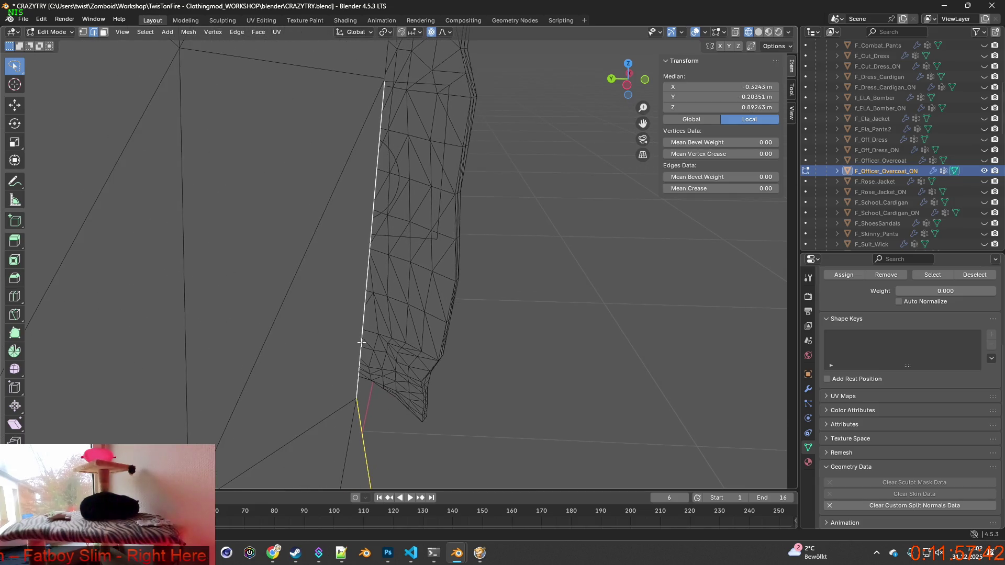
scroll(337, 321, up, 3)
mouse_move(243, 315)
shift+middle_down()
mouse_move(227, 353)
mouse_move(267, 439)
mouse_move(286, 265)
mouse_move(364, 143)
shift+middle_up()
shift+click(230, 340)
shift+click(290, 249)
scroll(298, 252, down, 2)
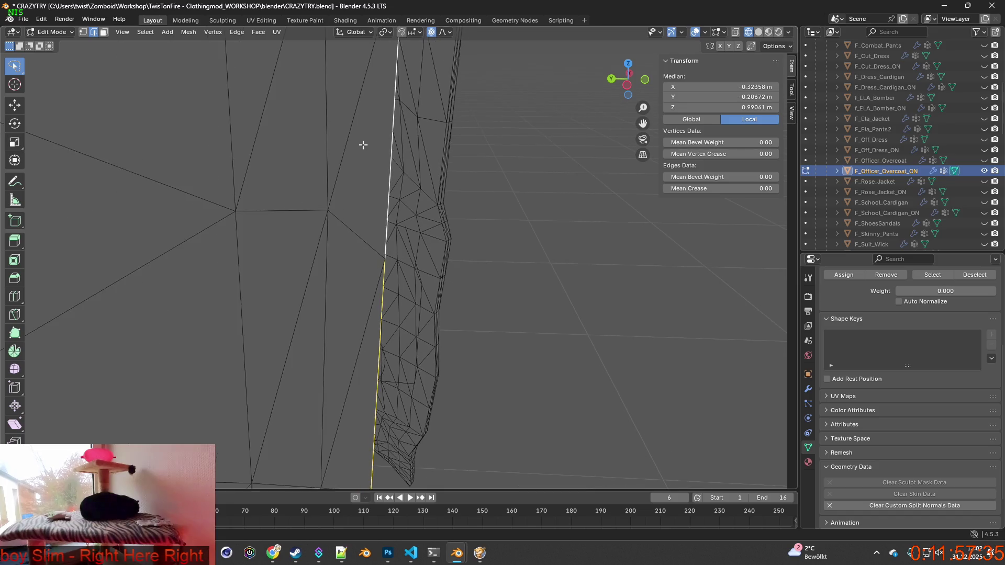
scroll(325, 361, up, 2)
shift+click(311, 277)
shift+middle_drag(312, 278, 386, 377)
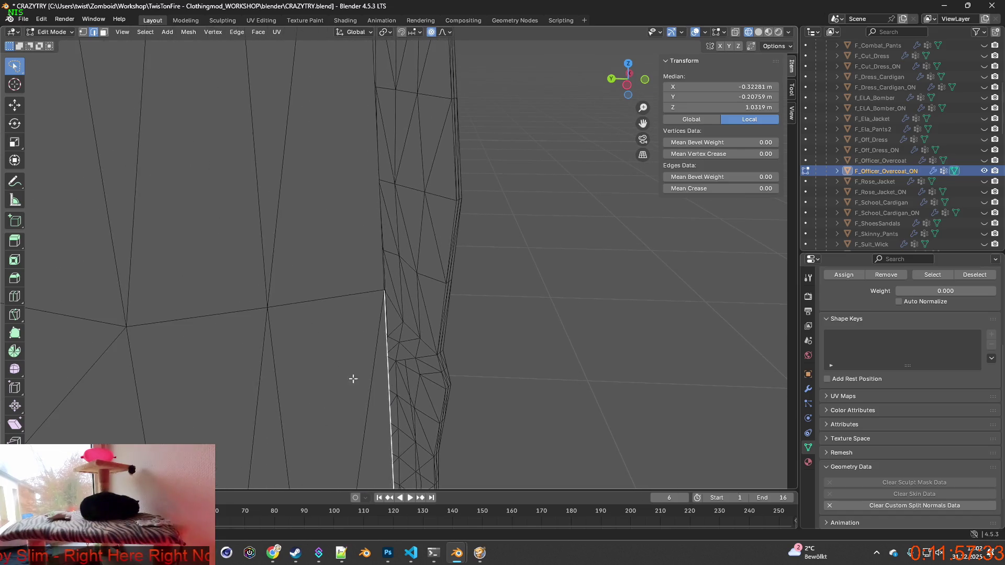
shift+click(381, 256)
mouse_move(386, 254)
shift+middle_down()
mouse_move(397, 419)
mouse_move(373, 310)
mouse_move(387, 269)
mouse_move(304, 355)
mouse_move(266, 329)
shift+middle_up()
shift+click(372, 283)
Step: Continue the seam edge chain up to the collar, swapping out one wrongly picked edge
scroll(304, 356, down, 2)
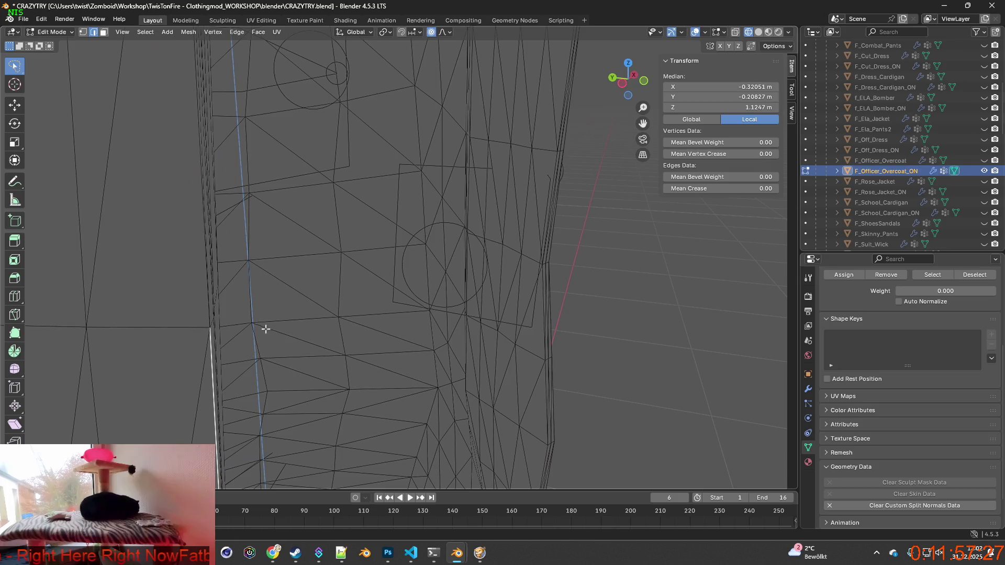
shift+click(210, 289)
mouse_move(224, 273)
shift+middle_down()
mouse_move(278, 407)
mouse_move(306, 291)
shift+middle_up()
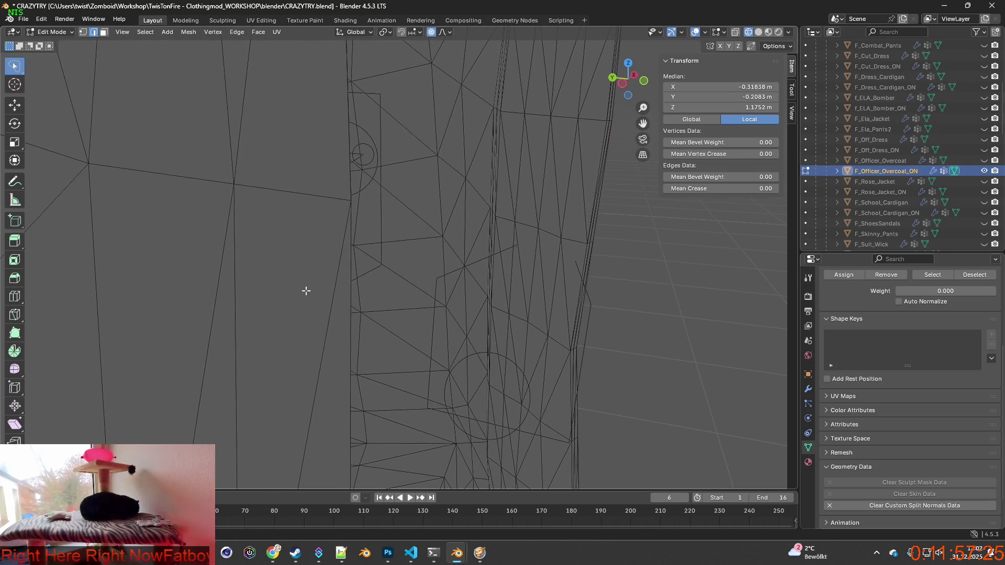
shift+click(348, 300)
mouse_move(350, 352)
middle_down()
mouse_move(204, 359)
mouse_move(276, 330)
mouse_move(173, 268)
mouse_move(189, 340)
middle_up()
shift+click(172, 262)
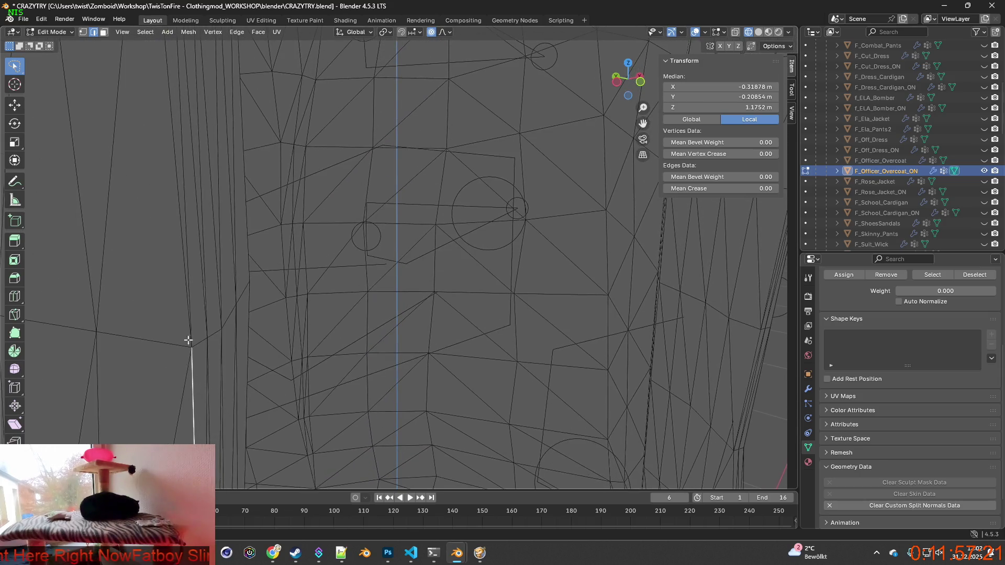
shift+click(186, 256)
mouse_move(185, 256)
shift+middle_down()
mouse_move(236, 386)
mouse_move(284, 260)
mouse_move(305, 294)
mouse_move(310, 285)
mouse_move(363, 296)
mouse_move(299, 342)
mouse_move(316, 364)
mouse_move(290, 346)
shift+middle_up()
shift+click(291, 237)
shift+click(300, 323)
shift+click(257, 332)
shift+middle_drag(266, 303, 287, 430)
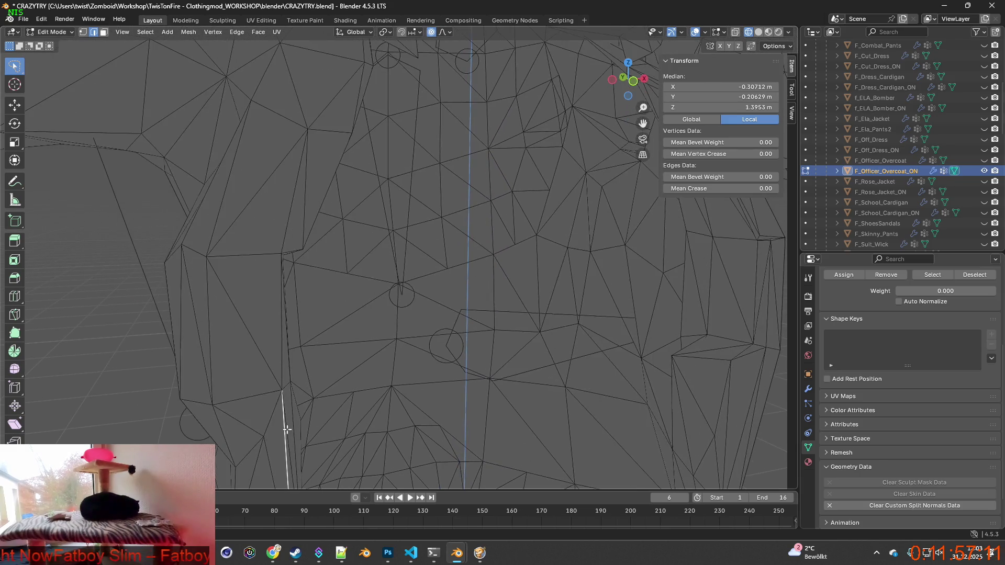
shift+click(277, 355)
mouse_move(292, 332)
shift+middle_down()
mouse_move(321, 362)
mouse_move(308, 368)
mouse_move(335, 357)
shift+middle_up()
shift+click(335, 337)
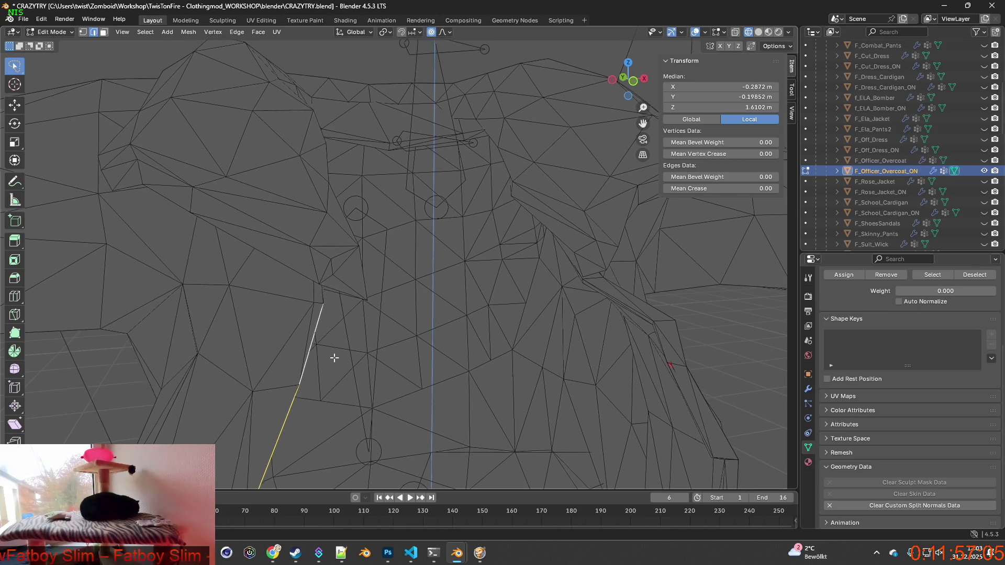
shift+click(309, 337)
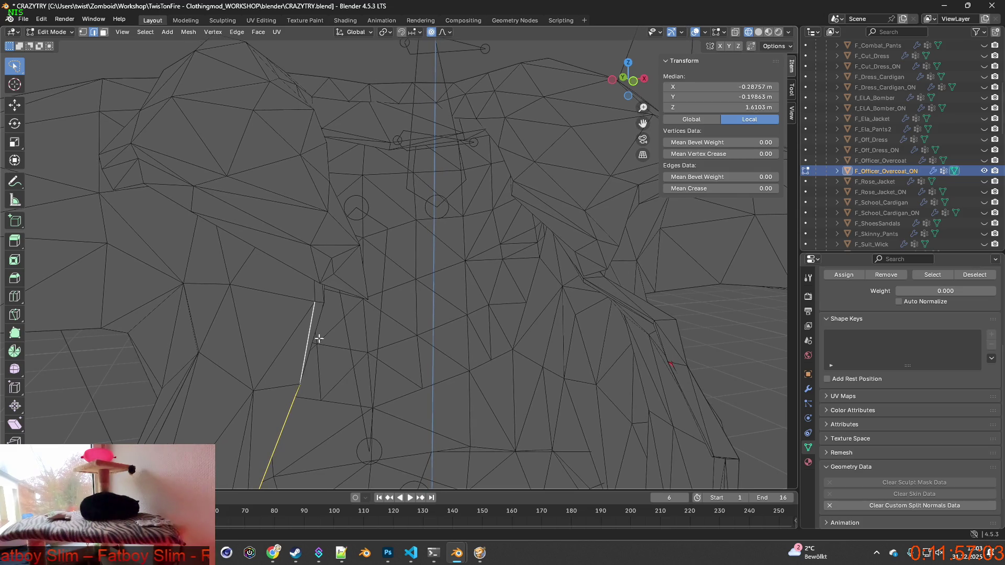
mouse_move(405, 365)
middle_down()
mouse_move(422, 327)
mouse_move(417, 351)
middle_up()
Step: Add edges down the front opening, including the long vertical seam edges
scroll(417, 350, up, 1)
scroll(388, 400, up, 2)
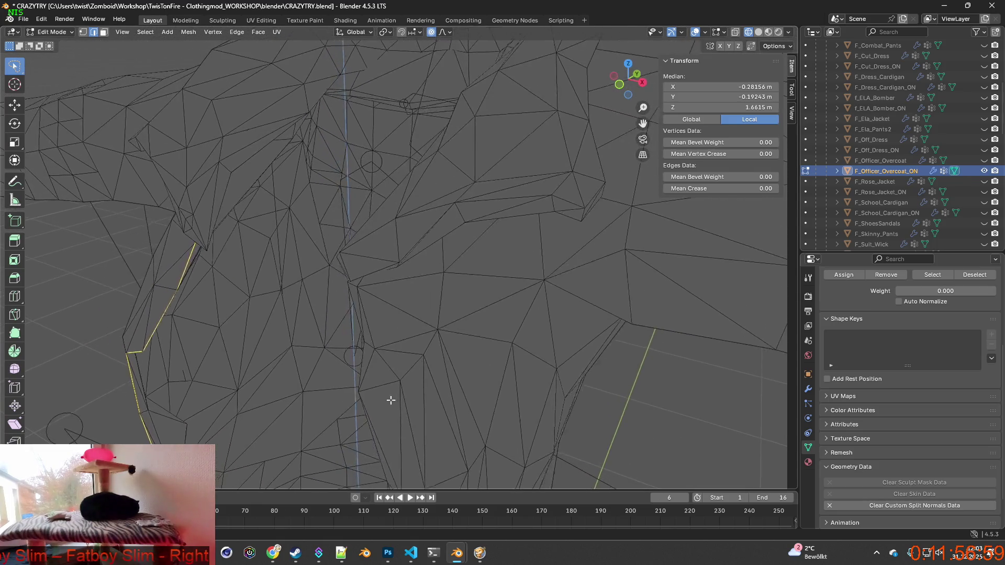
scroll(380, 369, up, 2)
scroll(361, 344, down, 2)
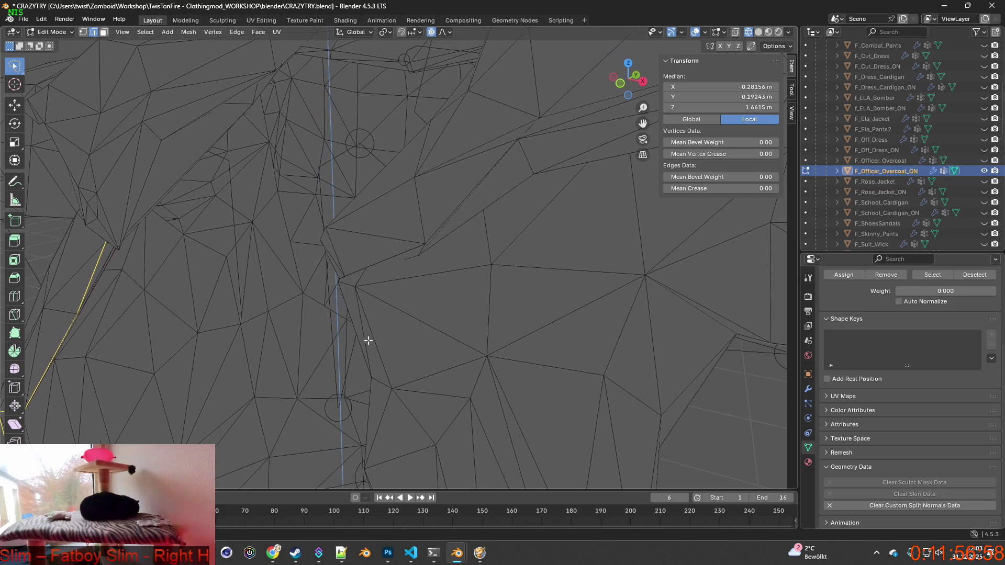
shift+click(385, 360)
mouse_move(385, 359)
middle_down()
mouse_move(411, 321)
mouse_move(468, 281)
middle_up()
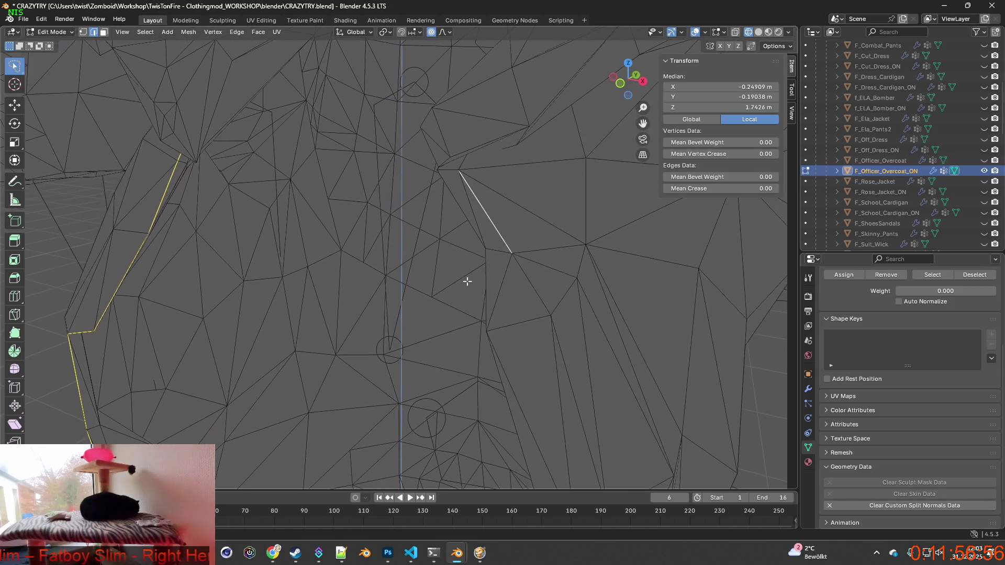
shift+click(503, 284)
mouse_move(532, 376)
middle_down()
mouse_move(460, 294)
mouse_move(428, 297)
mouse_move(277, 256)
mouse_move(286, 265)
middle_up()
shift+click(209, 259)
mouse_move(207, 259)
middle_down()
mouse_move(231, 343)
mouse_move(251, 318)
middle_up()
shift+click(247, 358)
mouse_move(247, 357)
middle_down()
mouse_move(359, 242)
mouse_move(411, 256)
middle_up()
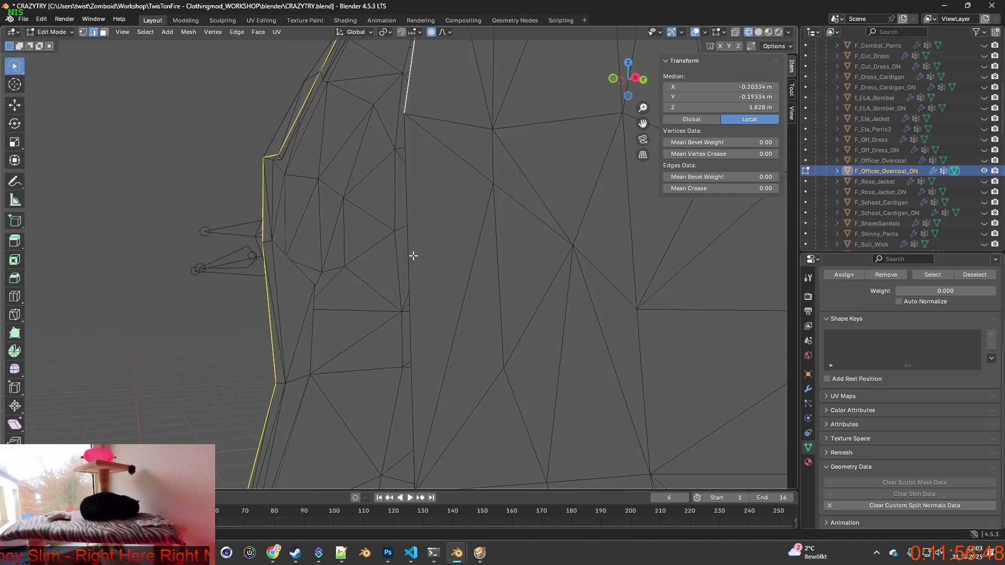
shift+click(410, 234)
mouse_move(427, 369)
shift+middle_down()
mouse_move(401, 261)
mouse_move(395, 324)
shift+middle_up()
shift+click(380, 266)
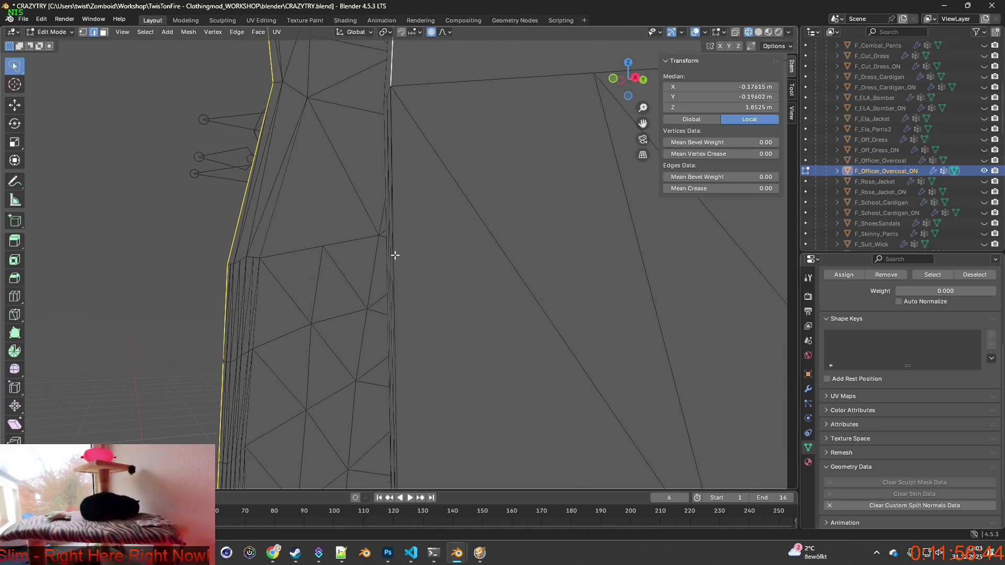
mouse_move(395, 255)
middle_down()
mouse_move(406, 280)
mouse_move(386, 314)
mouse_move(502, 322)
mouse_move(485, 332)
mouse_move(549, 366)
mouse_move(498, 262)
middle_up()
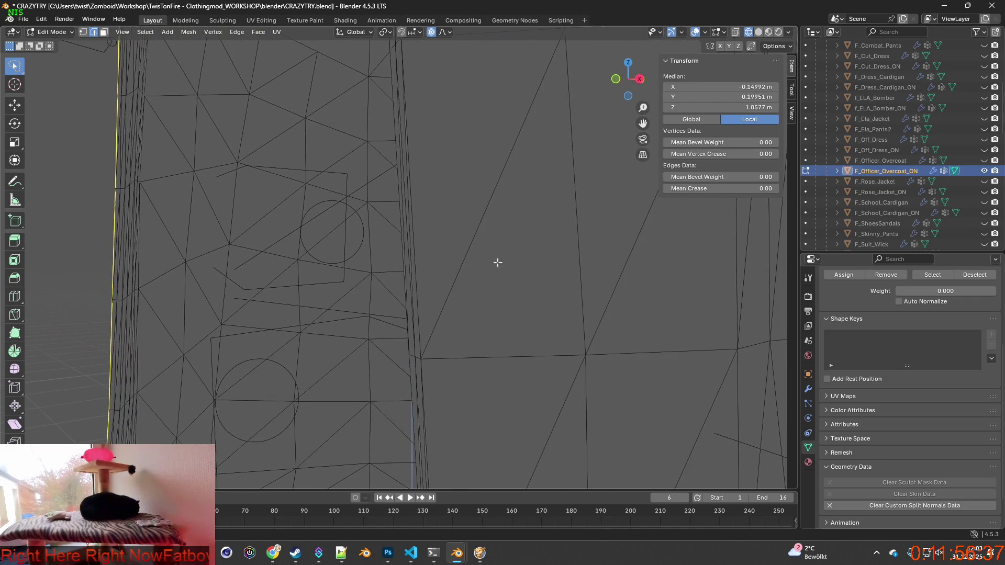
click(414, 233)
Step: Extend the edge chain down the rest of the front opening to the coat's bottom corner
mouse_move(421, 381)
middle_down()
mouse_move(448, 399)
mouse_move(449, 242)
mouse_move(599, 277)
mouse_move(506, 307)
middle_up()
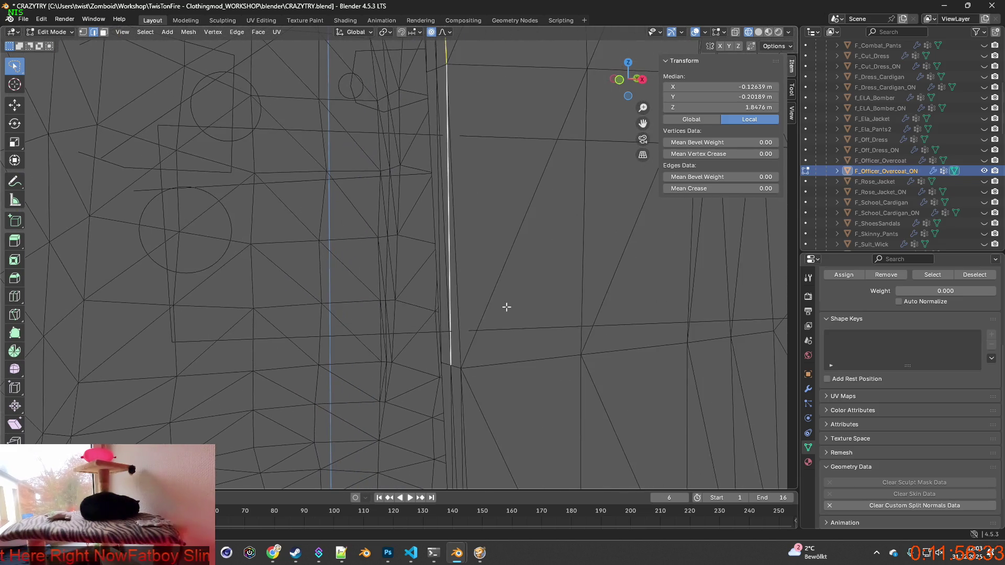
drag(448, 295, 456, 297)
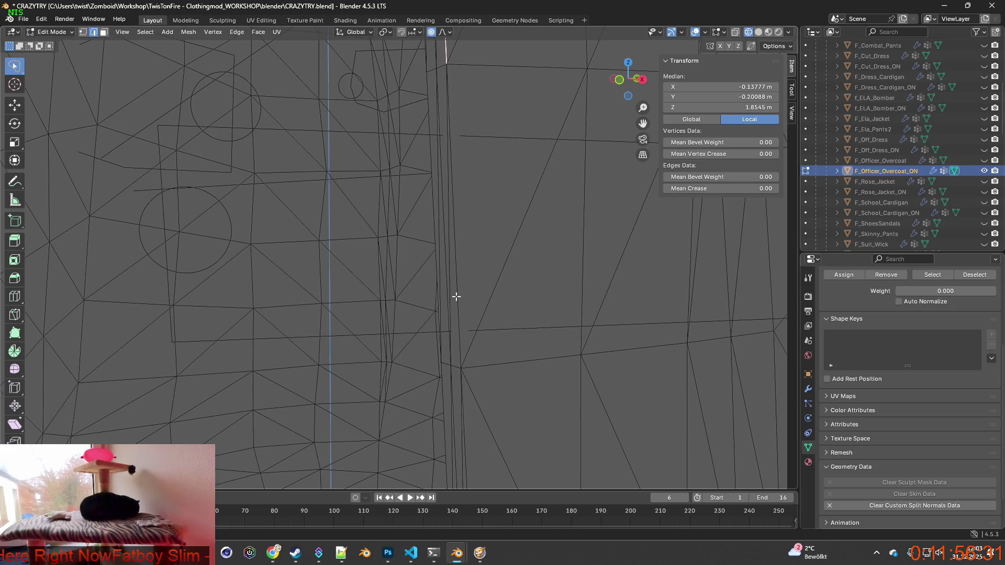
drag(462, 392, 483, 411)
shift+middle_drag(483, 411, 456, 230)
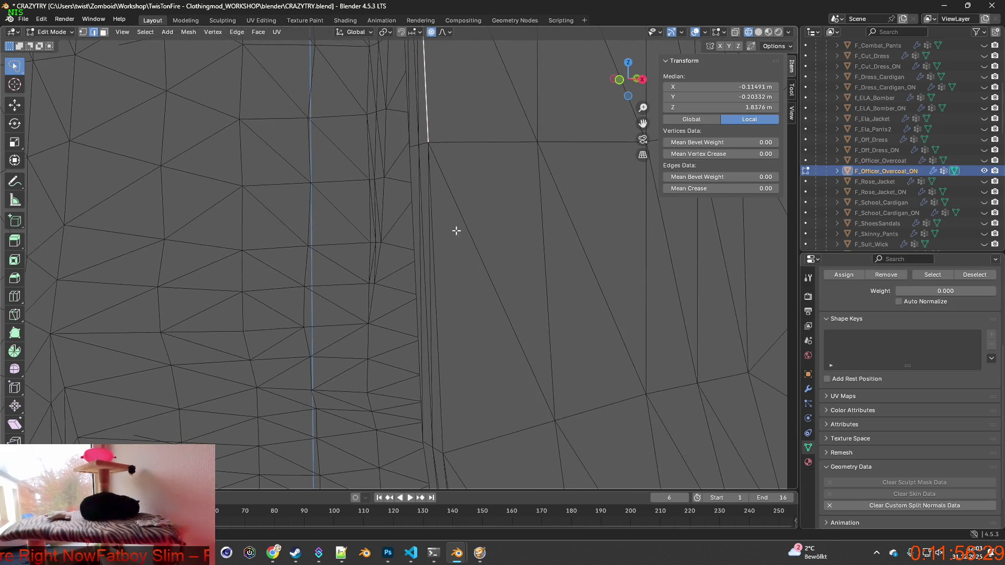
drag(432, 232, 451, 307)
shift+middle_drag(451, 307, 449, 274)
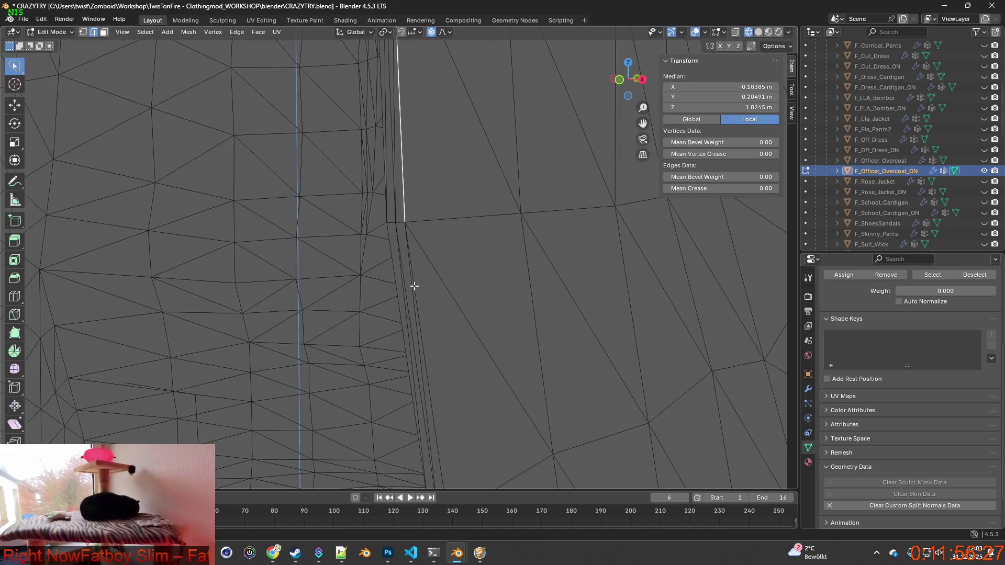
drag(415, 287, 431, 314)
shift+middle_drag(431, 314, 417, 230)
drag(413, 242, 435, 251)
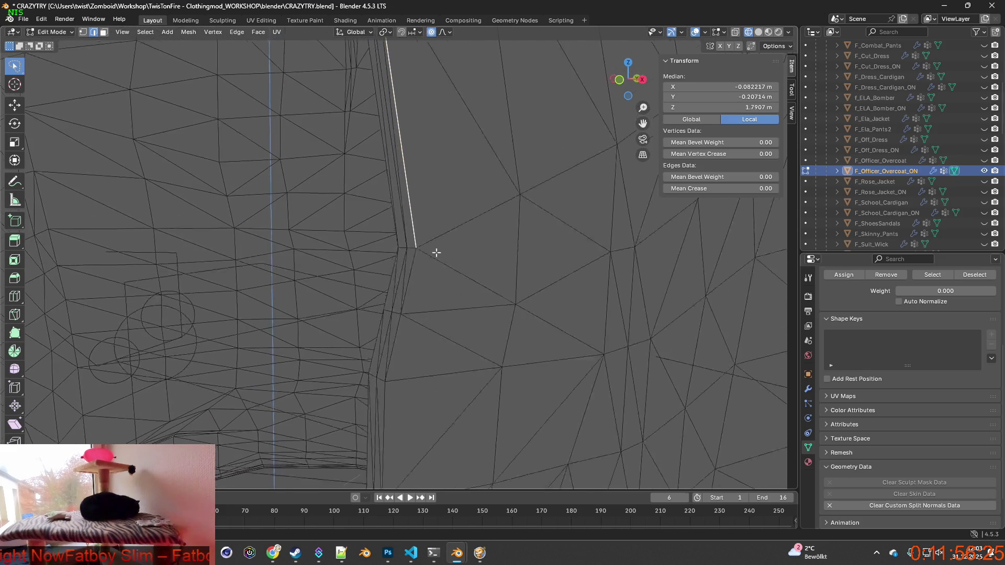
shift+middle_drag(436, 251, 409, 230)
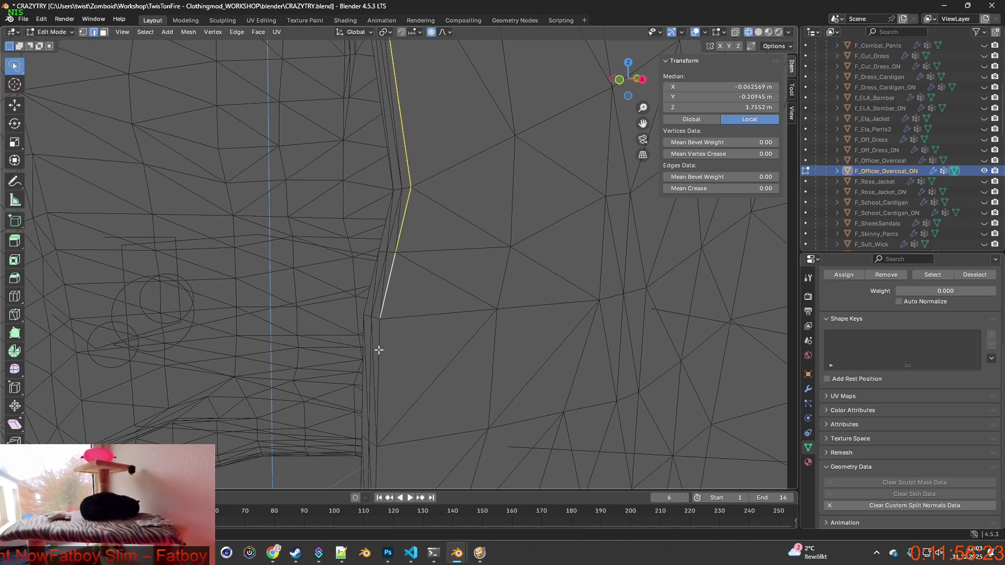
shift+middle_drag(379, 350, 411, 254)
drag(411, 254, 405, 286)
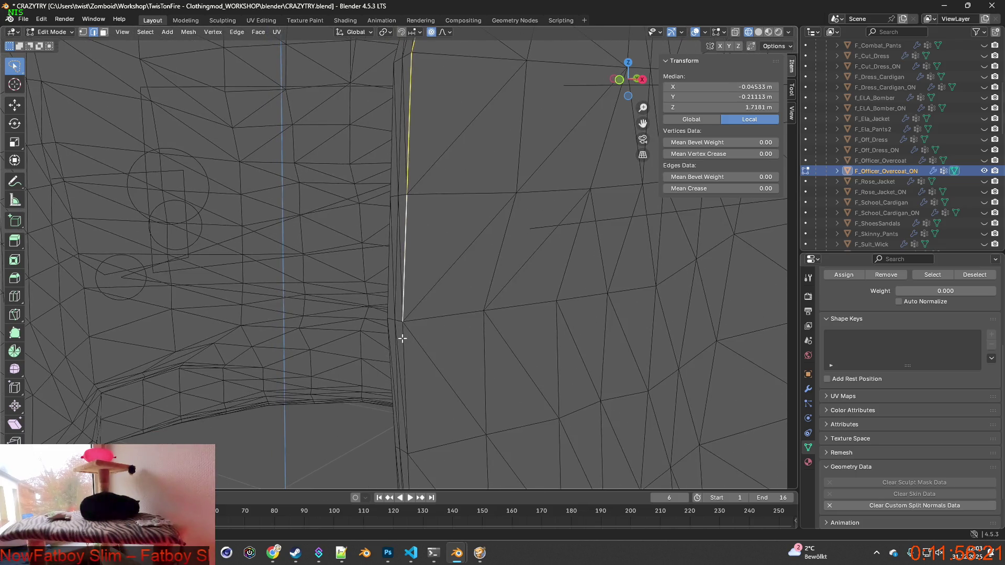
shift+middle_drag(403, 345, 419, 280)
drag(407, 263, 408, 331)
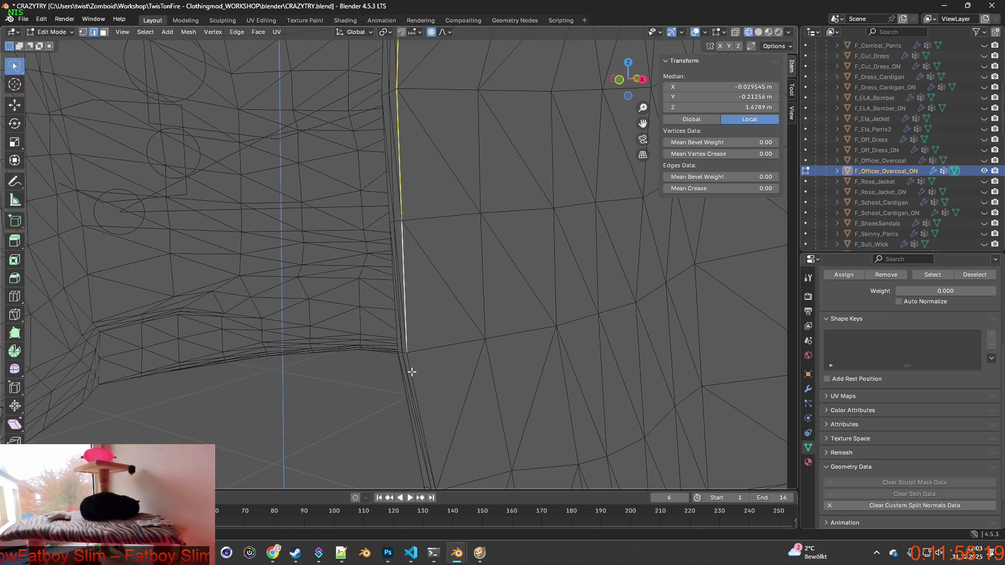
drag(412, 372, 433, 398)
shift+middle_drag(433, 397, 449, 266)
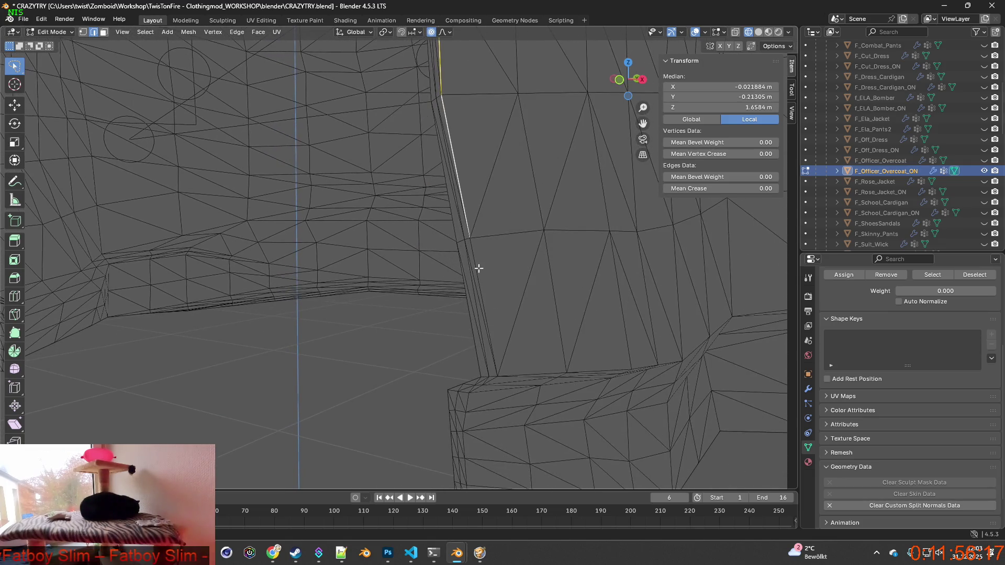
drag(478, 268, 494, 331)
shift+middle_drag(494, 331, 470, 296)
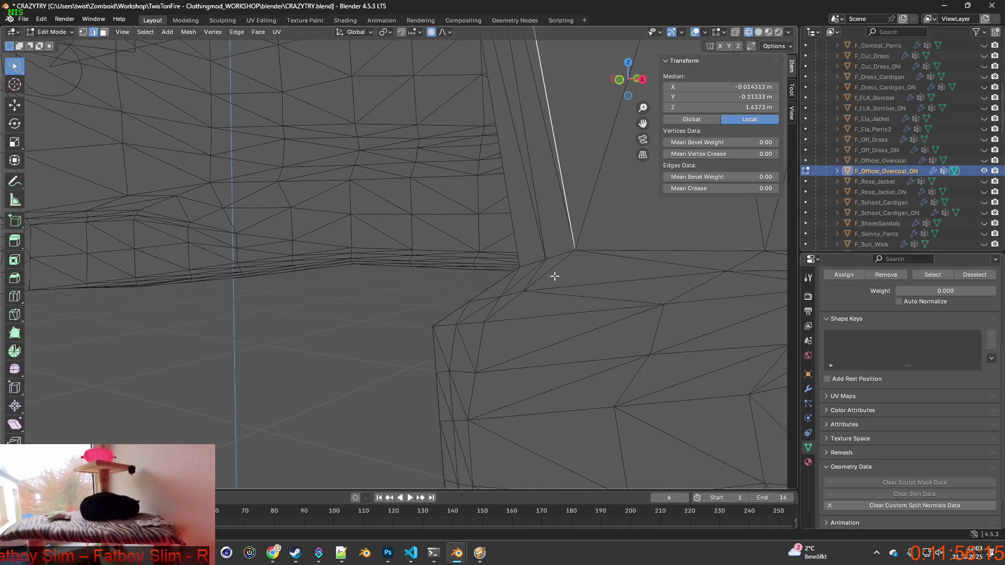
drag(552, 270, 553, 285)
shift+middle_drag(552, 286, 360, 293)
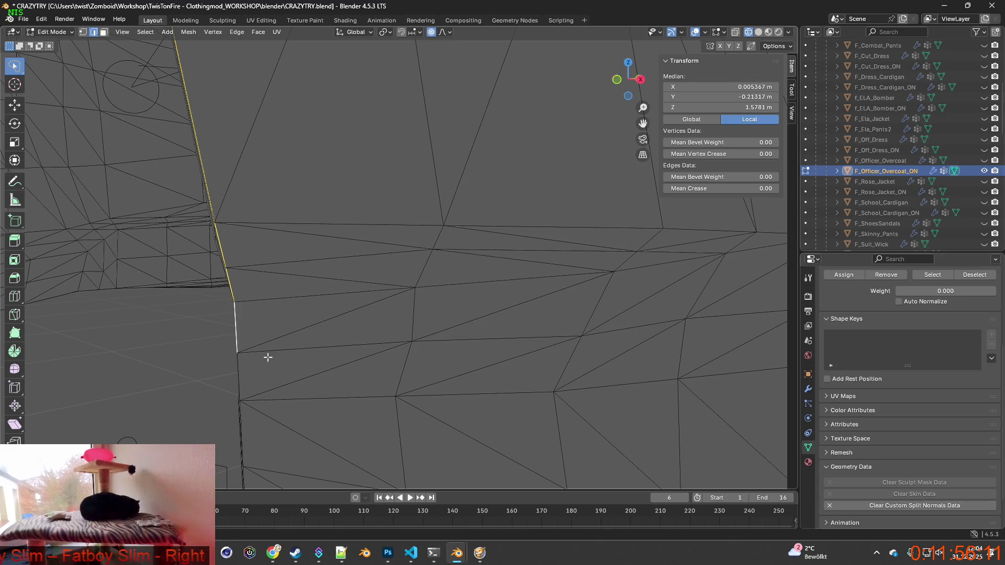
drag(241, 377, 245, 401)
shift+middle_drag(246, 401, 398, 316)
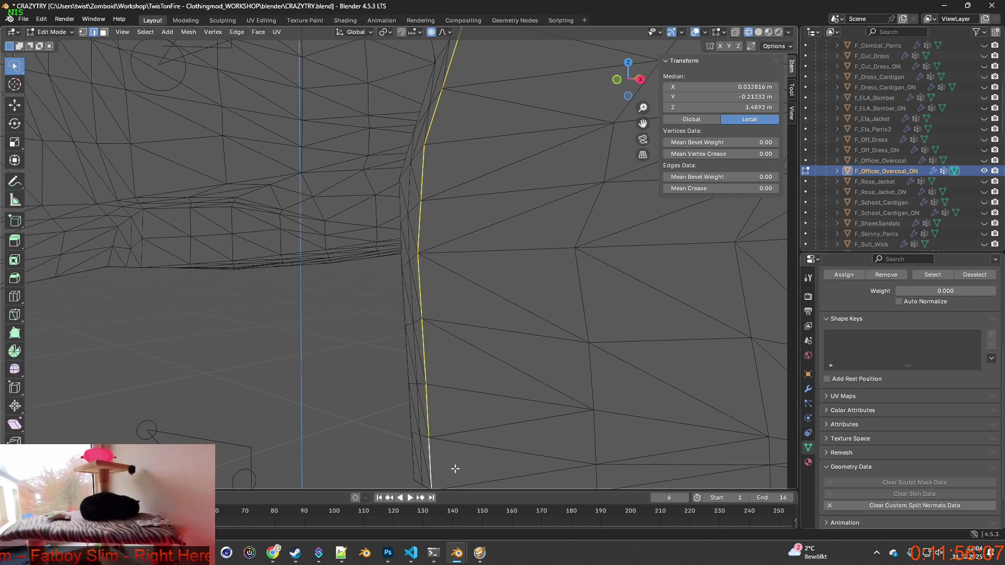
middle_drag(456, 469, 464, 398)
Step: Add the first run of bottom hem edges, starting from the front corner
click(498, 346)
shift+middle_drag(534, 361, 442, 377)
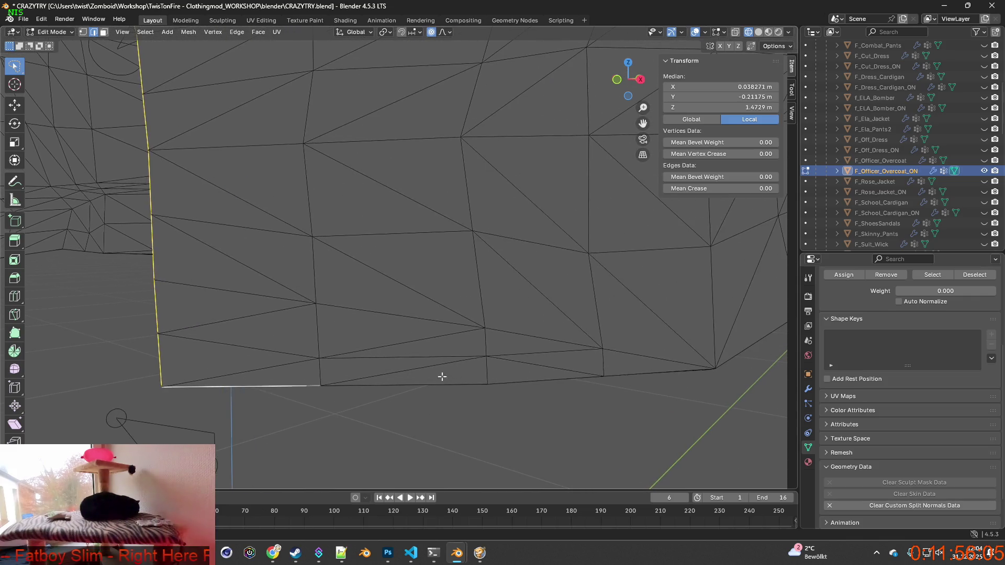
click(413, 383)
shift+click(518, 381)
shift+click(660, 374)
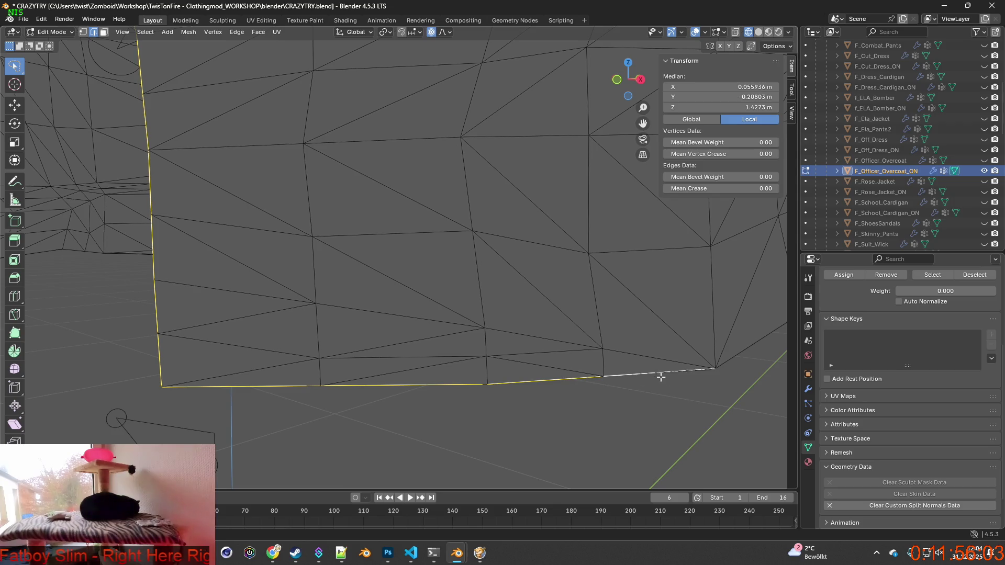
middle_drag(713, 370, 238, 346)
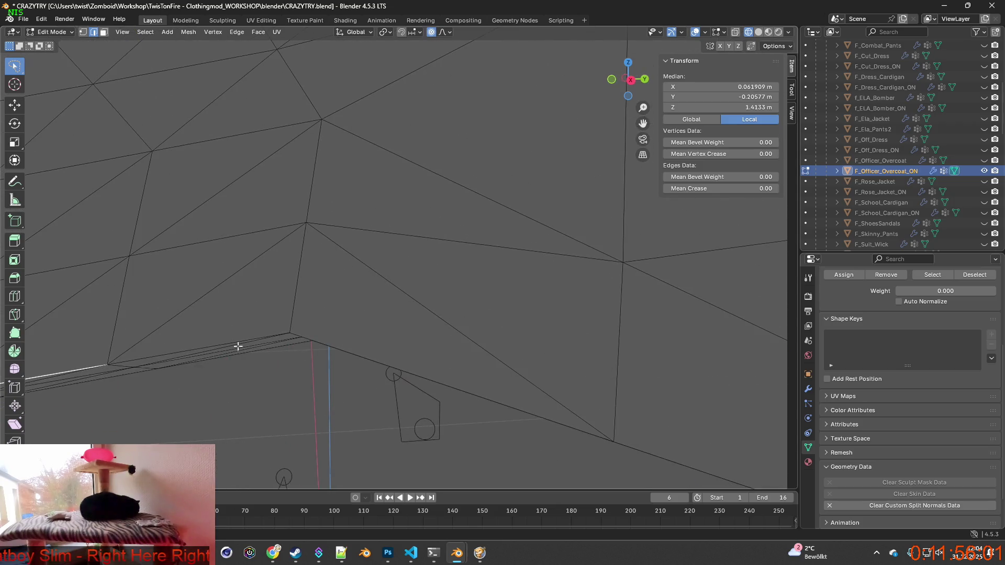
shift+click(186, 352)
shift+click(335, 348)
shift+middle_drag(511, 395, 464, 366)
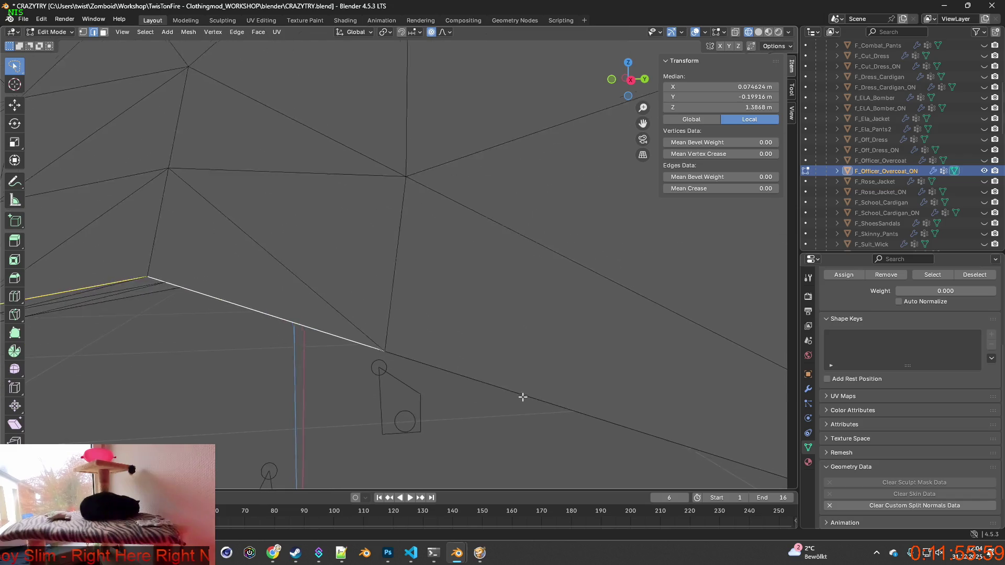
shift+click(567, 386)
mouse_move(567, 387)
shift+middle_down()
mouse_move(468, 378)
mouse_move(524, 382)
mouse_move(511, 358)
shift+middle_up()
shift+click(332, 359)
shift+click(432, 359)
shift+click(516, 354)
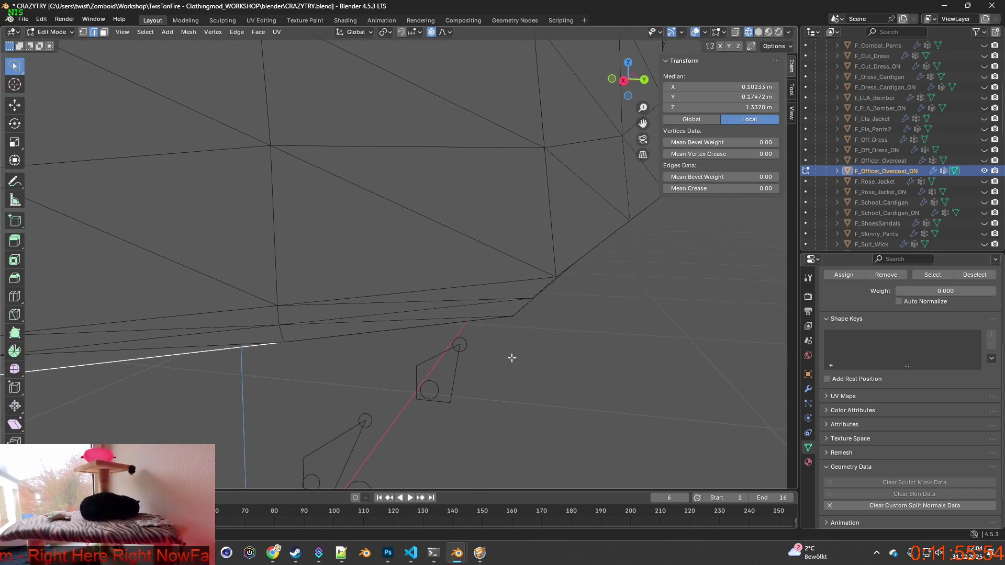
shift+click(350, 335)
Step: Continue adding hem edges around the bottom of the coat
middle_drag(350, 336, 169, 305)
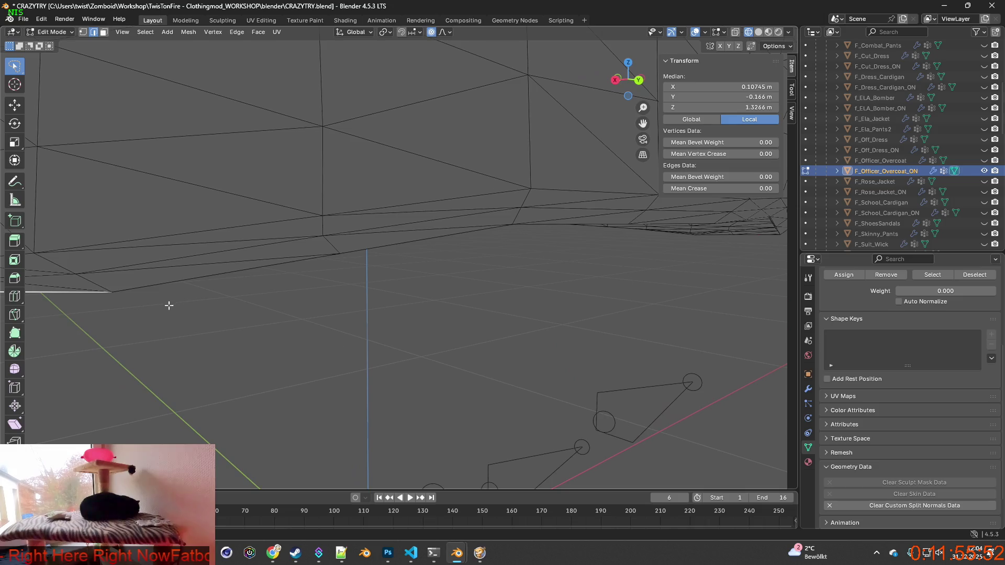
shift+click(181, 287)
shift+click(367, 251)
mouse_move(451, 300)
middle_down()
mouse_move(254, 257)
mouse_move(288, 260)
mouse_move(337, 295)
middle_up()
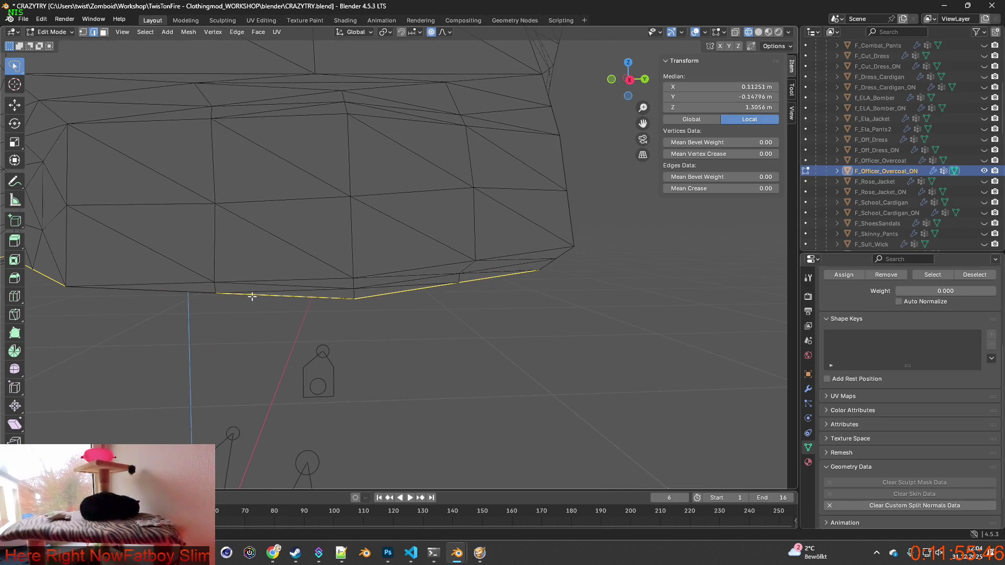
shift+click(149, 283)
shift+click(246, 281)
shift+click(377, 274)
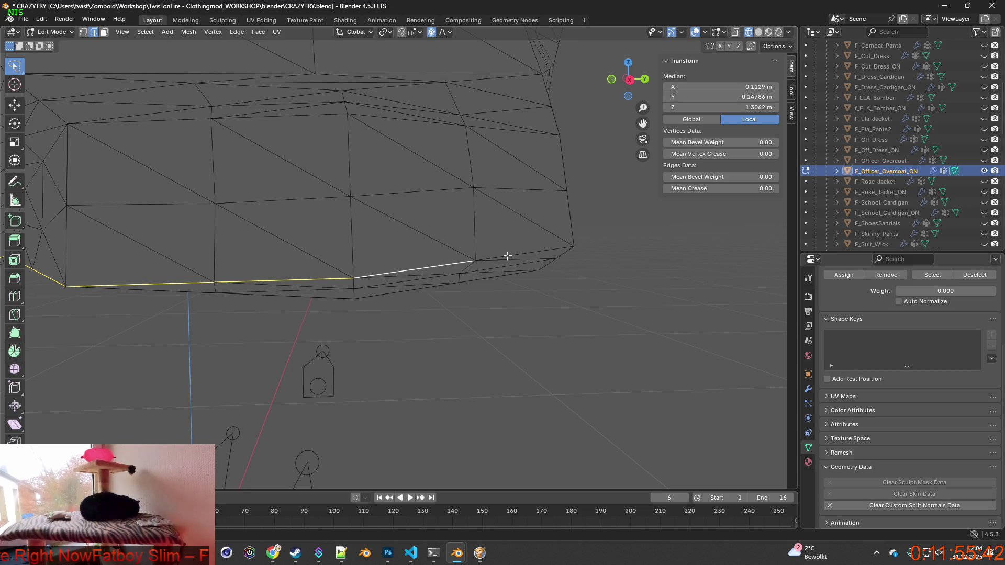
shift+click(507, 256)
mouse_move(507, 256)
middle_down()
mouse_move(512, 285)
mouse_move(302, 266)
middle_up()
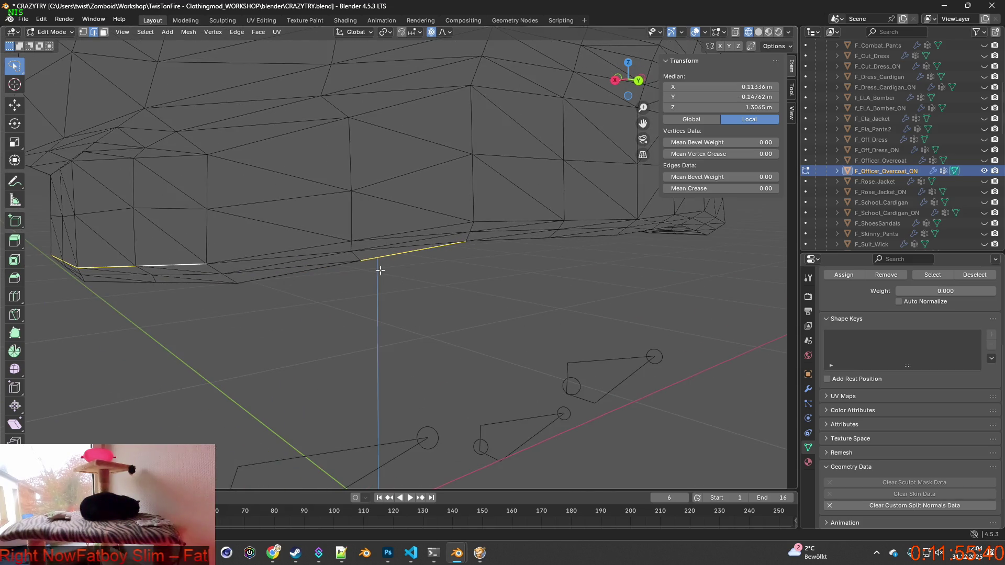
shift+click(281, 251)
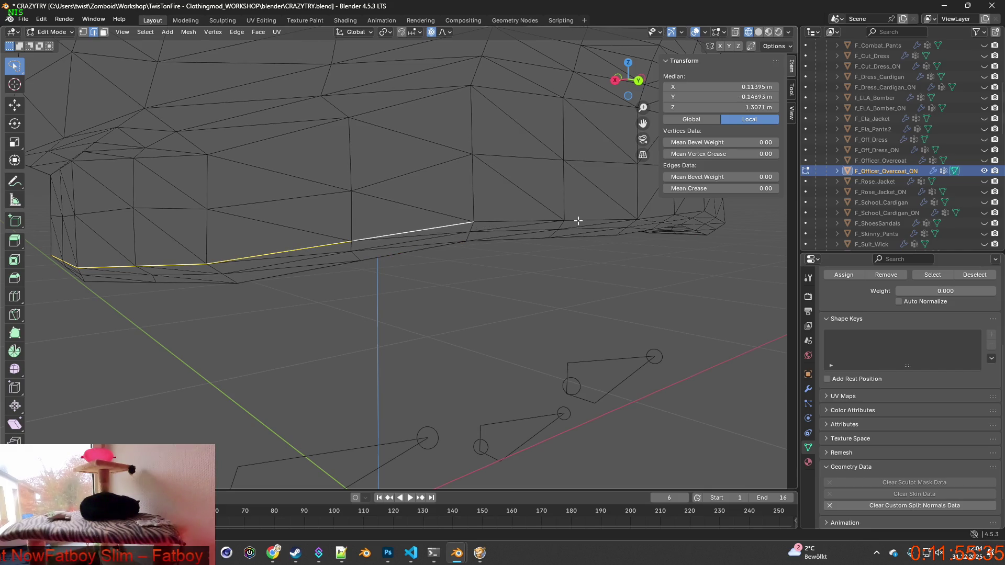
mouse_move(533, 221)
middle_down()
mouse_move(538, 273)
mouse_move(287, 256)
middle_up()
shift+click(532, 242)
shift+click(286, 240)
shift+click(466, 266)
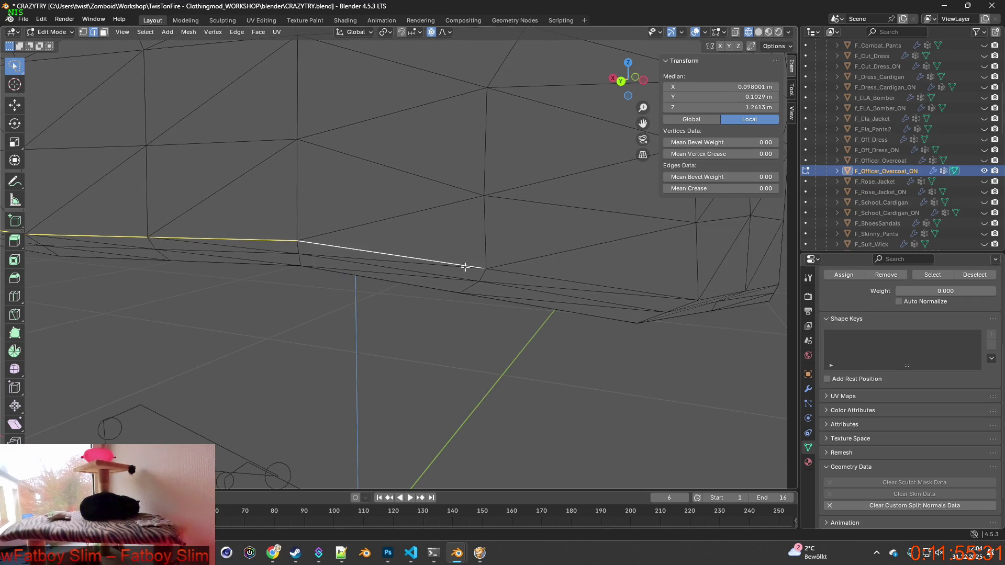
shift+click(599, 288)
middle_drag(599, 288, 373, 292)
shift+click(339, 292)
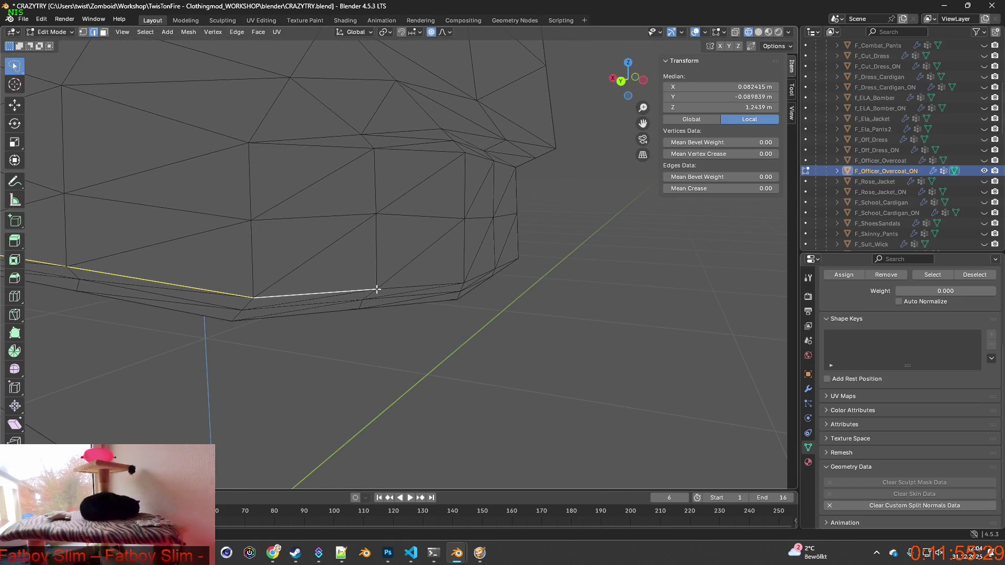
shift+click(435, 286)
shift+click(479, 275)
mouse_move(480, 275)
middle_down()
mouse_move(325, 283)
mouse_move(345, 263)
mouse_move(467, 274)
mouse_move(238, 280)
middle_up()
shift+click(363, 281)
shift+click(391, 252)
shift+click(230, 270)
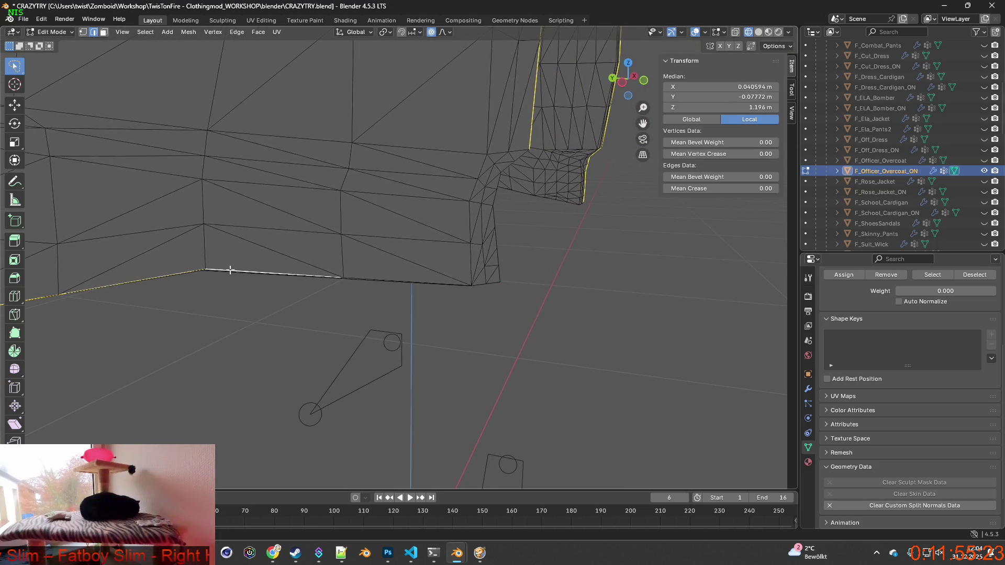
shift+click(376, 280)
mouse_move(355, 300)
middle_down()
mouse_move(330, 271)
mouse_move(348, 281)
mouse_move(274, 314)
mouse_move(276, 332)
mouse_move(219, 331)
middle_up()
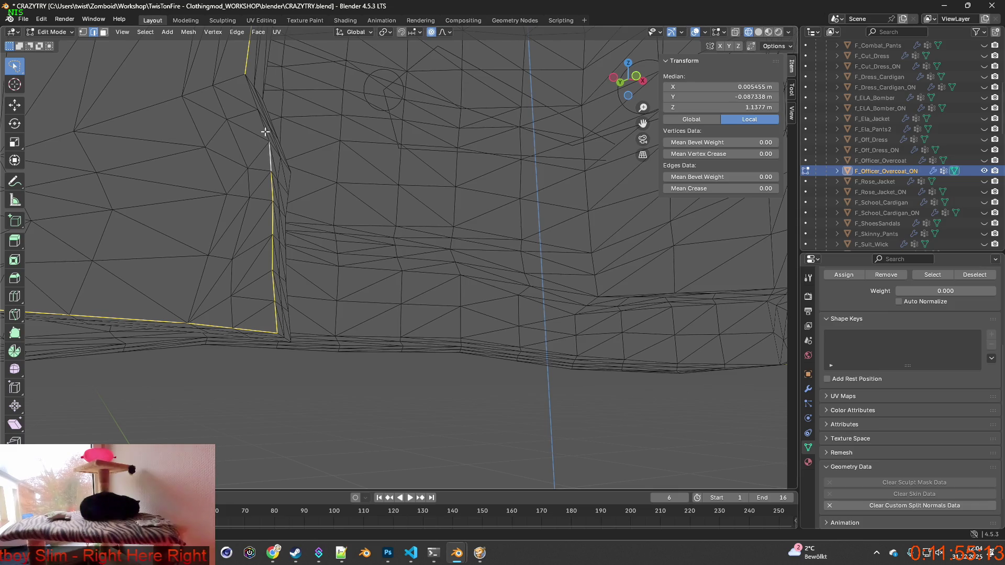
Step: Mark the selected edge chain as UV seams, then orbit to a front view of the coat
mouse_move(255, 162)
middle_down()
mouse_move(249, 206)
mouse_move(228, 162)
mouse_move(269, 197)
mouse_move(303, 202)
mouse_move(288, 224)
mouse_move(388, 183)
mouse_move(278, 348)
mouse_move(314, 315)
mouse_move(330, 267)
mouse_move(314, 220)
mouse_move(330, 197)
mouse_move(403, 271)
middle_up()
scroll(287, 224, down, 3)
scroll(314, 314, down, 3)
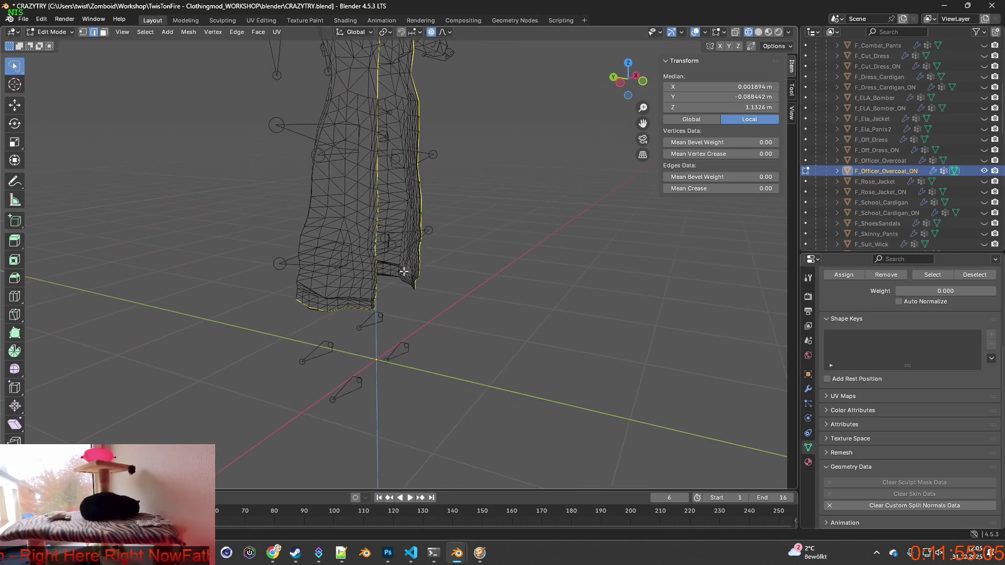
scroll(404, 271, up, 5)
key(ctrl+e)
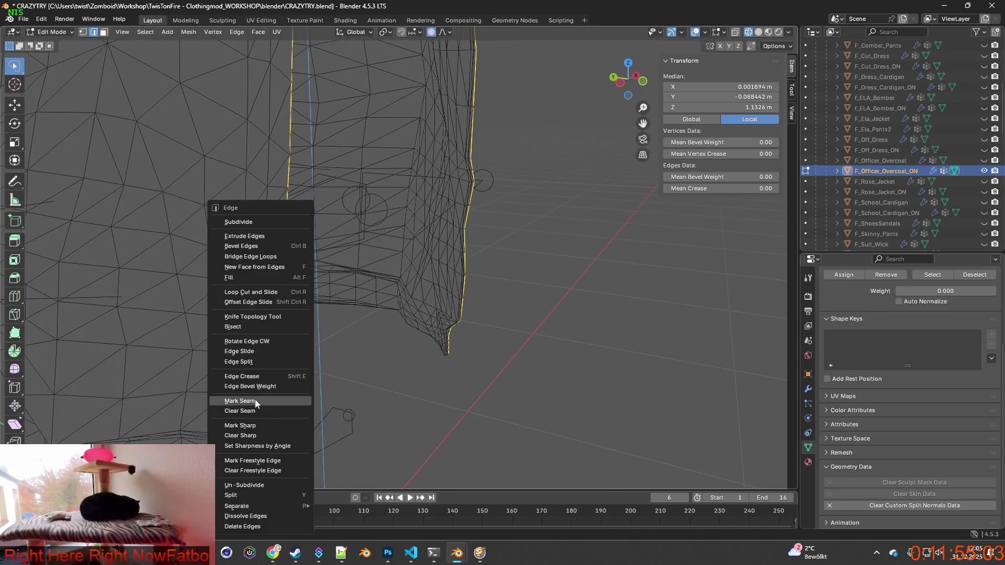
click(255, 399)
key(ctrl+e)
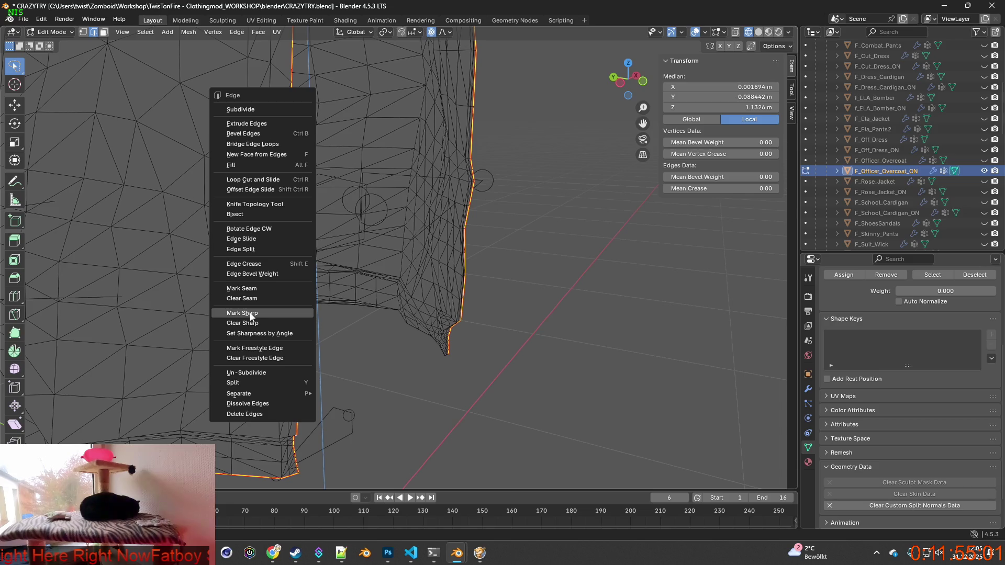
click(261, 317)
middle_drag(398, 335, 316, 332)
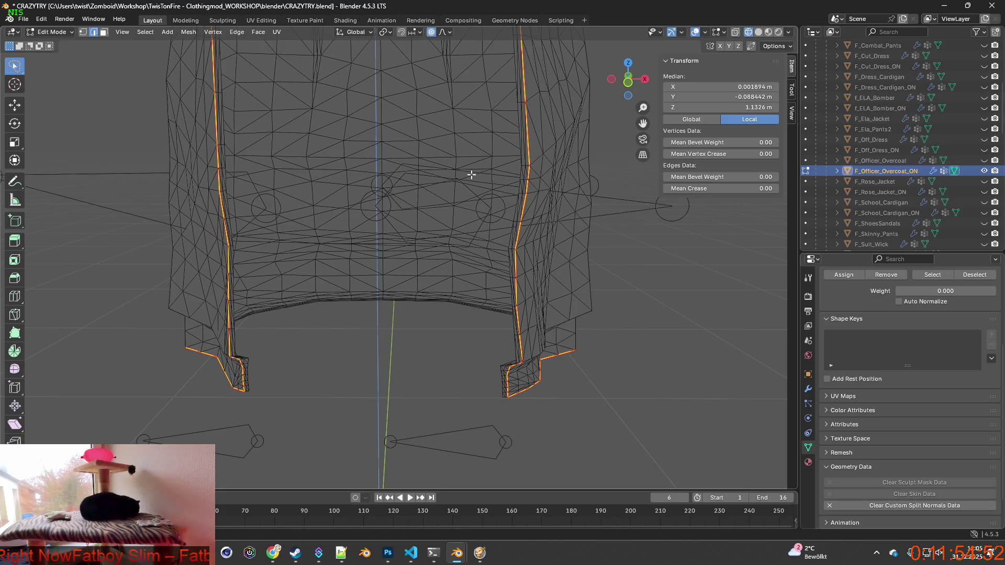
Step: Return to Object Mode and clear the coat mesh's custom split normals data
click(51, 32)
click(47, 42)
scroll(380, 256, down, 3)
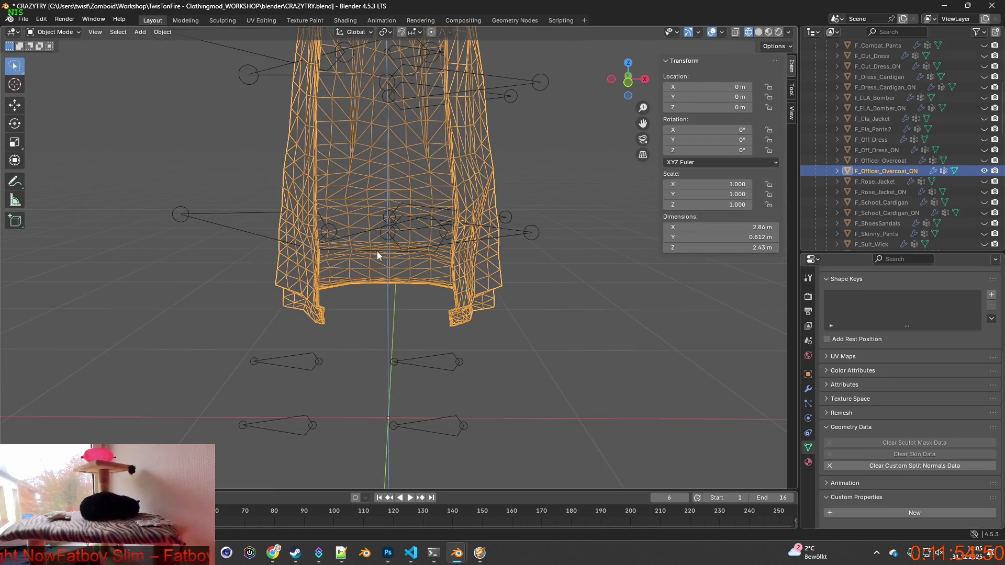
click(865, 465)
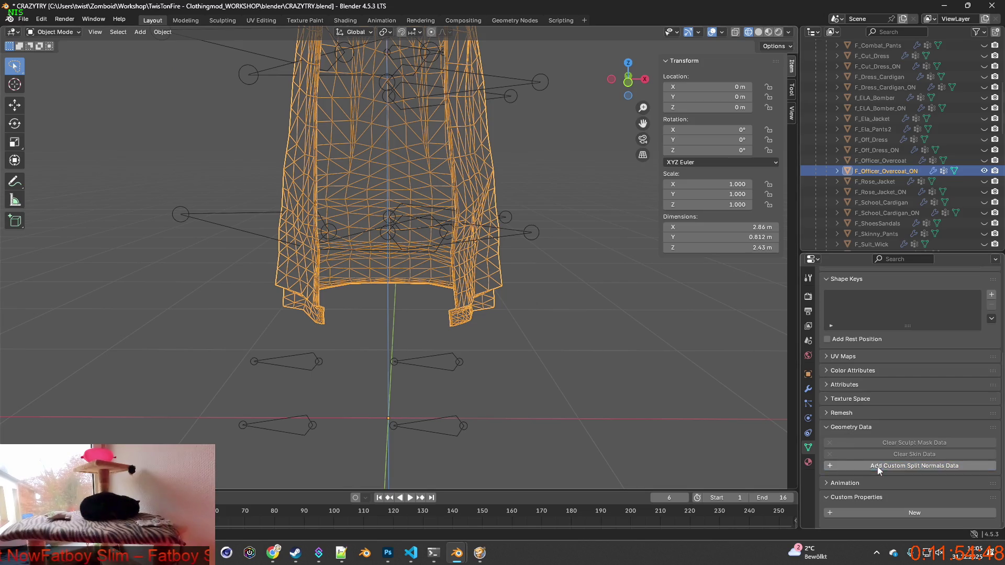
middle_drag(571, 363, 554, 321)
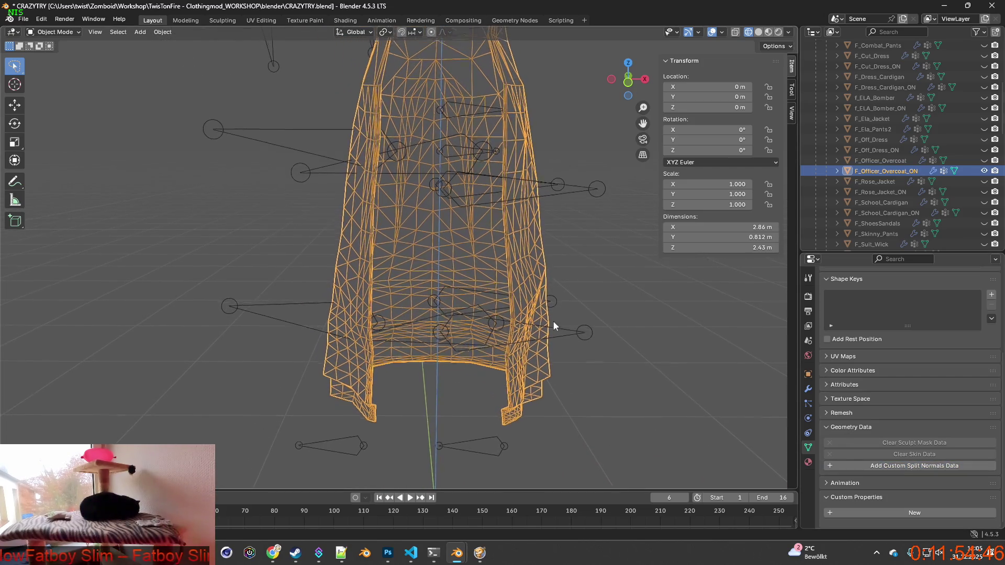
scroll(554, 321, up, 2)
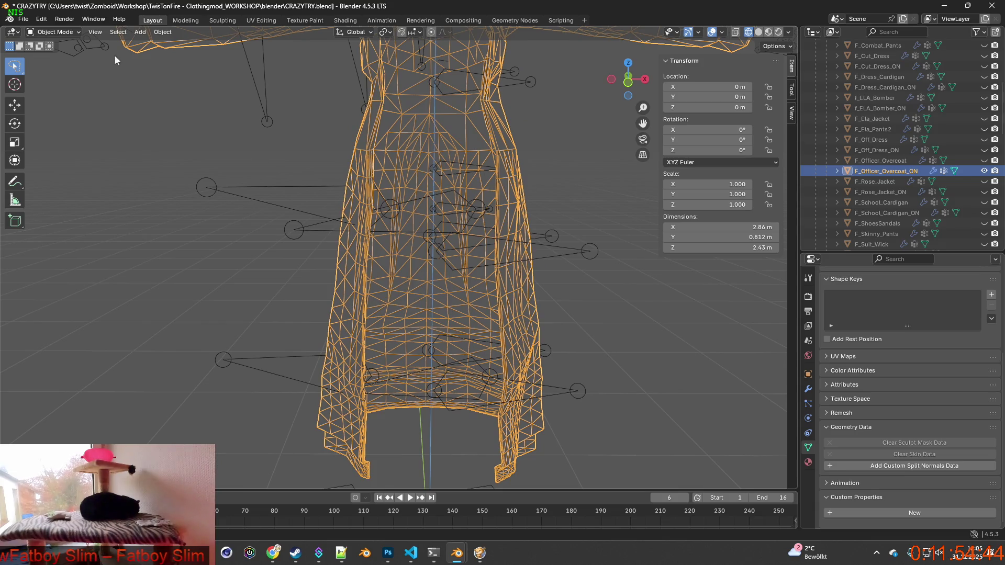
Step: In Edit Mode, reapply shading to the coat's faces from the Face menu
click(67, 35)
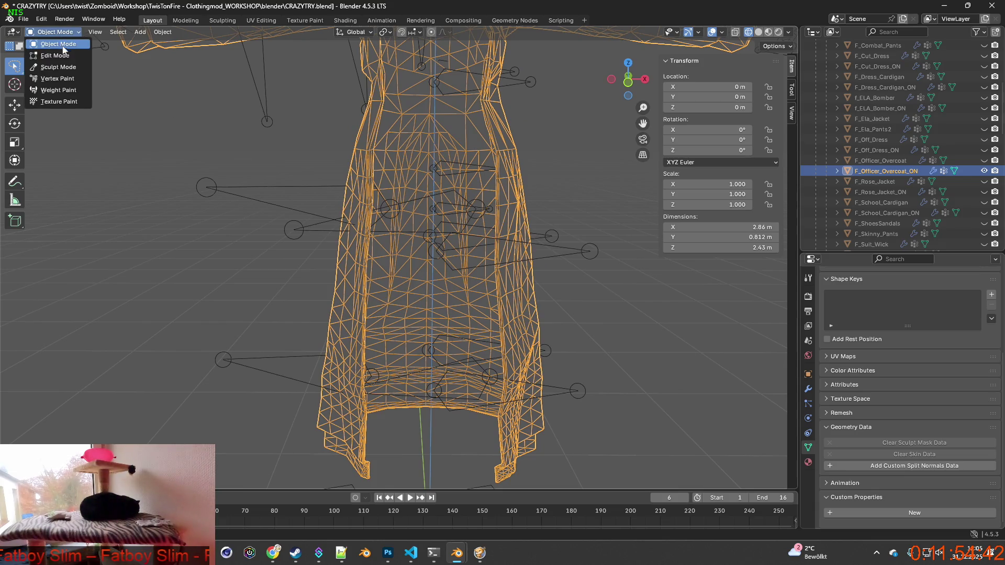
click(50, 53)
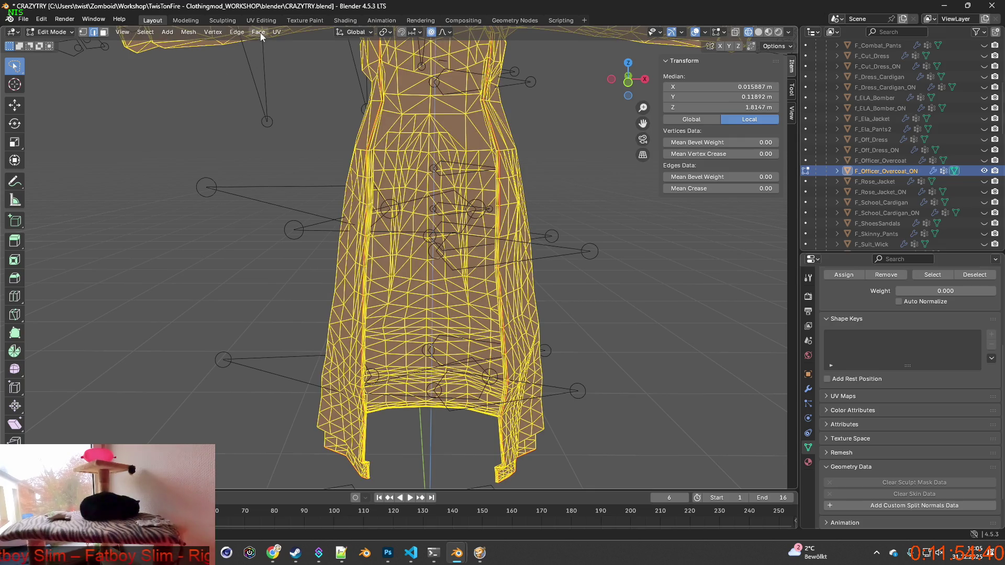
click(261, 36)
click(296, 218)
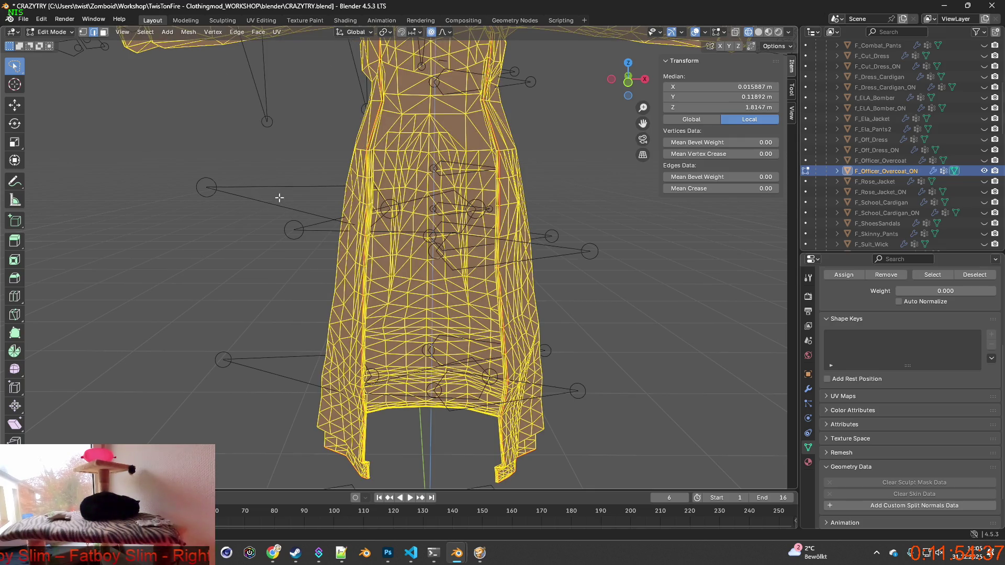
Step: Return the coat to Object Mode and display it with its material textures
scroll(280, 198, down, 3)
click(52, 32)
click(49, 42)
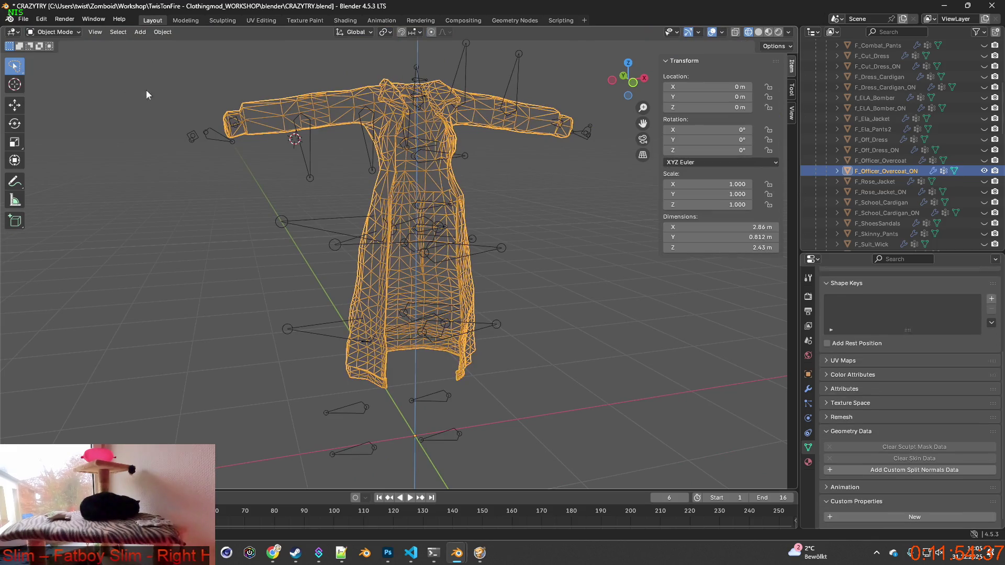
click(769, 32)
mouse_move(545, 163)
middle_down()
mouse_move(473, 184)
mouse_move(376, 180)
mouse_move(444, 190)
mouse_move(337, 197)
mouse_move(482, 206)
mouse_move(431, 199)
mouse_move(422, 213)
mouse_move(314, 153)
mouse_move(449, 200)
mouse_move(394, 212)
mouse_move(498, 209)
mouse_move(334, 212)
mouse_move(498, 199)
mouse_move(410, 221)
middle_up()
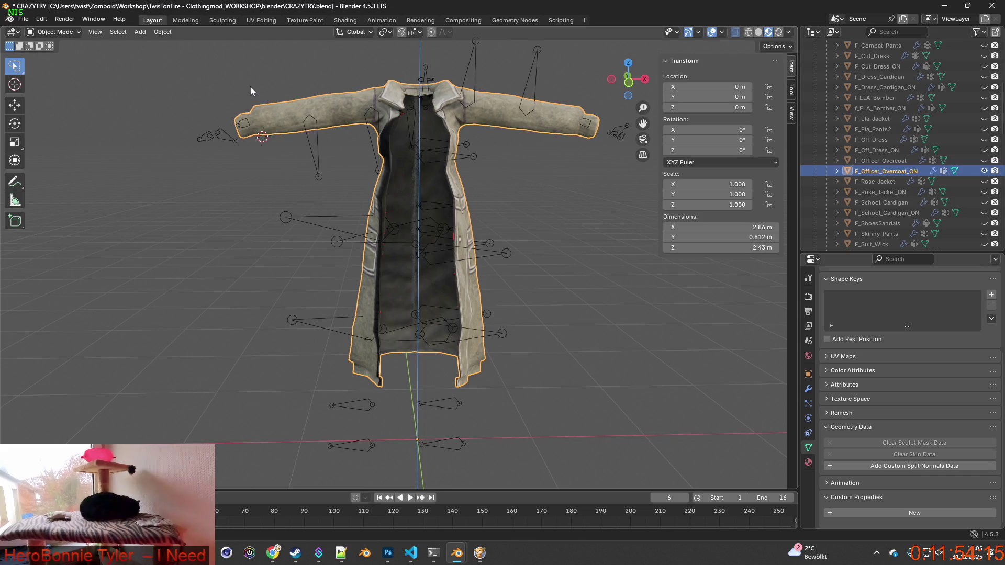
Step: Hide F_Officer_Overcoat_ON, then unhide and select the camo F_Officer_Overcoat in the Outliner
click(985, 171)
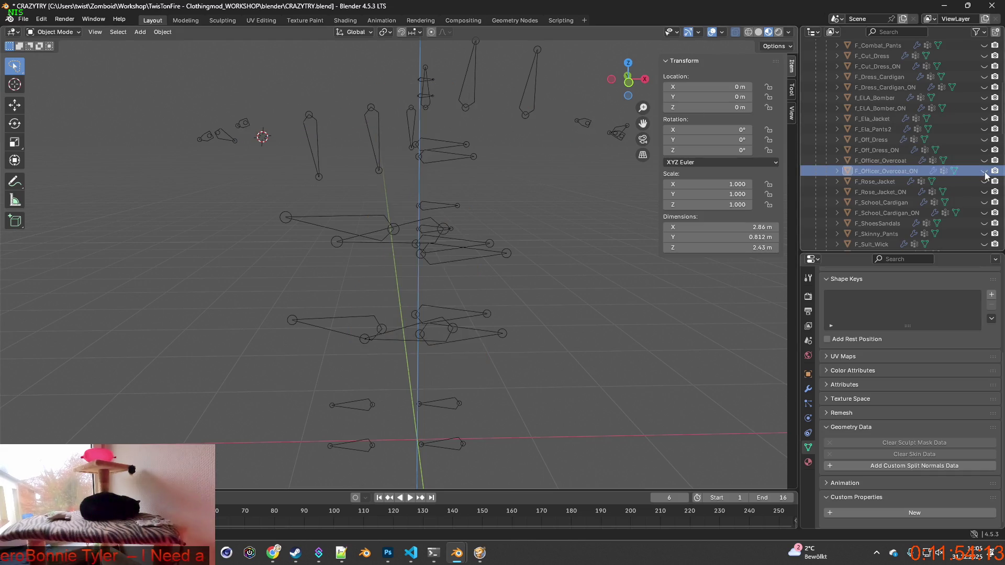
click(984, 160)
click(896, 160)
mouse_move(554, 163)
middle_down()
mouse_move(532, 164)
mouse_move(567, 165)
middle_up()
middle_drag(480, 227, 498, 186)
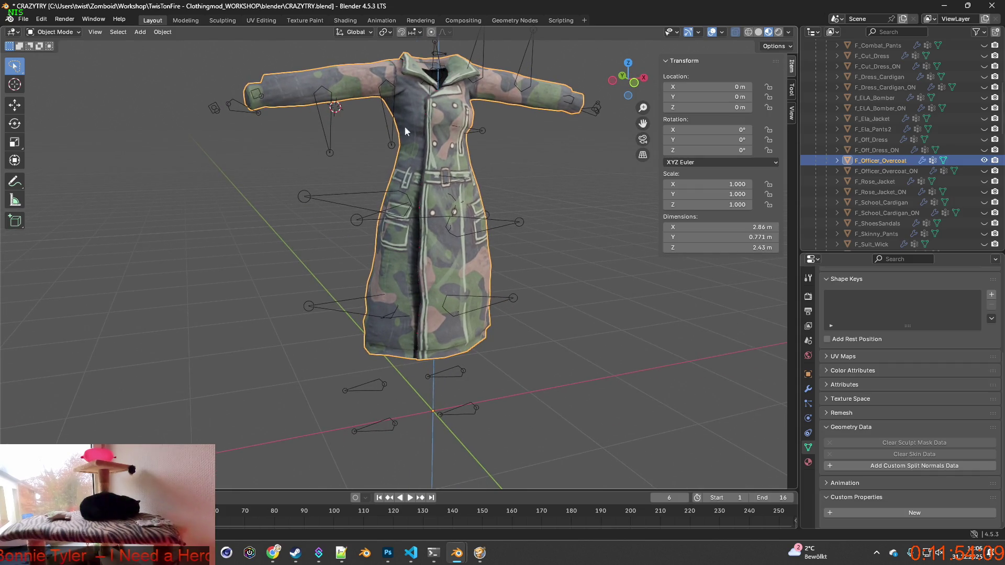
key(alt+Tab)
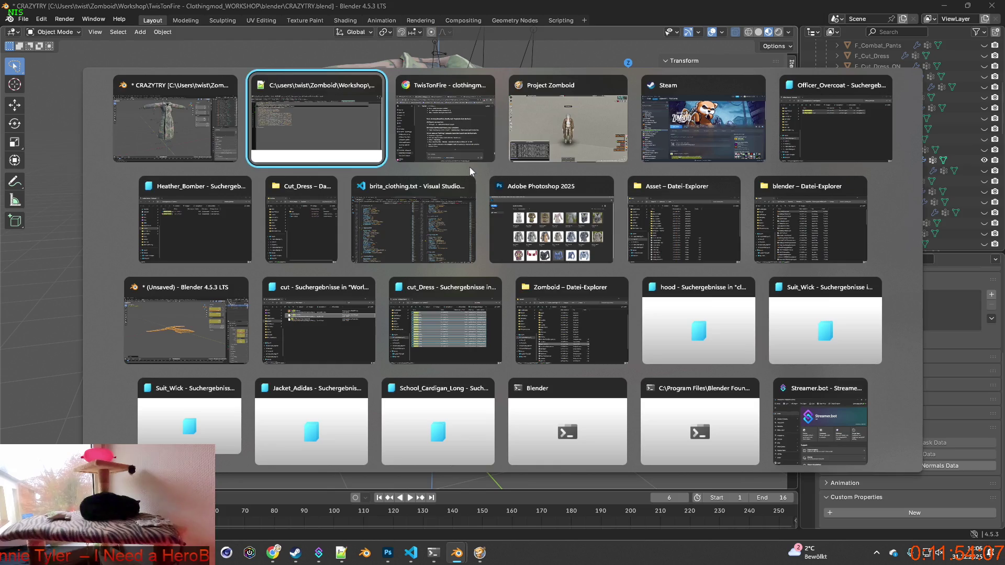
Step: Check the Officer_Overcoat texture name on line 10 of the overcoat XML in Notepad++
key(alt+Tab)
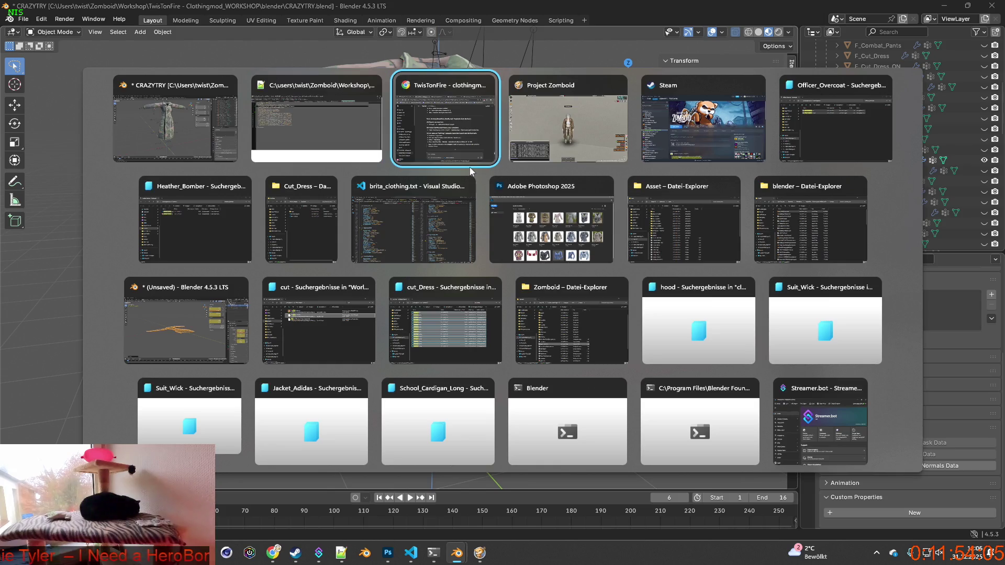
key(alt+Tab)
key(alt+Tab)
key(alt+Tab)
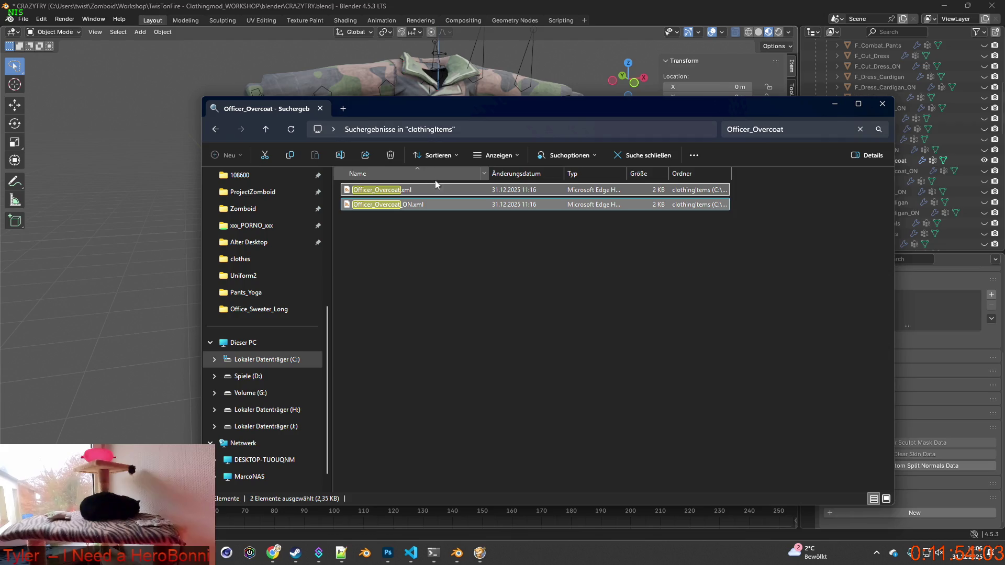
key(alt+Tab)
key(alt+Tab)
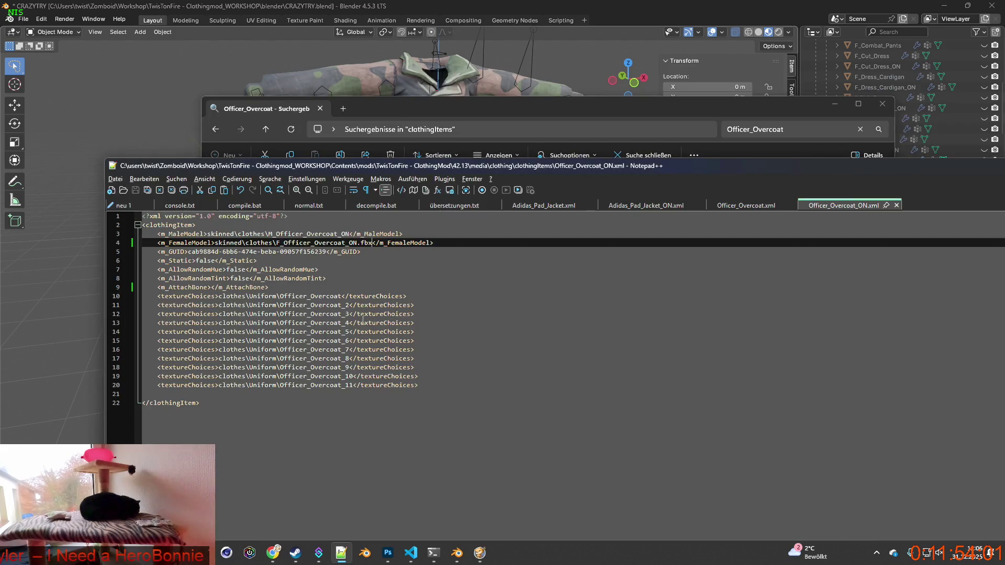
click(309, 305)
drag(281, 297, 326, 297)
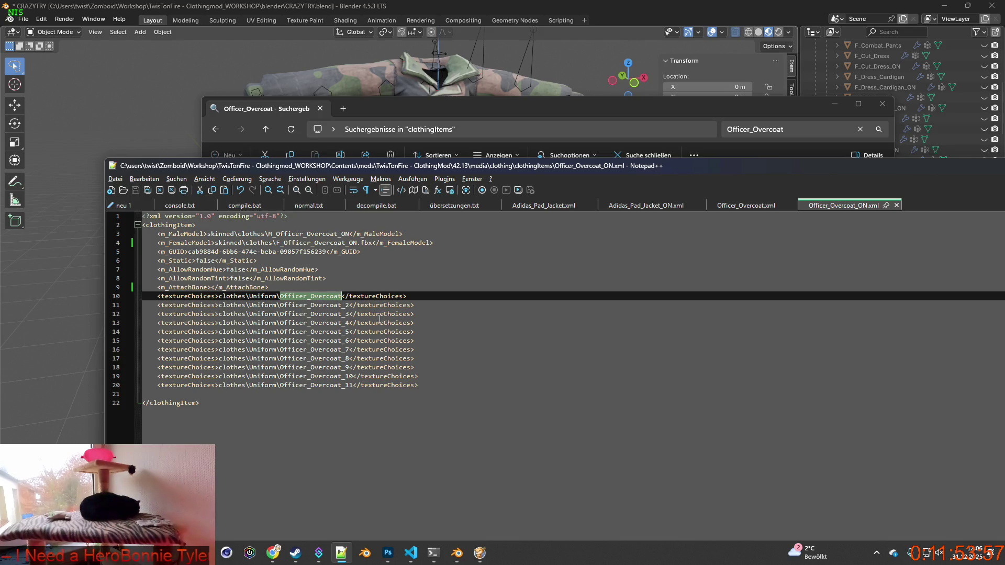
Step: Switch to File Explorer and open the Uniform texture folder
key(alt+Tab)
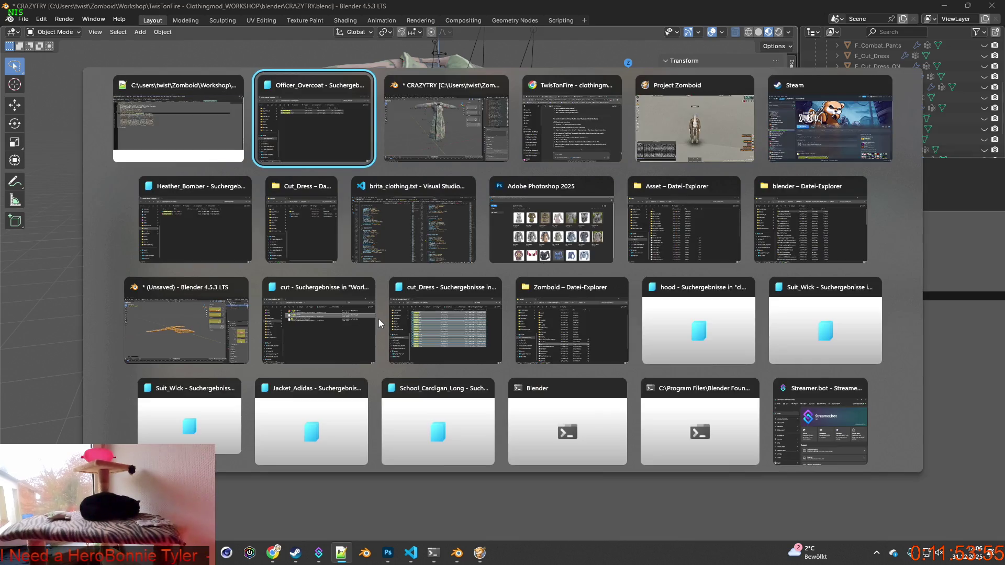
key(alt+Tab)
key(alt+Tab)
key(alt+Tab)
key(alt+Tab)
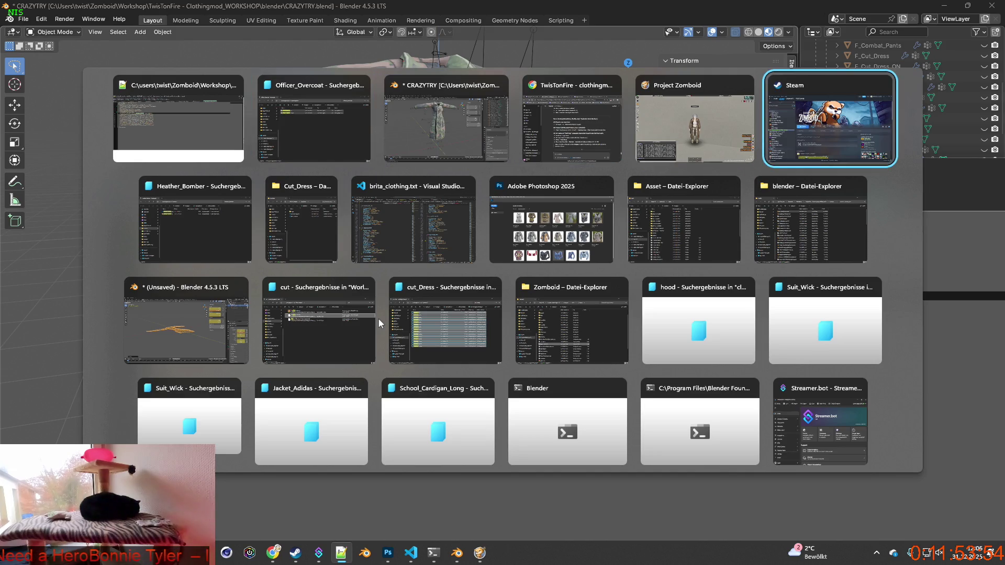
key(alt+Tab)
key(alt+Tab)
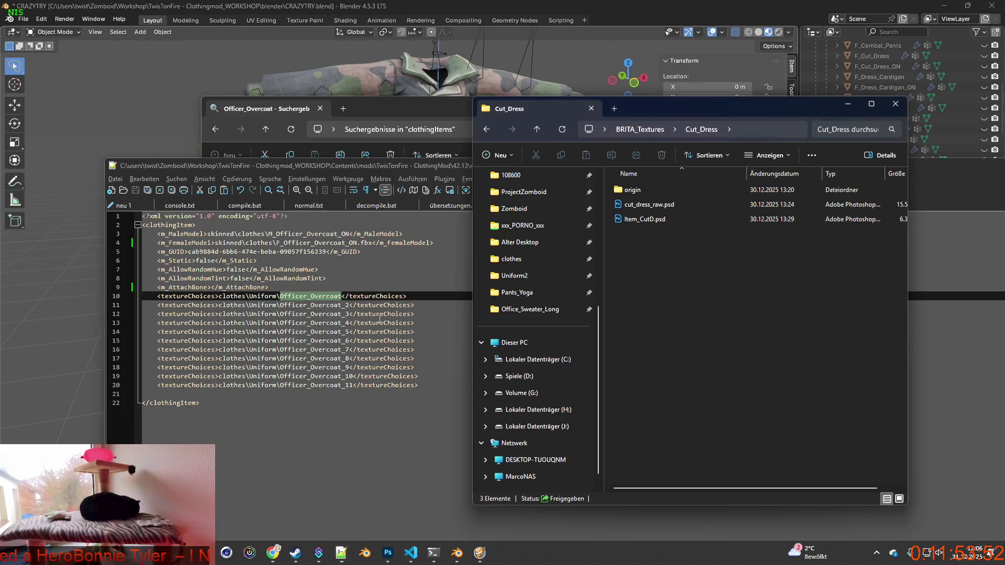
key(alt+Tab)
key(alt+Tab)
key(alt+Tab)
key(alt+Tab)
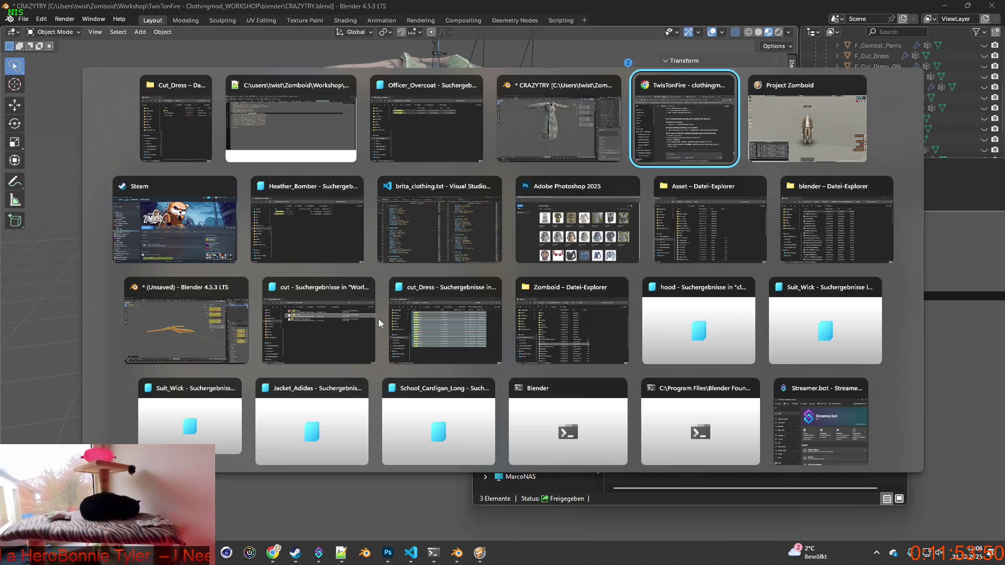
key(alt+Tab)
key(alt+Tab)
key(alt+Tab)
key(alt+Tab)
key(alt+Tab)
key(alt+Tab)
key(alt+Tab)
key(alt+Tab)
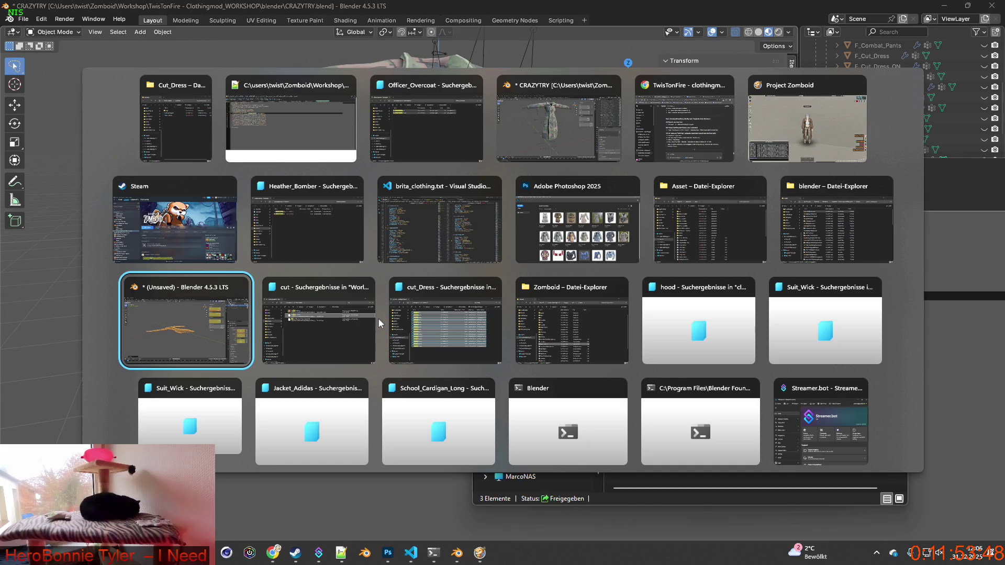
key(alt+Tab)
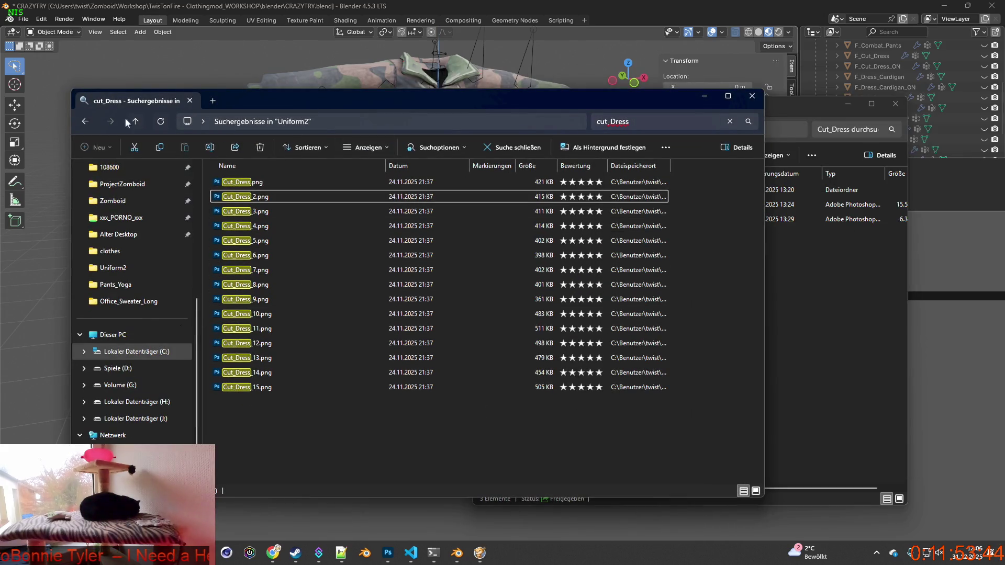
click(84, 121)
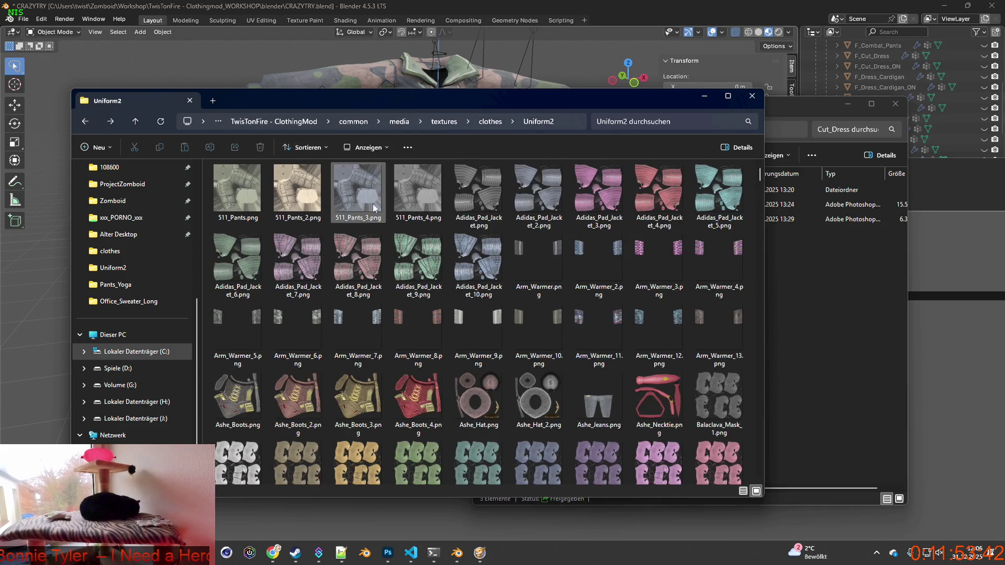
key(alt+Up)
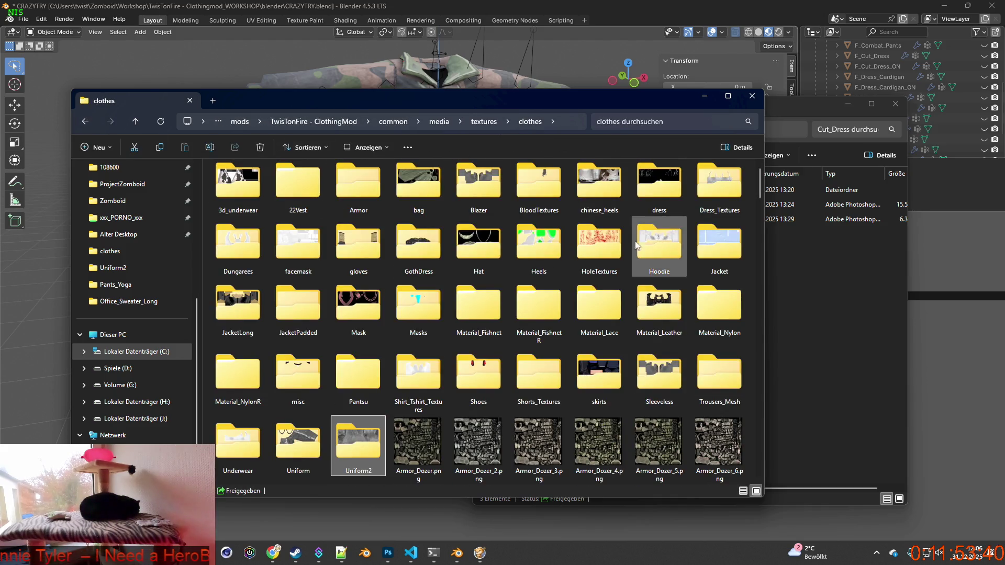
double_click(312, 437)
Step: Search Uniform for Officer_Overcoat and add all 11 textures to Uniform.rar
click(629, 120)
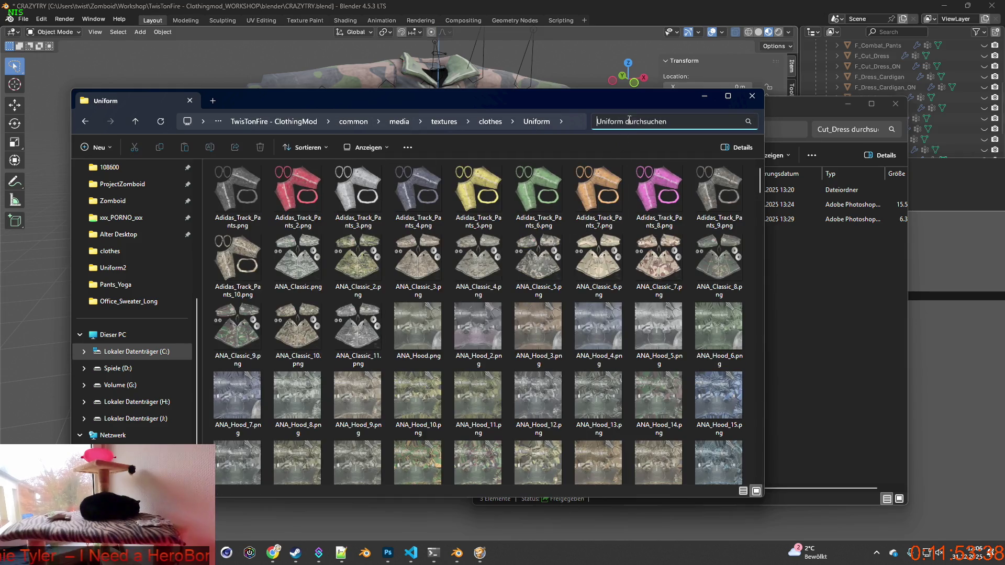
text(Officer_Overcoat)
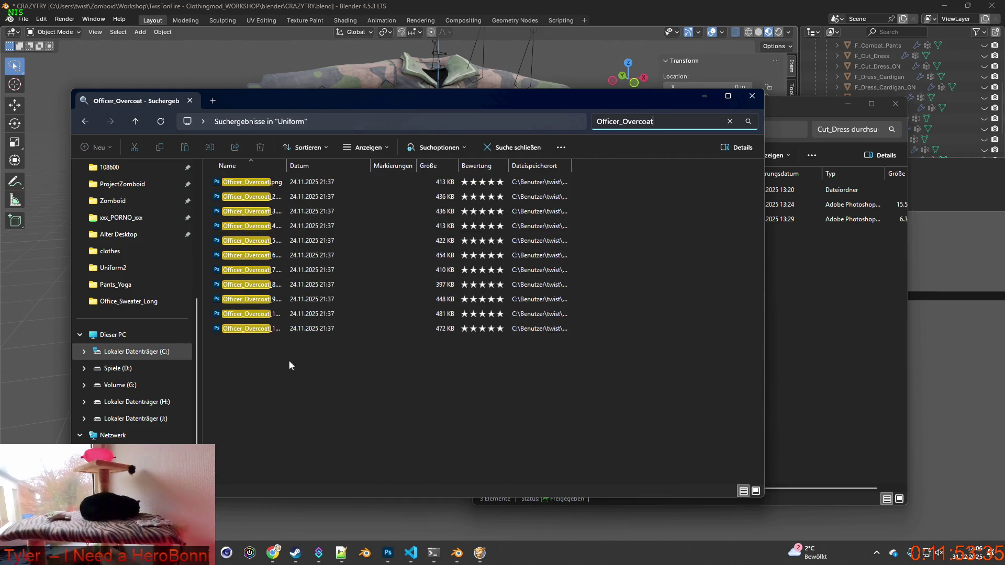
drag(319, 365, 215, 170)
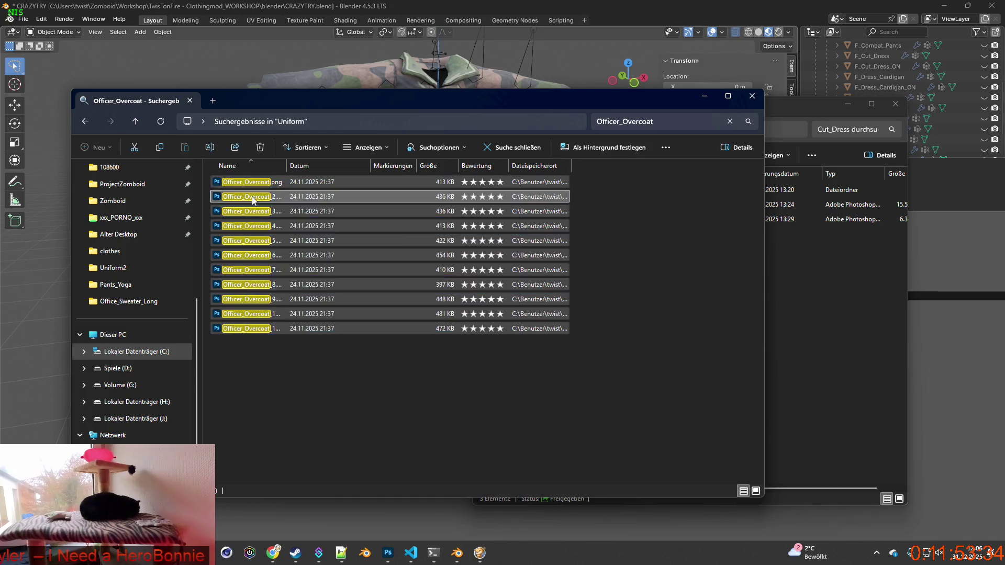
right_click(292, 292)
mouse_move(312, 465)
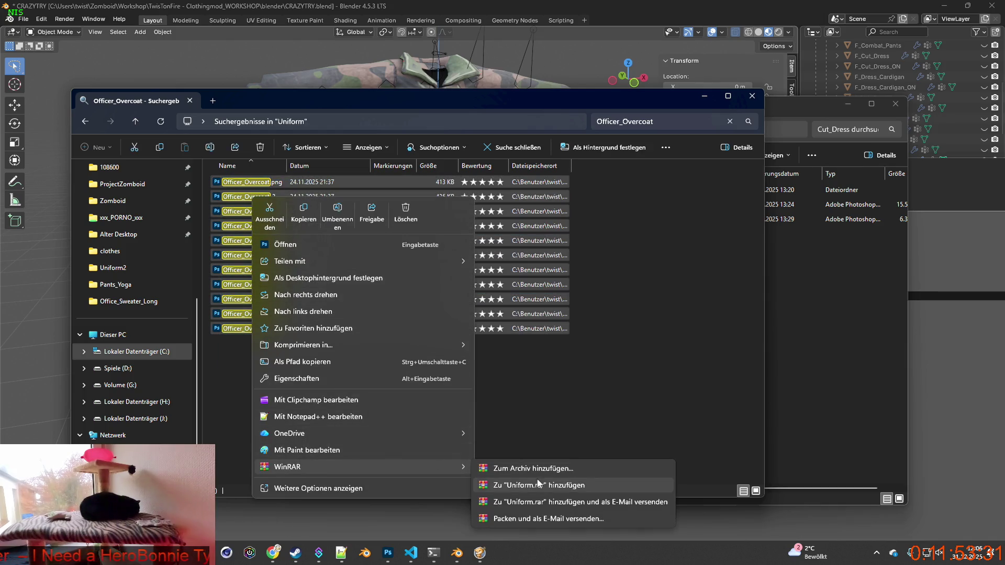
click(538, 483)
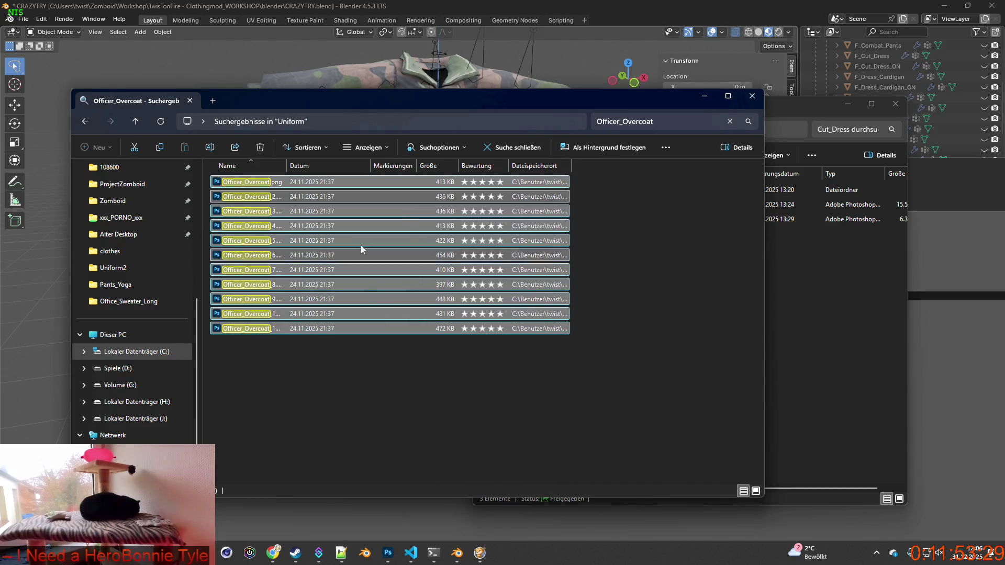
click(580, 8)
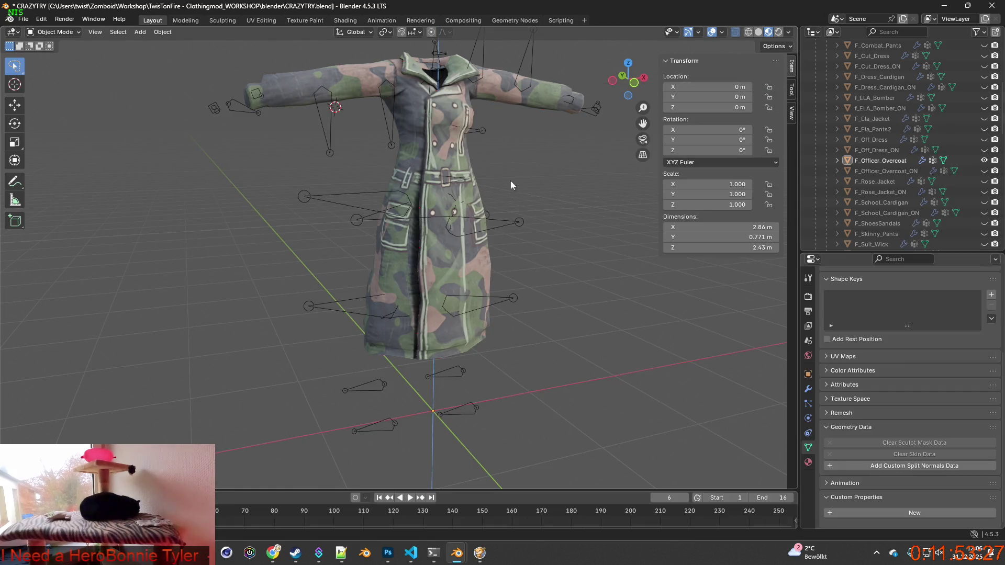
Step: Zoom in on the scene and select the camouflage coat object
scroll(897, 118, up, 8)
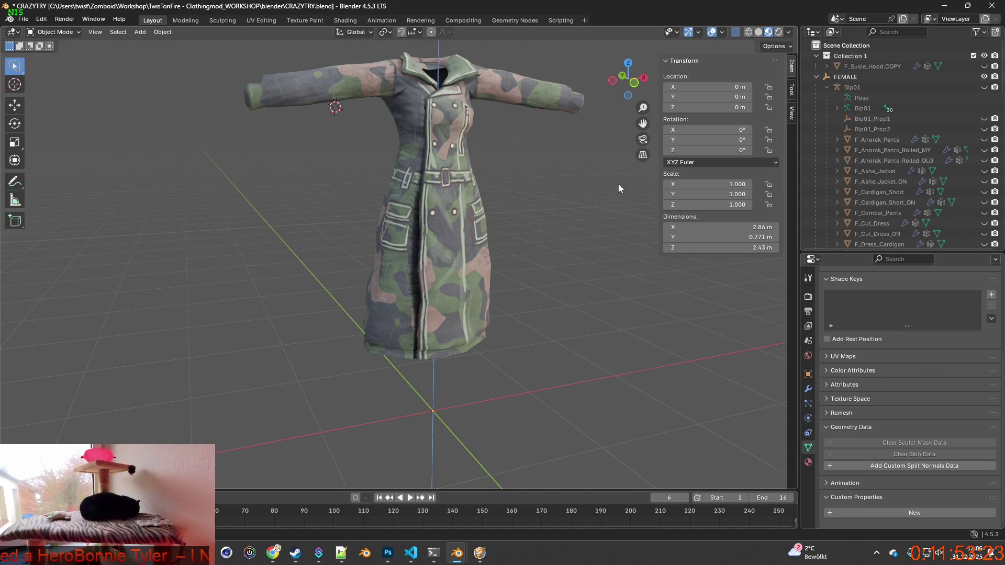
scroll(573, 197, up, 1)
scroll(536, 193, up, 3)
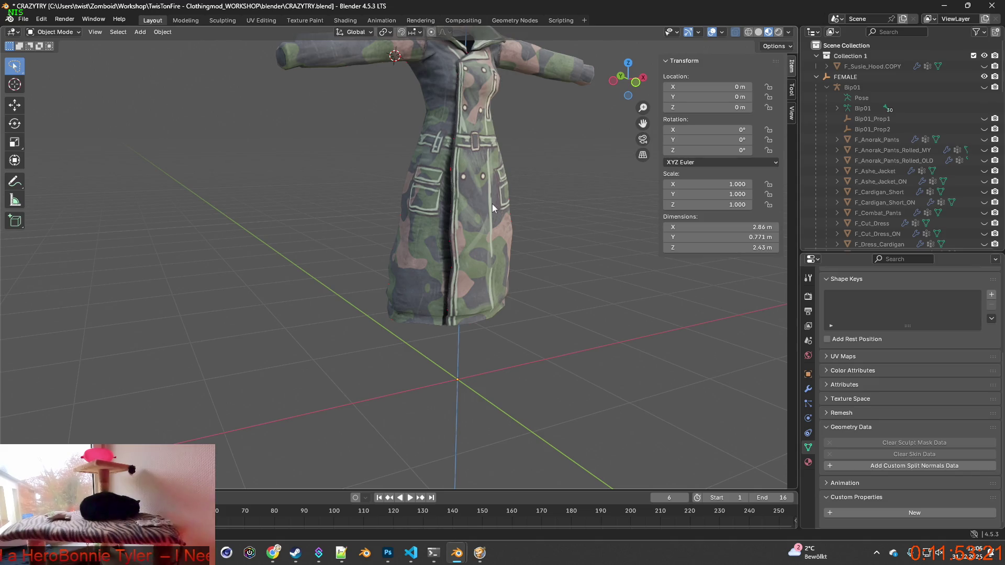
scroll(300, 165, up, 2)
scroll(420, 202, up, 2)
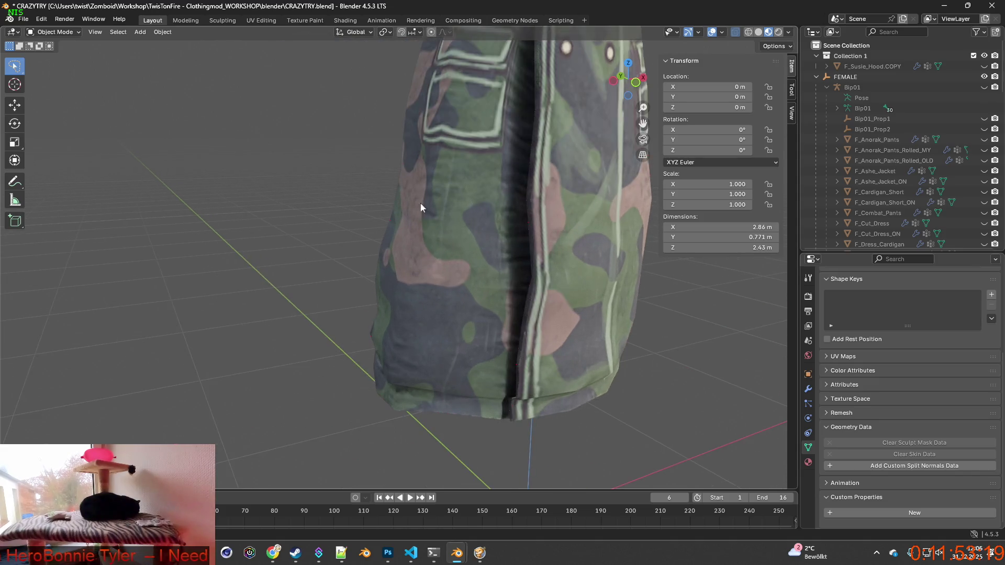
scroll(423, 193, up, 2)
scroll(452, 209, up, 2)
click(452, 209)
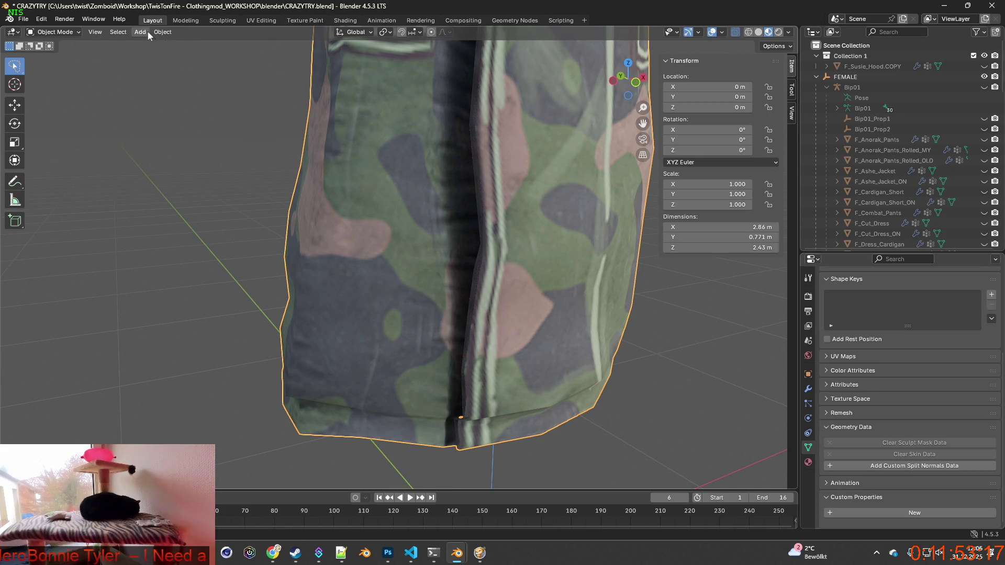
Step: Look over the coat's front seam in Texture Paint, then return to the Layout workspace
click(304, 20)
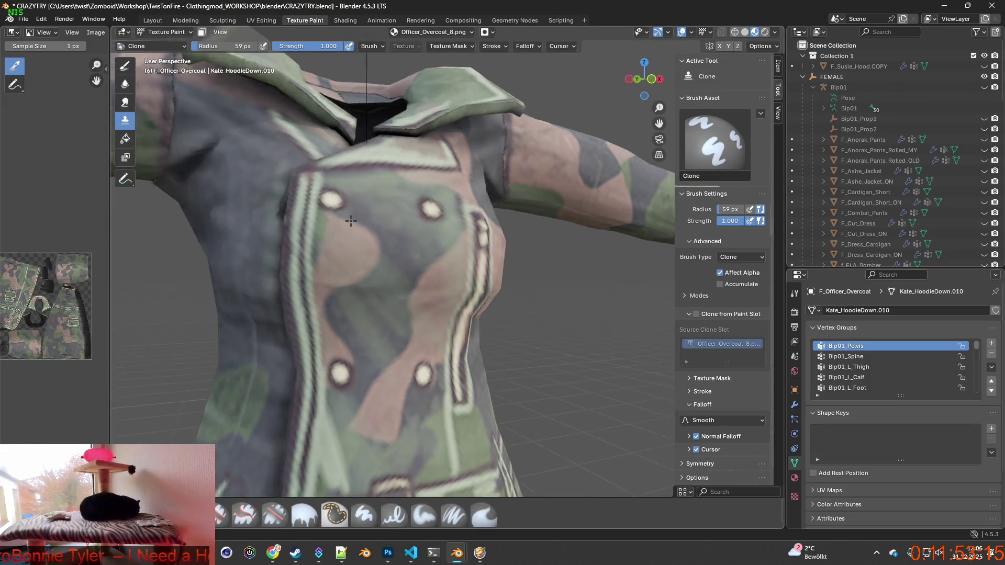
mouse_move(398, 209)
middle_down()
mouse_move(435, 163)
mouse_move(416, 169)
middle_up()
scroll(435, 163, up, 2)
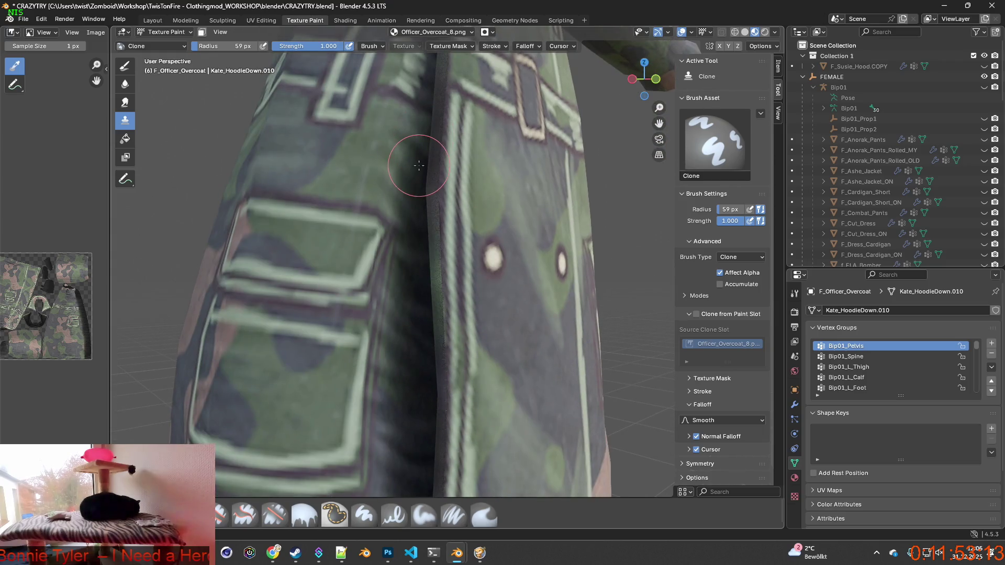
scroll(419, 177, up, 2)
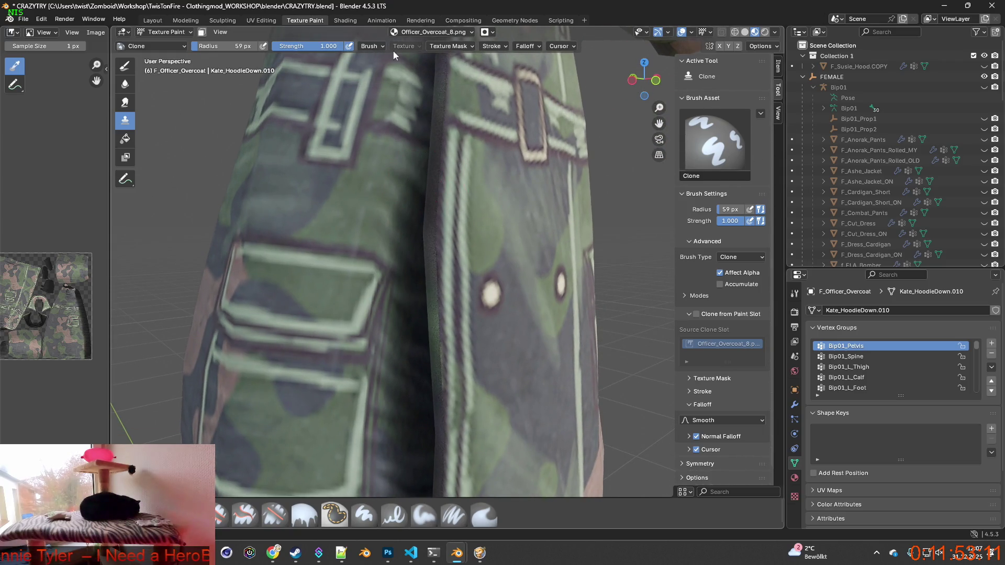
click(176, 35)
click(153, 20)
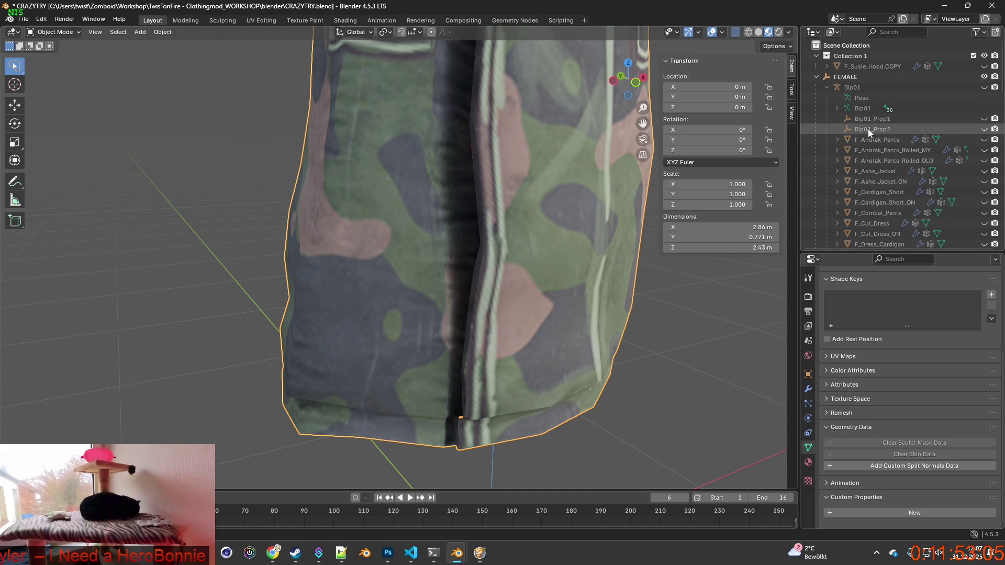
Step: Hide the camo coat, then unhide F_Officer_Overcoat_ON and select it for texture painting
scroll(870, 133, down, 5)
click(984, 224)
click(984, 234)
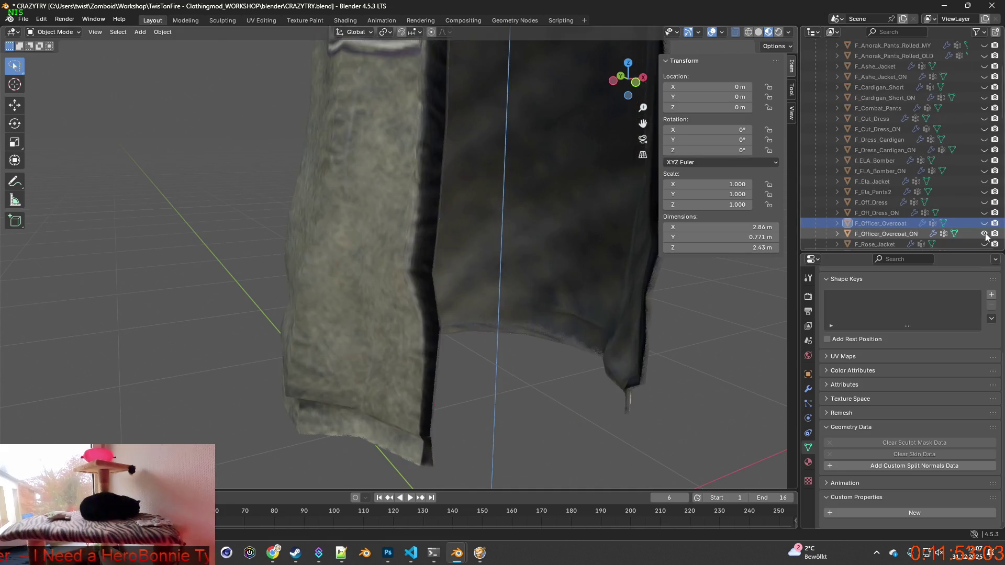
scroll(565, 181, down, 2)
scroll(529, 181, down, 2)
scroll(512, 209, down, 3)
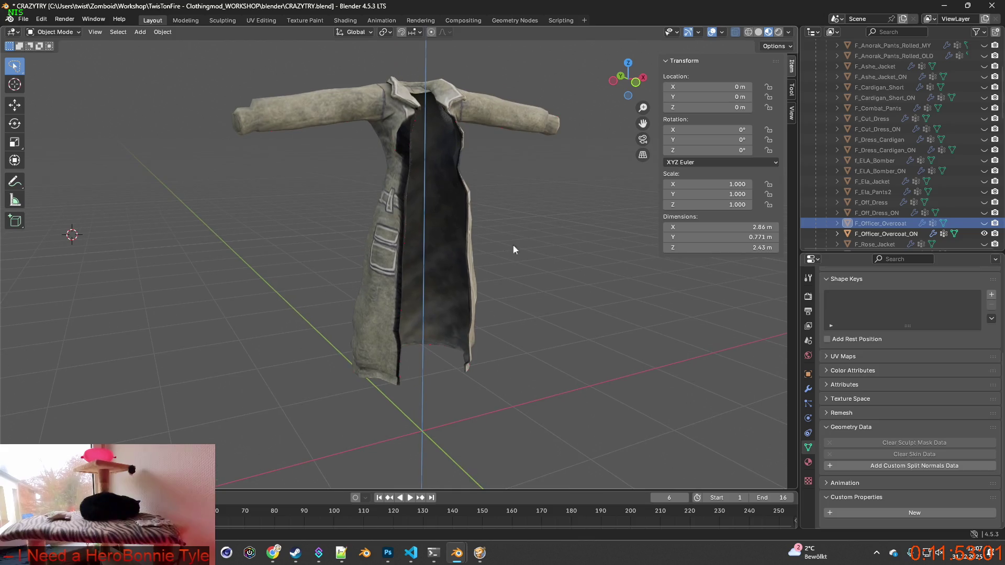
scroll(413, 206, up, 1)
scroll(433, 215, up, 2)
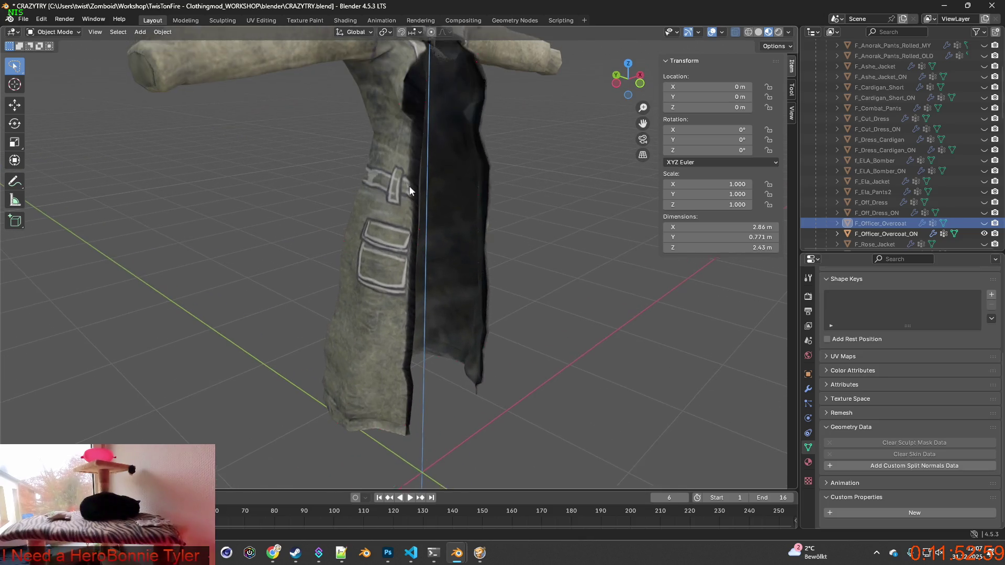
mouse_move(413, 283)
middle_down()
mouse_move(419, 195)
mouse_move(359, 200)
mouse_move(422, 245)
mouse_move(538, 201)
mouse_move(432, 252)
middle_up()
click(383, 232)
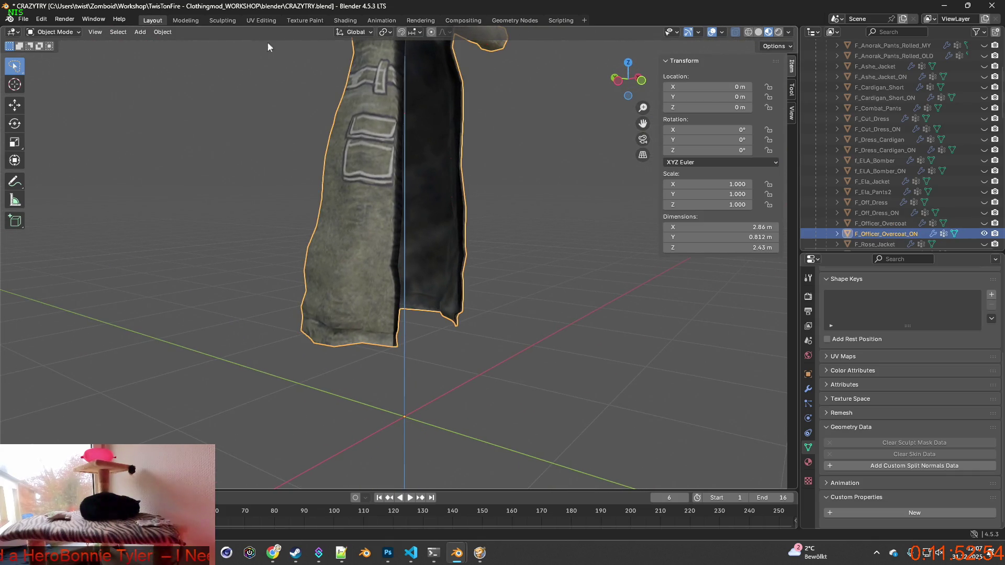
click(307, 20)
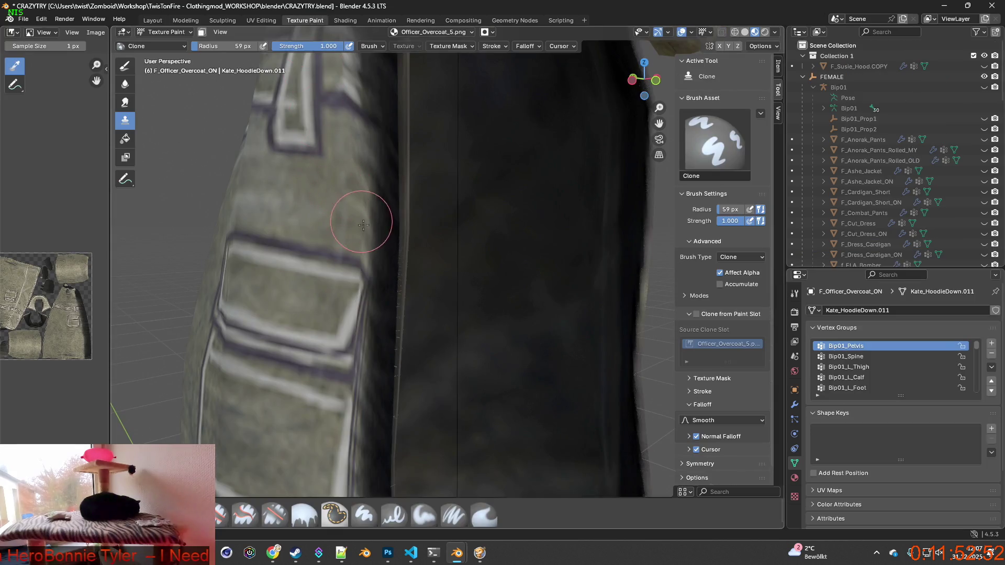
Step: Set clone sources on clean grey cloth and paint over the dark hem edge
mouse_move(367, 309)
shift+middle_down()
mouse_move(410, 158)
mouse_move(382, 135)
shift+middle_up()
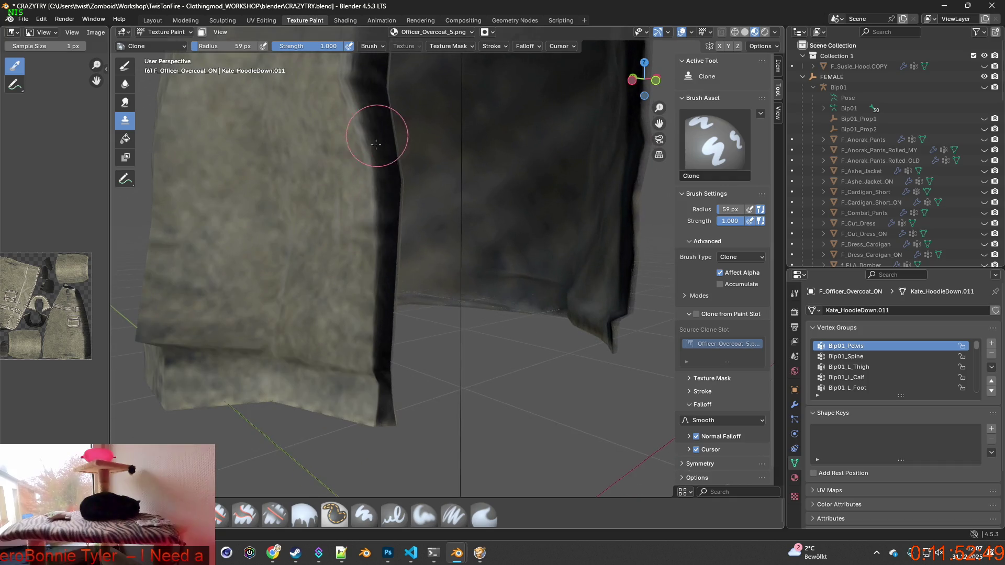
ctrl+click(335, 390)
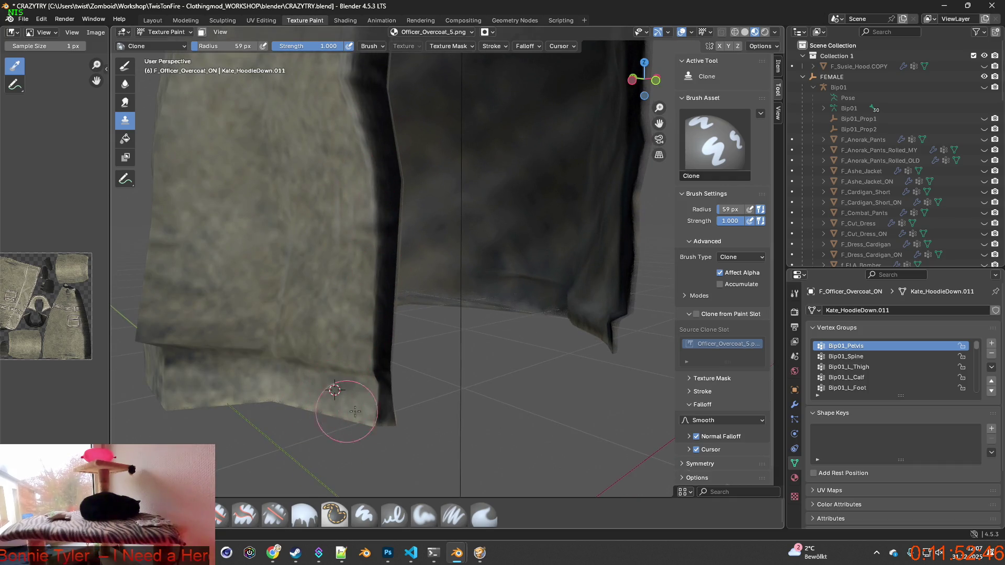
drag(355, 412, 377, 379)
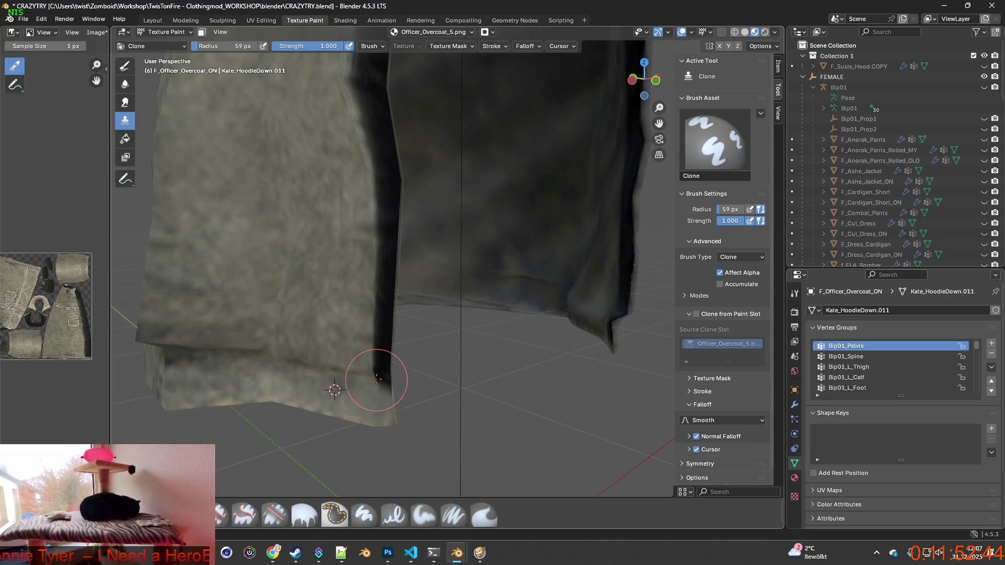
ctrl+click(338, 368)
mouse_move(339, 369)
mouse_down()
mouse_move(370, 373)
mouse_move(381, 341)
mouse_move(377, 303)
mouse_up()
ctrl+click(350, 342)
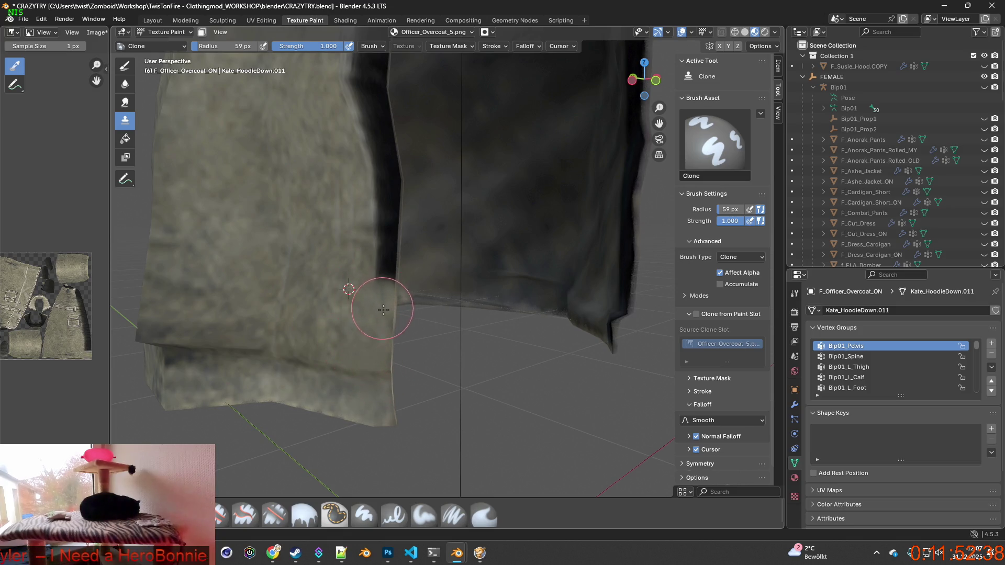
mouse_move(377, 303)
middle_down()
mouse_move(373, 326)
mouse_move(359, 321)
mouse_move(392, 288)
middle_up()
ctrl+click(429, 248)
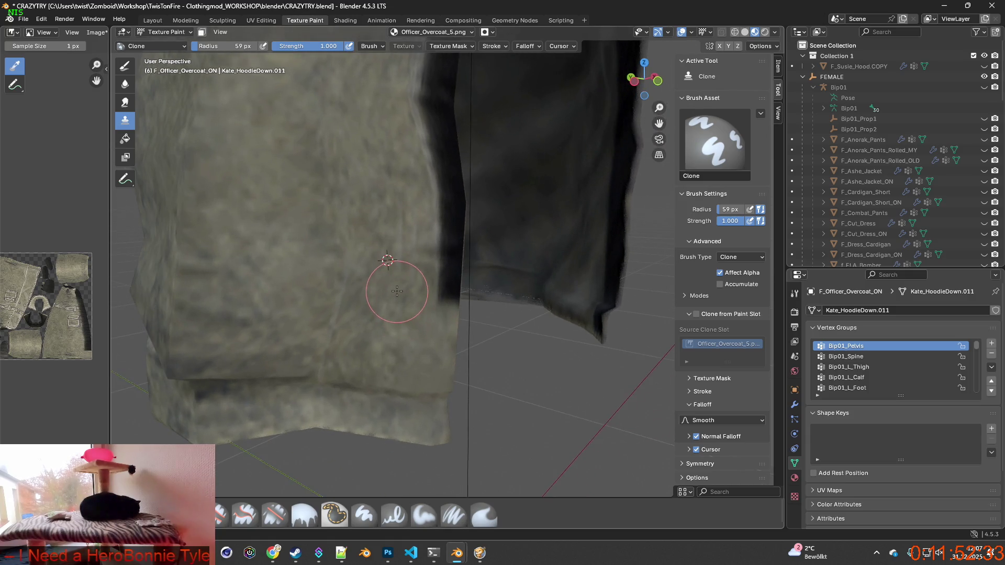
ctrl+click(399, 290)
drag(404, 289, 445, 295)
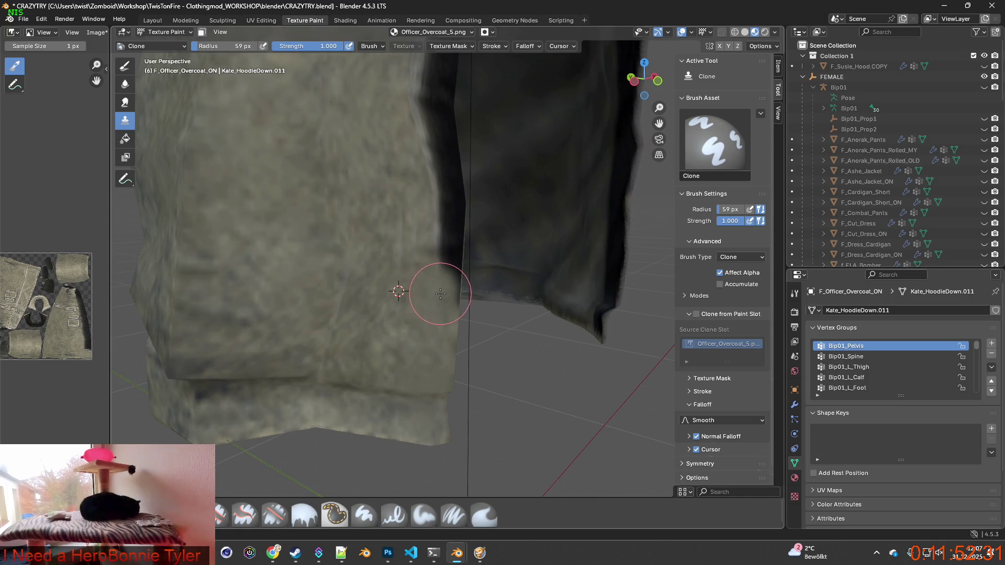
ctrl+click(412, 250)
drag(425, 249, 449, 257)
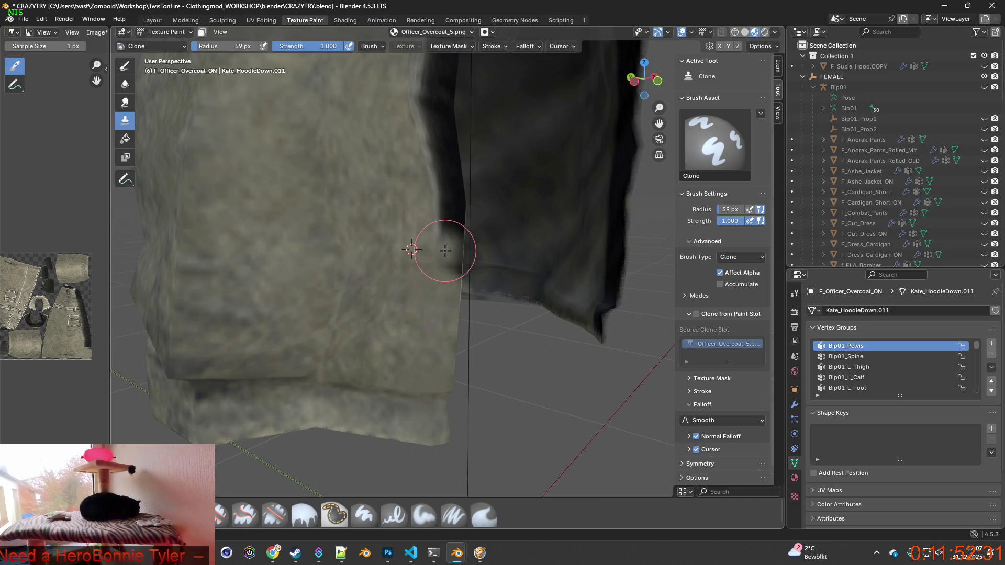
Step: Clone-paint the lining and the dark texture near the cloth's lower-left edge
middle_drag(448, 257, 466, 272)
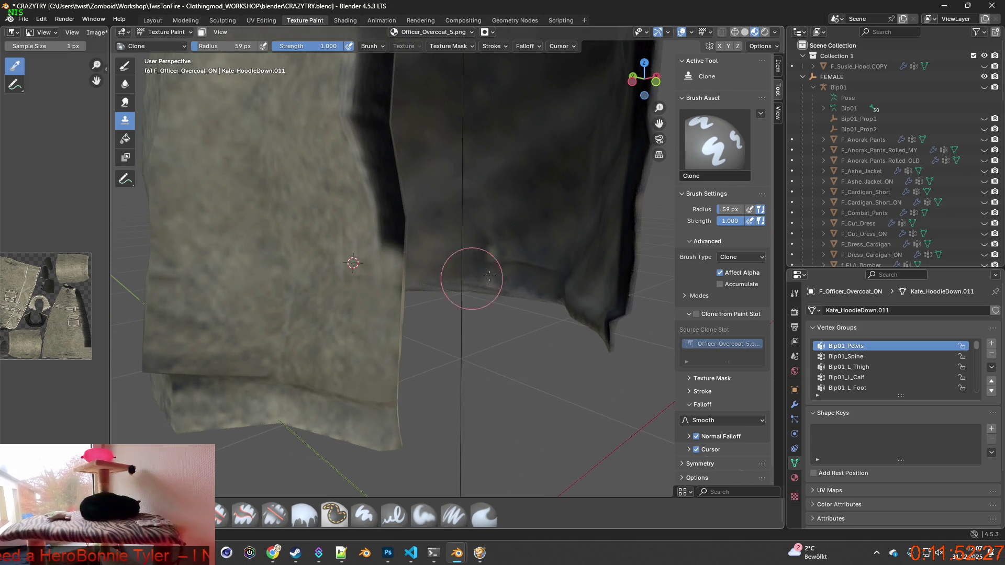
ctrl+click(520, 231)
drag(489, 250, 489, 281)
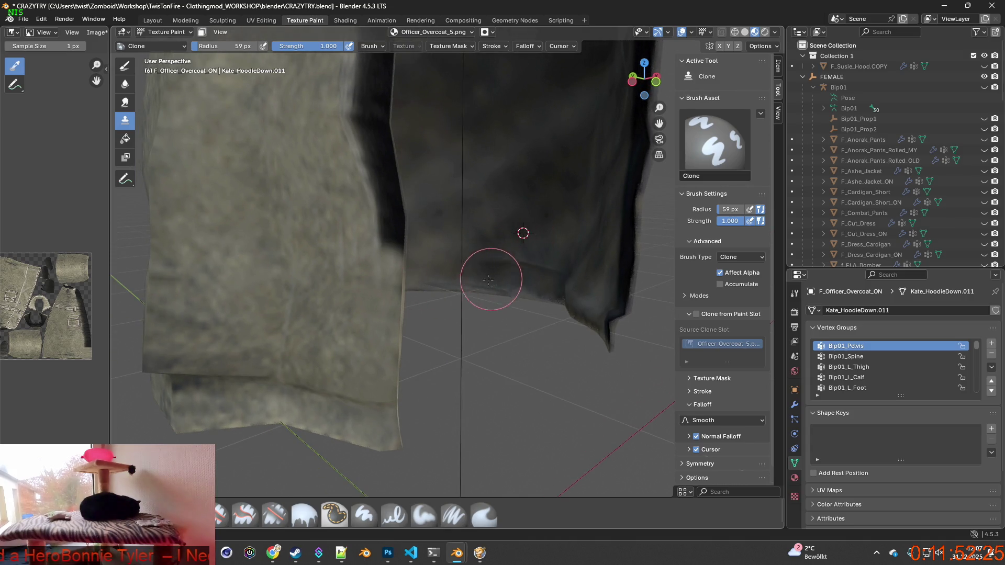
mouse_move(489, 280)
middle_down()
mouse_move(464, 319)
mouse_move(314, 403)
middle_up()
ctrl+click(317, 392)
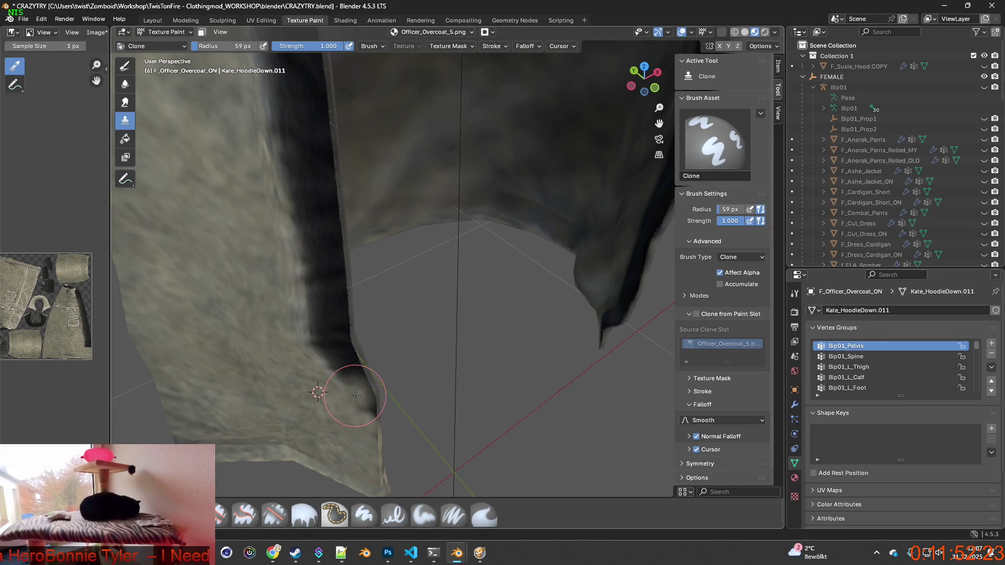
ctrl+click(304, 367)
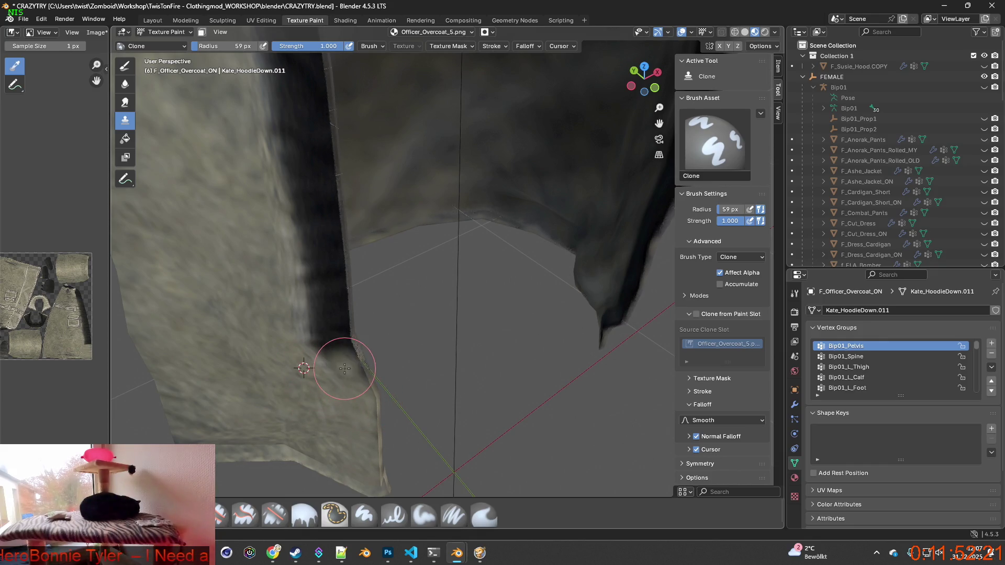
drag(320, 366, 340, 367)
Step: Clone lighter cloth over the dark band running along the front seam
middle_drag(332, 354, 325, 341)
ctrl+click(328, 344)
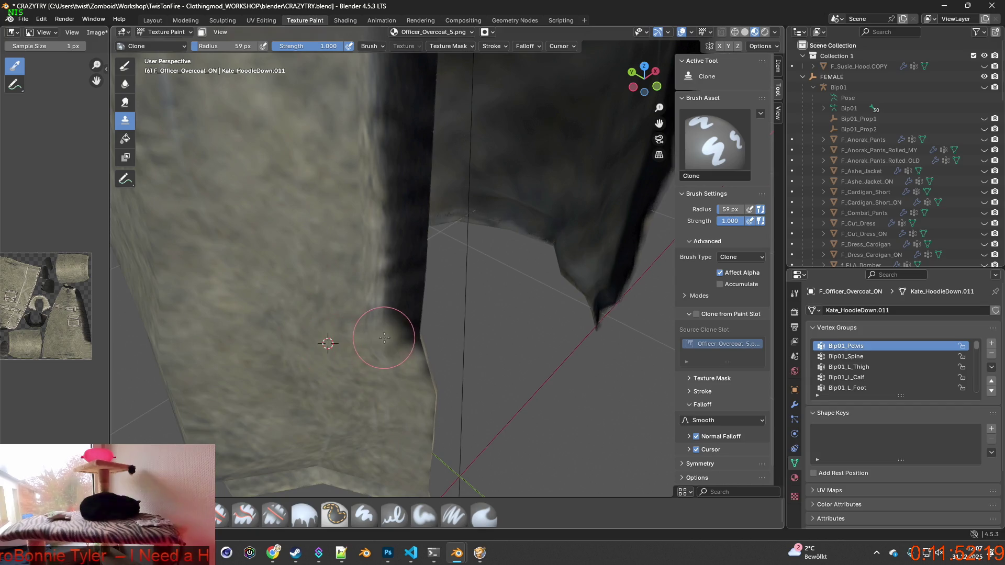
ctrl+click(333, 299)
mouse_move(366, 296)
mouse_down()
mouse_move(404, 326)
mouse_move(416, 370)
mouse_up()
middle_drag(415, 371, 347, 420)
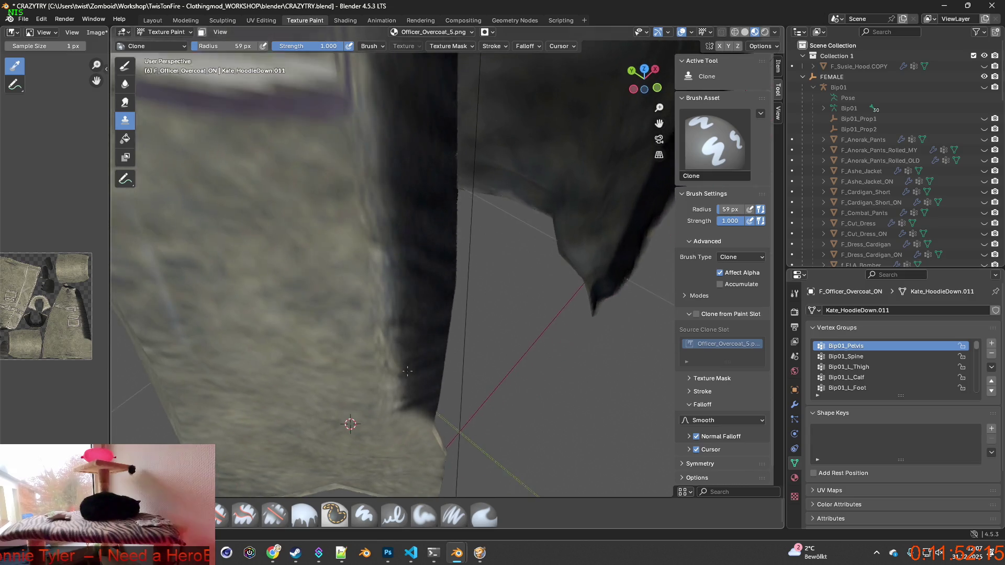
ctrl+click(365, 394)
mouse_move(365, 394)
mouse_down()
mouse_move(390, 366)
mouse_move(428, 366)
mouse_move(426, 390)
mouse_up()
ctrl+click(349, 357)
ctrl+click(354, 324)
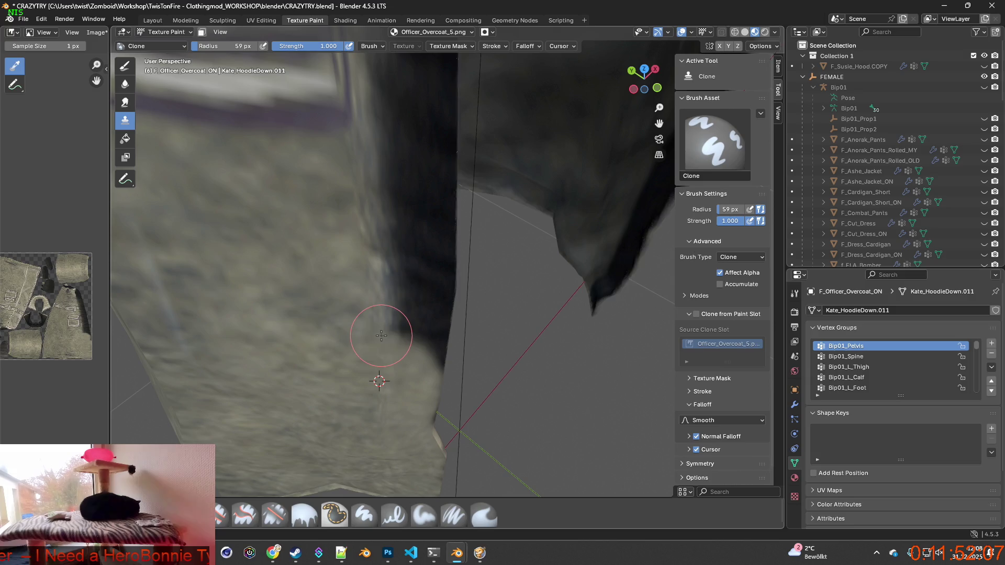
mouse_move(383, 303)
mouse_down()
mouse_move(346, 310)
mouse_move(433, 360)
mouse_move(429, 418)
mouse_up()
ctrl+click(342, 308)
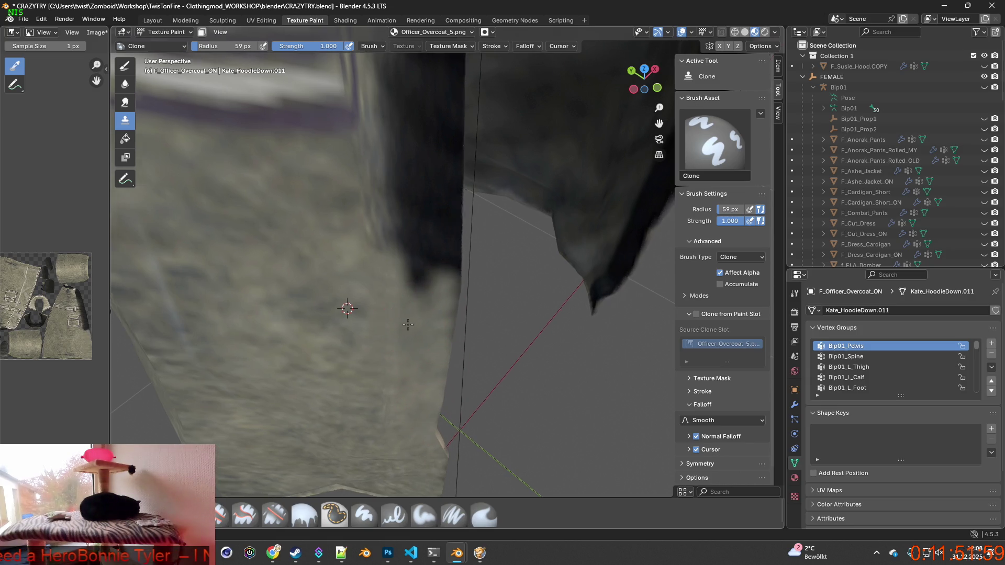
Step: Lighten the dark strip beside the pocket and the dark edge near the hem
scroll(419, 318, down, 3)
scroll(419, 318, up, 5)
ctrl+click(352, 305)
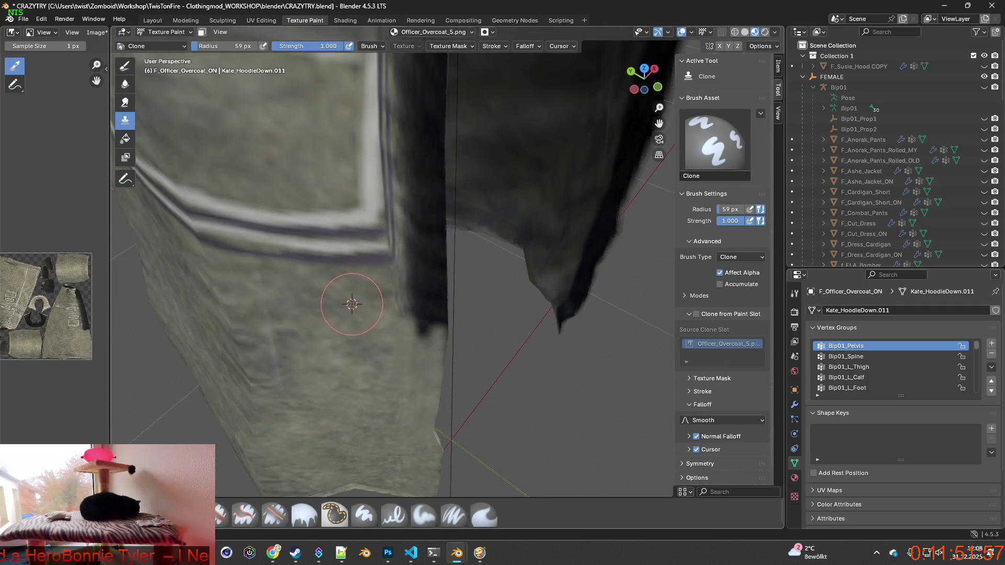
mouse_move(406, 307)
mouse_down()
mouse_move(434, 304)
mouse_move(423, 289)
mouse_up()
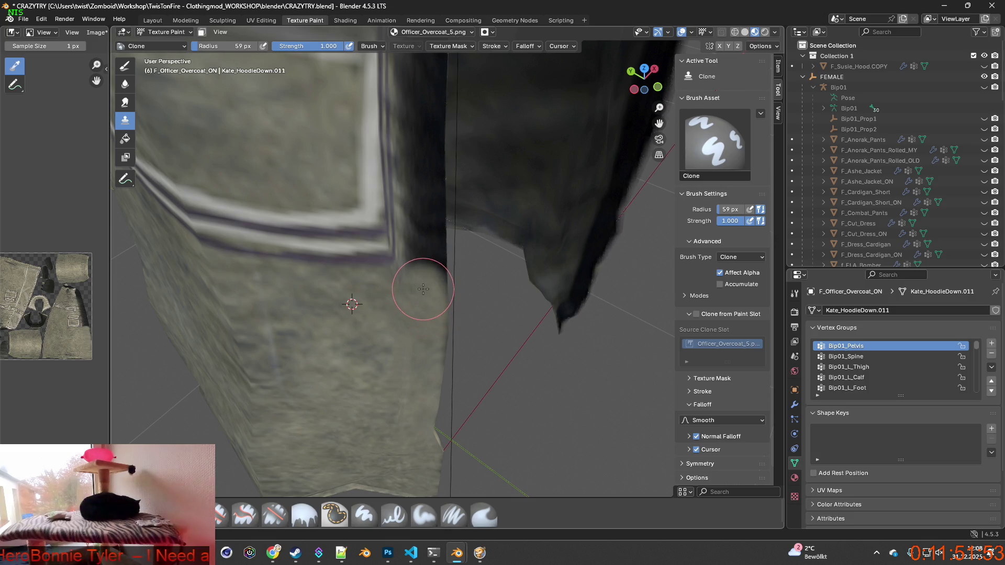
shift+middle_drag(429, 310, 417, 333)
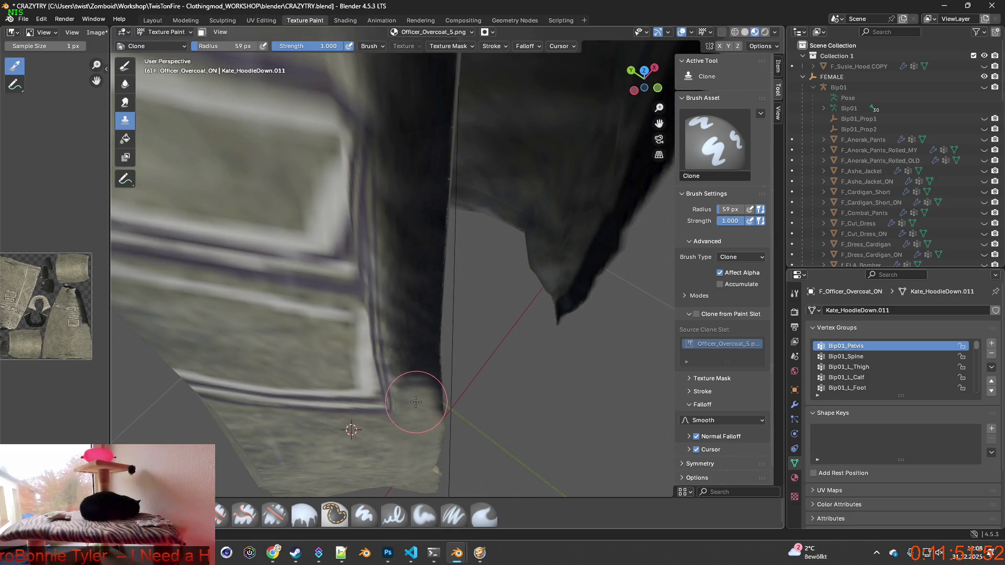
mouse_move(430, 400)
mouse_down()
mouse_move(438, 407)
mouse_move(409, 436)
mouse_up()
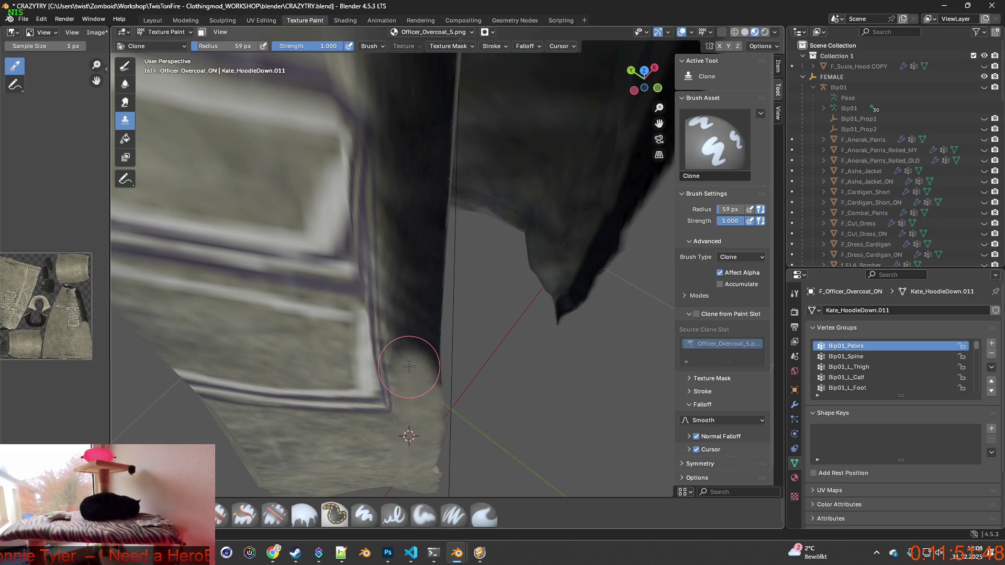
drag(406, 359, 411, 325)
ctrl+click(362, 450)
Step: Clone clean texture over the dark seam and patches further up the coat edge
scroll(433, 362, up, 2)
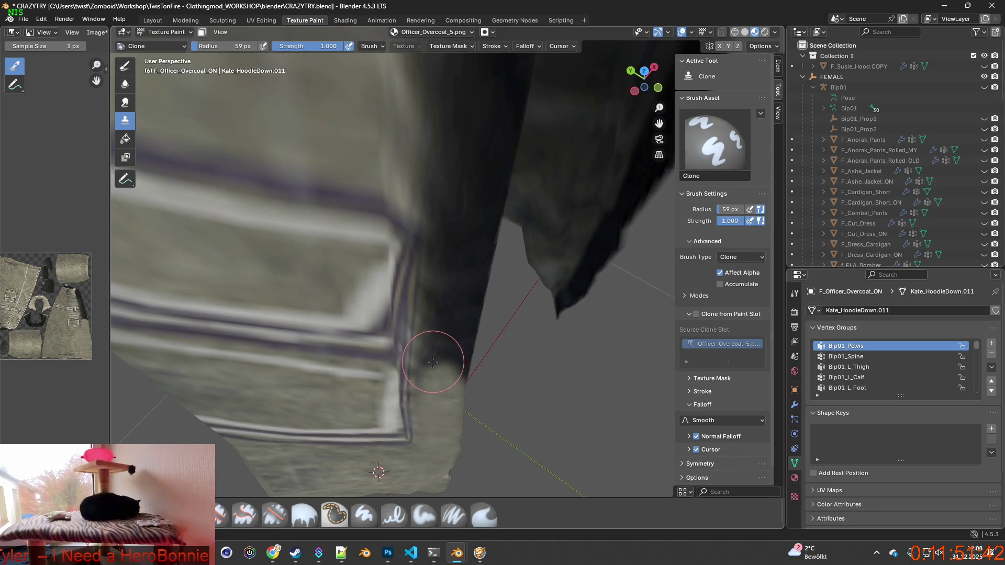
mouse_move(433, 349)
mouse_down()
mouse_move(438, 298)
mouse_move(461, 379)
mouse_move(350, 472)
mouse_up()
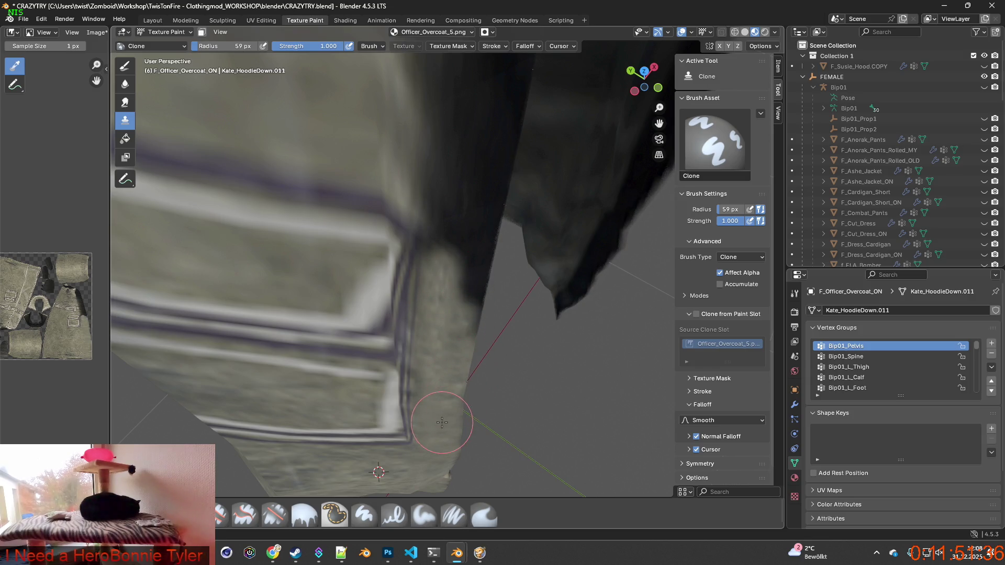
drag(457, 344, 471, 288)
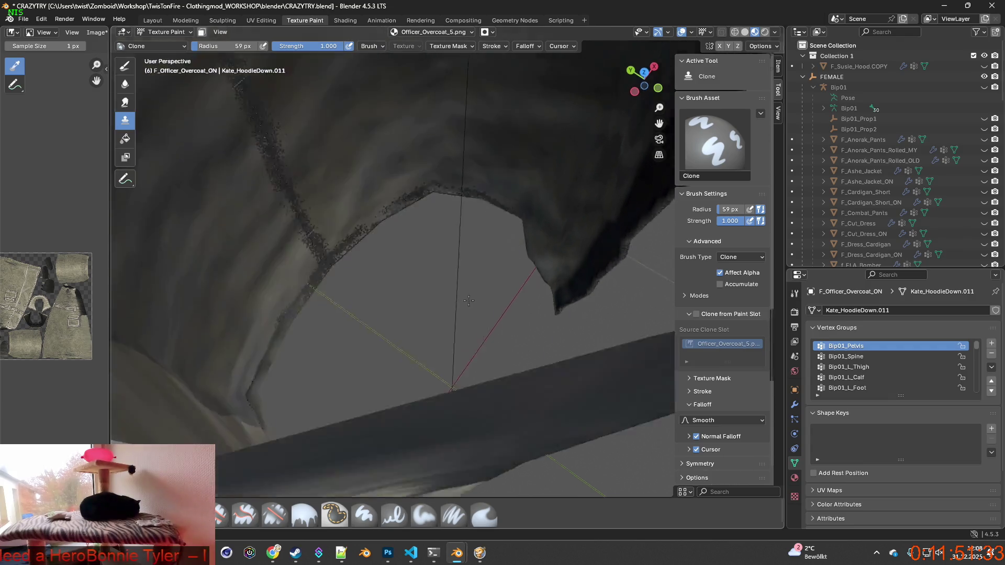
mouse_move(471, 288)
middle_down()
mouse_move(465, 339)
mouse_move(433, 393)
middle_up()
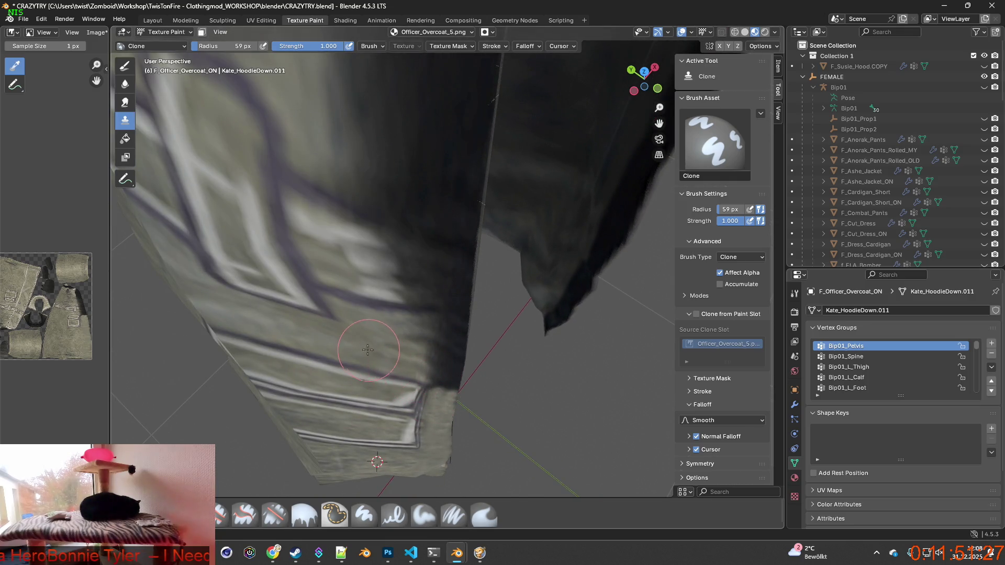
ctrl+click(366, 348)
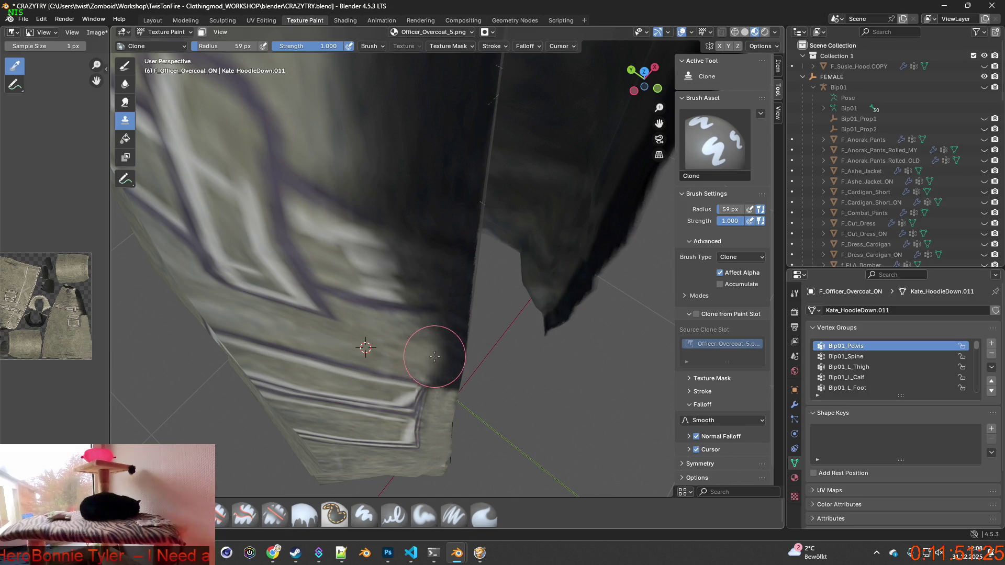
drag(434, 356, 444, 357)
ctrl+click(393, 337)
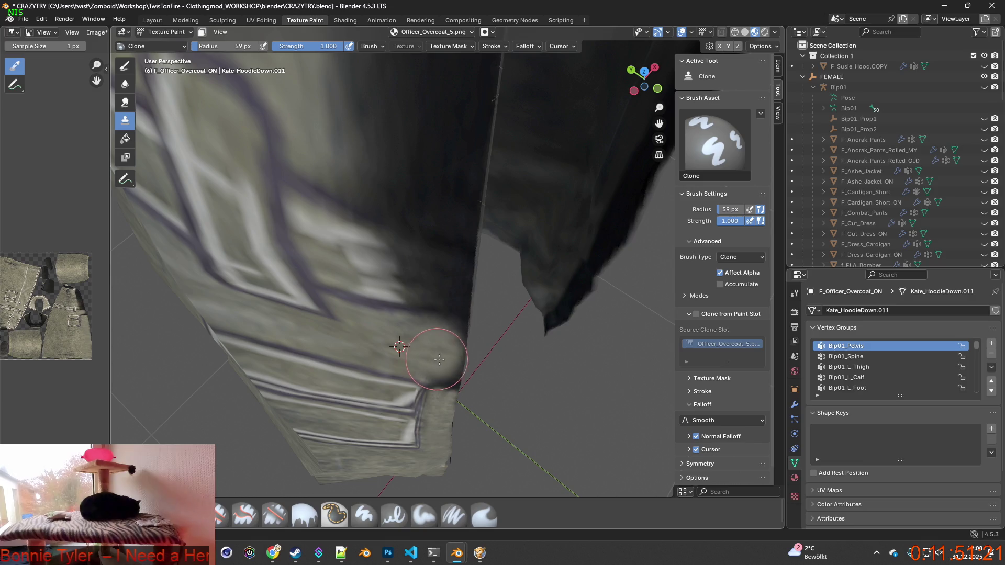
drag(439, 359, 442, 385)
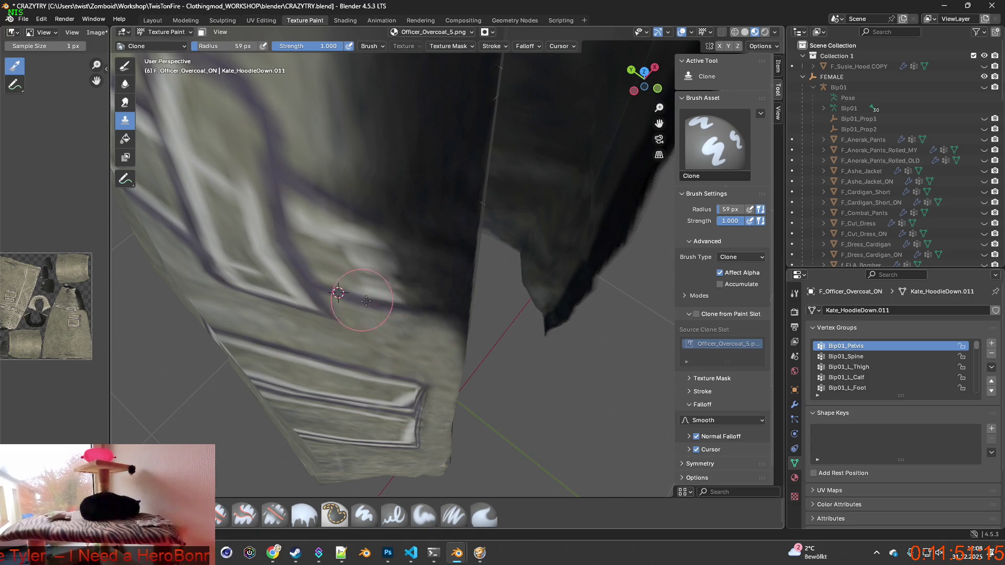
drag(417, 308, 447, 314)
mouse_move(432, 330)
middle_down()
mouse_move(442, 348)
mouse_move(414, 334)
middle_up()
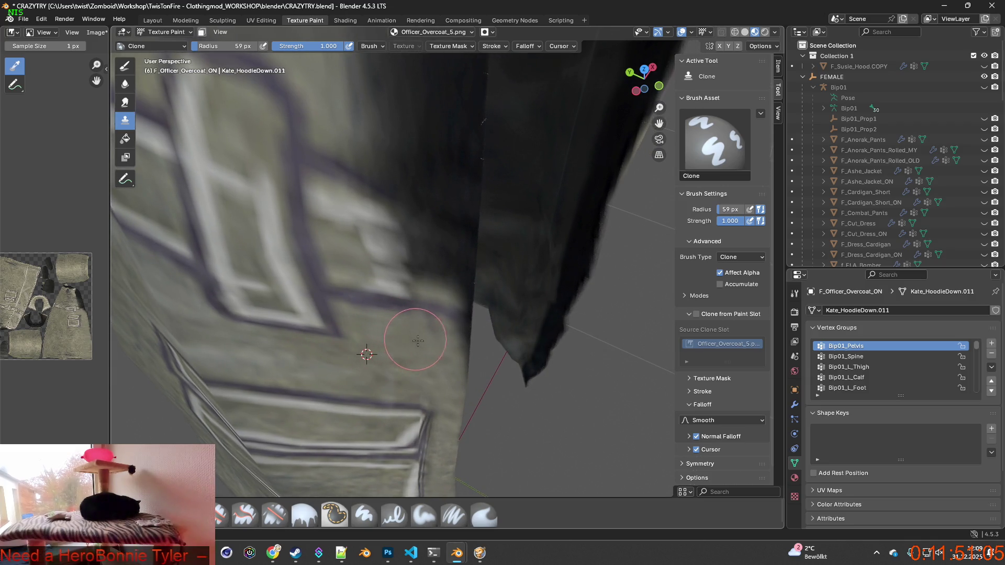
drag(449, 345, 453, 346)
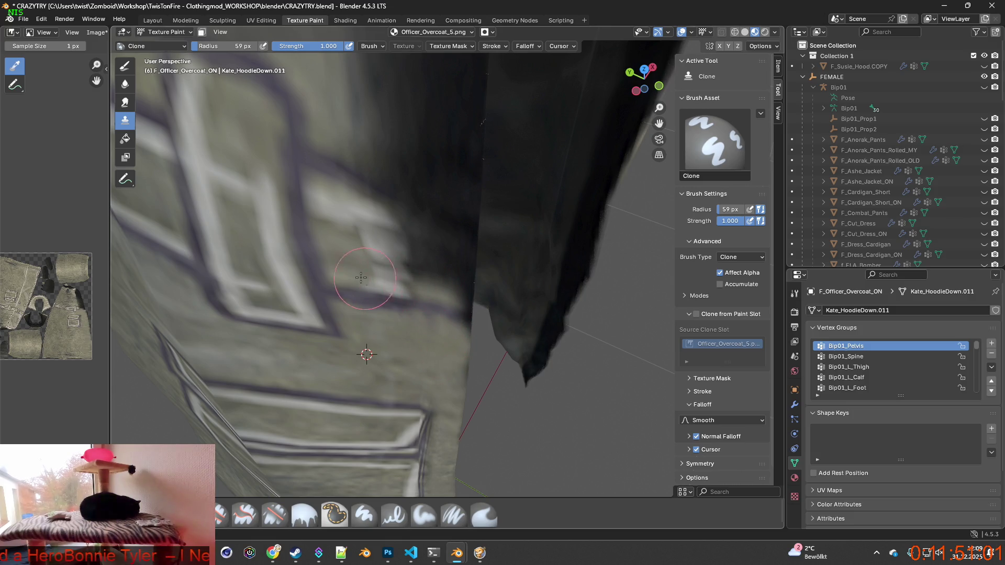
Step: Touch up one more dark area, then select the Paint Soft Pressure brush
ctrl+click(369, 322)
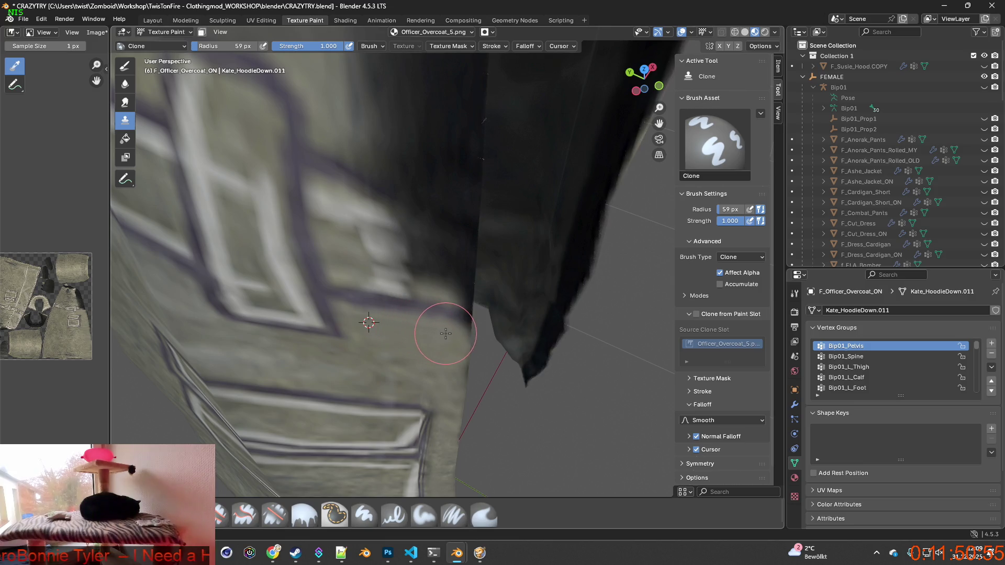
ctrl+click(414, 350)
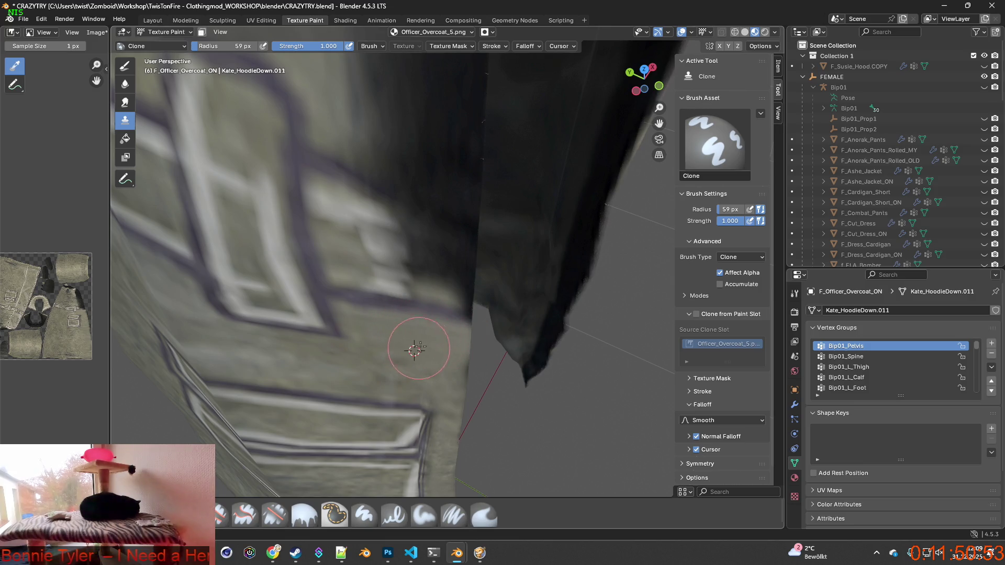
mouse_move(436, 274)
mouse_down()
mouse_move(442, 285)
mouse_move(449, 265)
mouse_move(433, 255)
mouse_move(443, 269)
mouse_up()
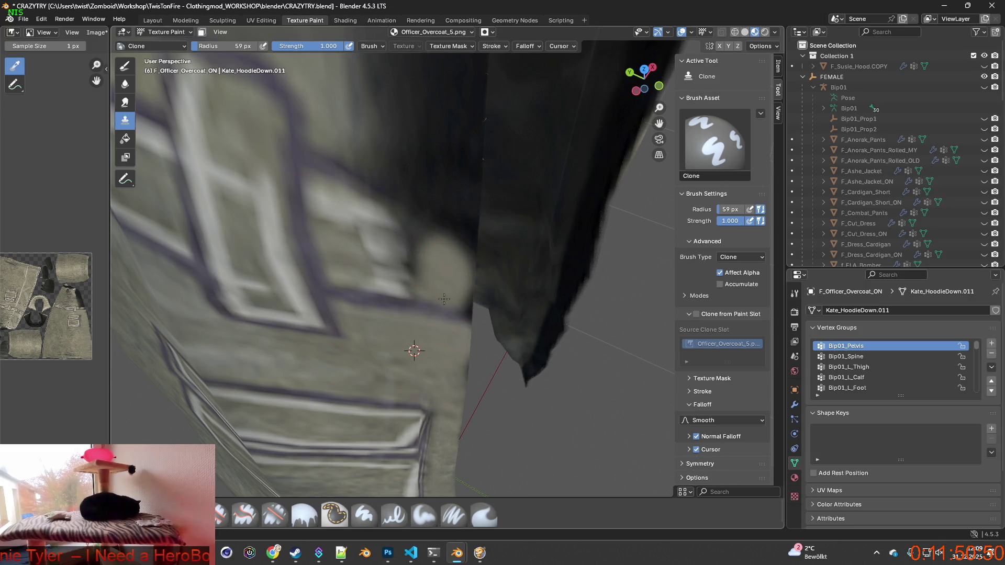
click(453, 515)
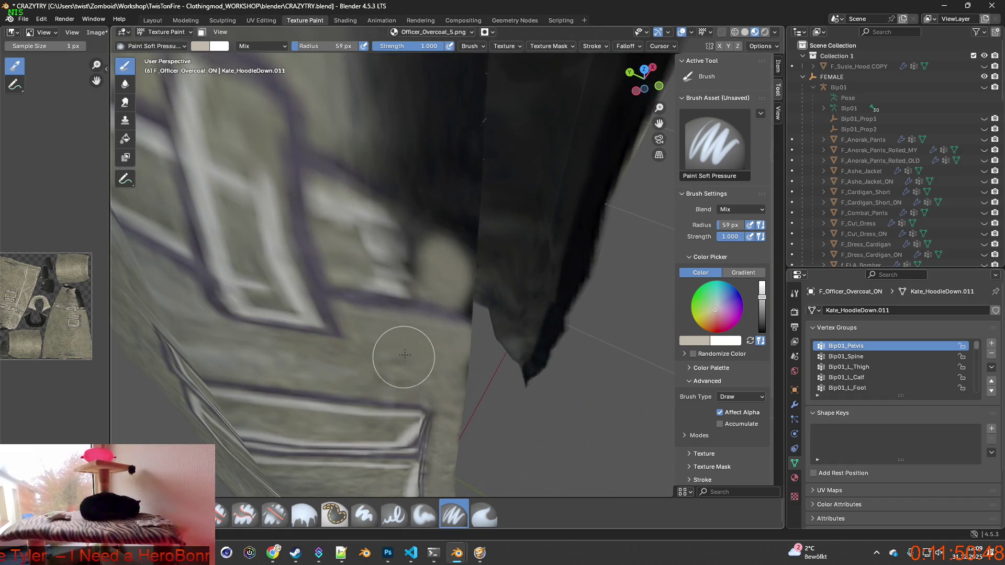
Step: Sample the coat colour, paint a lighter band at 20 px radius, then undo it
key(s)
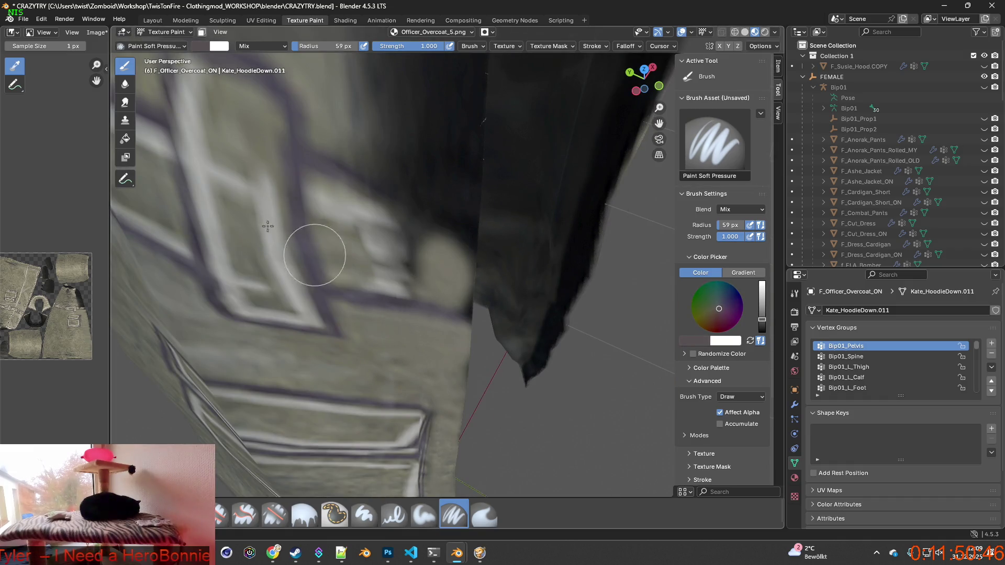
drag(330, 46, 301, 46)
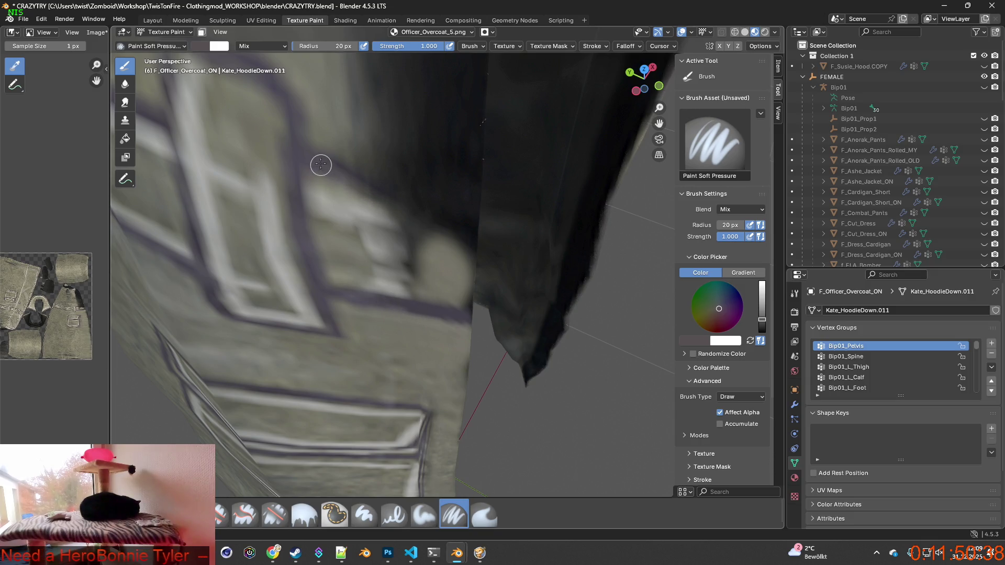
mouse_move(359, 185)
mouse_down()
mouse_move(468, 226)
mouse_move(458, 226)
mouse_up()
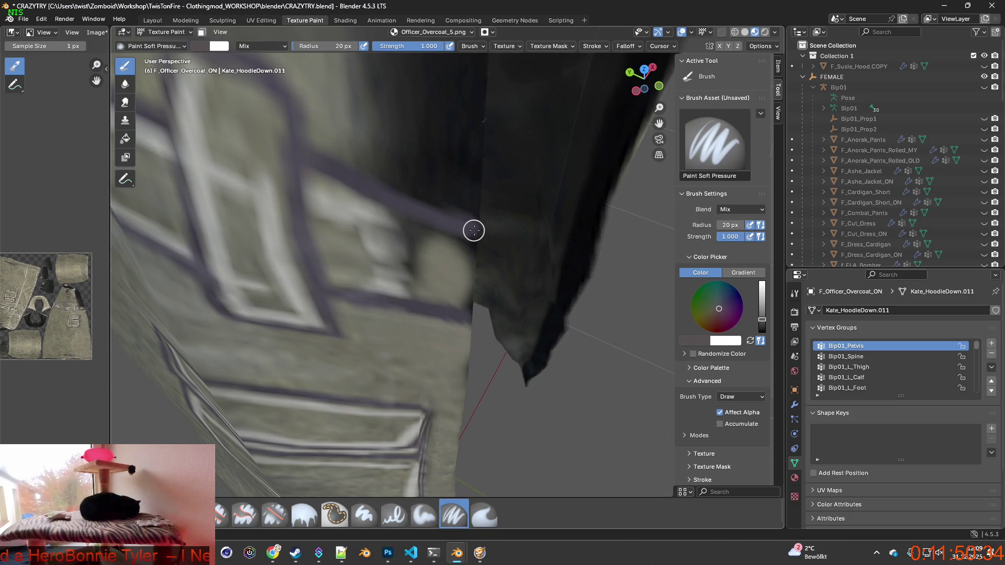
key(ctrl+z)
key(ctrl+z)
key(s)
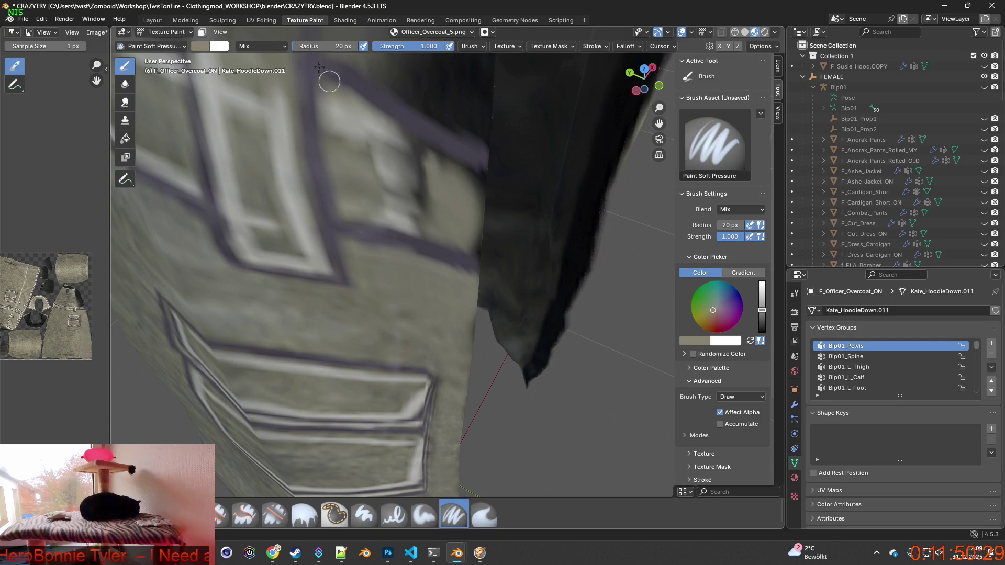
Step: Paint a thin rough border along the black lining's edge at 12 px, then return to Clone
drag(340, 47, 320, 46)
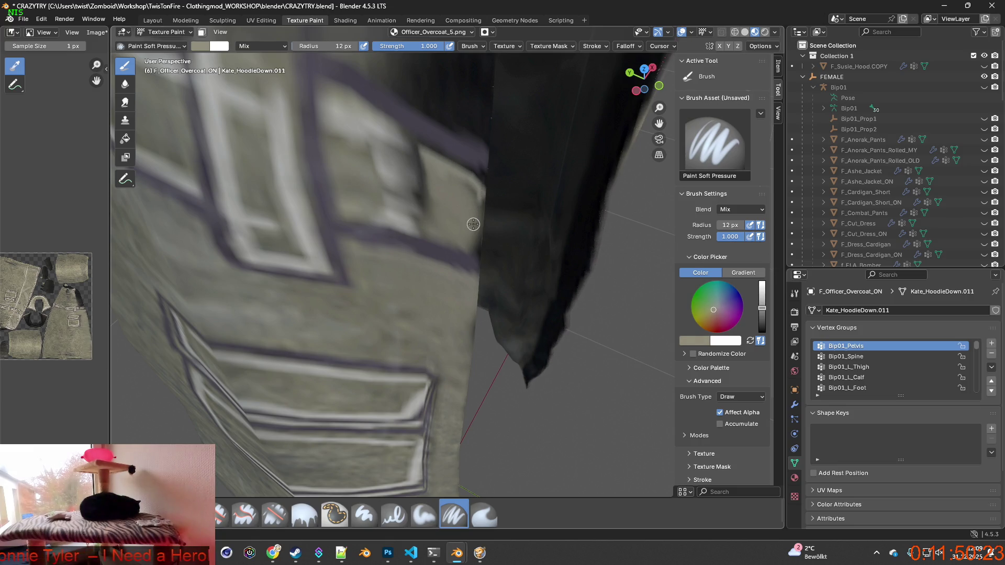
scroll(471, 226, up, 3)
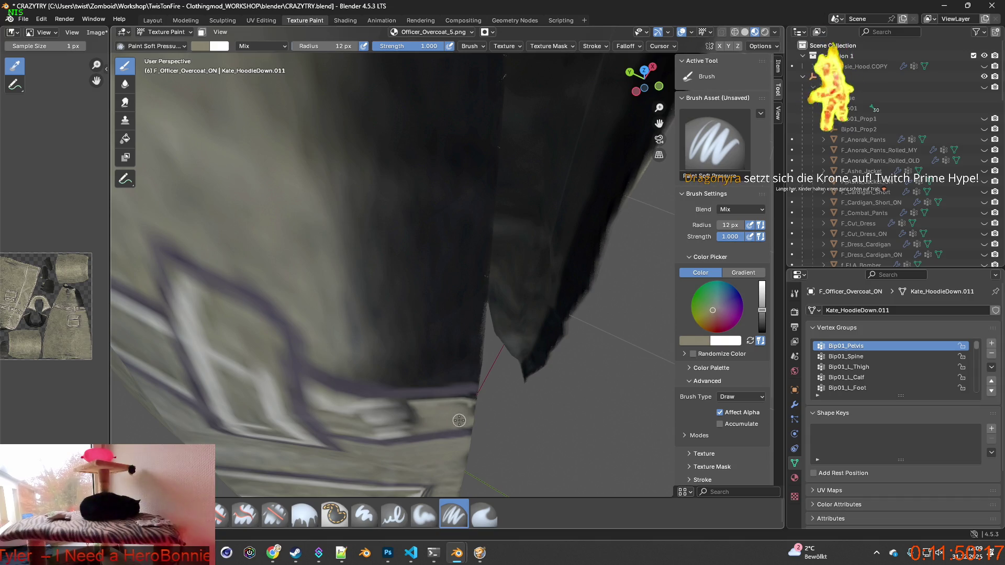
scroll(463, 417, down, 1)
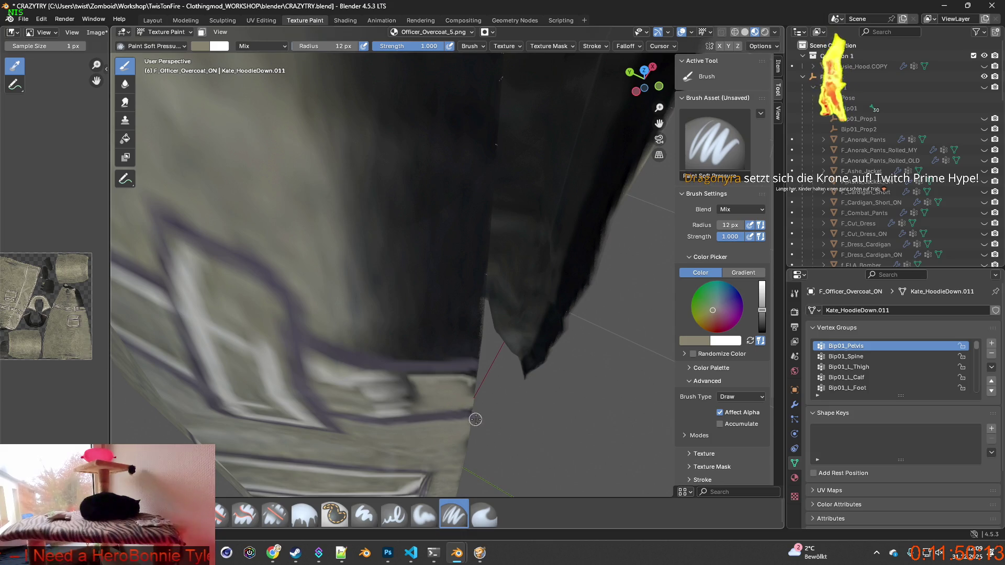
drag(474, 416, 472, 418)
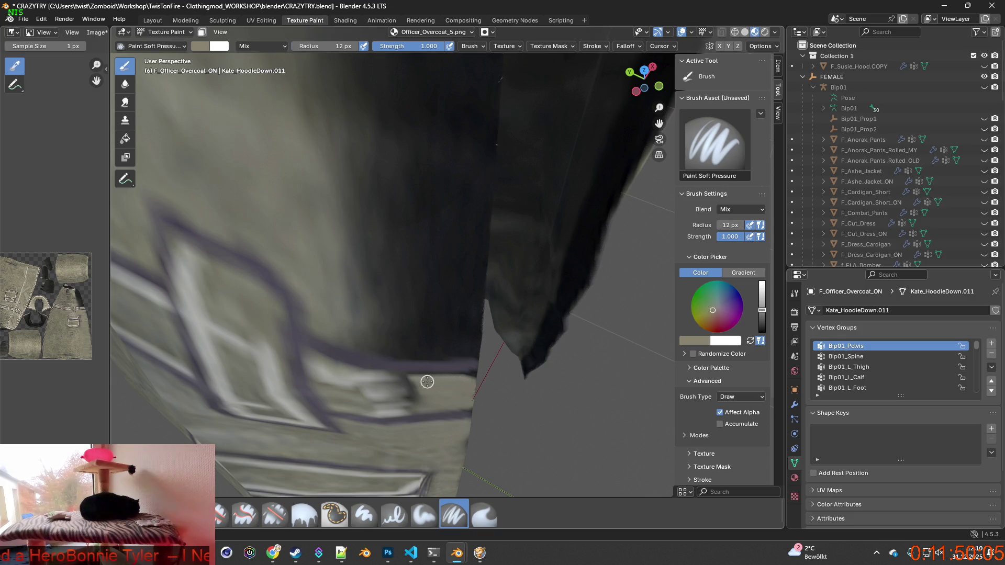
middle_drag(438, 403, 468, 378)
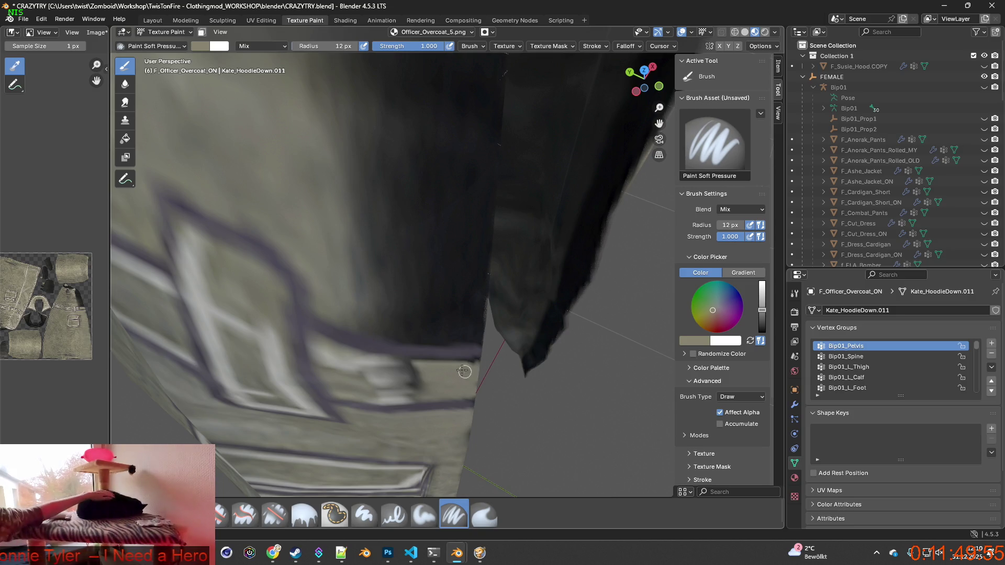
scroll(419, 335, up, 2)
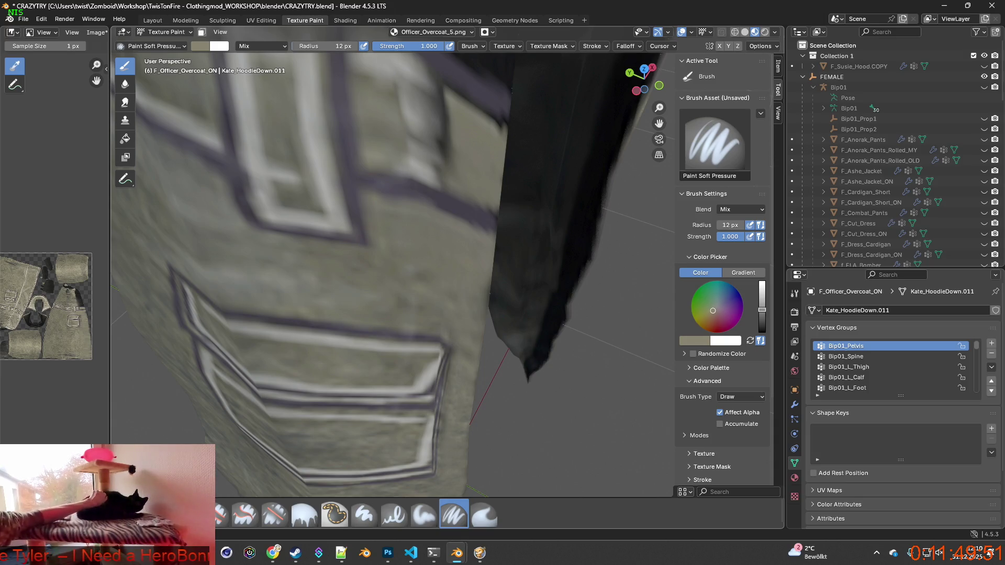
key(shift+space)
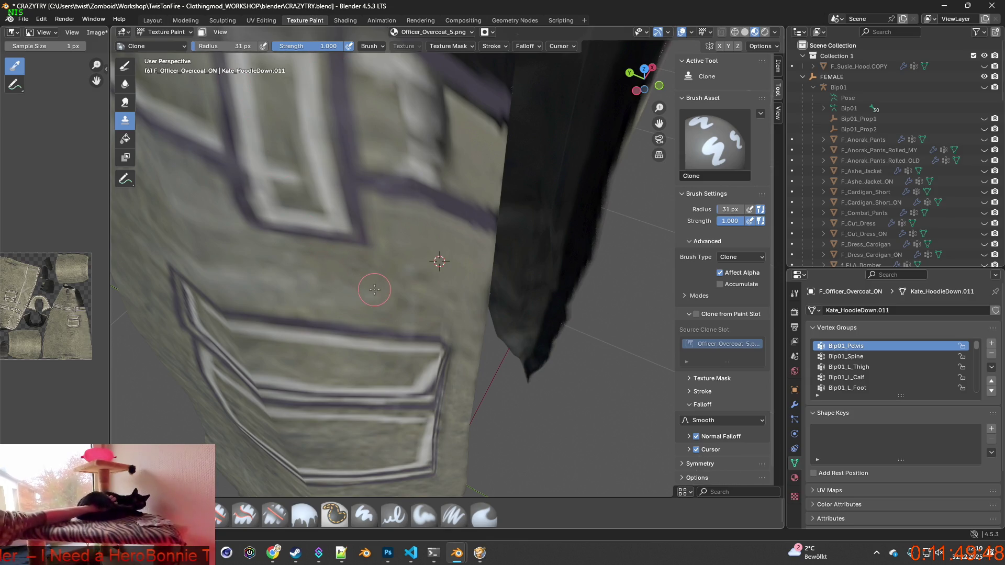
Step: Enlarge the clone brush, set a source on the coat and clone fabric across the area below
drag(220, 46, 241, 46)
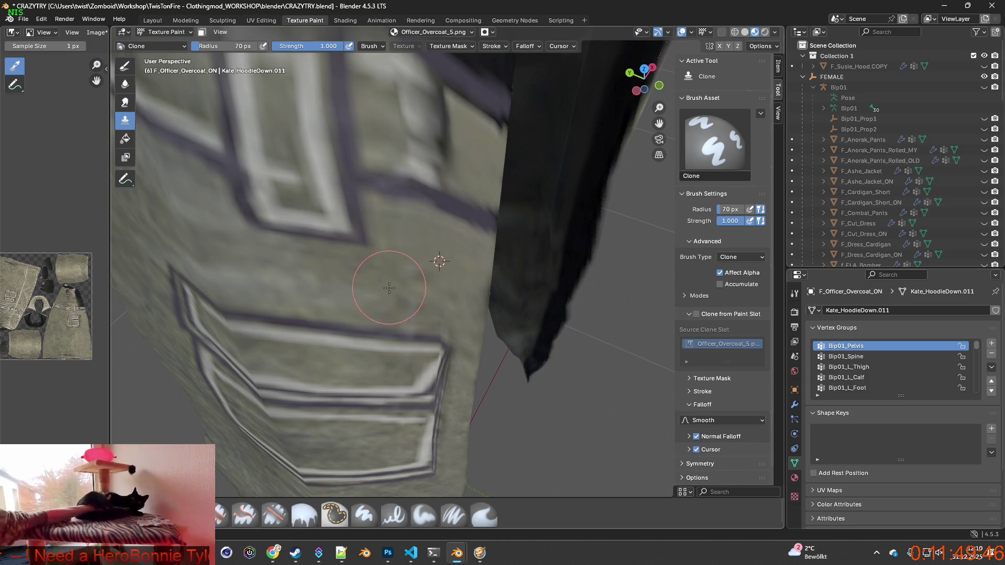
ctrl+click(391, 263)
key(ctrl+z)
key(ctrl+z)
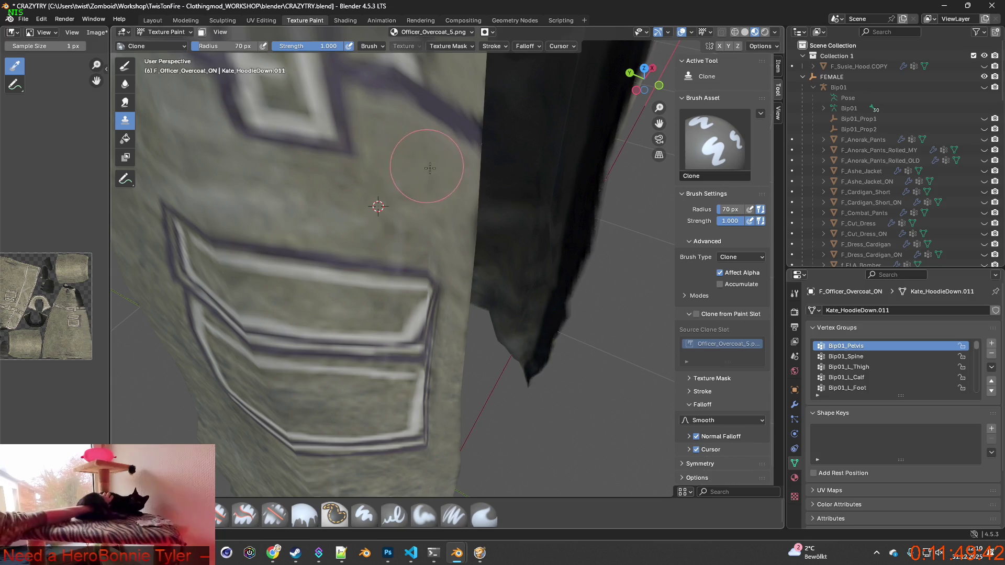
middle_drag(442, 180, 440, 197)
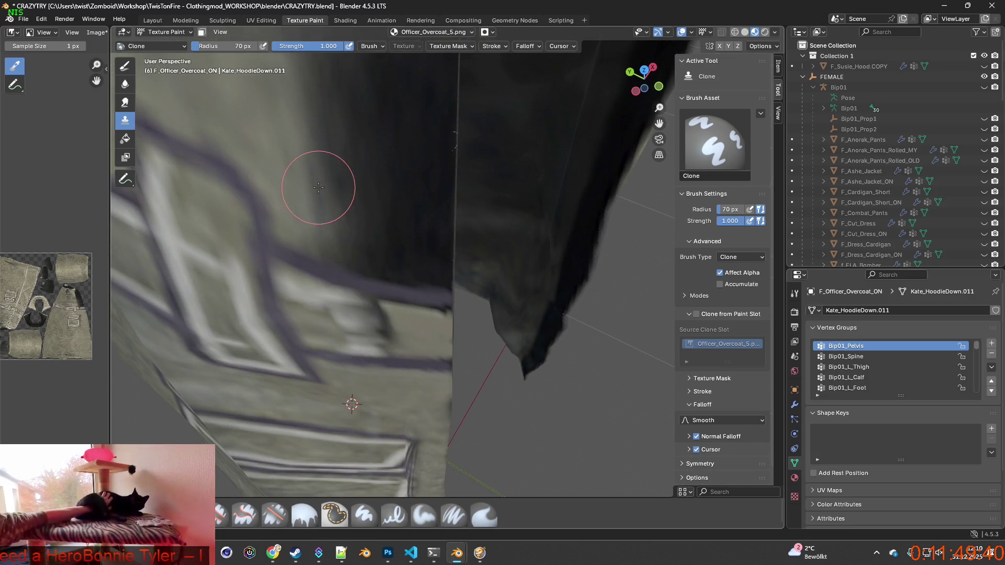
key(ctrl+z)
ctrl+click(269, 166)
mouse_move(377, 240)
mouse_down()
mouse_move(430, 317)
mouse_move(469, 317)
mouse_up()
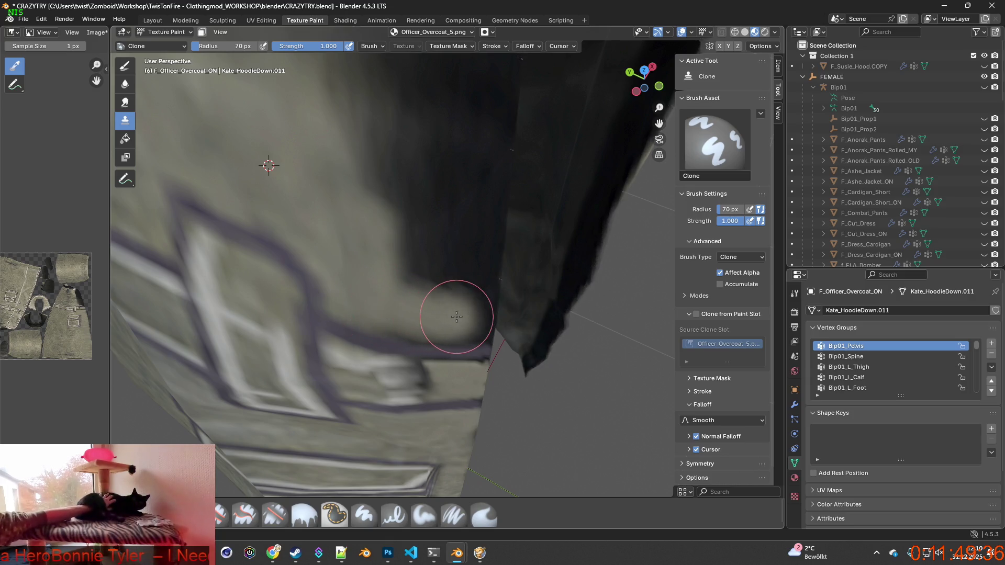
Step: Clone lighter cloth over the dark area near the coat's lower edge
mouse_move(471, 316)
middle_down()
mouse_move(323, 391)
mouse_move(409, 227)
middle_up()
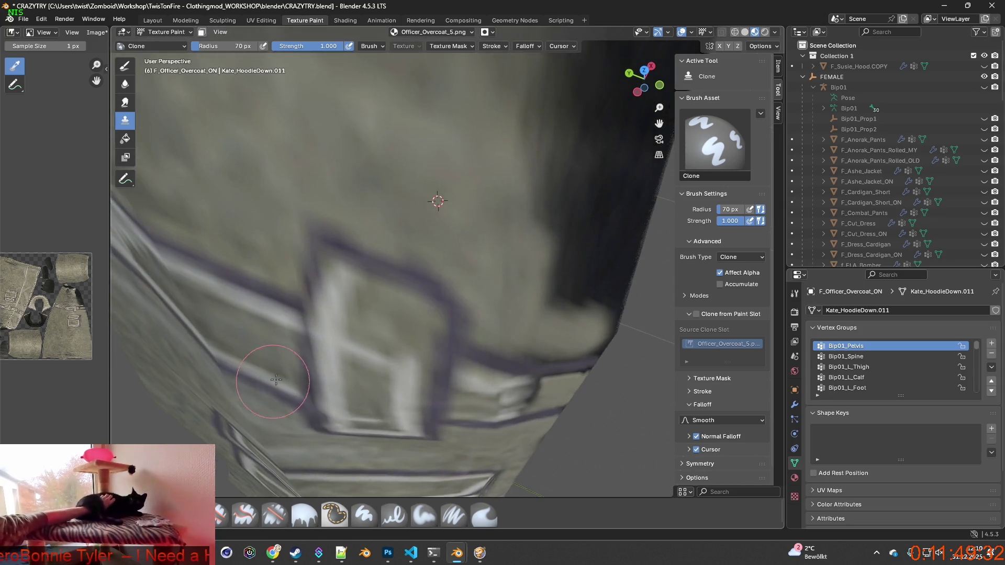
drag(455, 238, 482, 236)
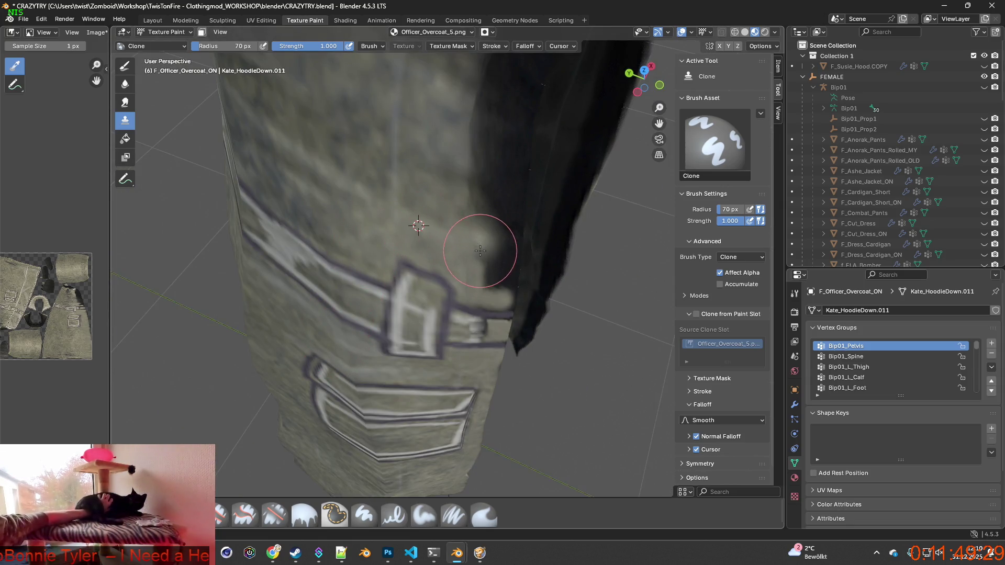
middle_drag(482, 236, 448, 250)
drag(443, 252, 448, 259)
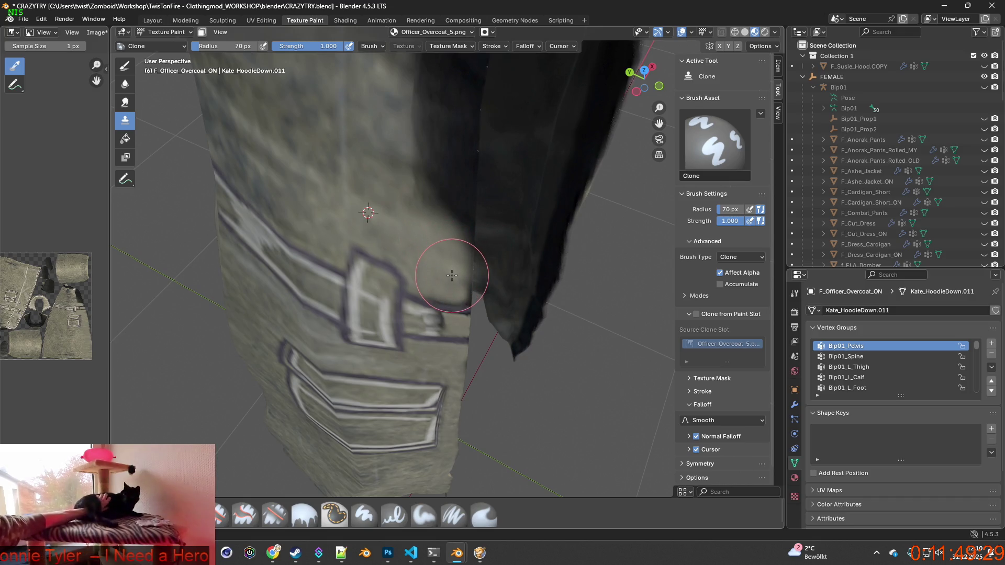
mouse_move(448, 259)
middle_down()
mouse_move(410, 253)
mouse_move(393, 235)
middle_up()
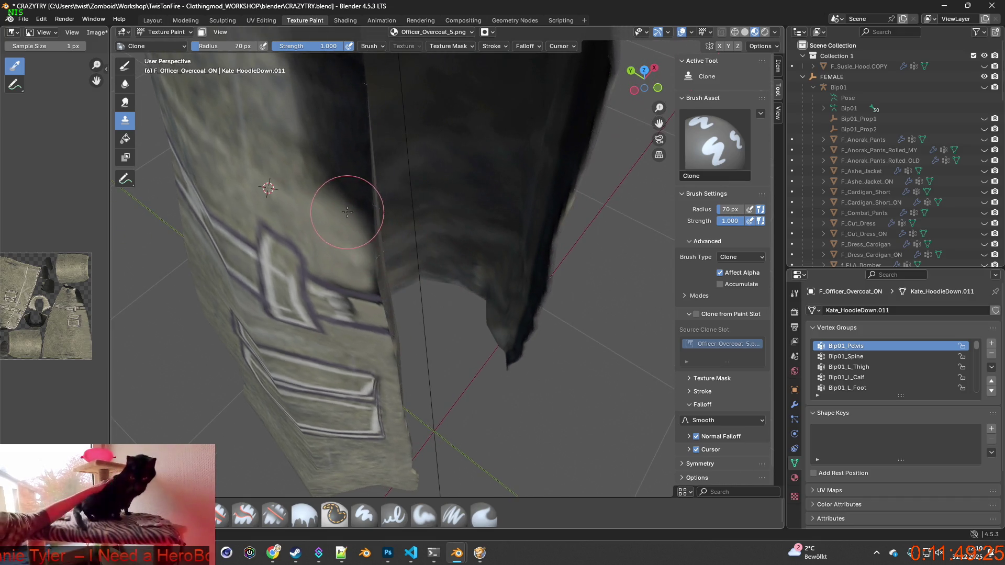
mouse_move(359, 207)
middle_down()
mouse_move(361, 244)
mouse_move(423, 254)
middle_up()
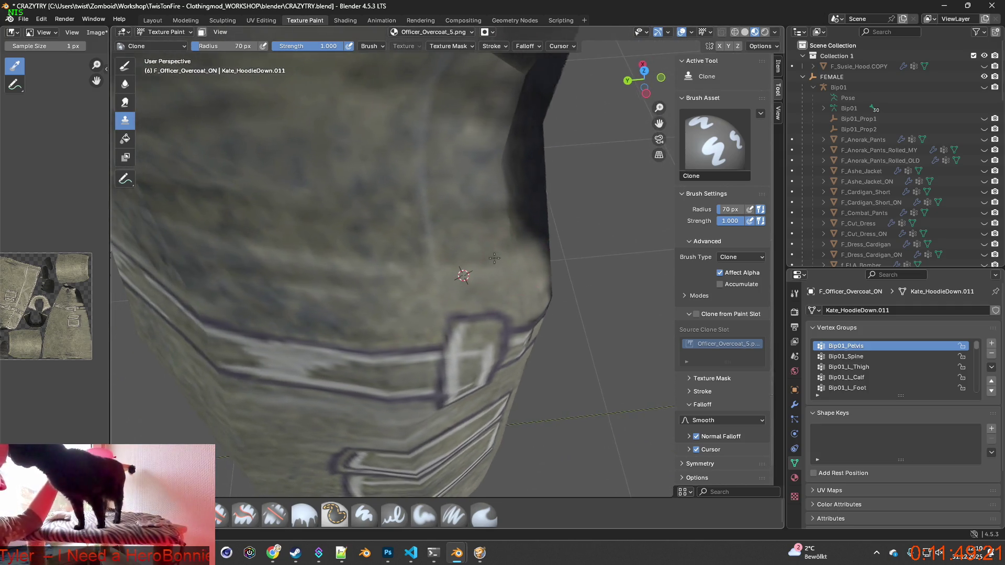
middle_drag(422, 254, 465, 252)
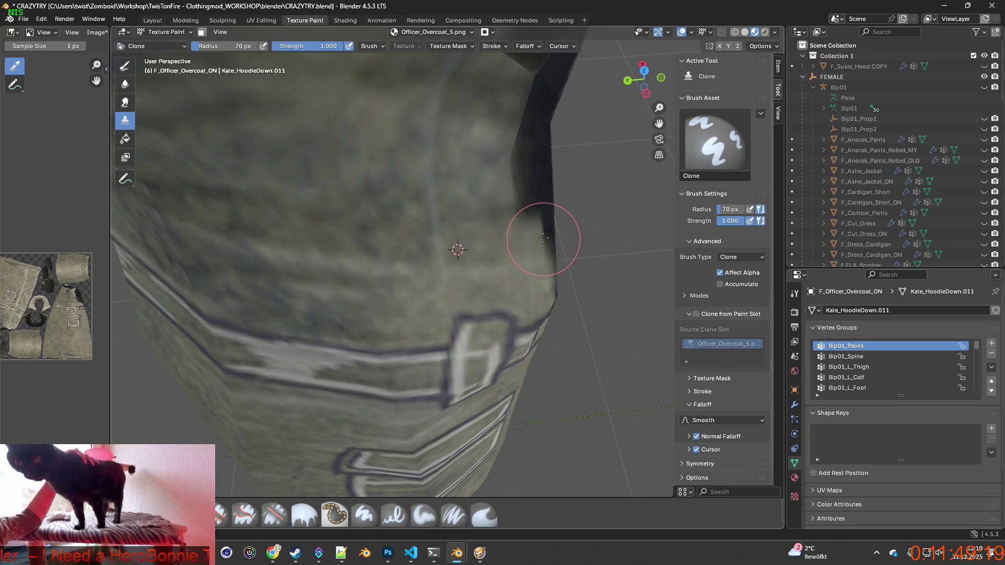
Step: Cover the dark fold on the front hem with clean fabric cloned from nearby sources
ctrl+click(473, 234)
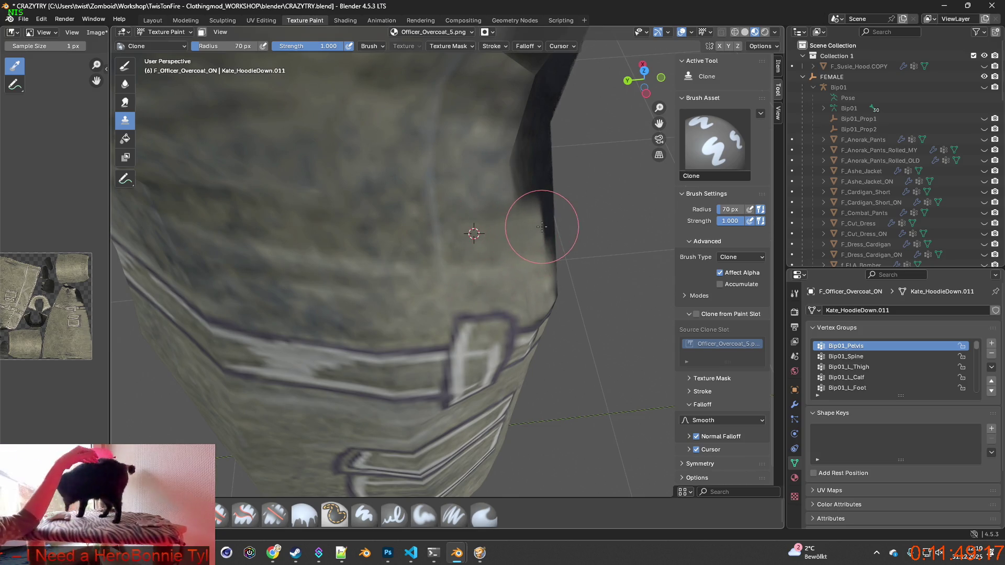
middle_drag(525, 234, 528, 236)
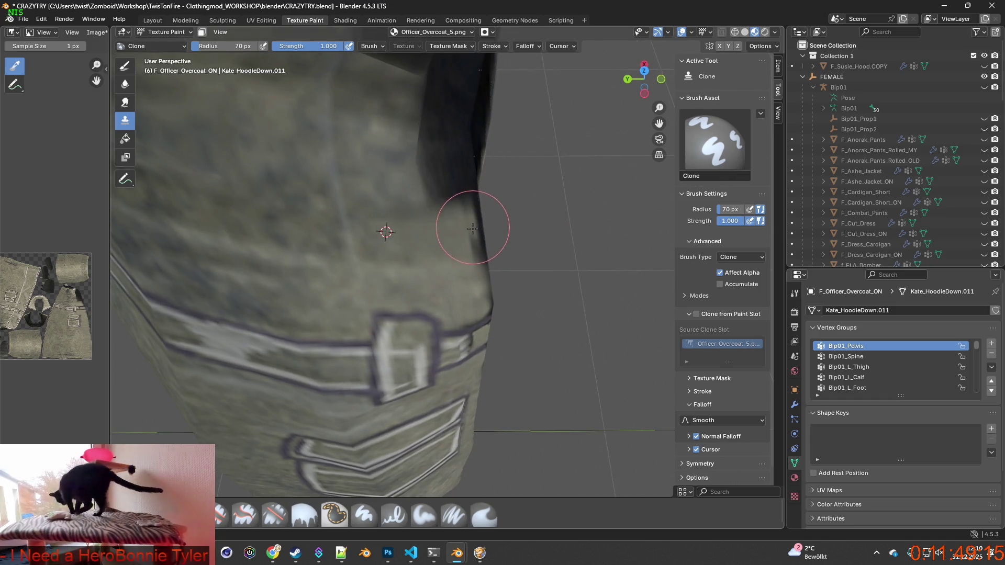
middle_drag(478, 237, 346, 188)
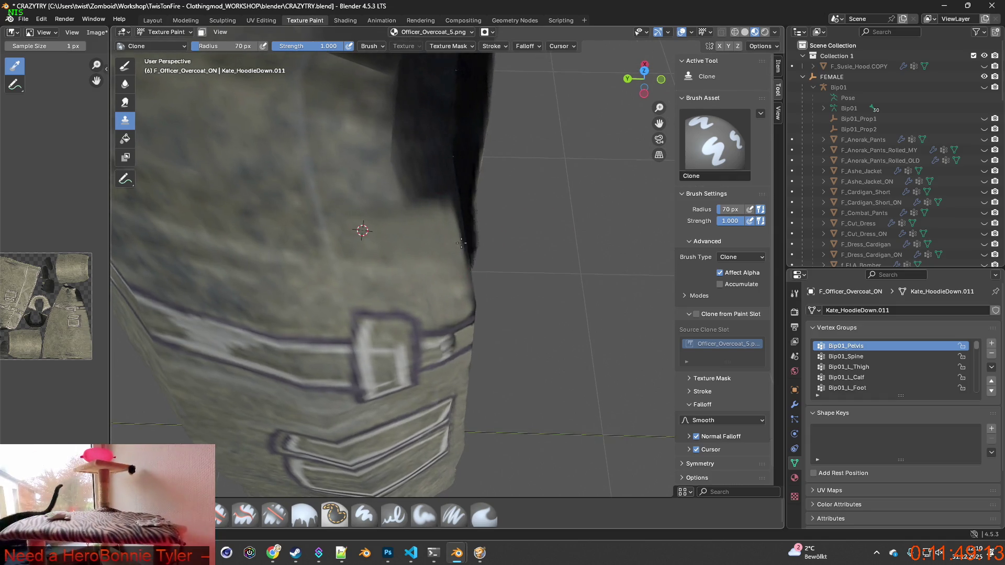
ctrl+click(342, 182)
drag(384, 182, 405, 184)
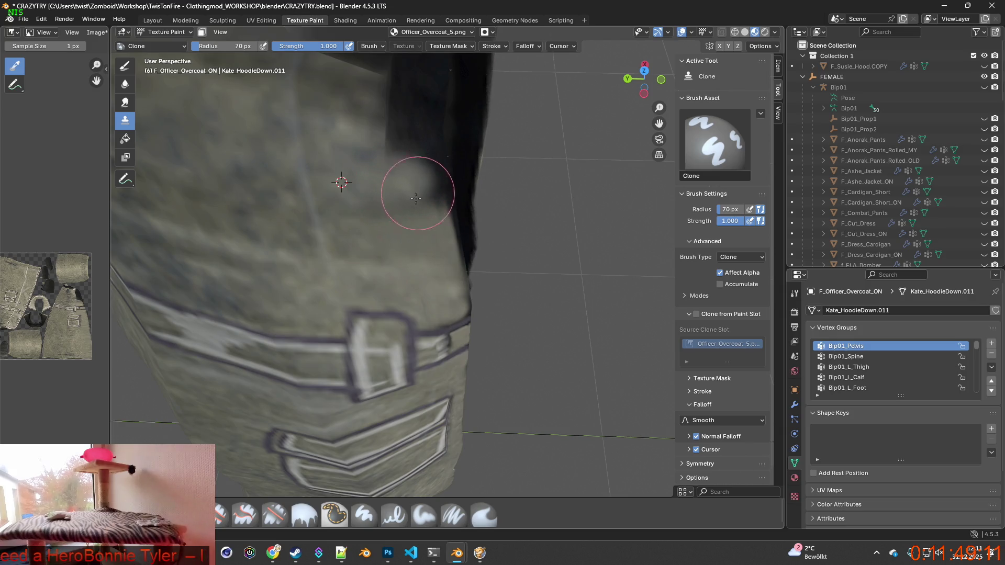
scroll(419, 189, up, 2)
mouse_move(479, 196)
middle_down()
mouse_move(476, 224)
mouse_move(438, 265)
middle_up()
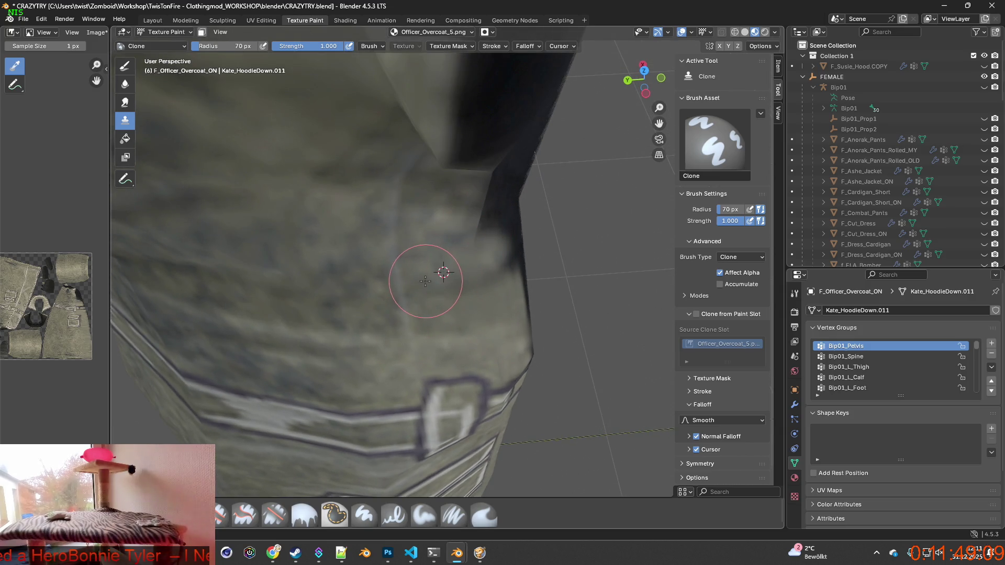
drag(502, 267, 482, 283)
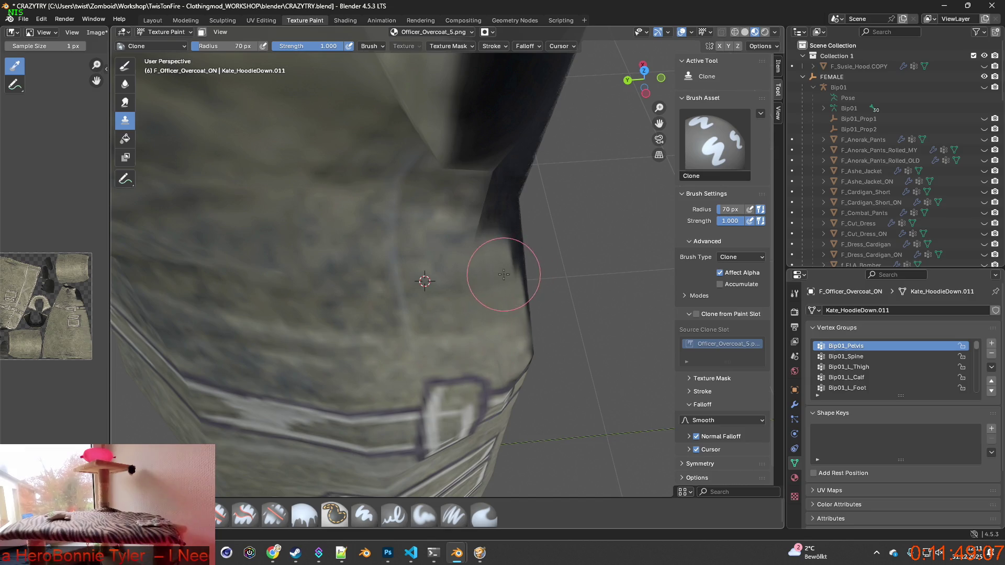
ctrl+click(442, 225)
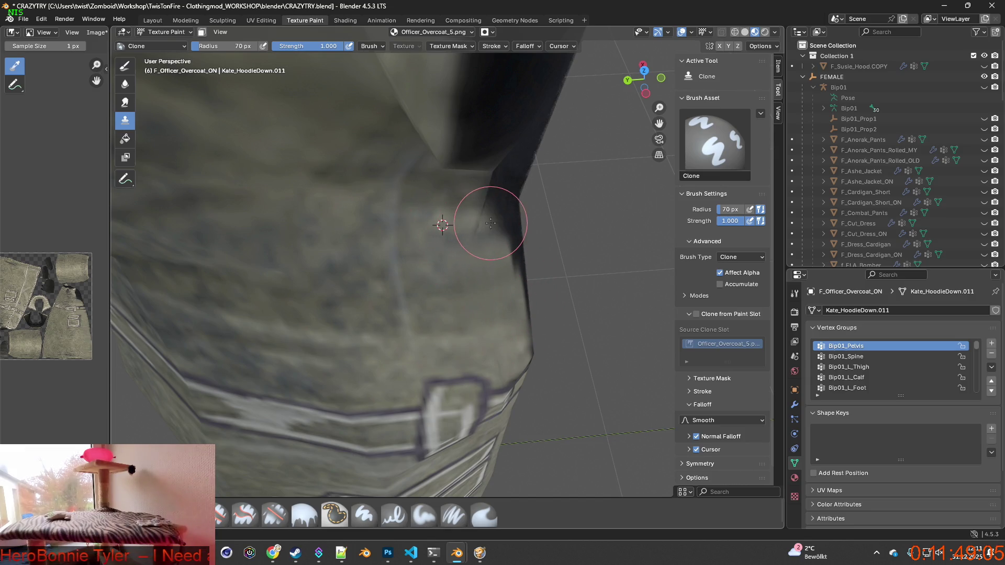
mouse_move(482, 225)
mouse_down()
mouse_move(498, 191)
mouse_move(473, 230)
mouse_up()
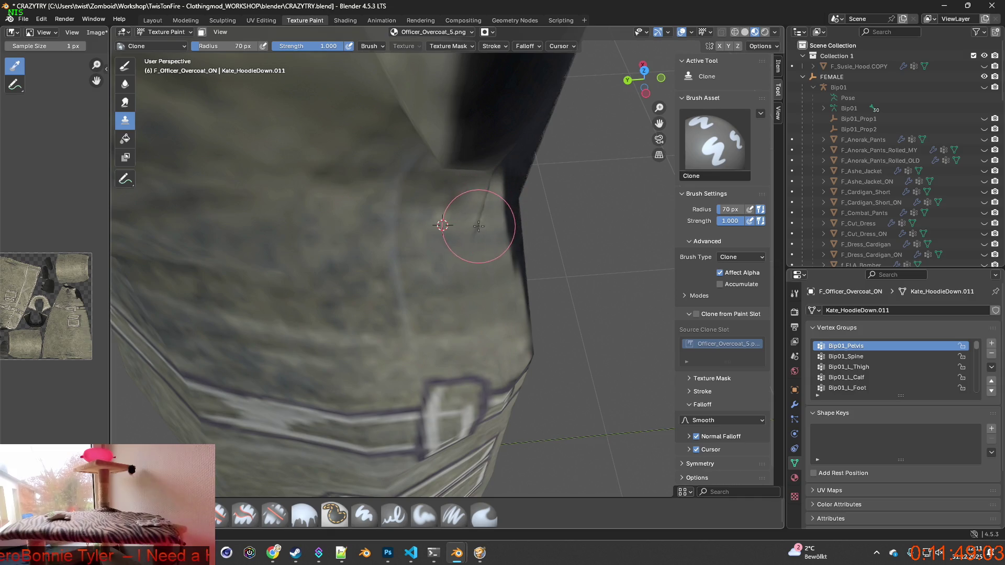
mouse_move(474, 230)
middle_down()
mouse_move(326, 248)
mouse_move(297, 279)
mouse_move(376, 273)
middle_up()
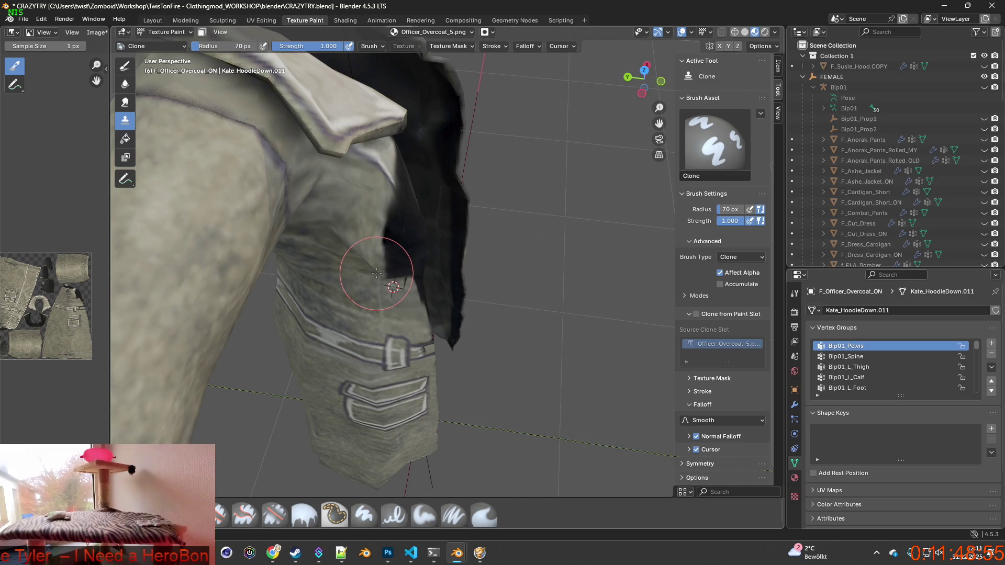
Step: Brighten the dark edge beneath the collar with cloned fabric, moving the source along the fold
scroll(374, 276, up, 1)
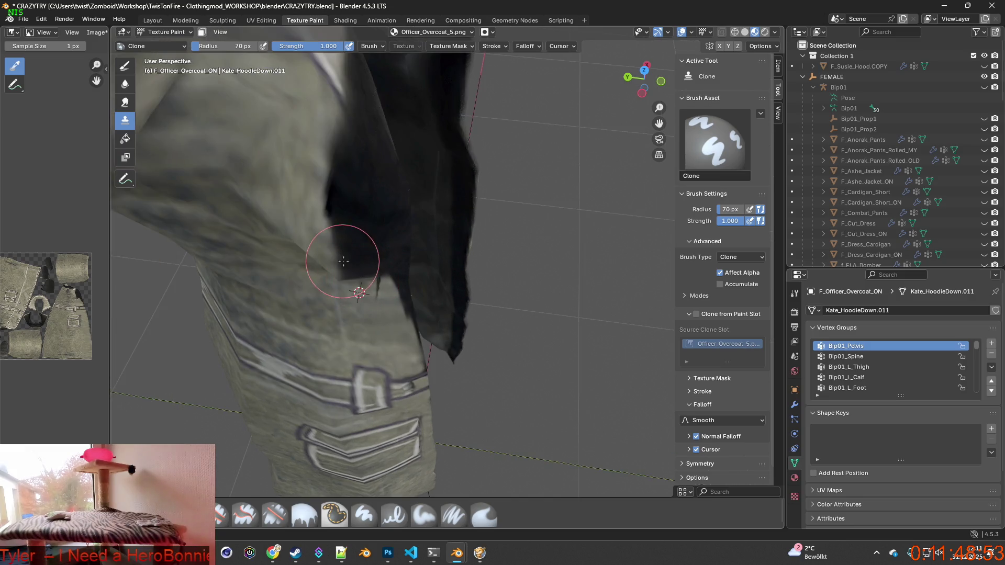
scroll(359, 260, up, 2)
ctrl+click(331, 189)
mouse_move(366, 212)
mouse_down()
mouse_move(385, 233)
mouse_move(400, 169)
mouse_up()
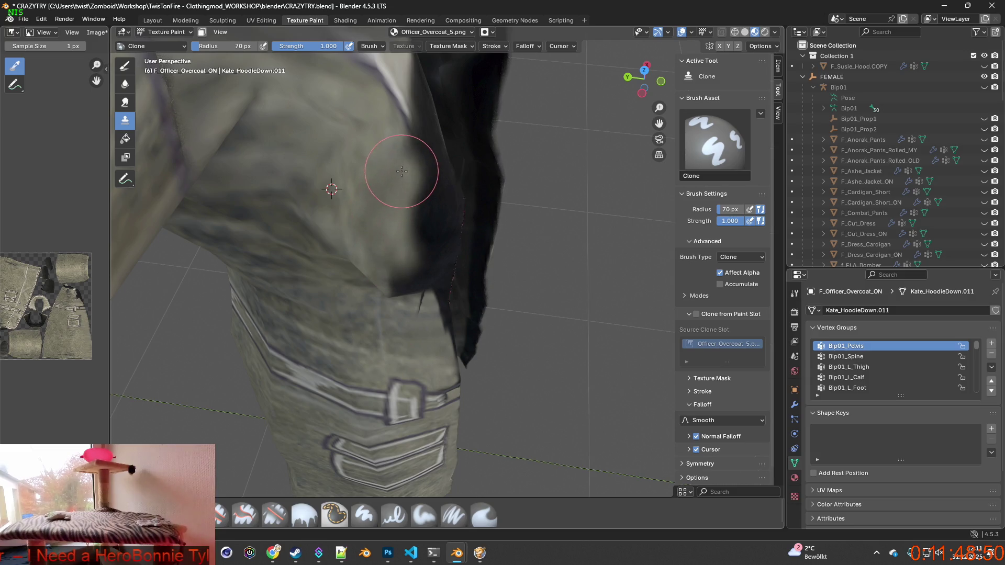
mouse_move(399, 169)
middle_down()
mouse_move(401, 212)
mouse_move(330, 234)
middle_up()
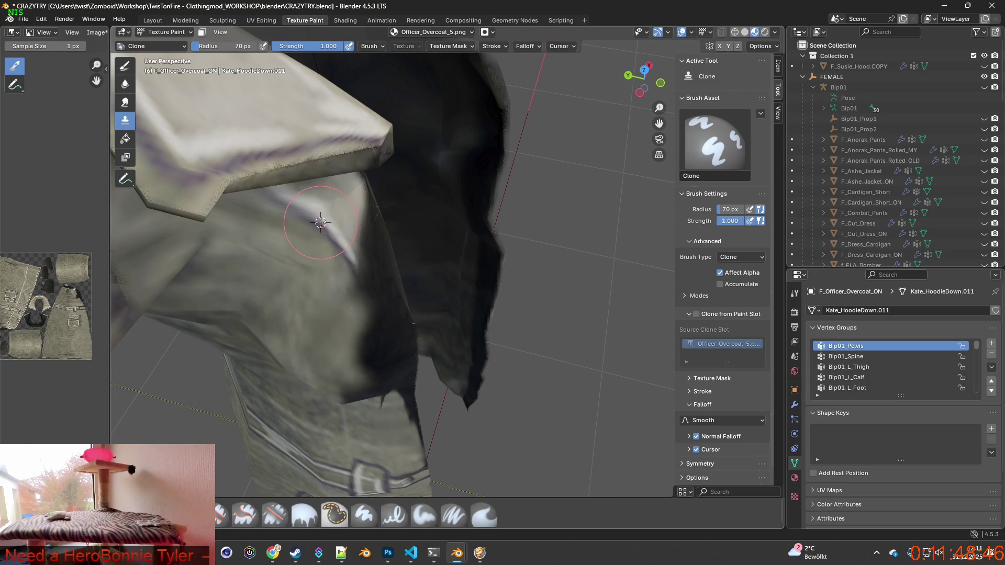
drag(354, 260, 359, 272)
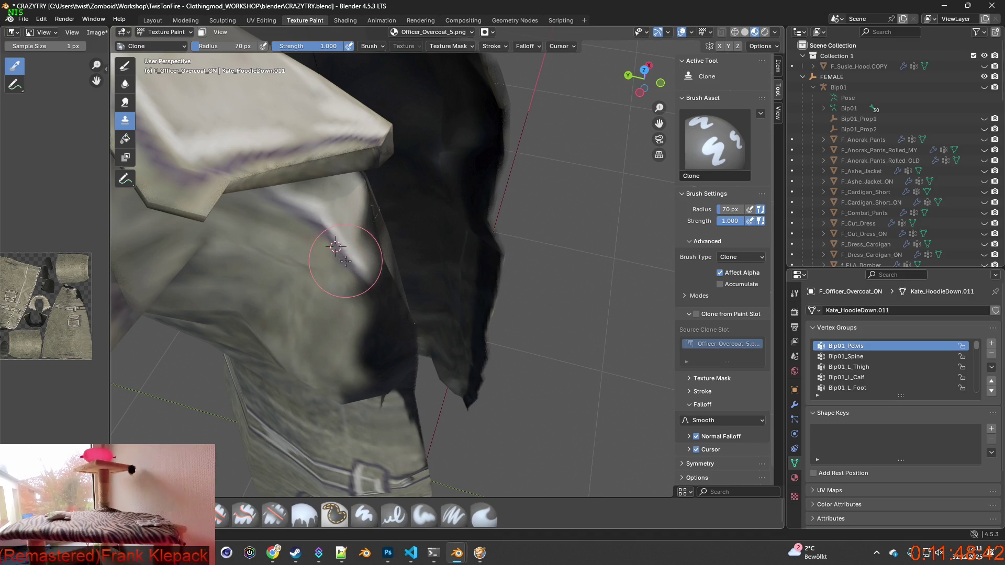
drag(356, 276, 390, 328)
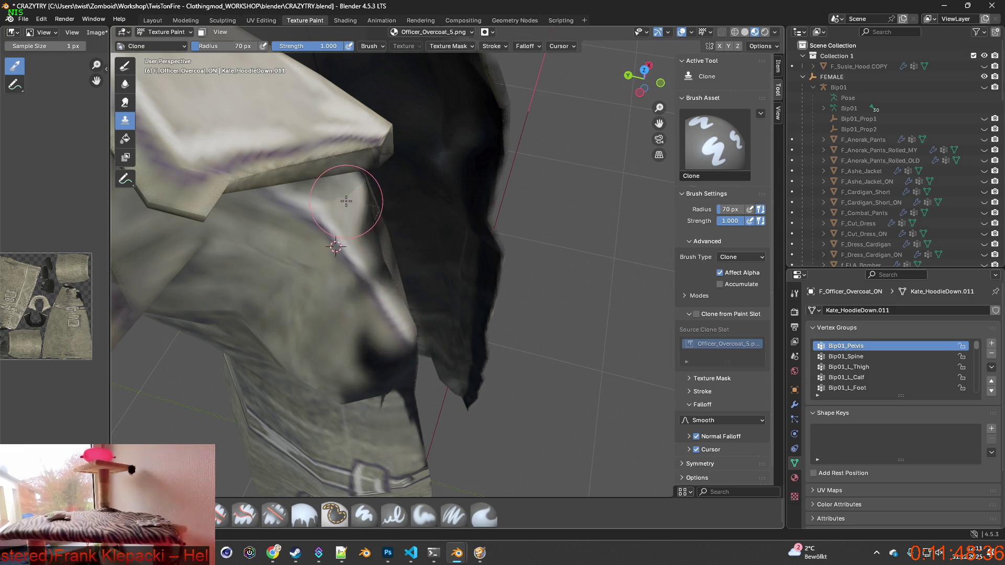
ctrl+click(311, 308)
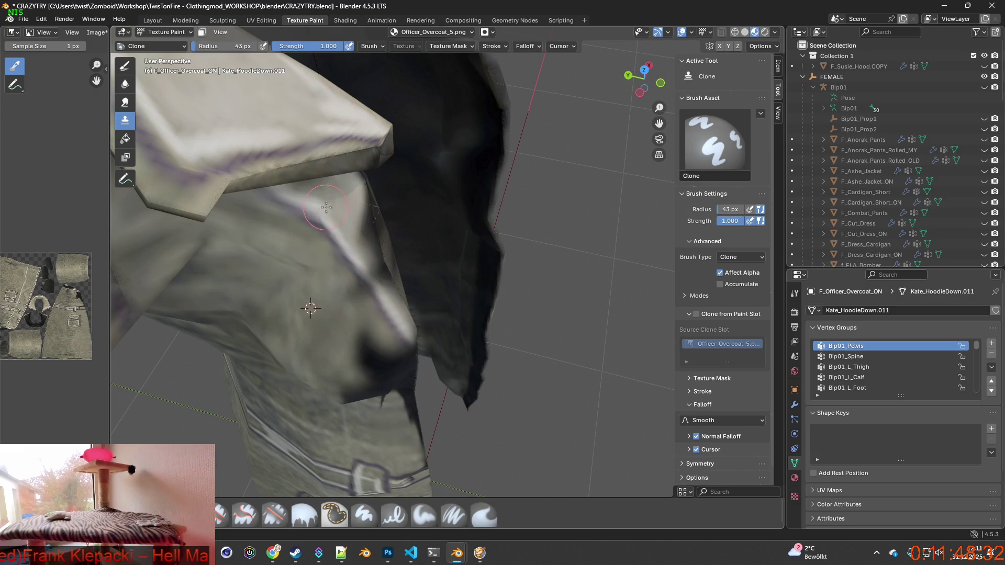
Step: Clone fabric over the dark patches by the front opening and hood fold, then choose the Smear brush
drag(351, 203, 382, 262)
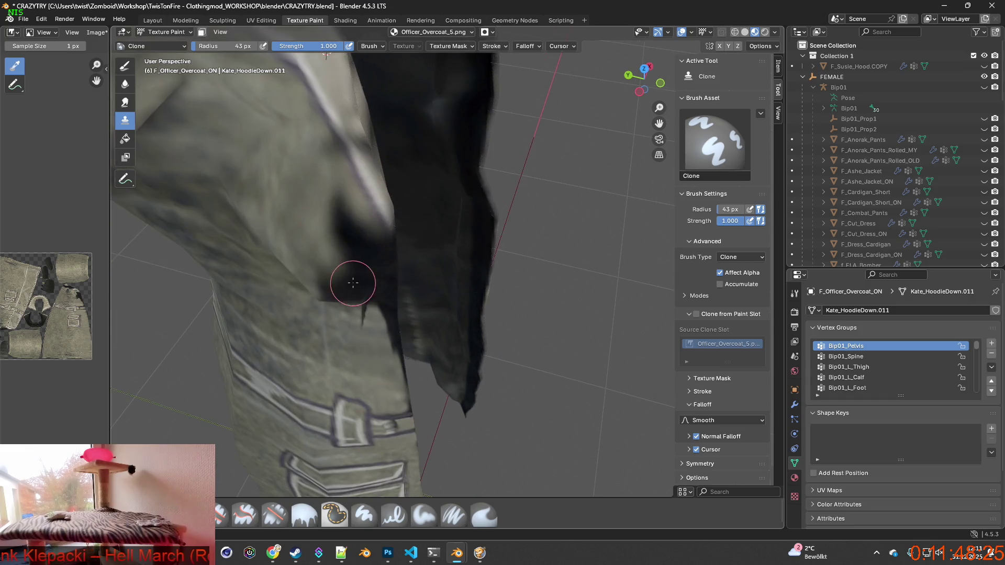
middle_drag(359, 268, 348, 283)
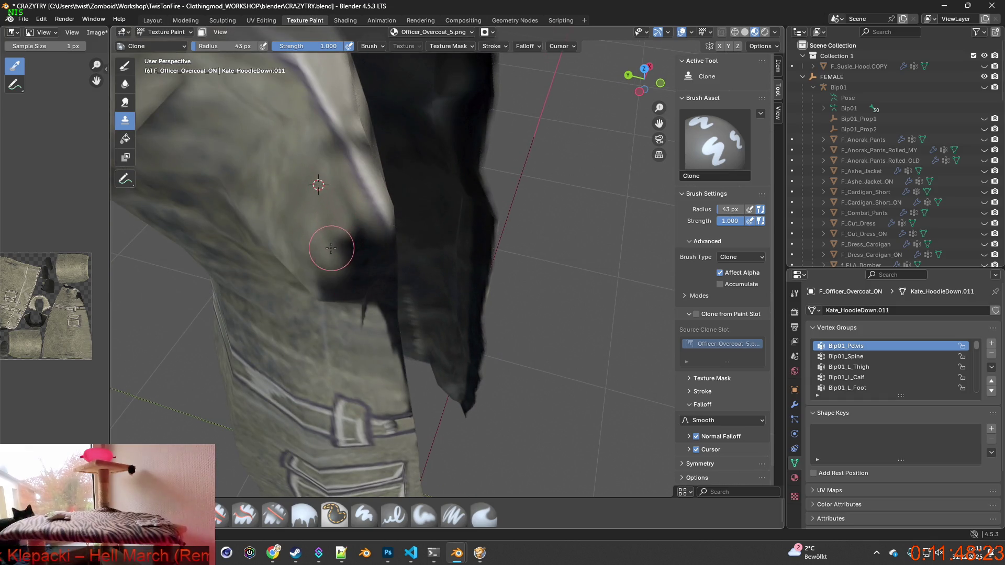
ctrl+click(302, 225)
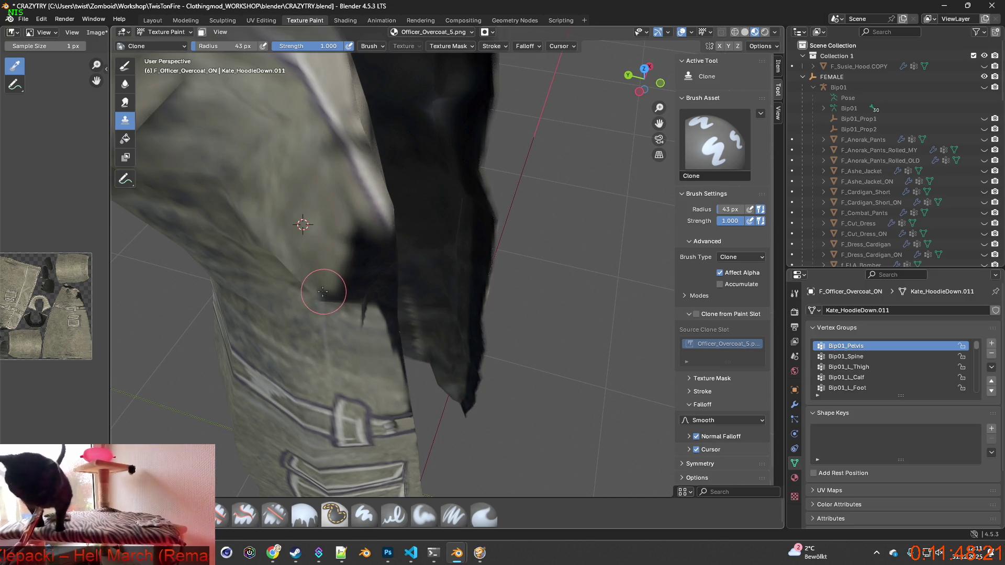
middle_drag(319, 280, 371, 248)
ctrl+click(388, 226)
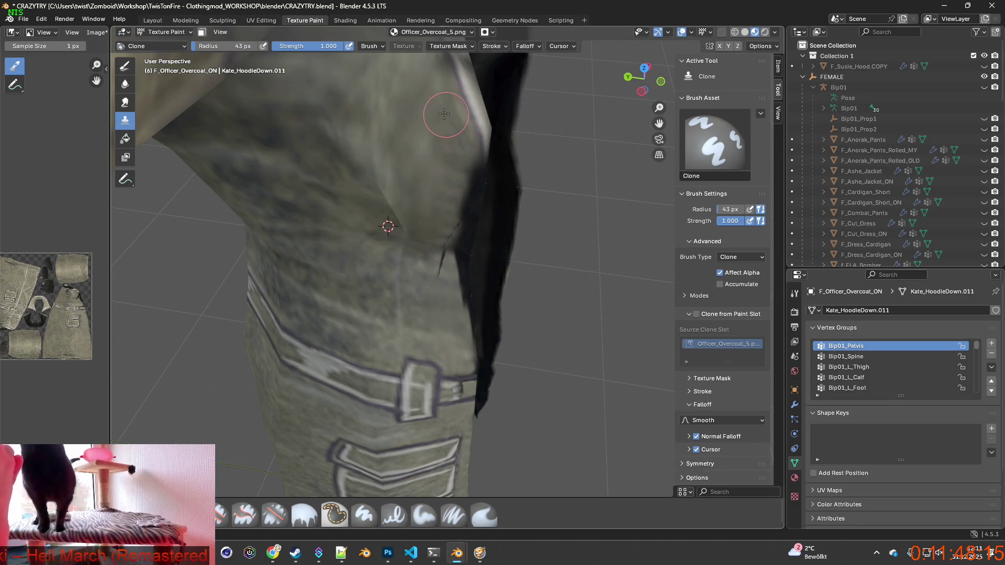
middle_drag(443, 210, 369, 200)
drag(334, 169, 333, 219)
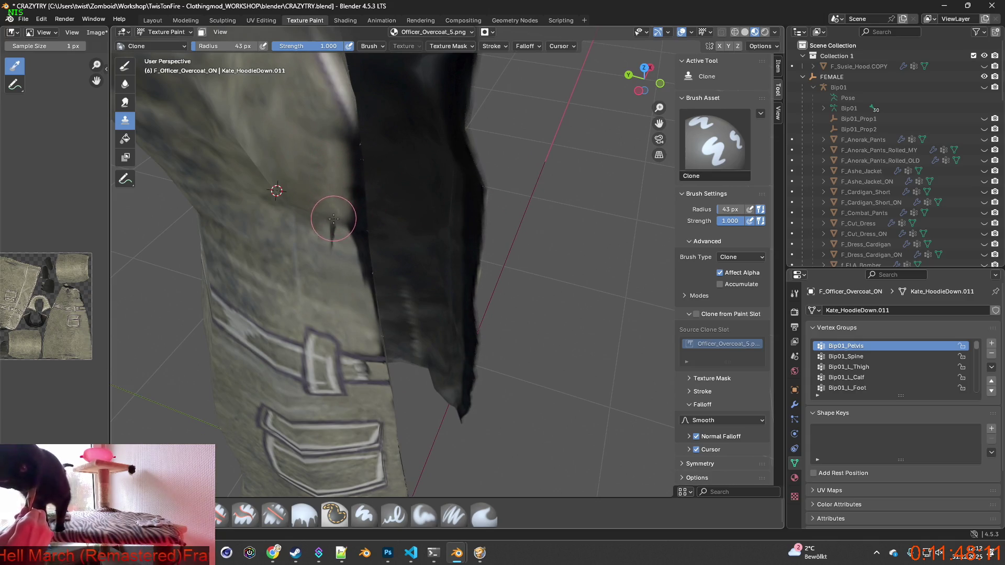
ctrl+click(308, 234)
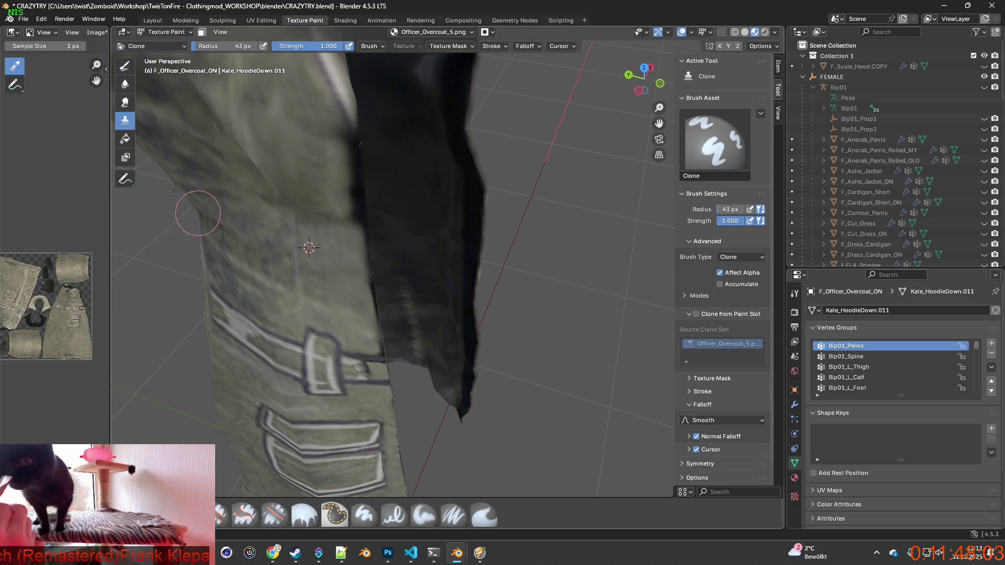
click(484, 514)
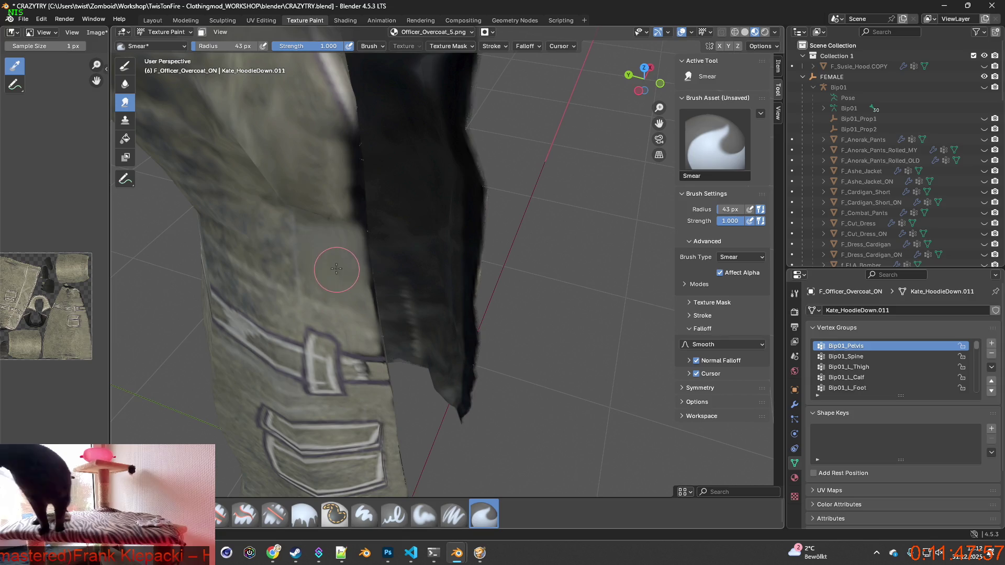
Step: Return to the Clone brush at 70 px and set a clone source on the coat
click(223, 513)
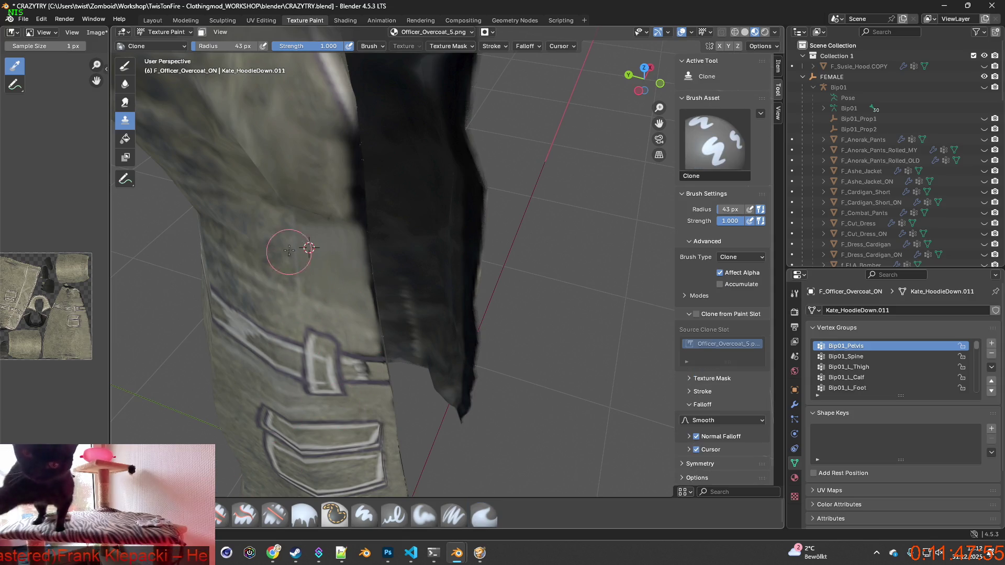
ctrl+click(267, 239)
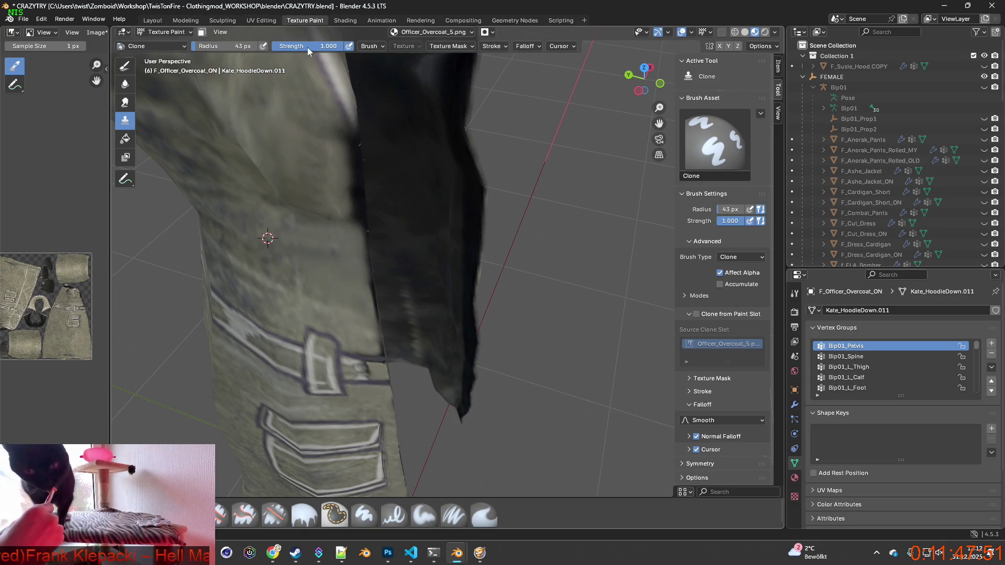
drag(225, 47, 246, 46)
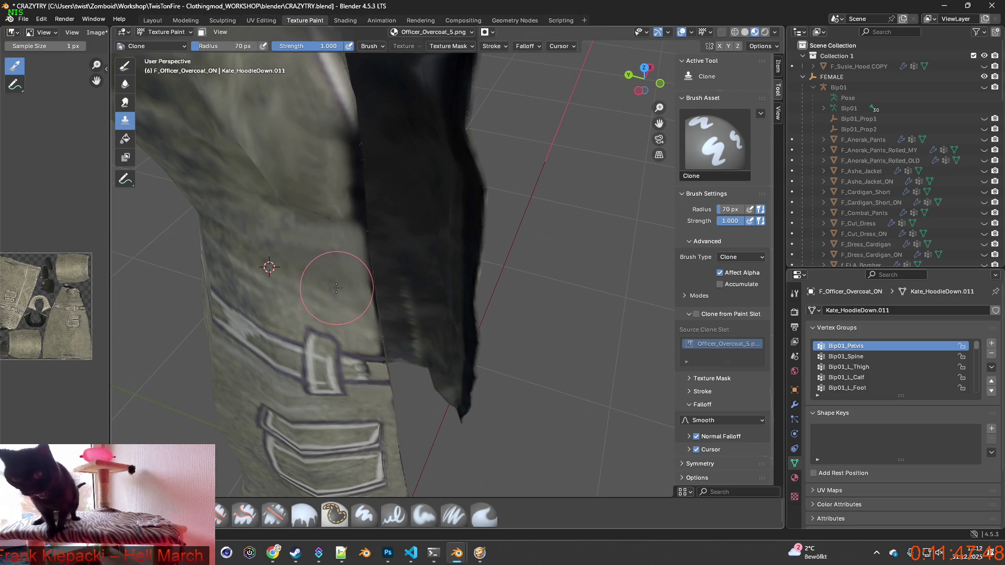
ctrl+click(259, 243)
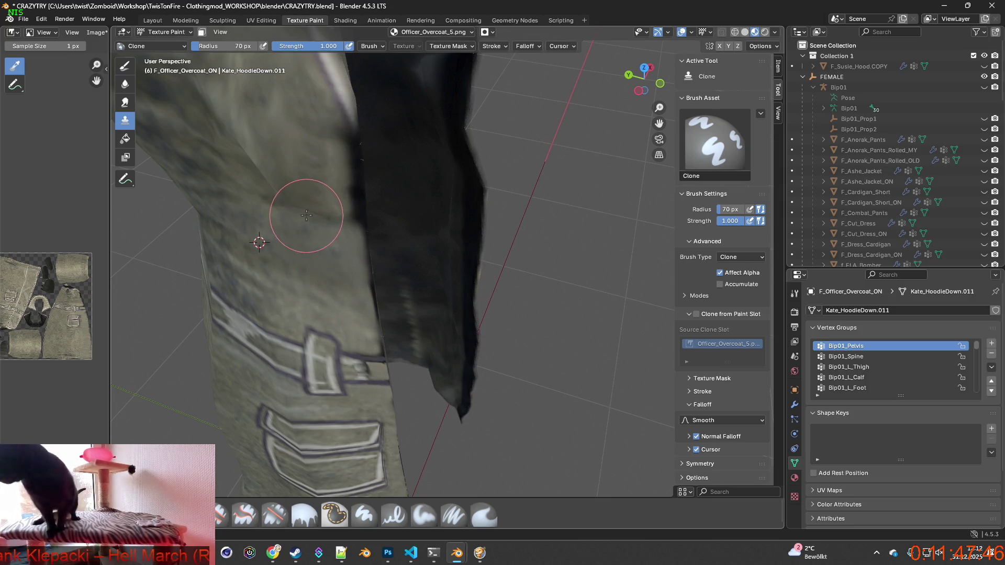
Step: Frame the coat's dark inner edge and shrink the clone brush to 39 px
mouse_move(314, 209)
middle_down()
mouse_move(344, 316)
mouse_move(337, 101)
middle_up()
middle_drag(347, 186, 400, 218)
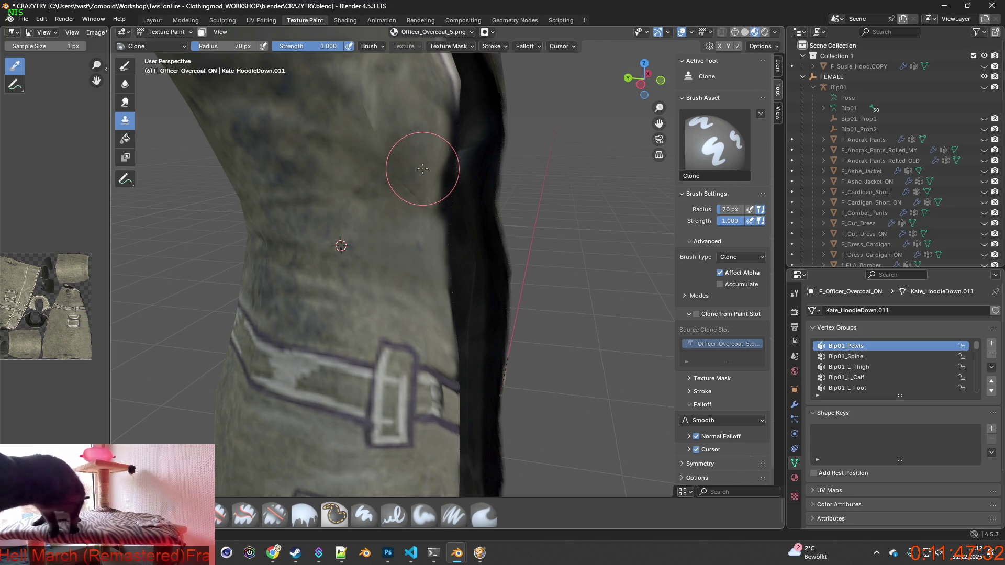
middle_drag(438, 173, 333, 202)
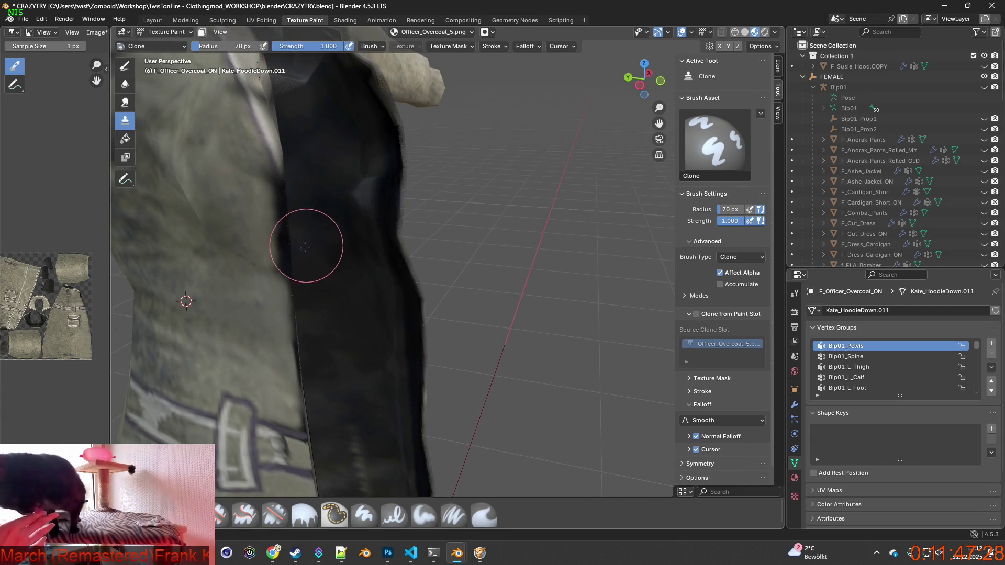
mouse_move(293, 269)
middle_down()
mouse_move(305, 295)
mouse_move(253, 155)
middle_up()
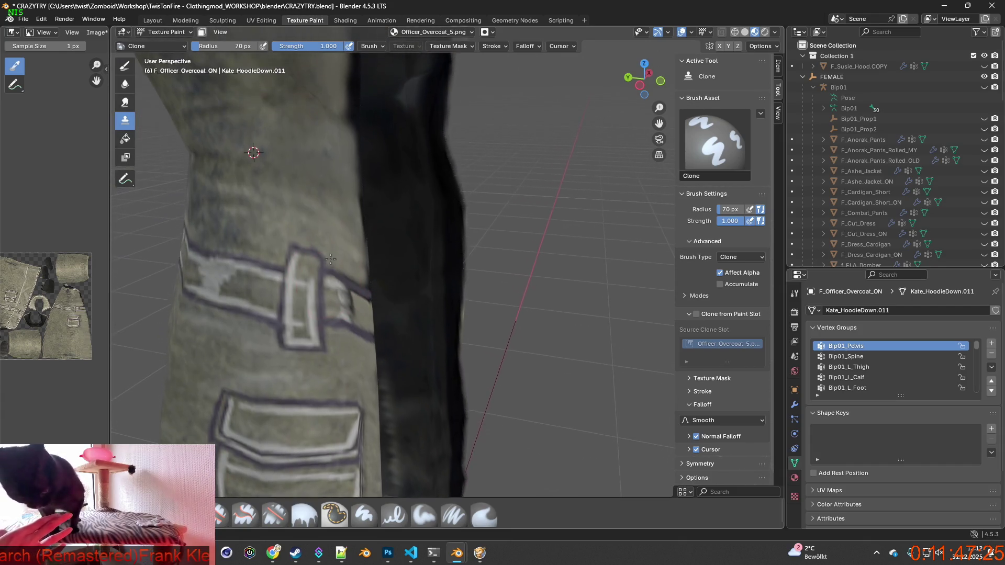
scroll(348, 251, up, 2)
scroll(331, 255, down, 2)
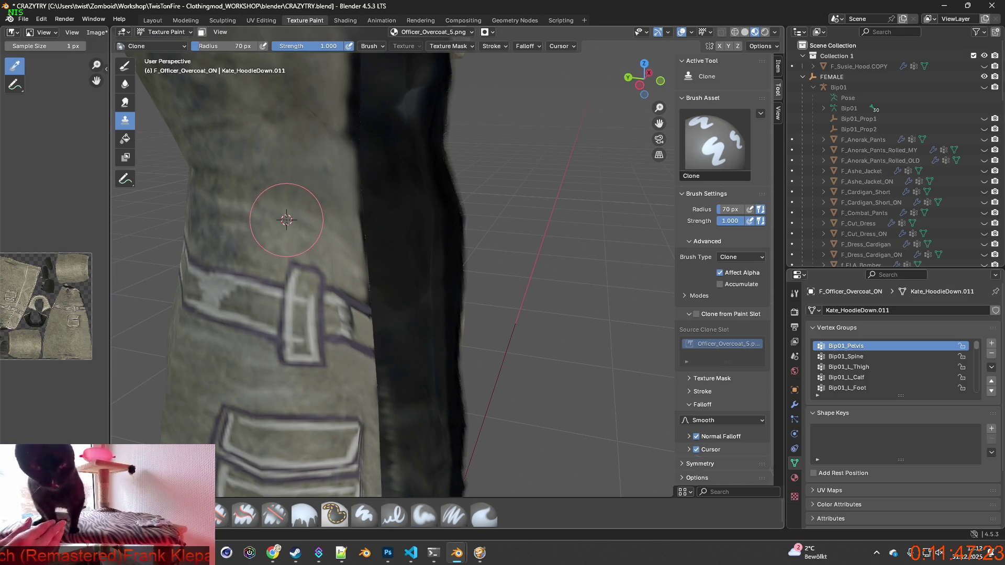
drag(223, 46, 206, 46)
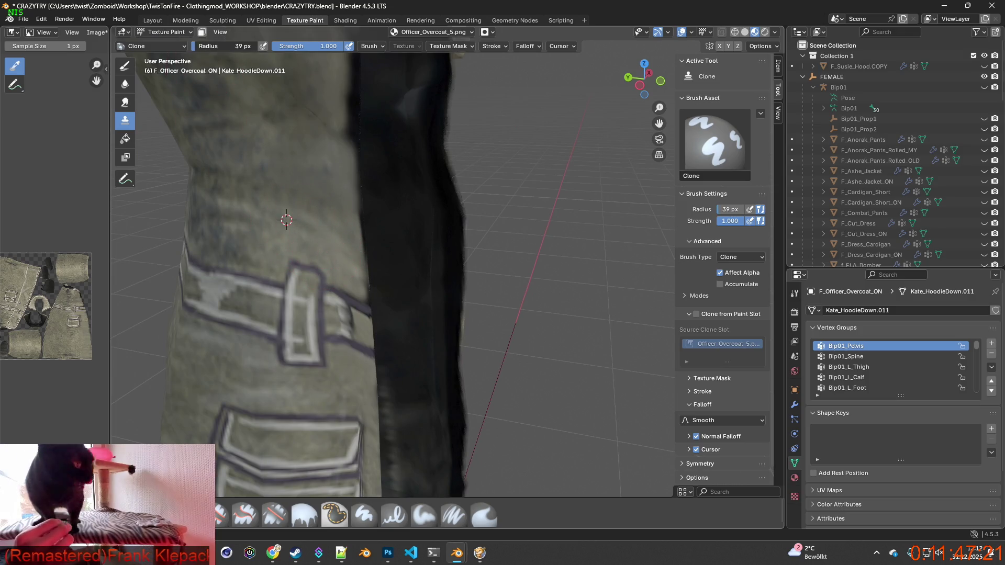
Step: Face the coat's side and switch to the Paint Soft Pressure brush at 16 px
mouse_move(367, 220)
middle_down()
mouse_move(452, 209)
mouse_move(465, 246)
middle_up()
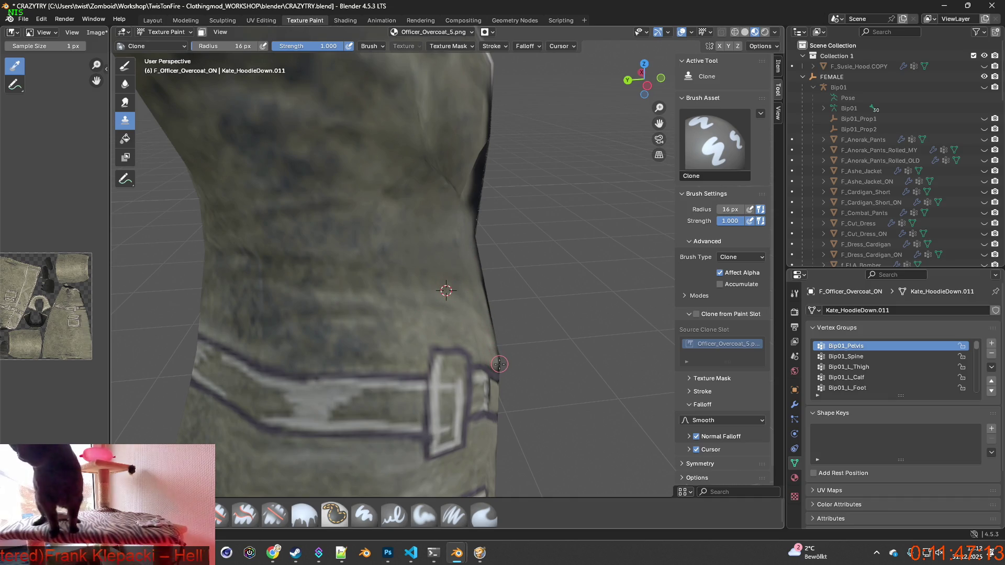
ctrl+scroll(497, 348, down, 2)
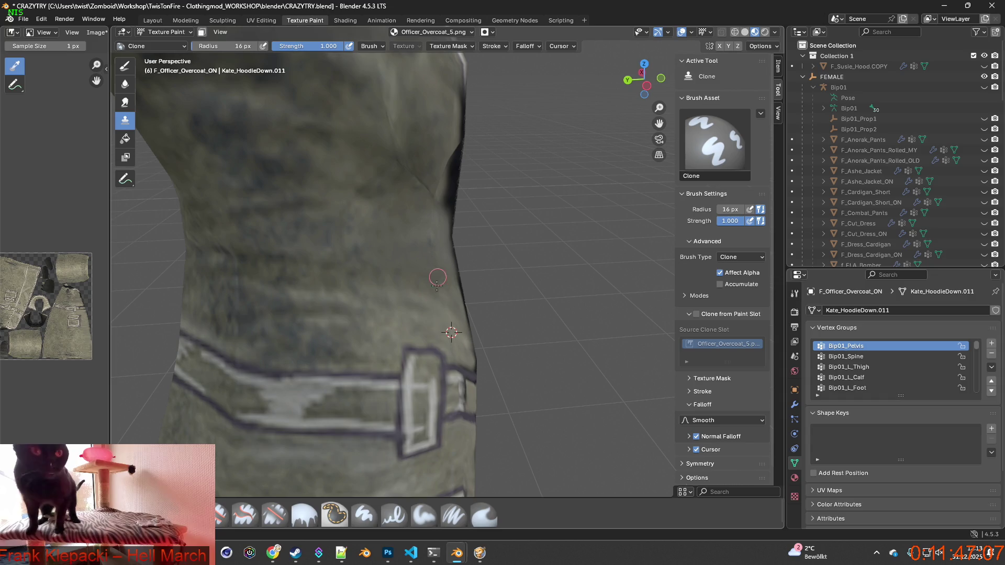
click(453, 515)
scroll(461, 421, up, 2)
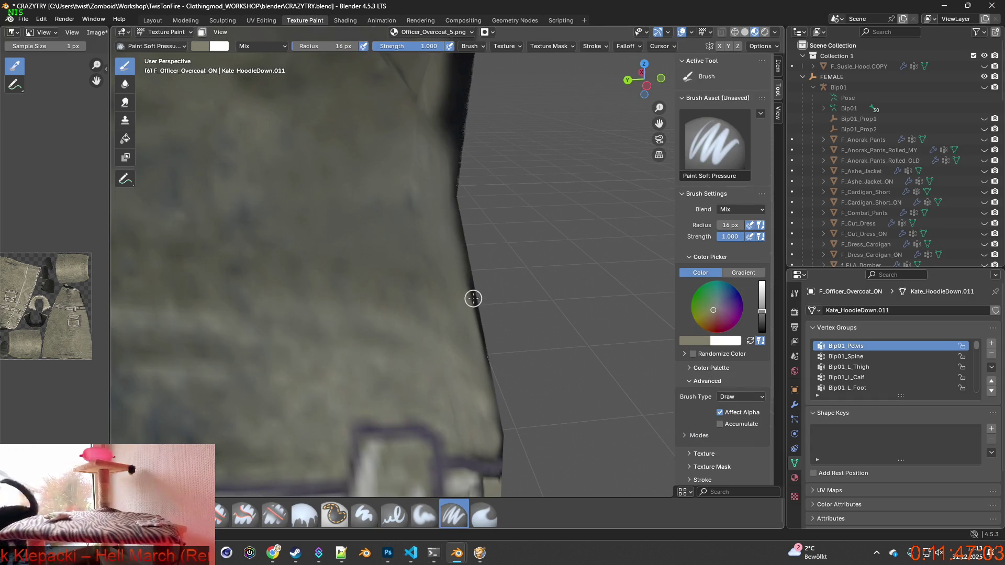
Step: Paint a light beige stroke over the dark coat edge, then choose the Smear brush
middle_drag(474, 298, 255, 347)
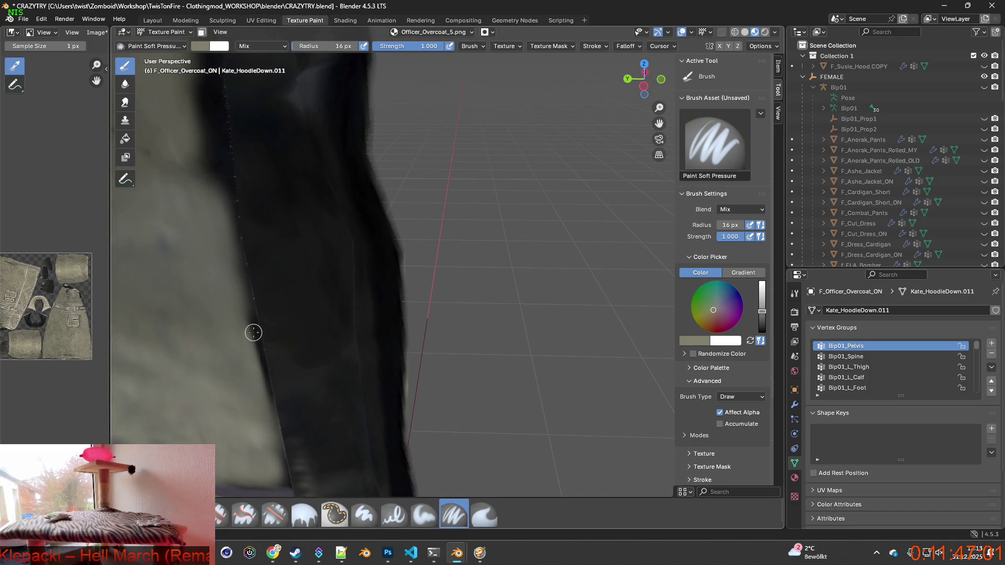
drag(252, 322, 256, 350)
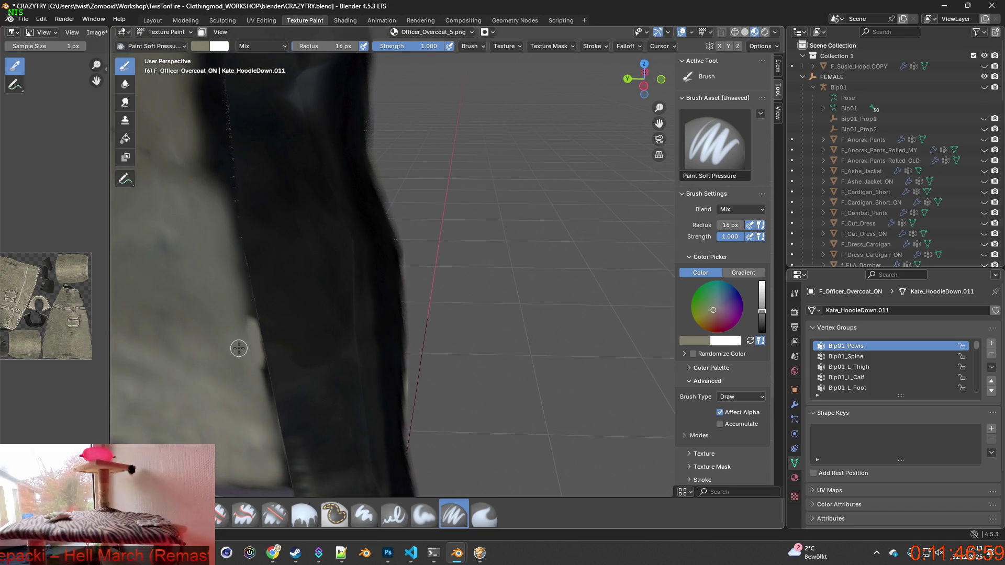
click(483, 514)
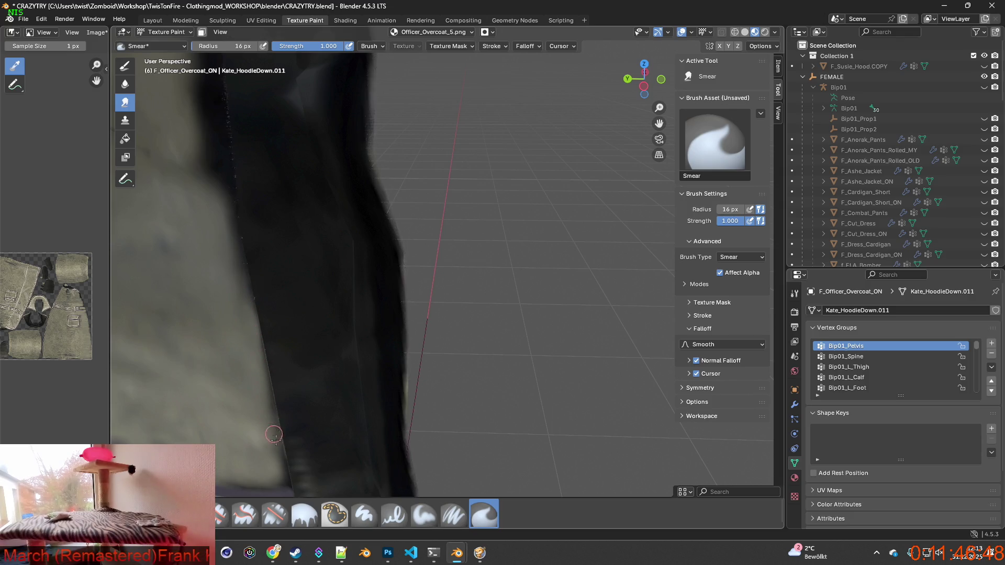
Step: Frame the collar and front opening and reselect Paint Soft Pressure at 16 px
scroll(267, 430, down, 2)
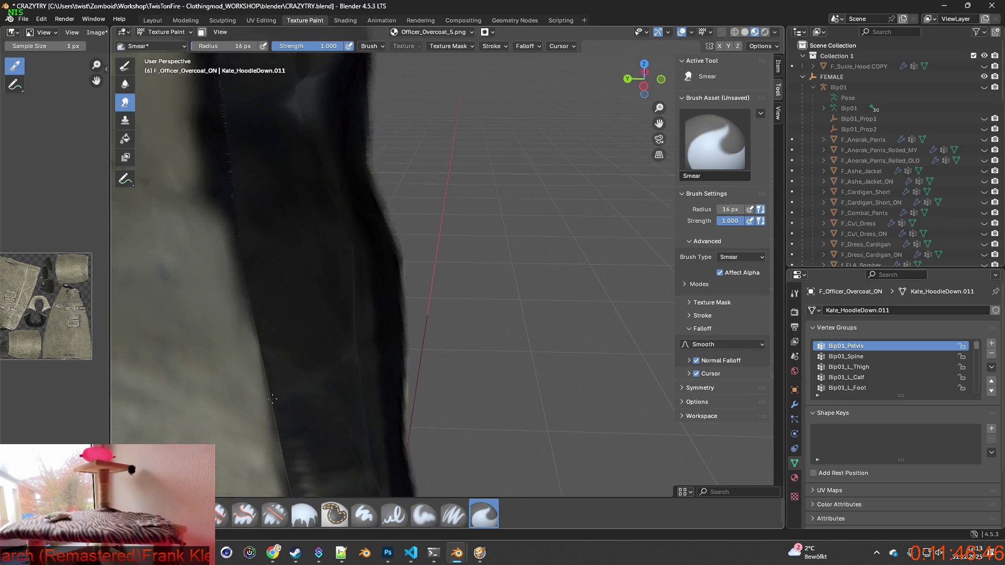
scroll(295, 401, down, 4)
middle_drag(370, 392, 383, 424)
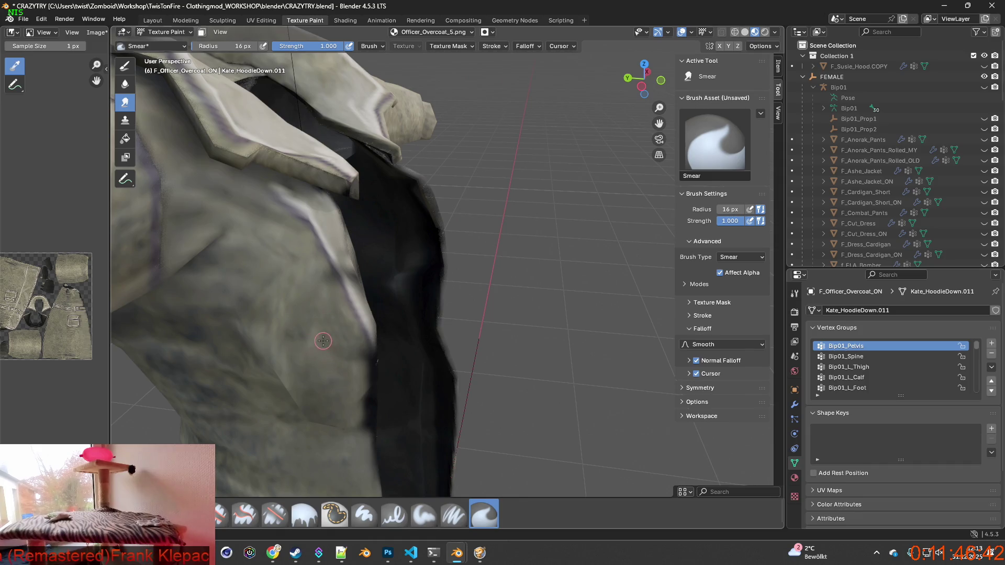
scroll(323, 340, up, 1)
scroll(288, 321, up, 1)
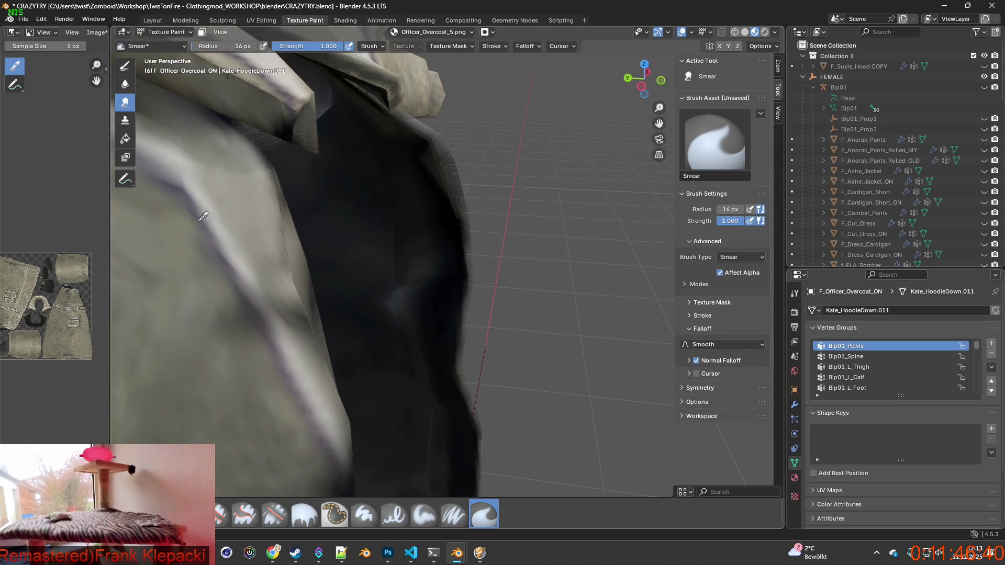
click(454, 515)
scroll(297, 346, up, 2)
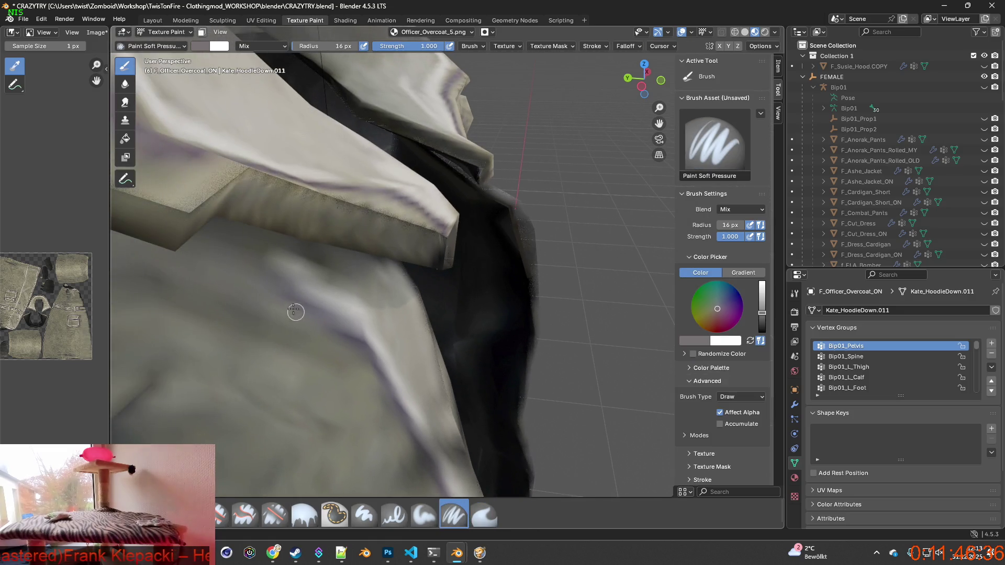
Step: Sample several coat colours with S, settling on a much darker shade
key(s)
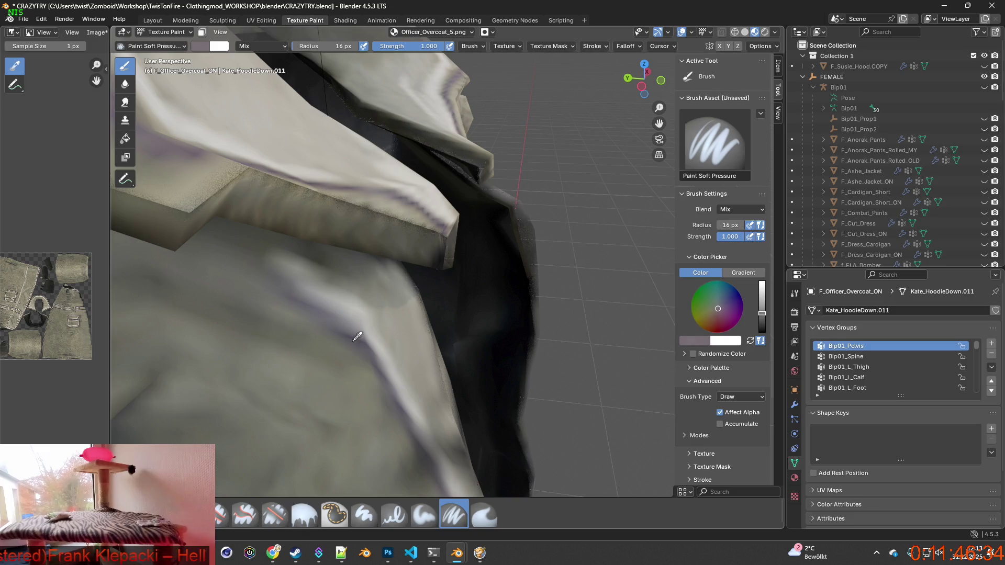
click(354, 341)
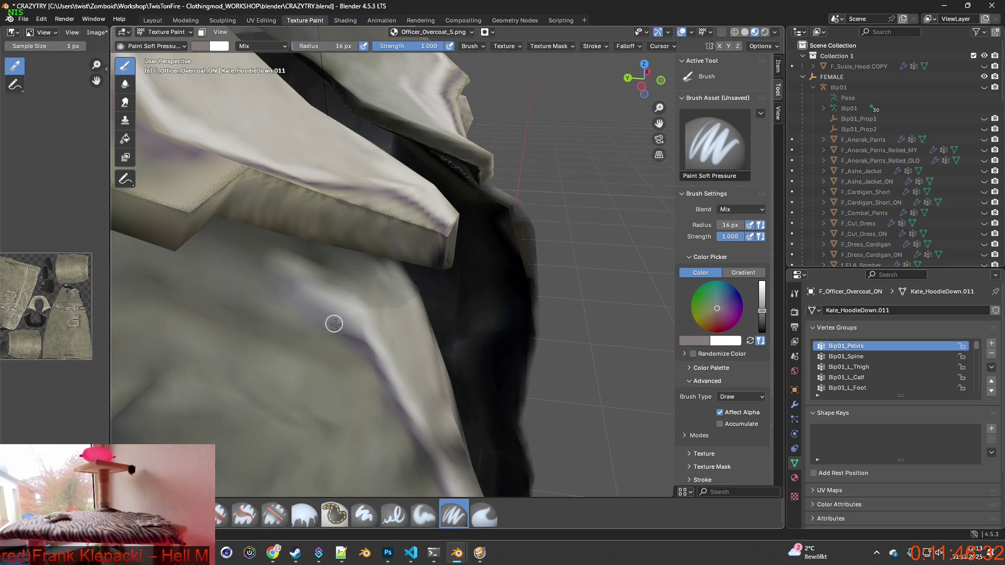
middle_drag(352, 337, 373, 364)
key(s)
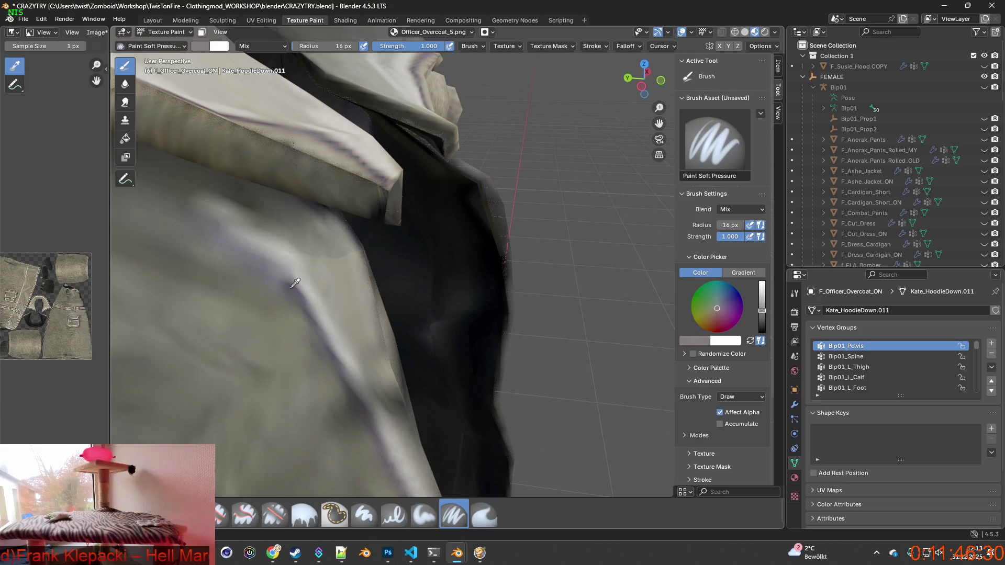
click(296, 283)
mouse_move(295, 283)
middle_down()
mouse_move(296, 347)
mouse_move(308, 344)
middle_up()
key(s)
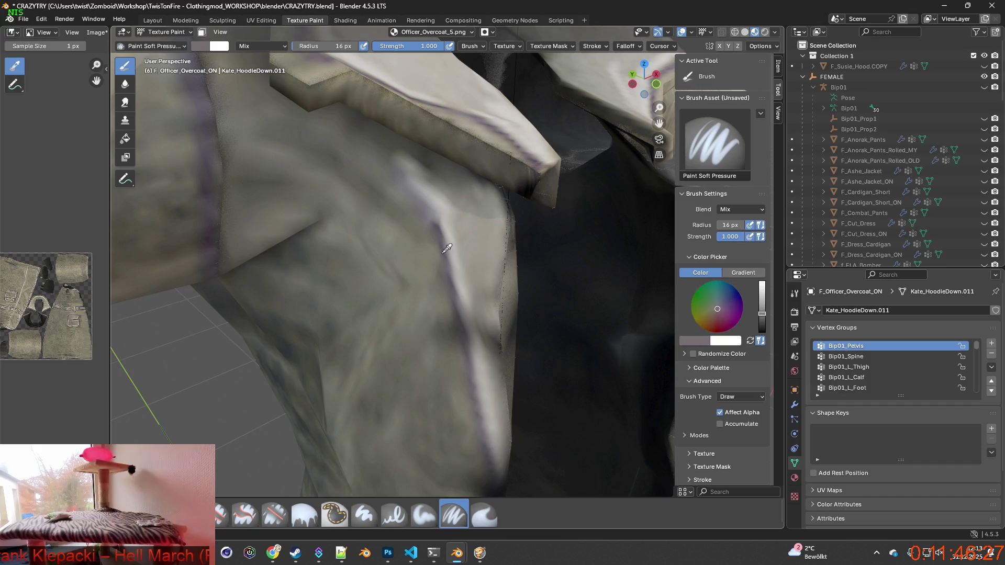
click(447, 256)
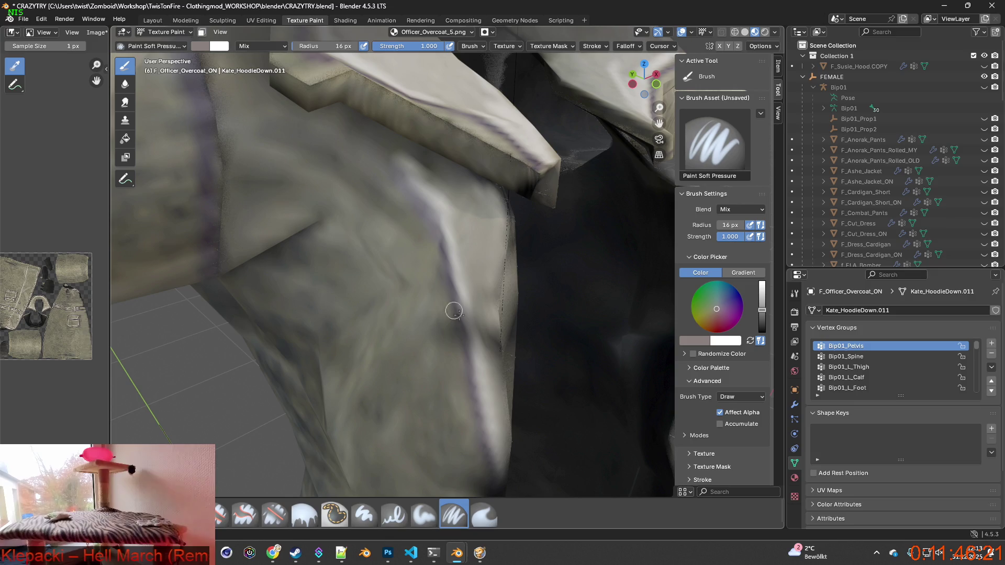
key(s)
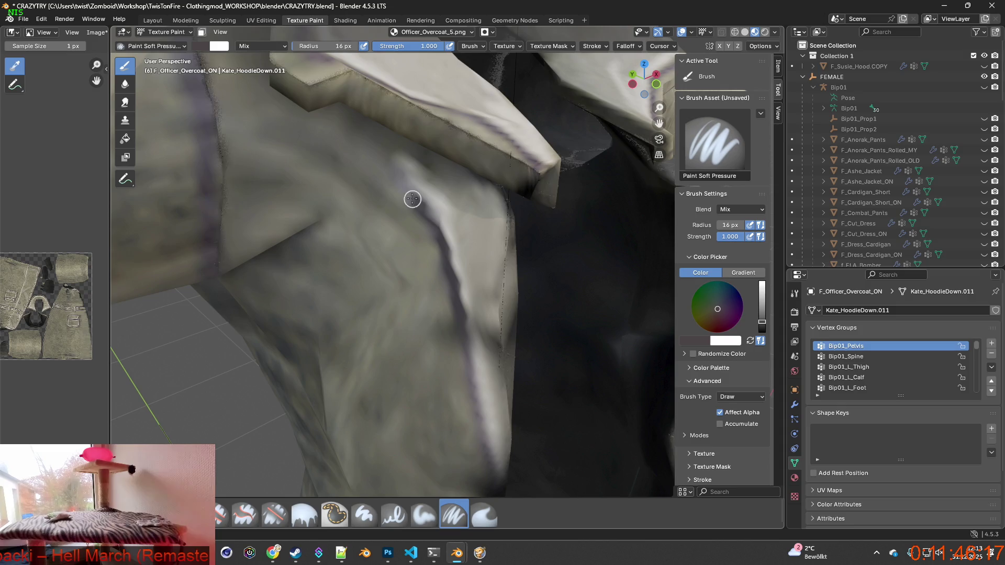
scroll(419, 220, up, 2)
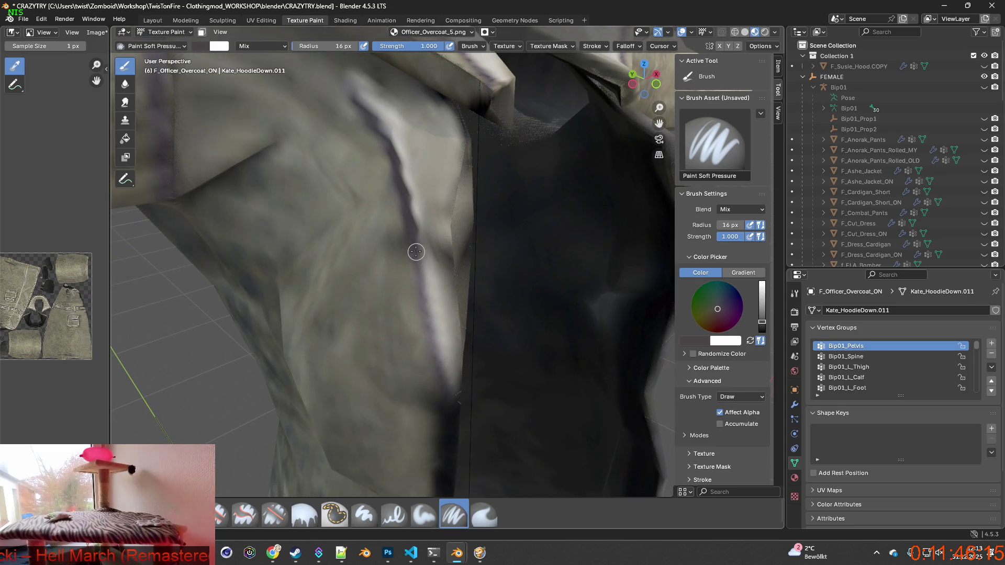
Step: Paint dark strokes down the front opening's edge, then choose the Smear brush
drag(417, 252, 442, 366)
shift+middle_drag(442, 365, 396, 235)
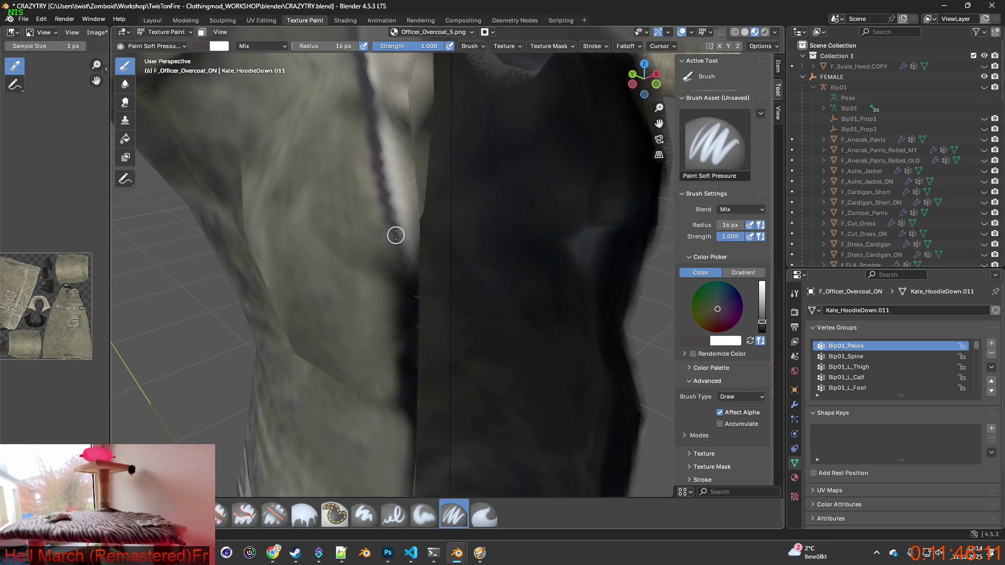
drag(396, 235, 414, 314)
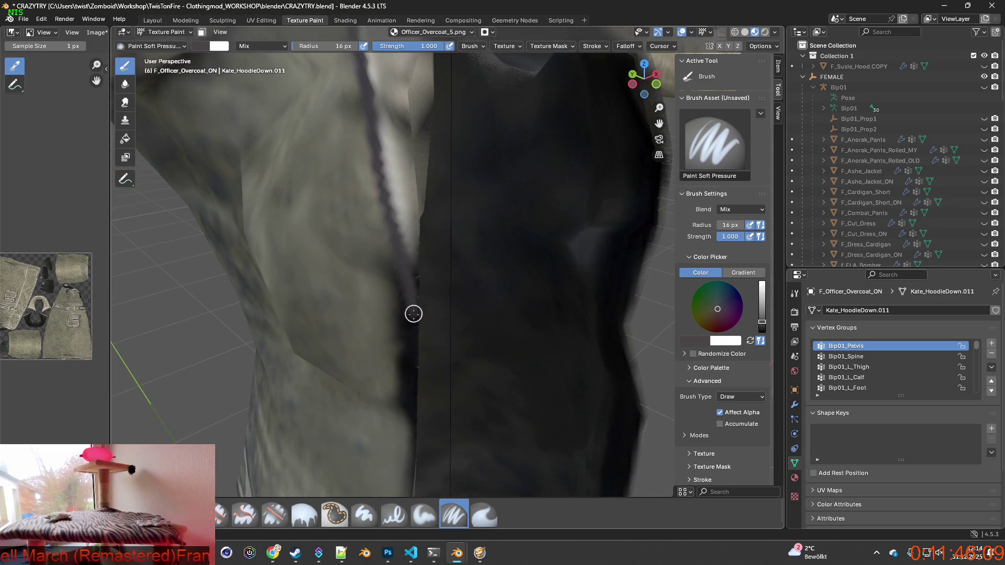
click(484, 513)
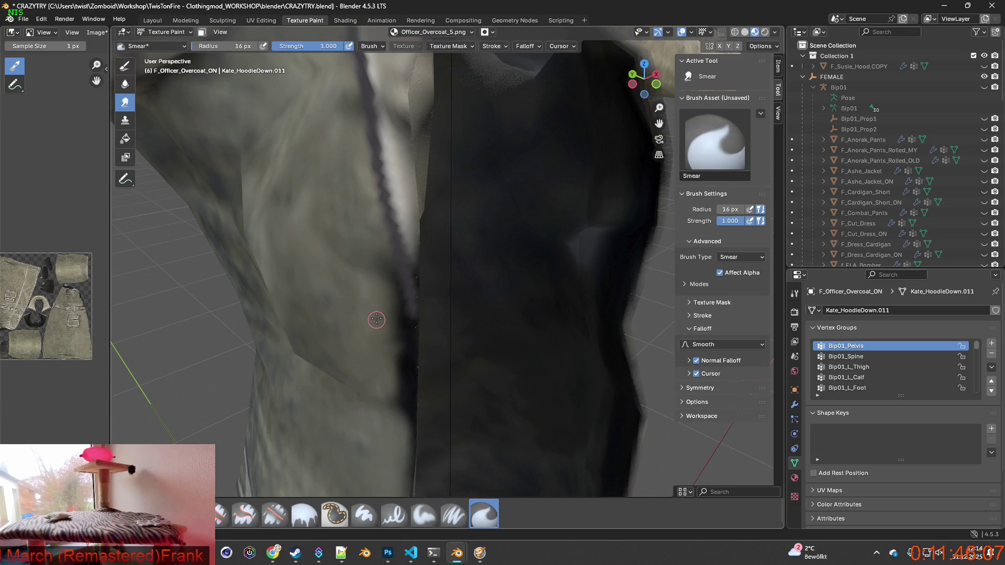
Step: Smear the light/dark seam along the front opening and the jagged collar edge
mouse_move(391, 316)
mouse_down()
mouse_move(383, 347)
mouse_move(408, 387)
mouse_move(398, 416)
mouse_move(408, 388)
mouse_move(394, 368)
mouse_move(415, 330)
mouse_move(401, 328)
mouse_move(394, 275)
mouse_up()
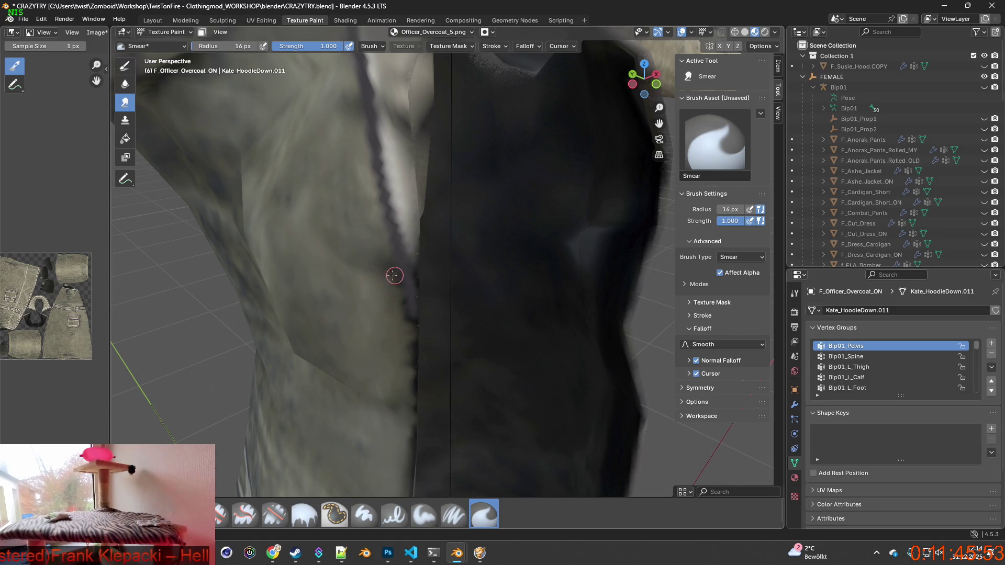
scroll(400, 262, up, 1)
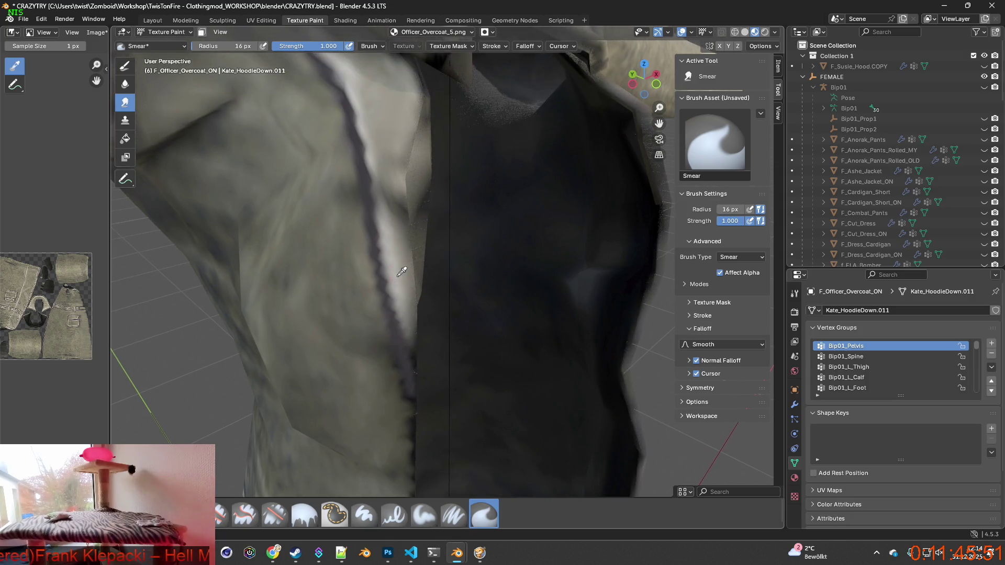
drag(409, 320, 416, 361)
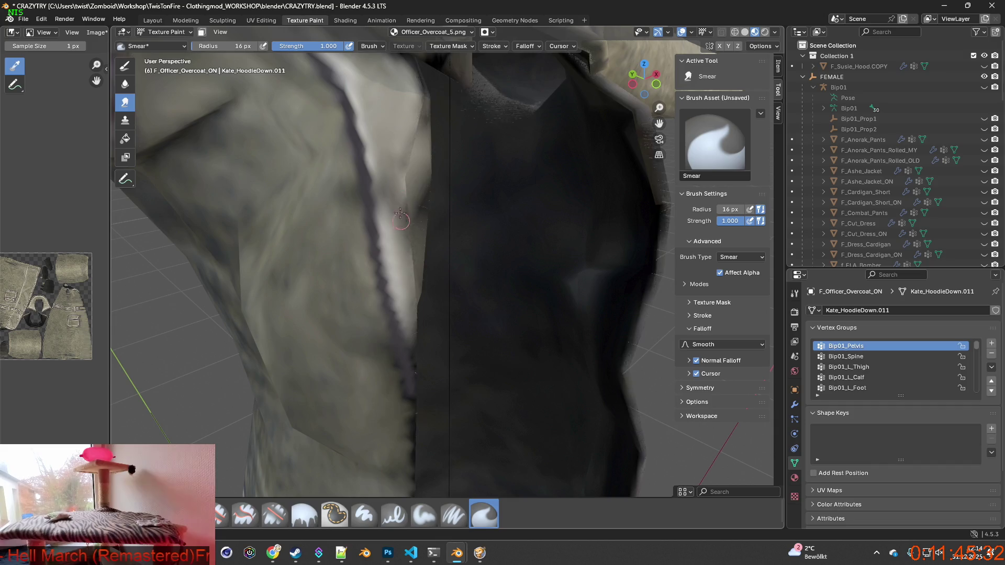
click(453, 514)
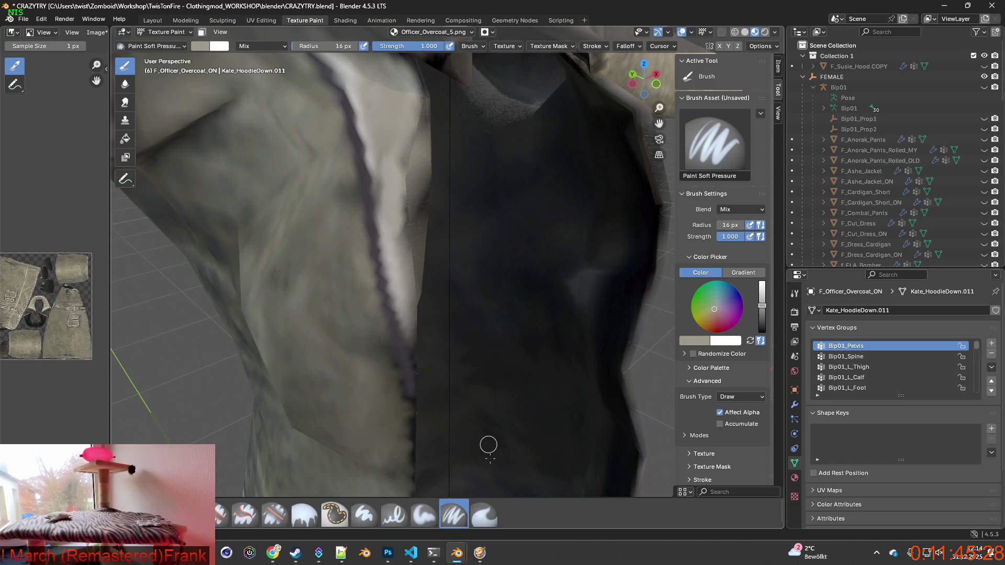
click(483, 514)
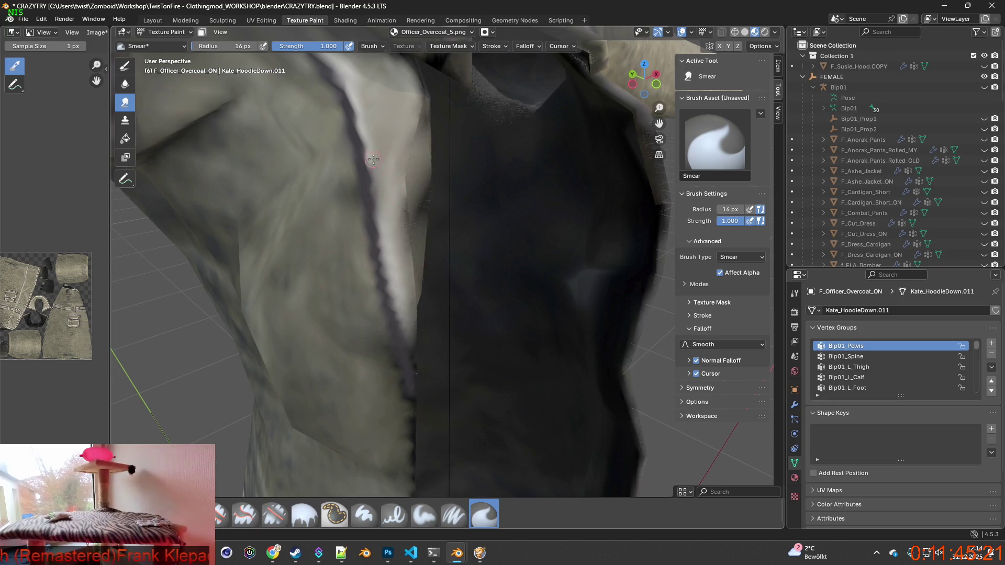
drag(373, 160, 390, 255)
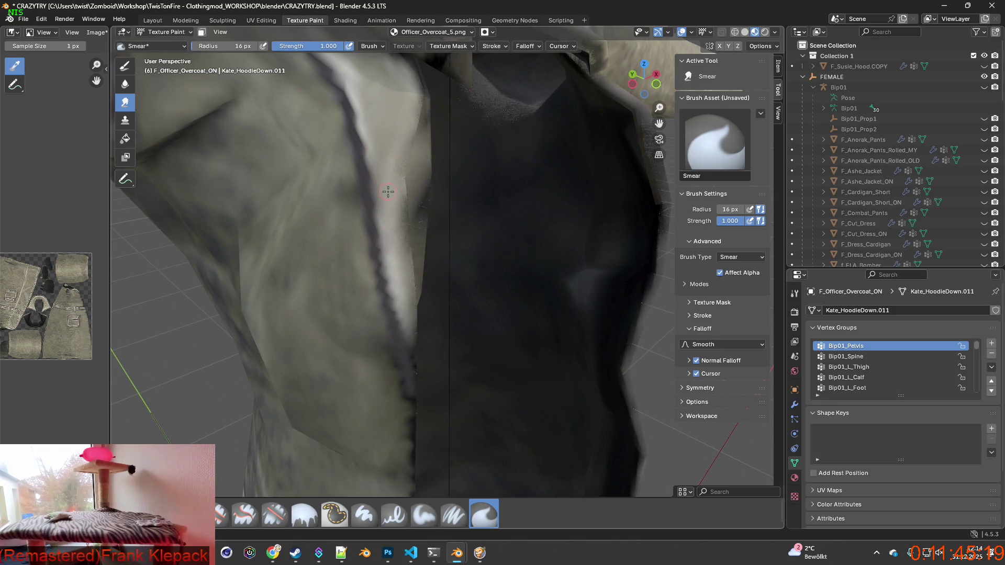
scroll(388, 209, down, 5)
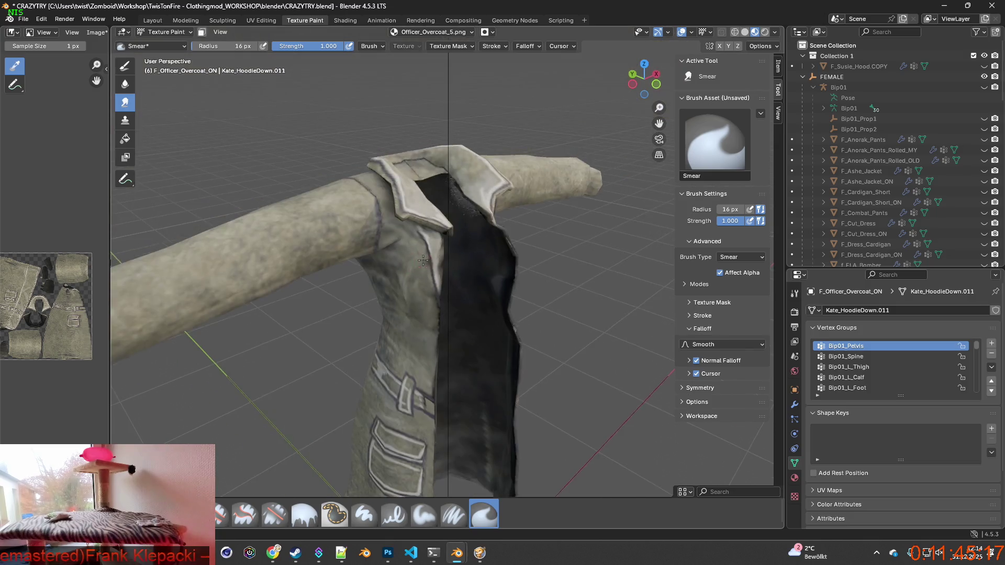
Step: Select Paint Soft Pressure and bring the coat's left sleeve into close view
middle_drag(389, 246, 422, 228)
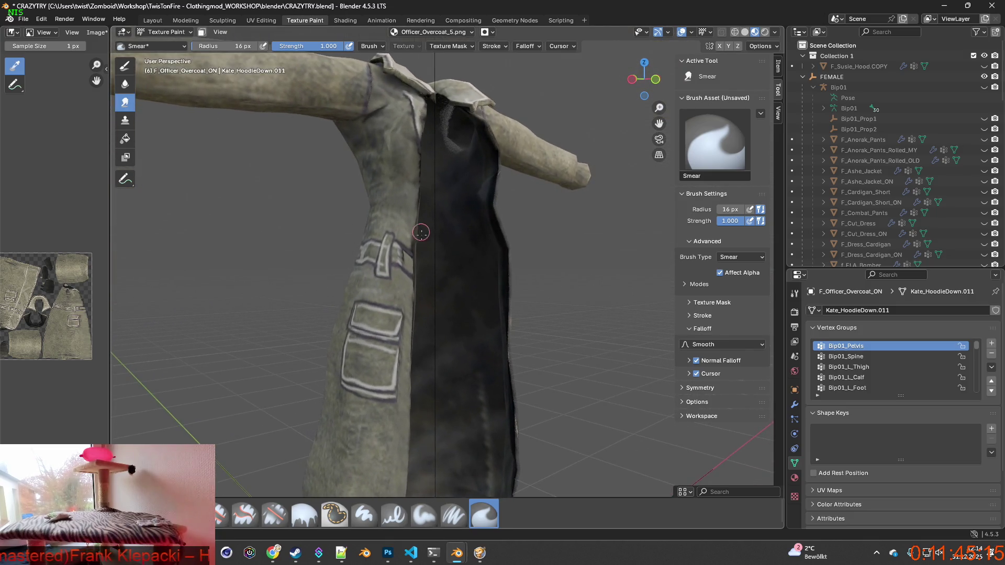
scroll(432, 286, up, 3)
scroll(433, 285, up, 2)
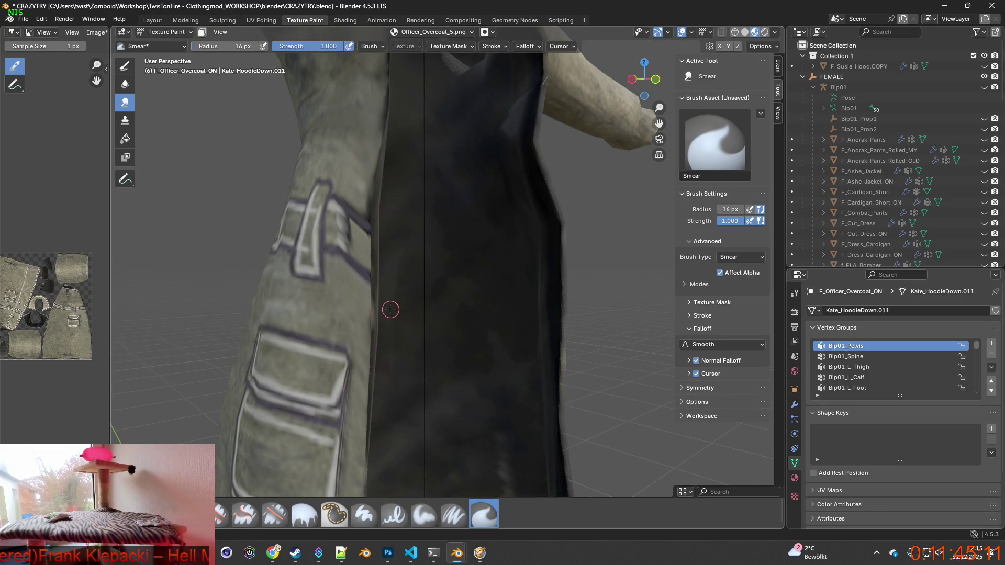
click(453, 515)
scroll(406, 404, up, 2)
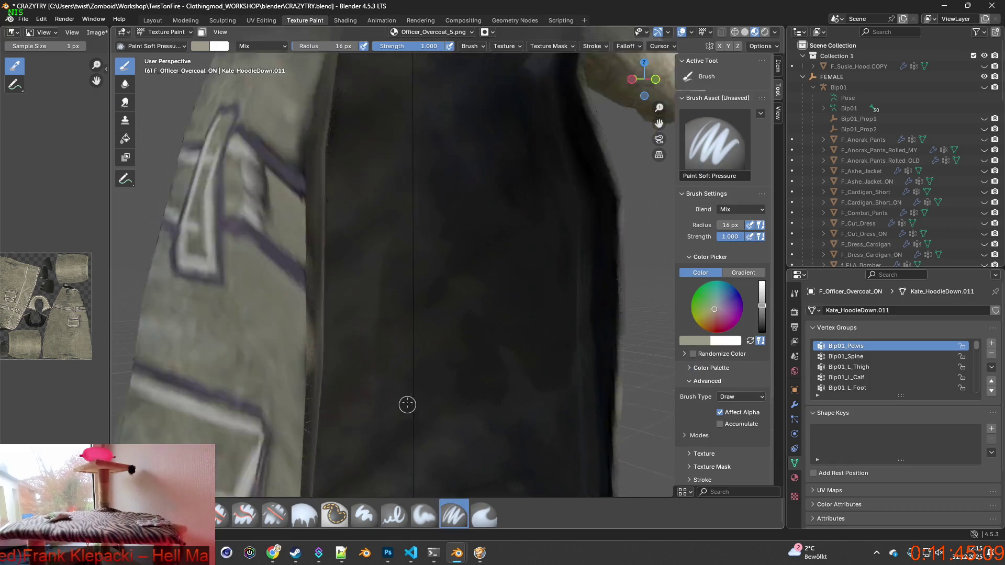
scroll(359, 346, up, 2)
scroll(377, 332, down, 2)
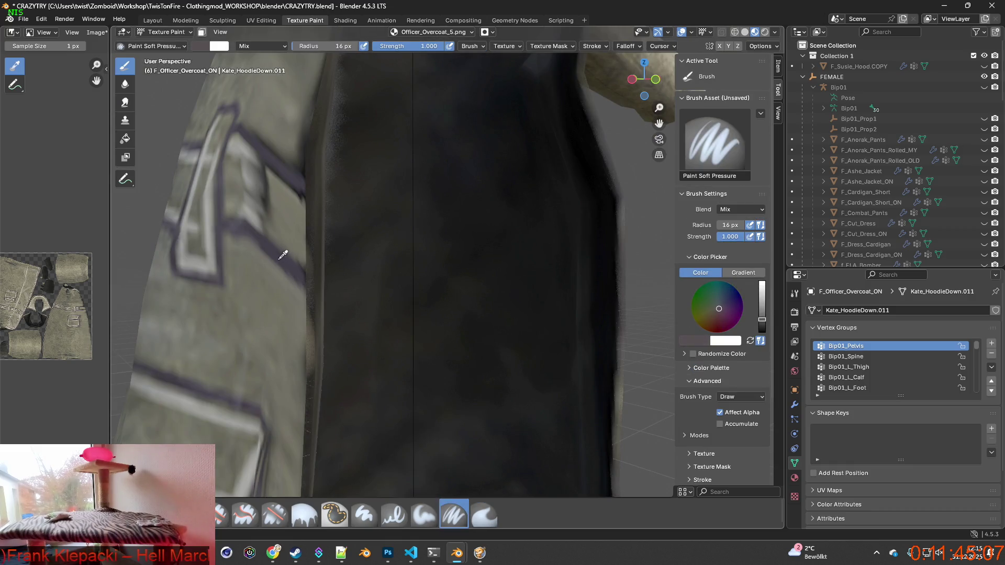
mouse_move(314, 296)
shift+middle_down()
mouse_move(410, 338)
mouse_move(375, 329)
mouse_move(373, 300)
mouse_move(382, 305)
shift+middle_up()
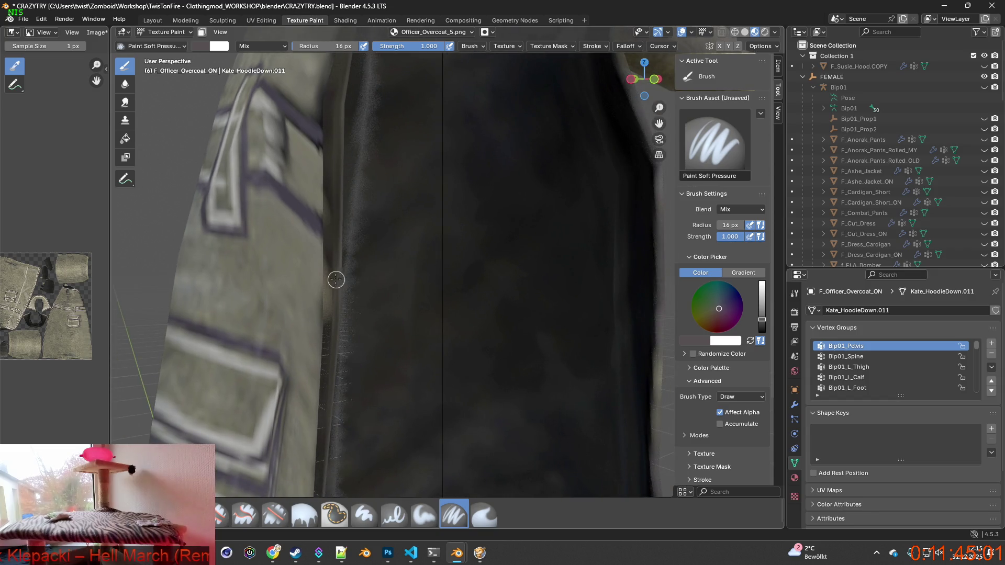
scroll(338, 278, down, 2)
scroll(347, 278, down, 1)
scroll(456, 272, up, 1)
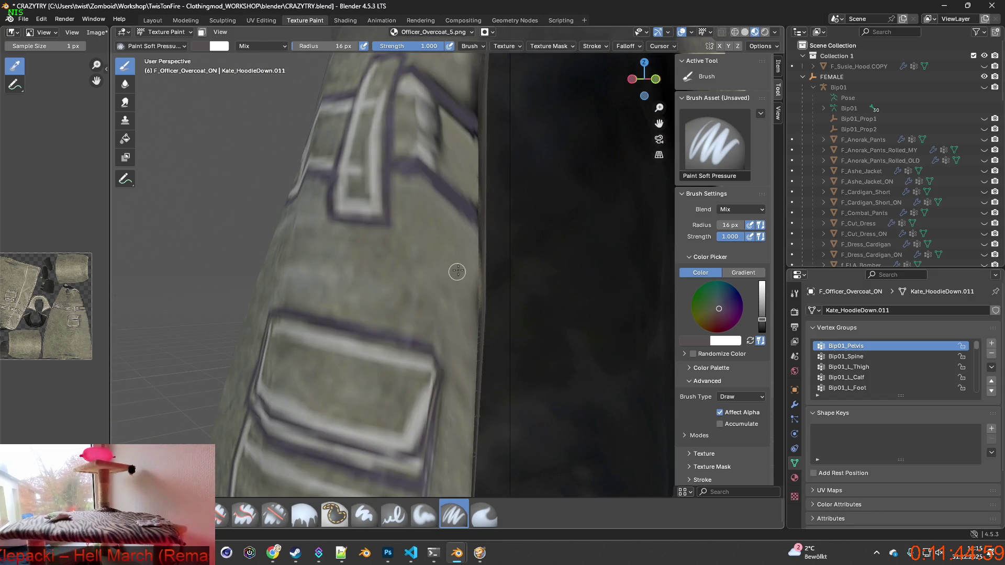
scroll(447, 295, up, 2)
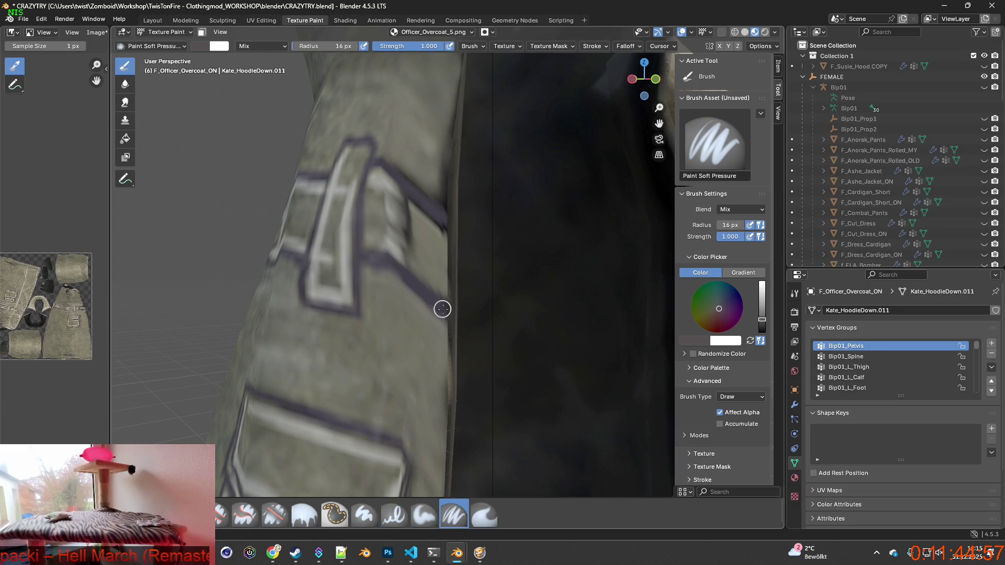
shift+middle_drag(438, 316, 435, 334)
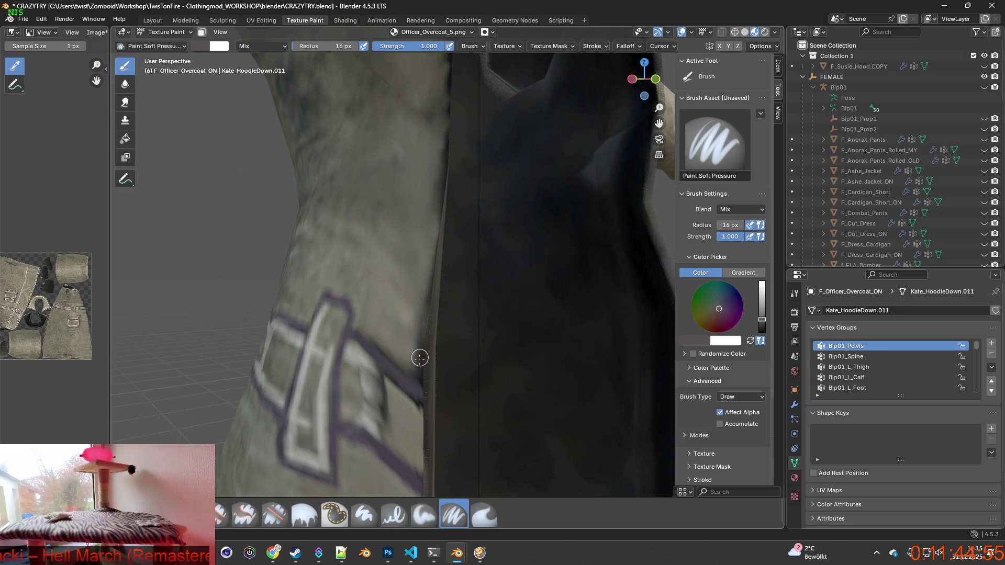
Step: Sample the coat's grey-green and paint strokes over the sleeve's dark edge
key(s)
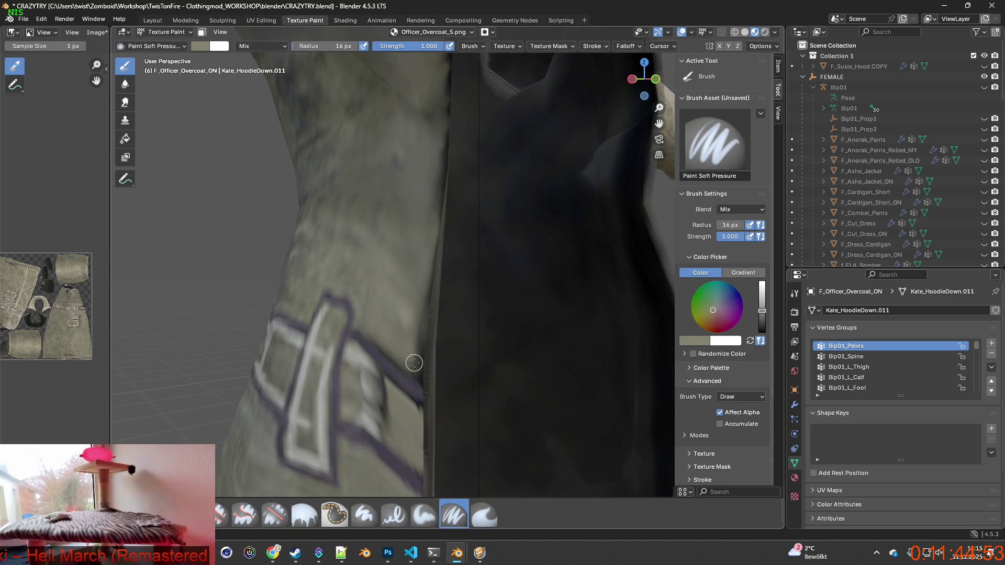
shift+middle_drag(416, 344, 381, 324)
mouse_move(313, 272)
mouse_down()
mouse_move(322, 214)
mouse_move(324, 239)
mouse_up()
middle_drag(324, 238, 302, 256)
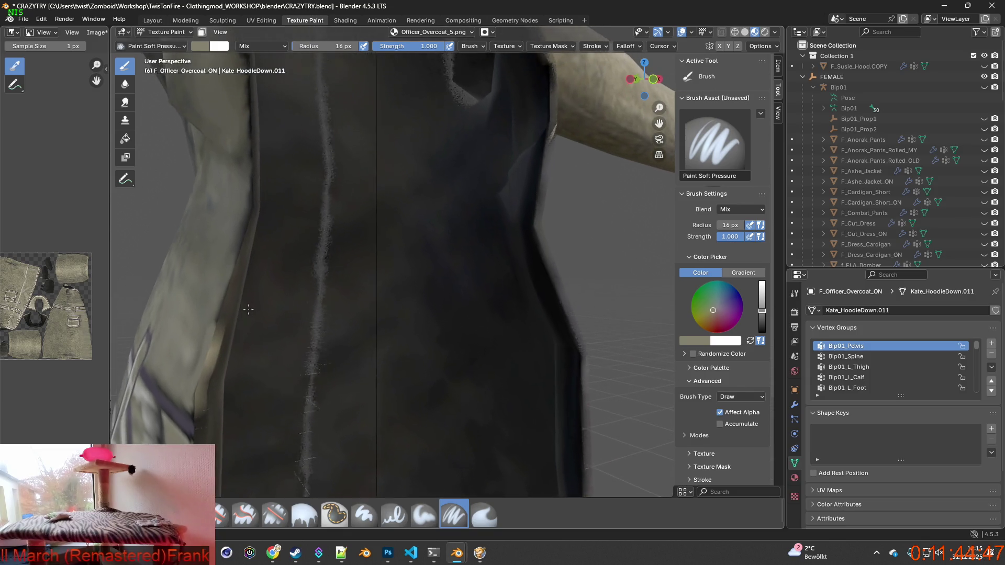
shift+middle_drag(244, 295, 231, 348)
click(42, 19)
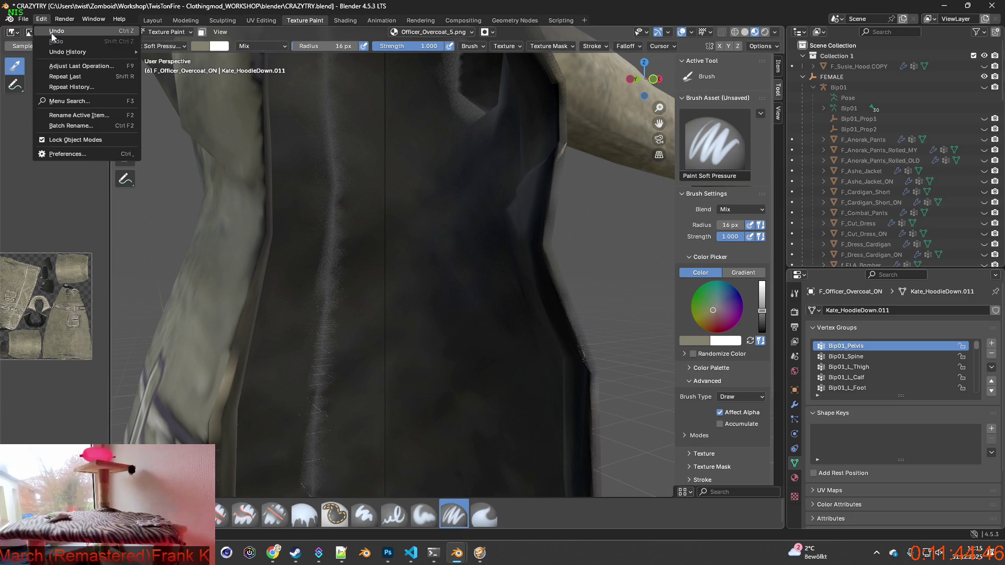
Step: Undo the recent grey-green strokes on the sleeve edge through Edit > Undo
click(60, 48)
click(41, 19)
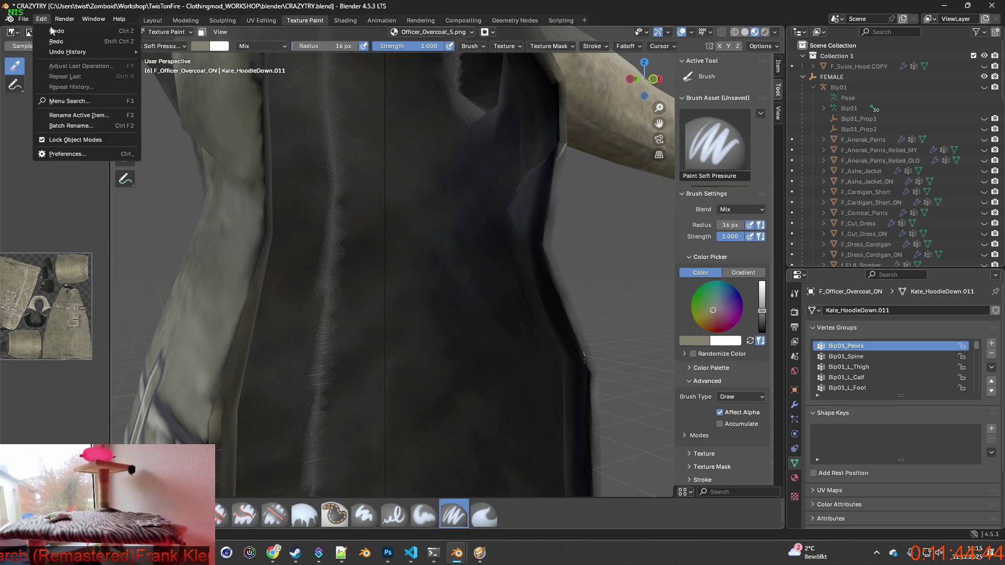
click(41, 19)
click(43, 21)
click(51, 32)
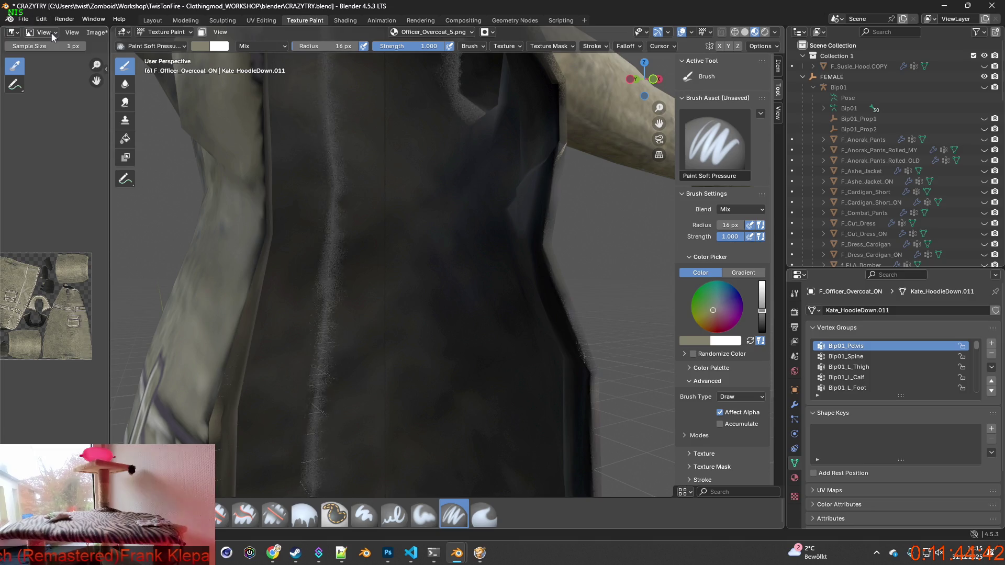
click(41, 18)
click(53, 32)
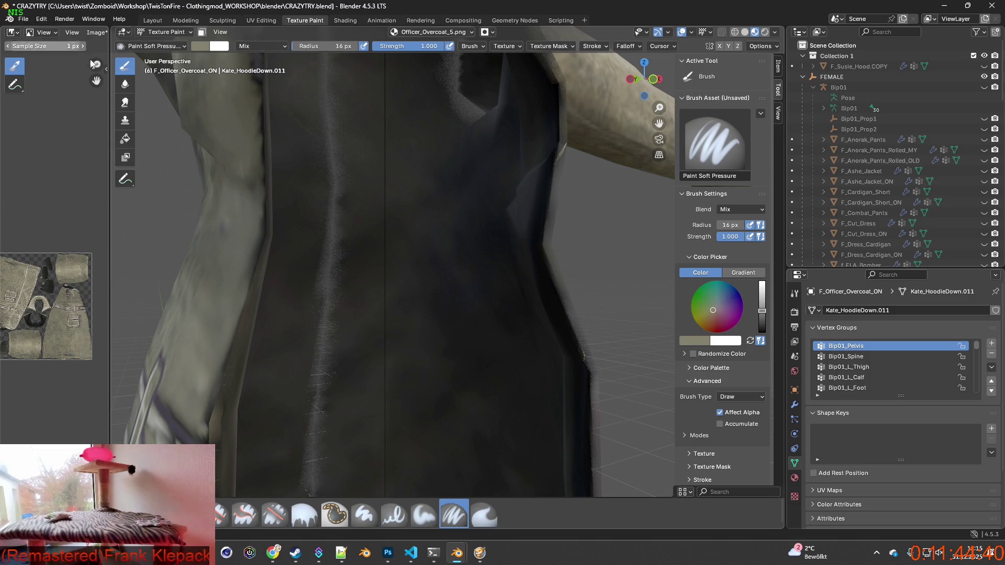
Step: Paint a faint darker band along the coat's dark edge, then select the Smear brush
middle_drag(293, 262, 332, 249)
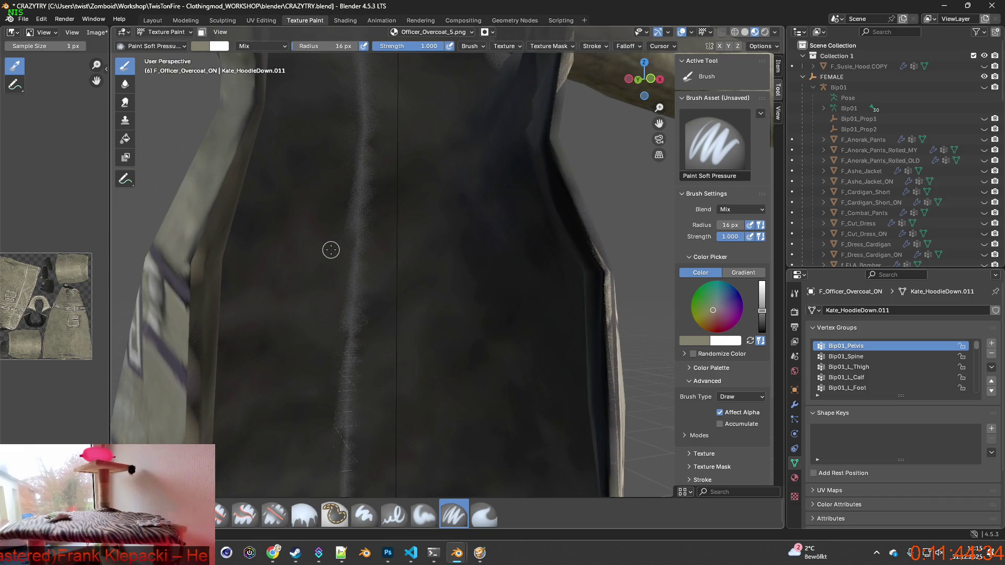
middle_drag(327, 253, 458, 308)
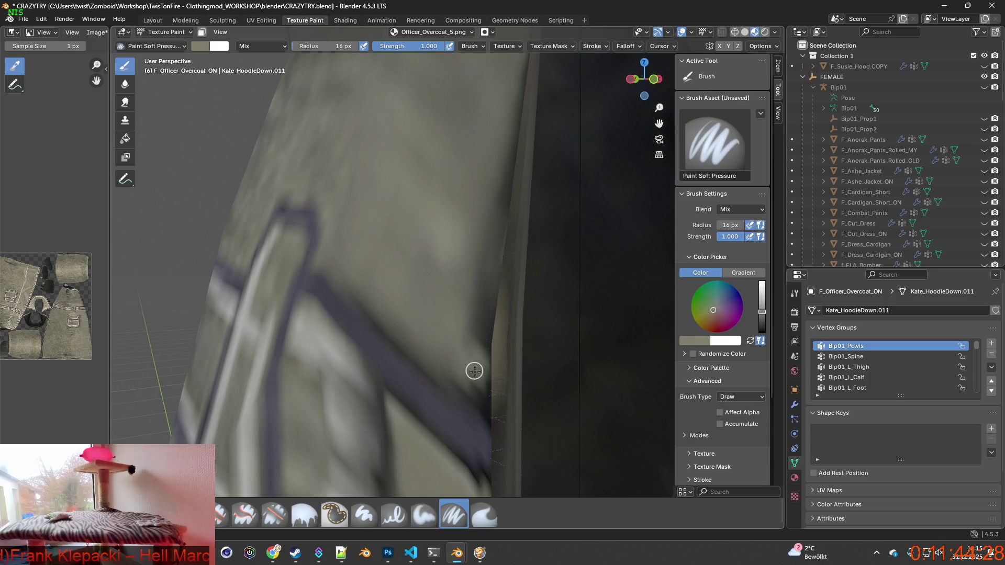
drag(469, 373, 488, 324)
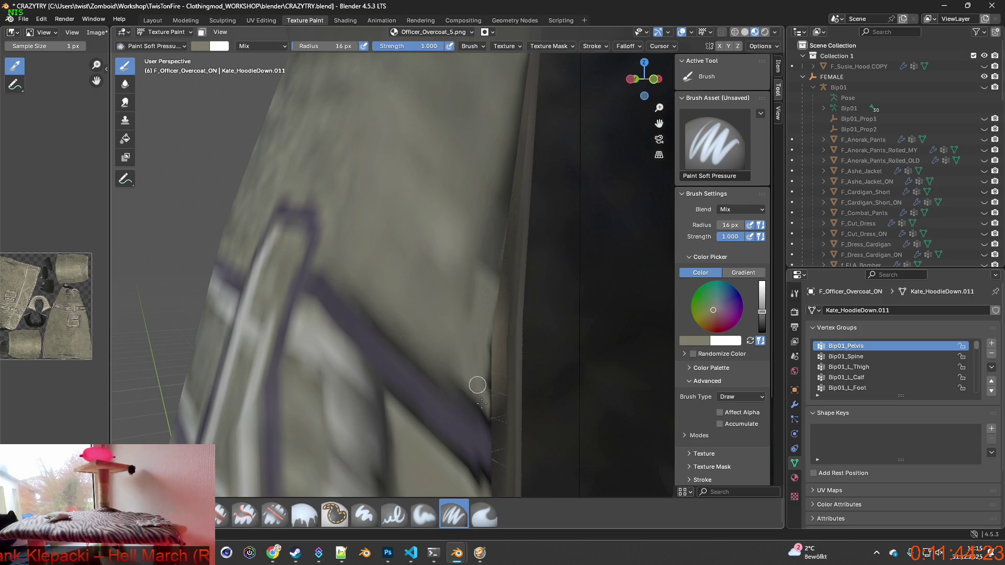
click(483, 513)
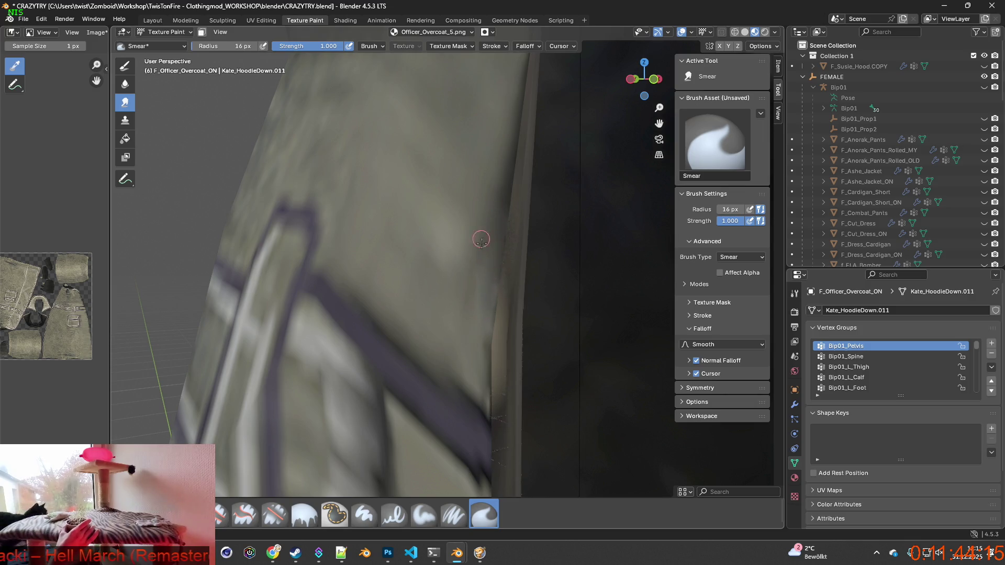
Step: Orbit round to the coat's back and enable Affect Alpha for the Smear brush
scroll(481, 240, down, 10)
mouse_move(505, 327)
middle_down()
mouse_move(454, 316)
mouse_move(471, 302)
middle_up()
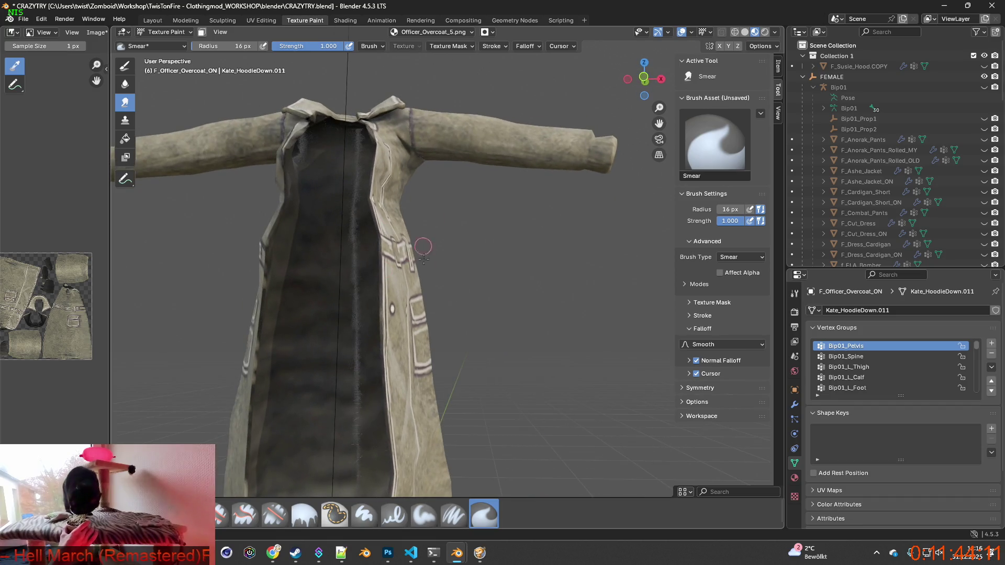
mouse_move(424, 258)
middle_down()
mouse_move(481, 315)
mouse_move(587, 336)
middle_up()
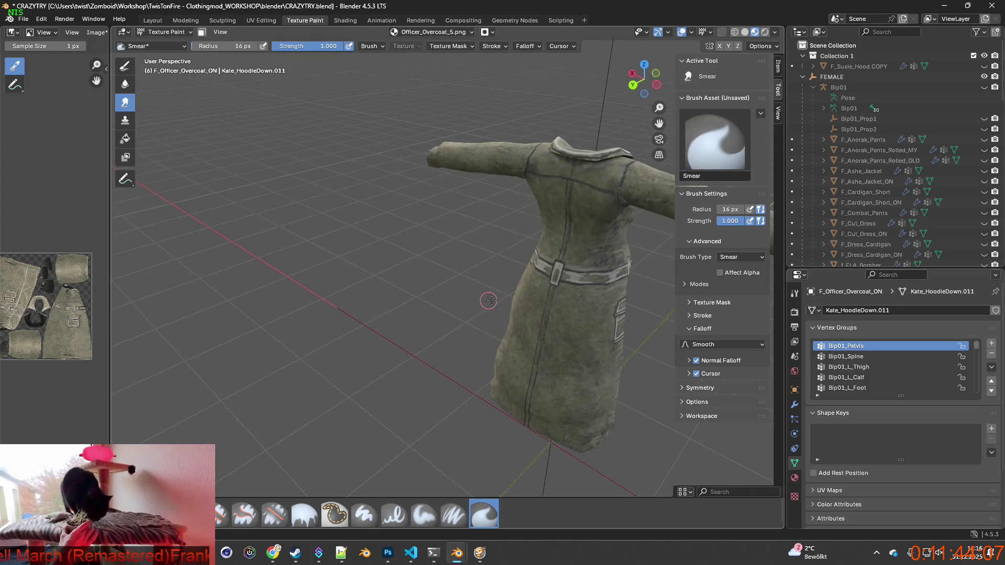
mouse_move(490, 300)
middle_down()
mouse_move(507, 350)
mouse_move(461, 343)
middle_up()
scroll(485, 348, up, 5)
scroll(451, 342, up, 3)
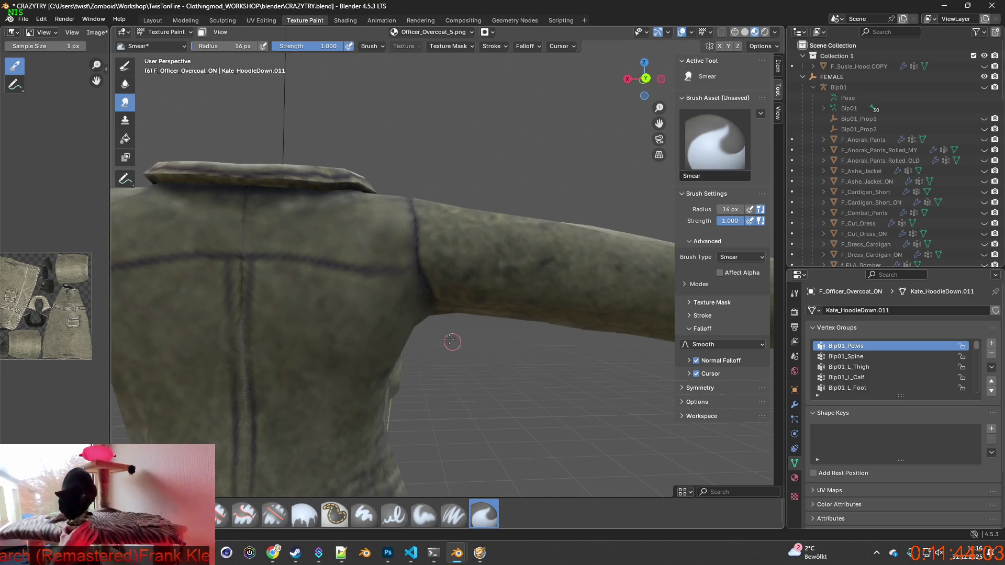
mouse_move(375, 359)
shift+middle_down()
mouse_move(423, 366)
mouse_move(429, 347)
mouse_move(440, 366)
mouse_move(451, 336)
mouse_move(425, 390)
mouse_move(431, 377)
shift+middle_up()
scroll(424, 366, up, 2)
scroll(428, 347, down, 4)
scroll(440, 361, up, 4)
scroll(450, 336, down, 4)
scroll(424, 392, up, 4)
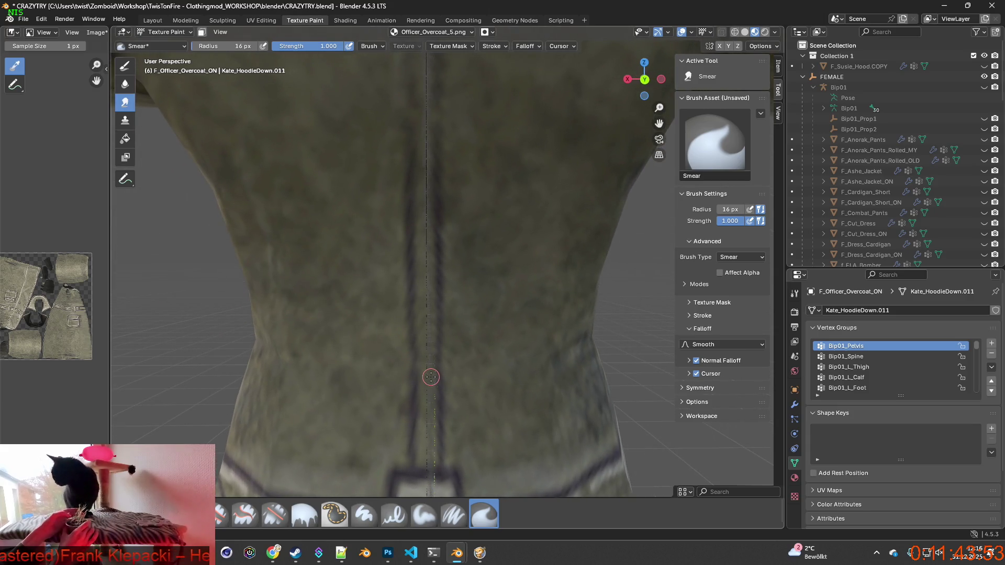
scroll(431, 377, down, 3)
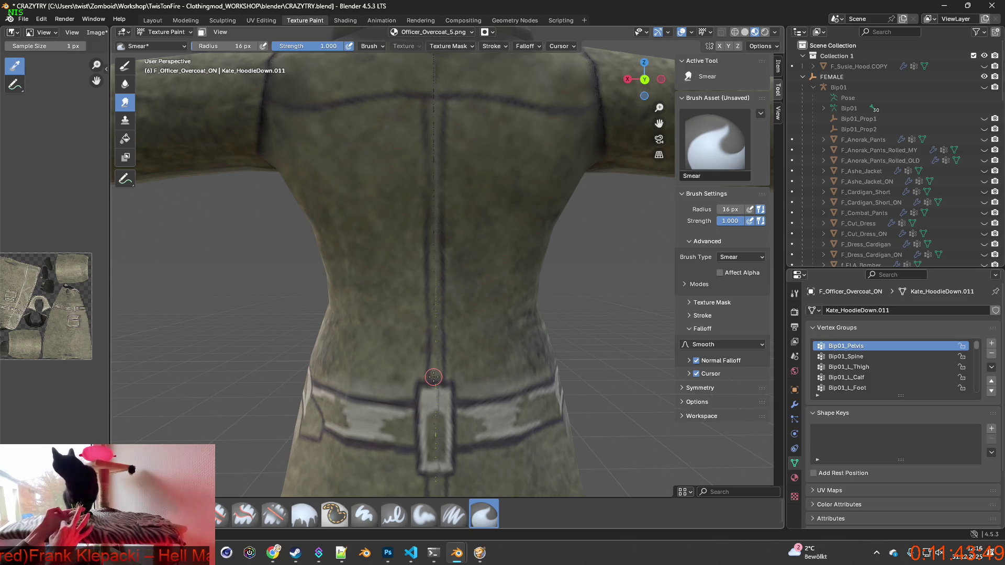
shift+middle_drag(432, 319, 437, 373)
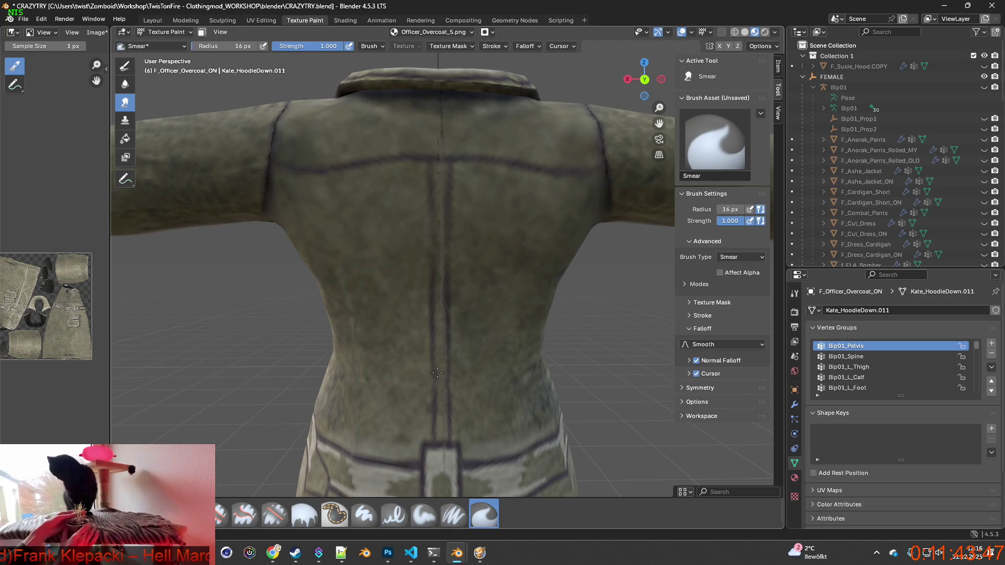
scroll(416, 342, up, 2)
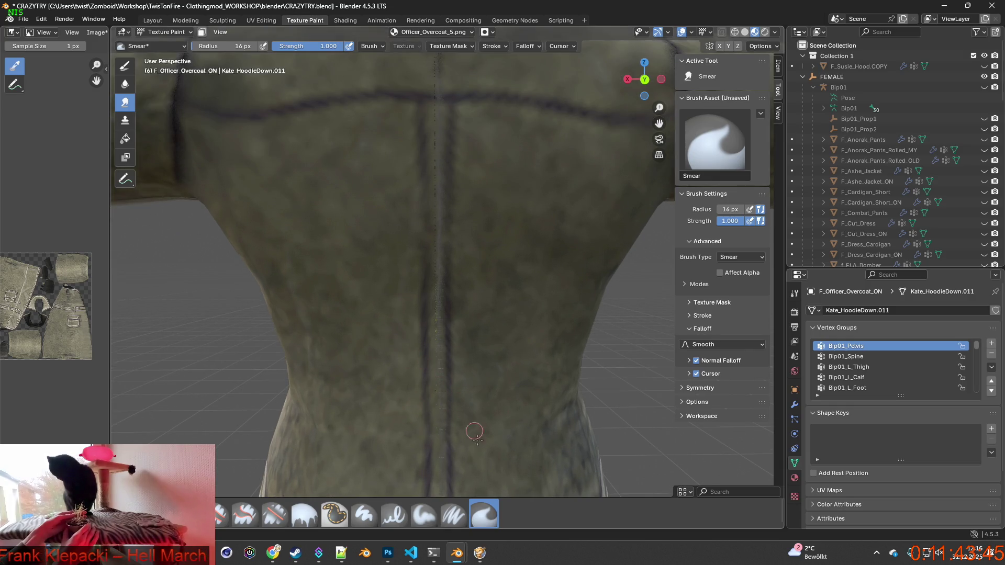
scroll(456, 425, up, 1)
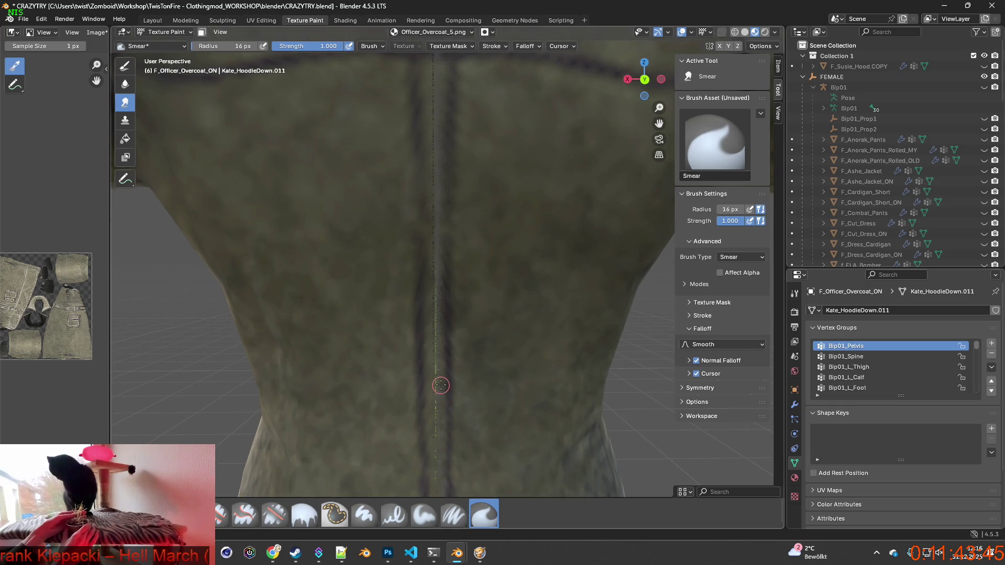
click(721, 274)
Step: Smear the dark stitch line down the centre of the coat's back seam
shift+middle_drag(485, 285, 493, 350)
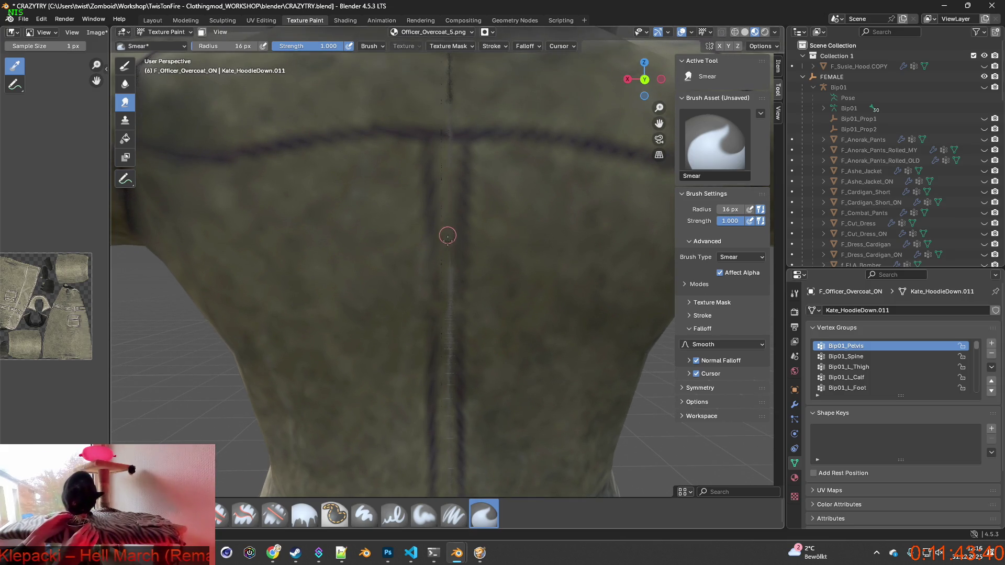
drag(448, 236, 447, 393)
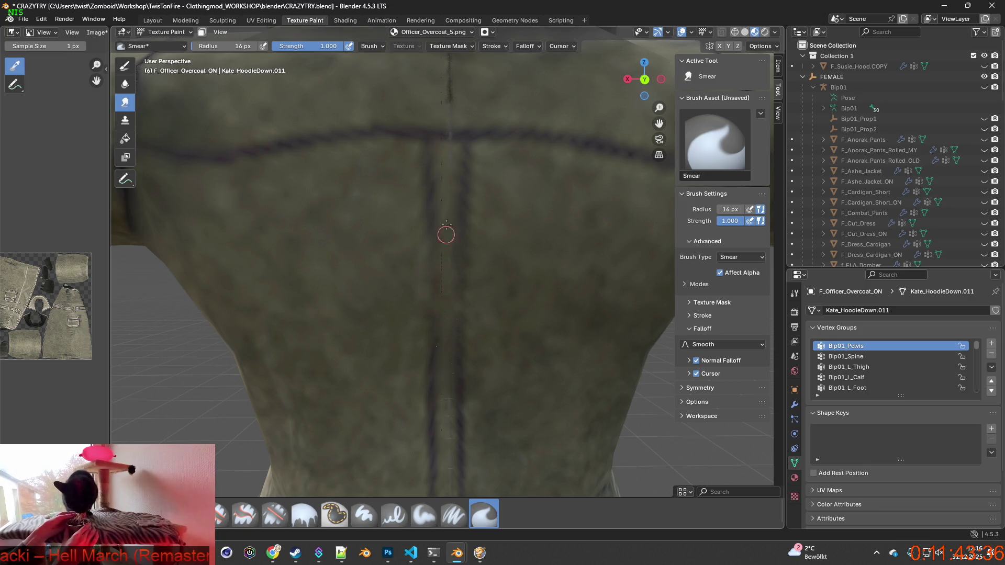
scroll(450, 202, down, 3)
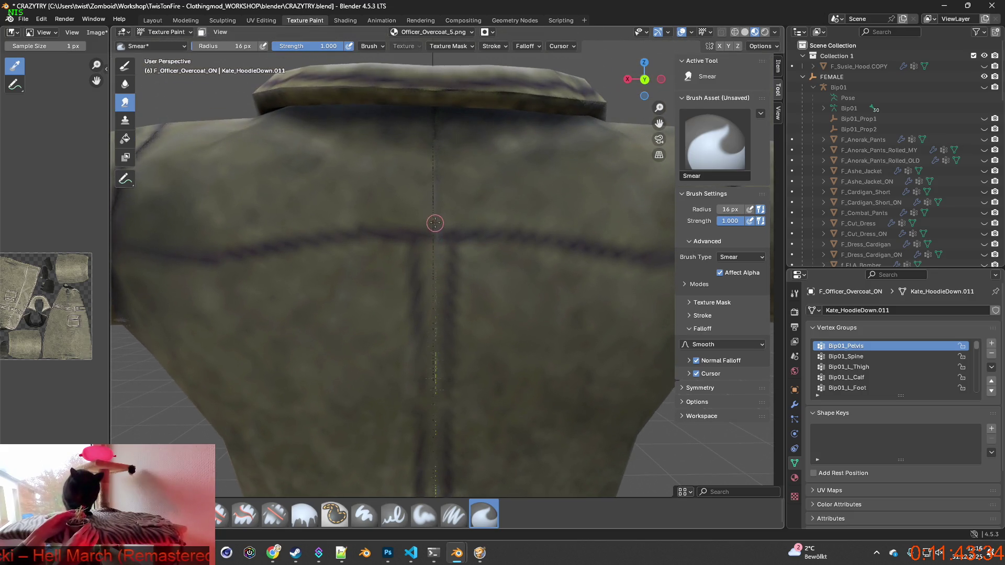
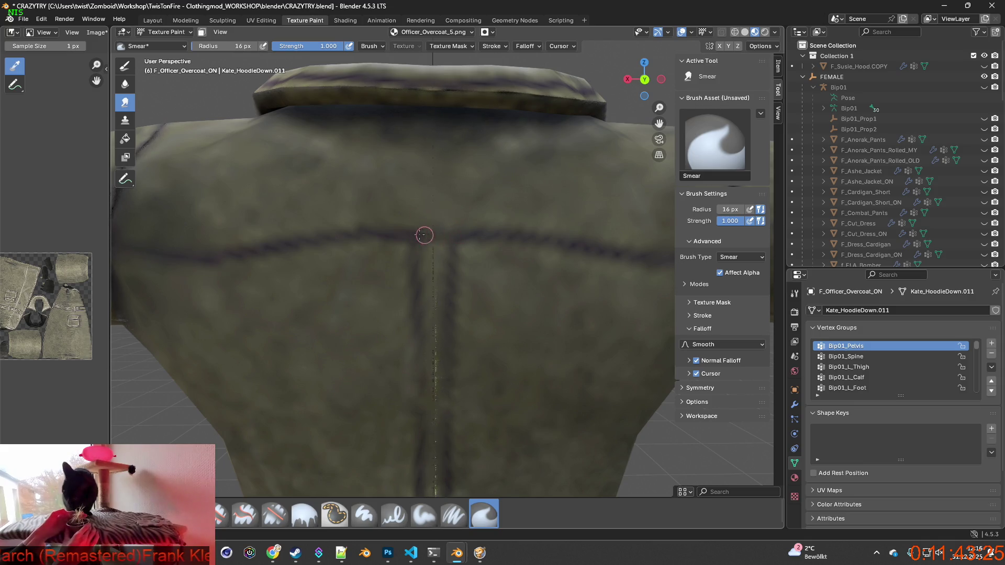
Step: Orbit and zoom down the coat's back to the lower centre seam below the belt tab
middle_drag(449, 263, 447, 259)
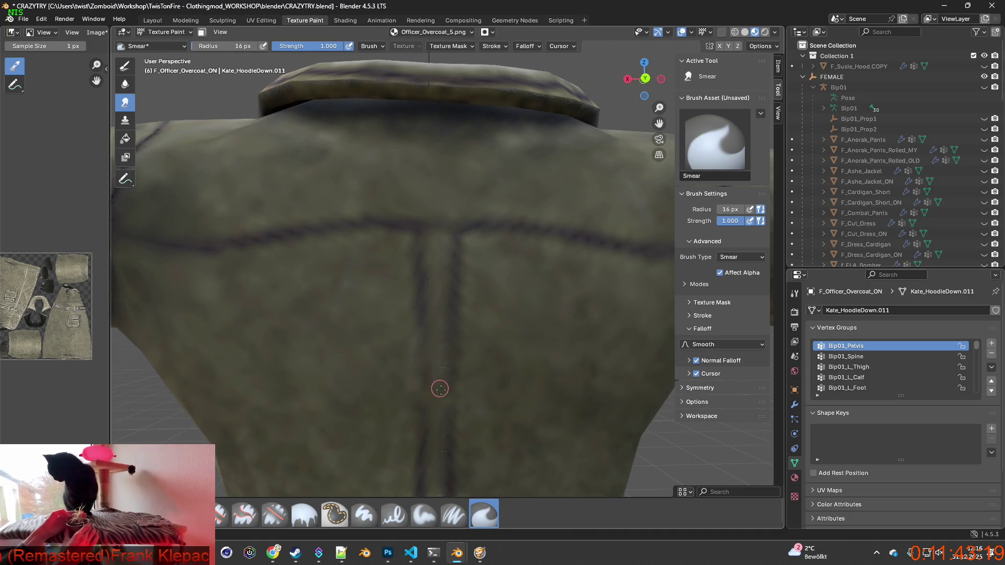
middle_drag(440, 388, 437, 306)
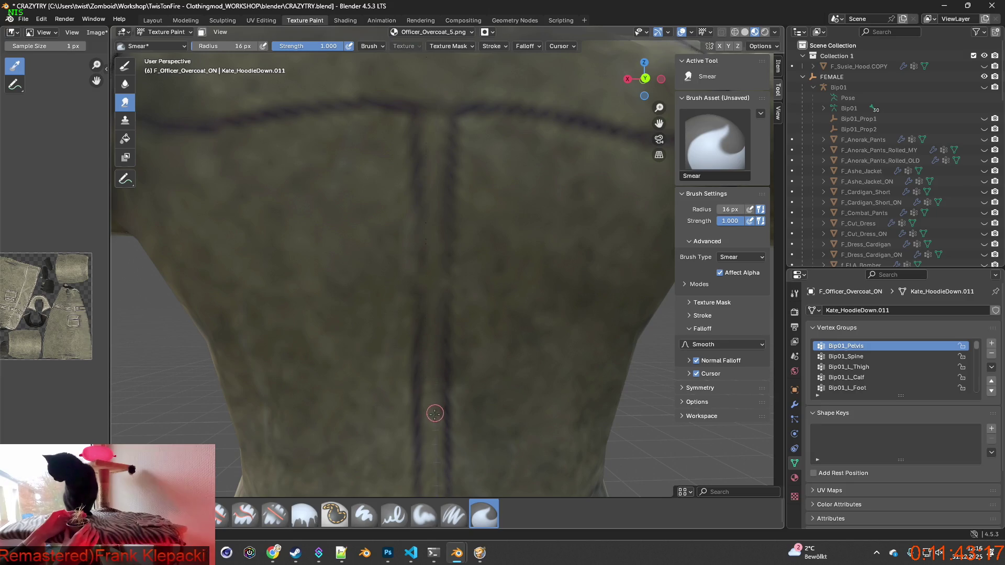
middle_drag(434, 478, 433, 293)
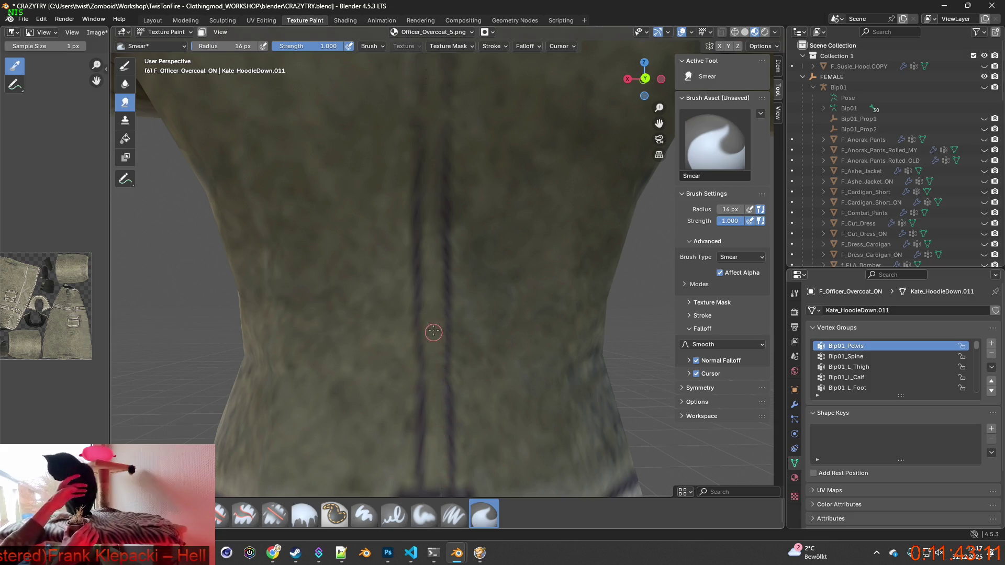
middle_drag(429, 141, 424, 312)
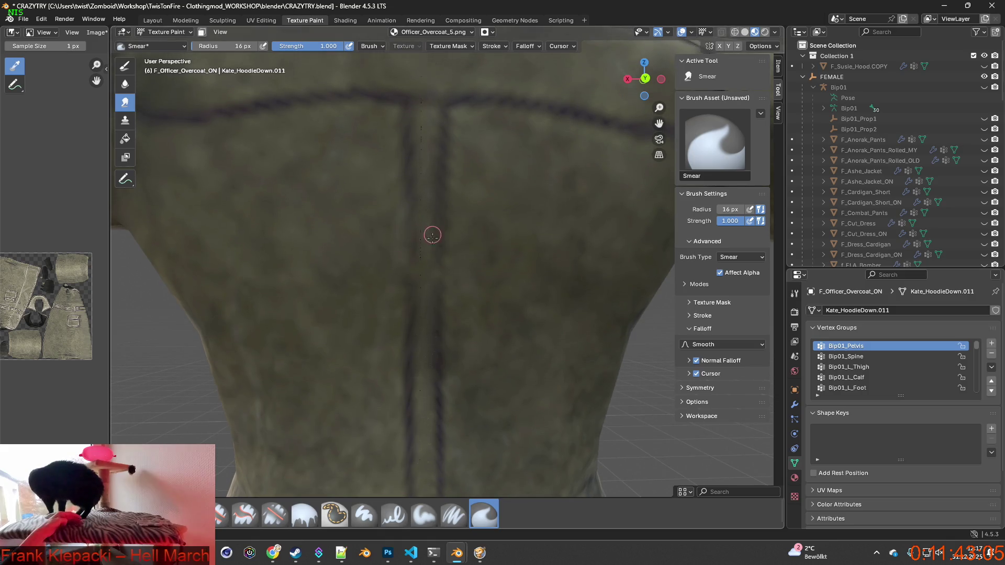
middle_drag(432, 236, 428, 316)
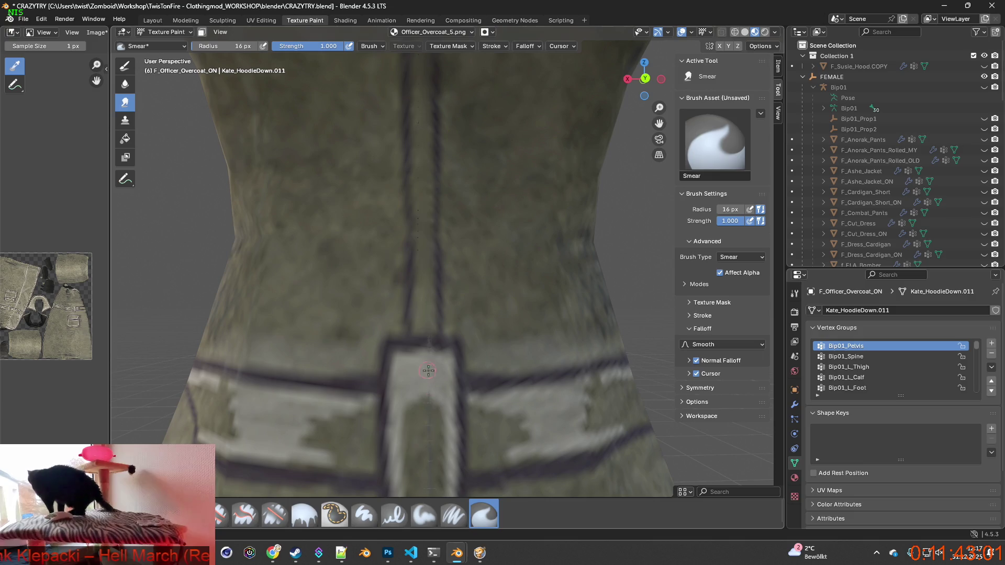
middle_drag(423, 374, 421, 325)
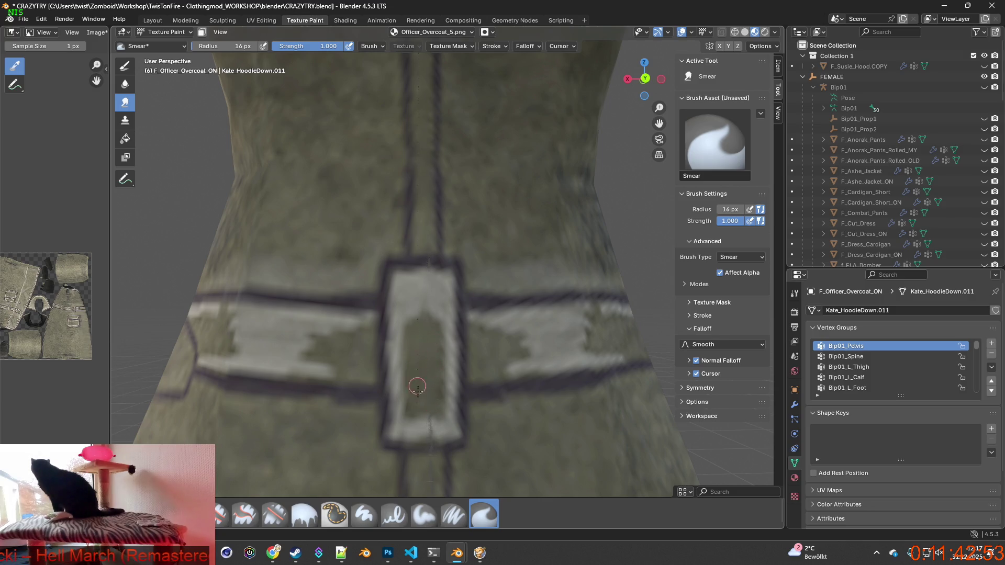
shift+scroll(419, 398, down, 2)
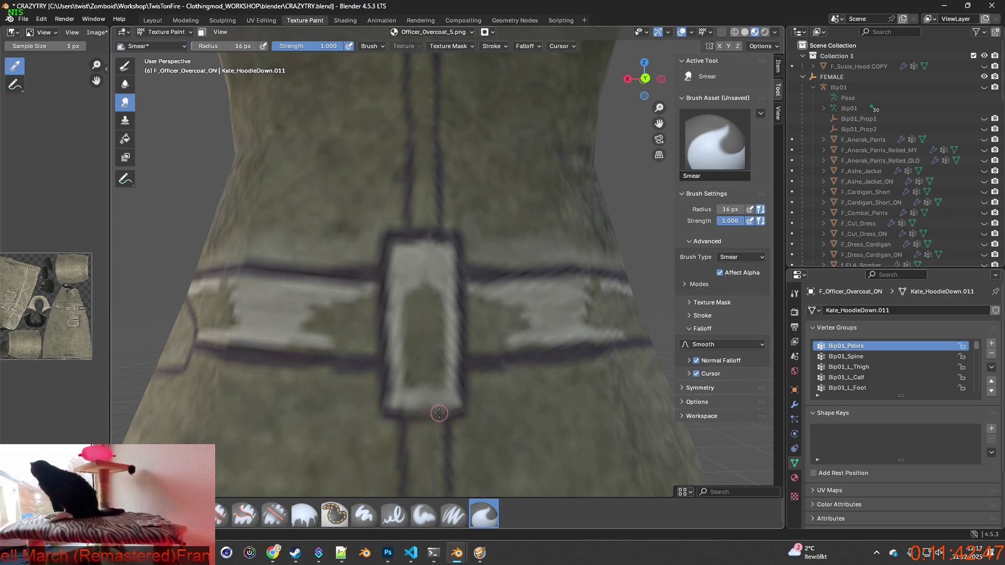
shift+scroll(440, 387, down, 6)
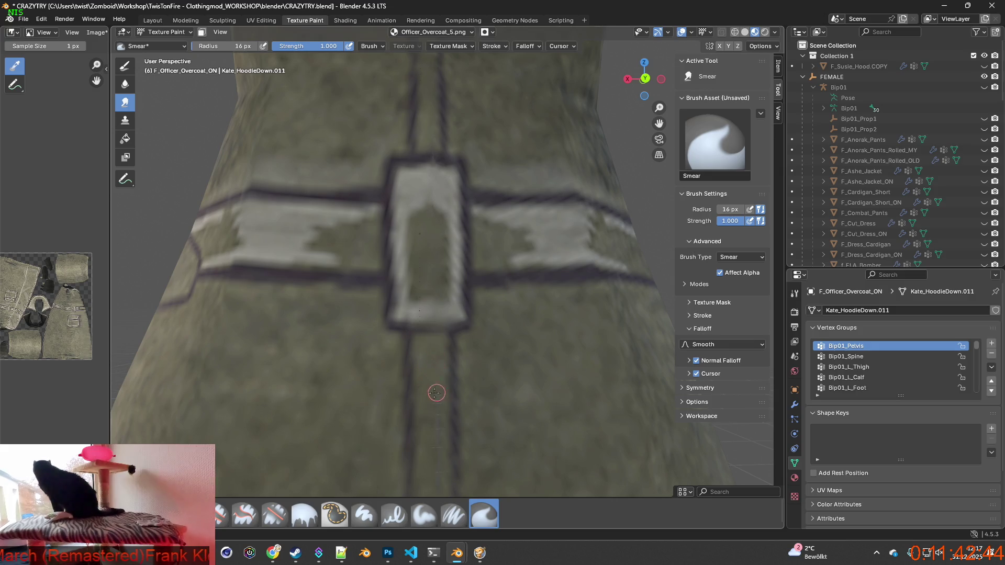
shift+middle_drag(437, 420, 436, 296)
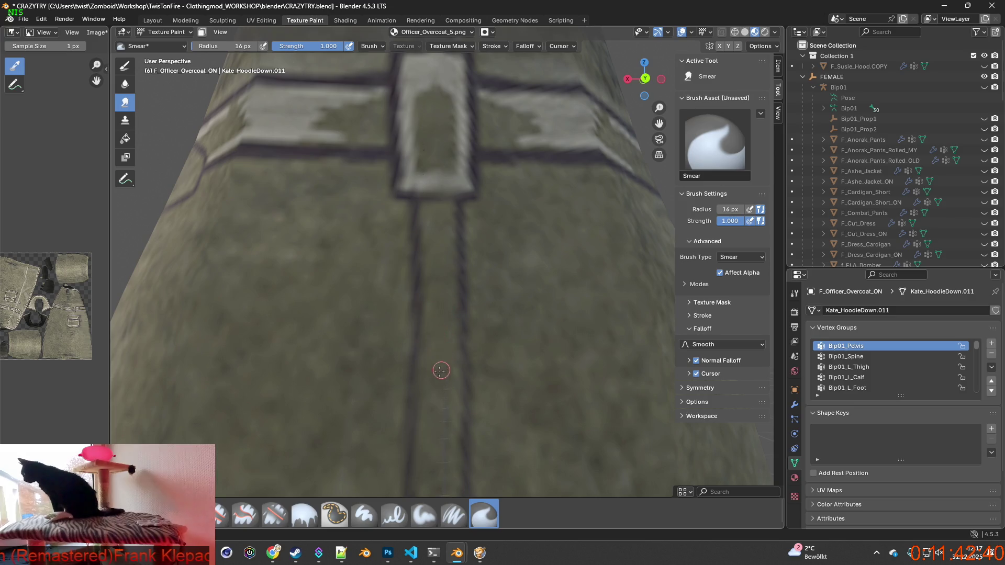
shift+middle_drag(445, 409, 438, 282)
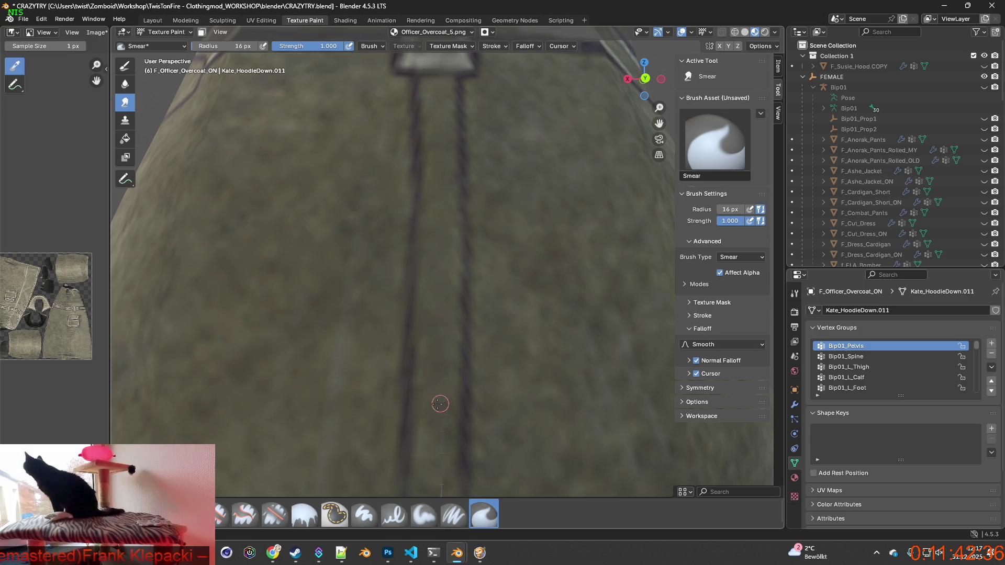
shift+middle_drag(446, 411, 421, 278)
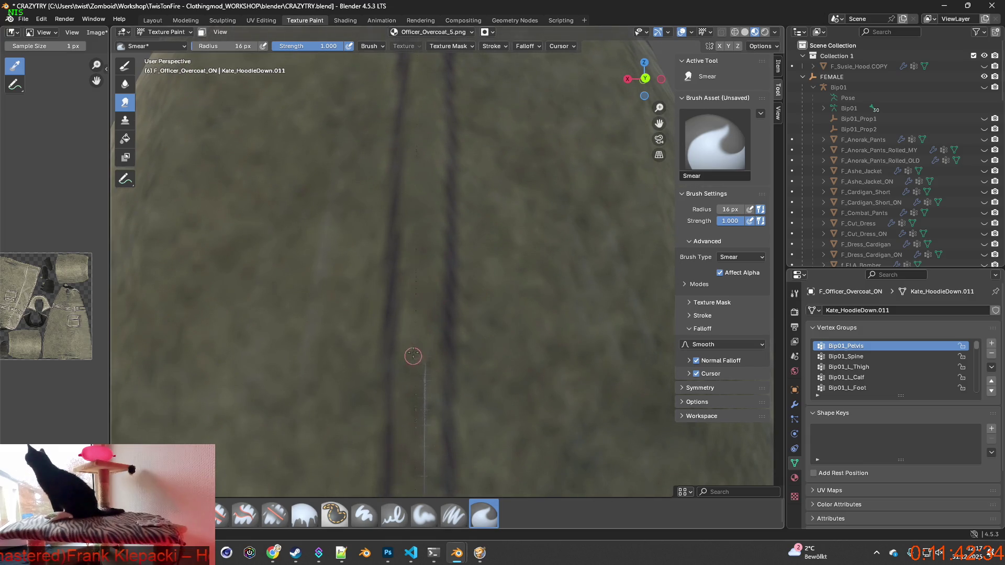
Step: Smear the white line on the lower centre seam into the olive fabric, then select Paint Soft Pressure
drag(413, 356, 414, 387)
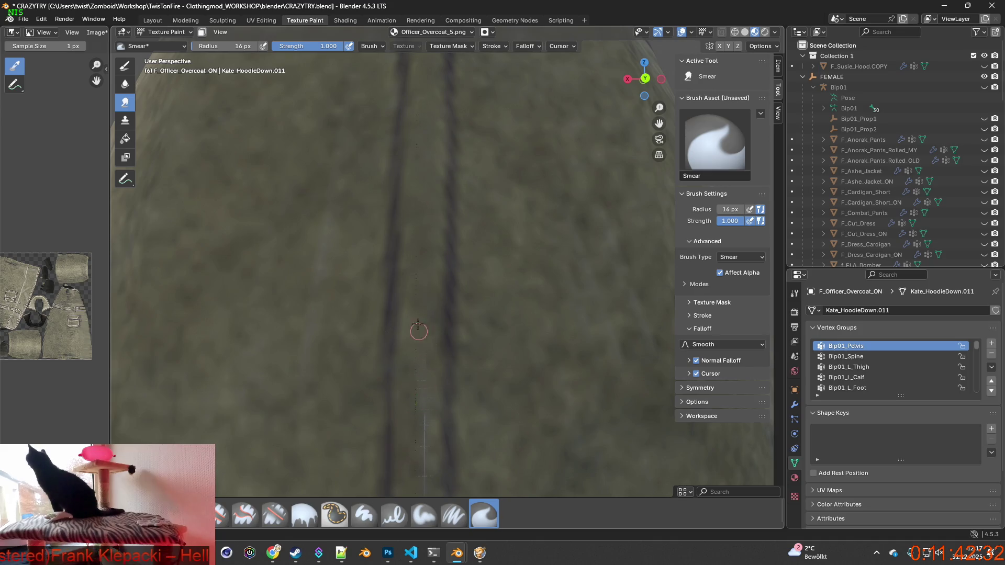
drag(418, 331, 418, 415)
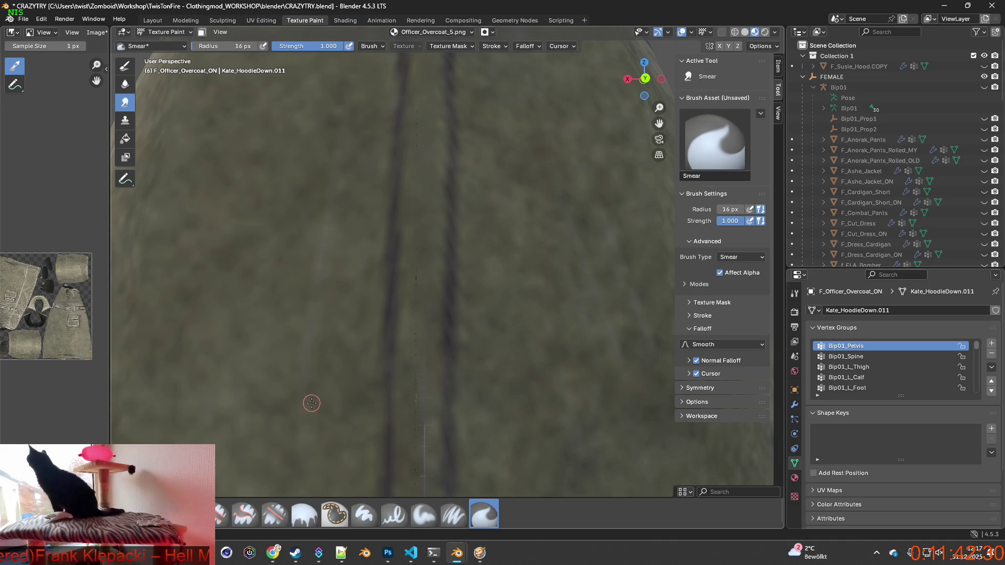
middle_drag(365, 352, 374, 373)
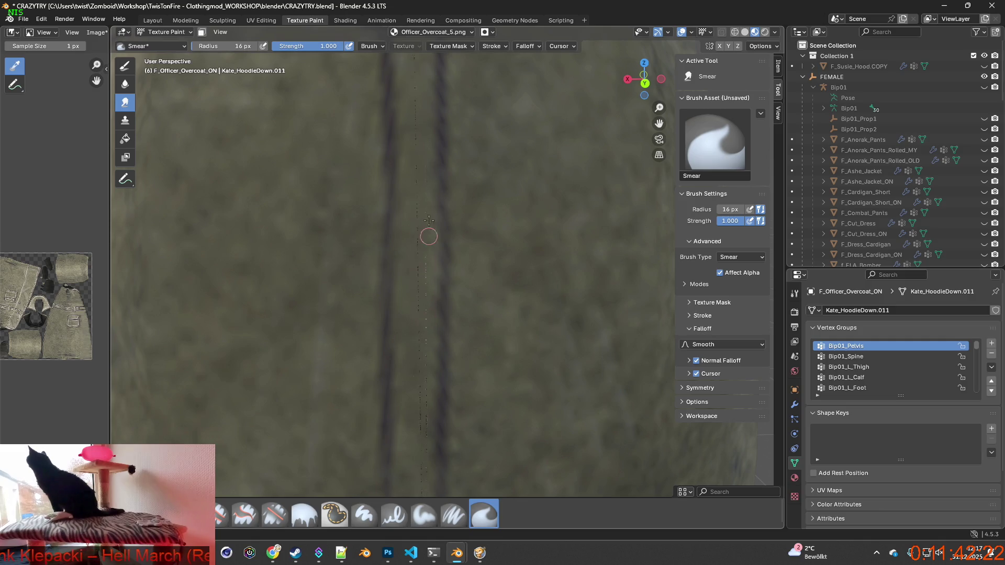
scroll(425, 451, down, 2)
scroll(425, 451, down, 4)
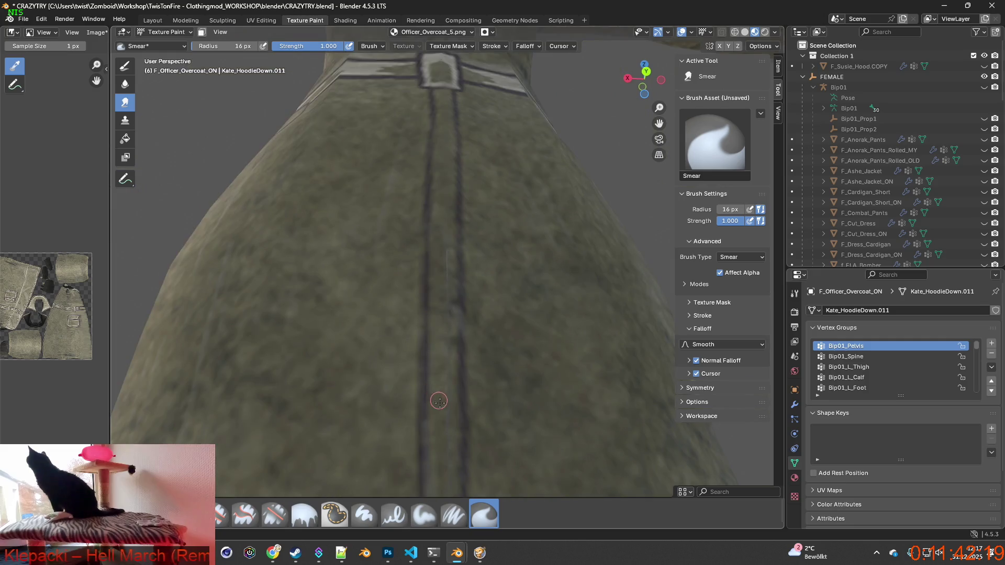
middle_drag(439, 469, 462, 411)
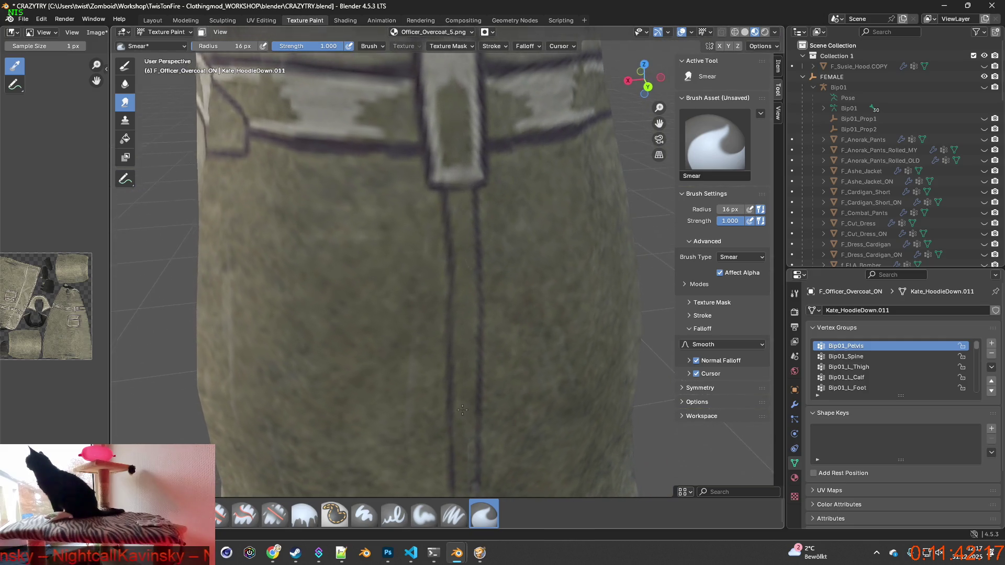
shift+scroll(438, 368, up, 5)
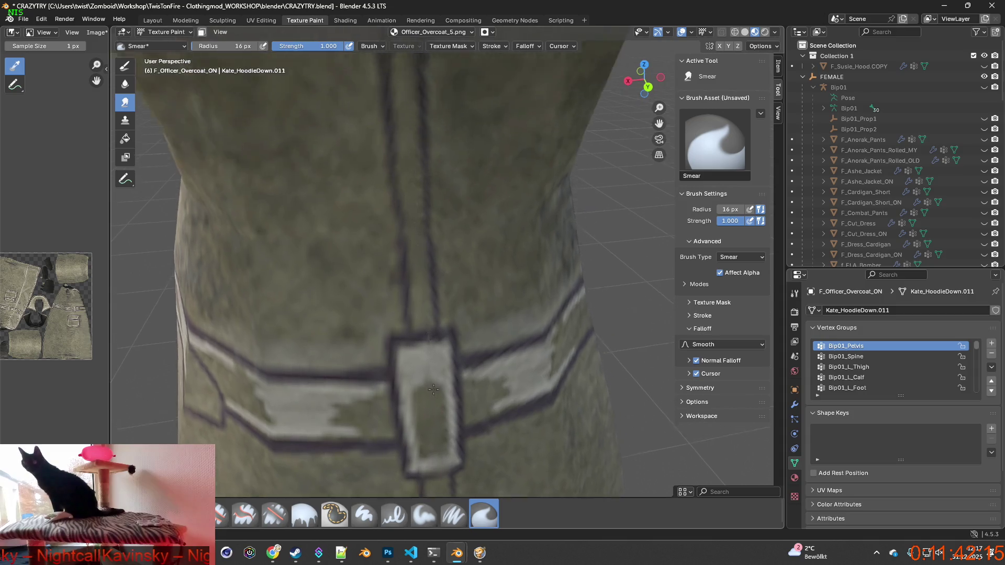
scroll(394, 363, up, 3)
middle_drag(382, 340, 375, 321)
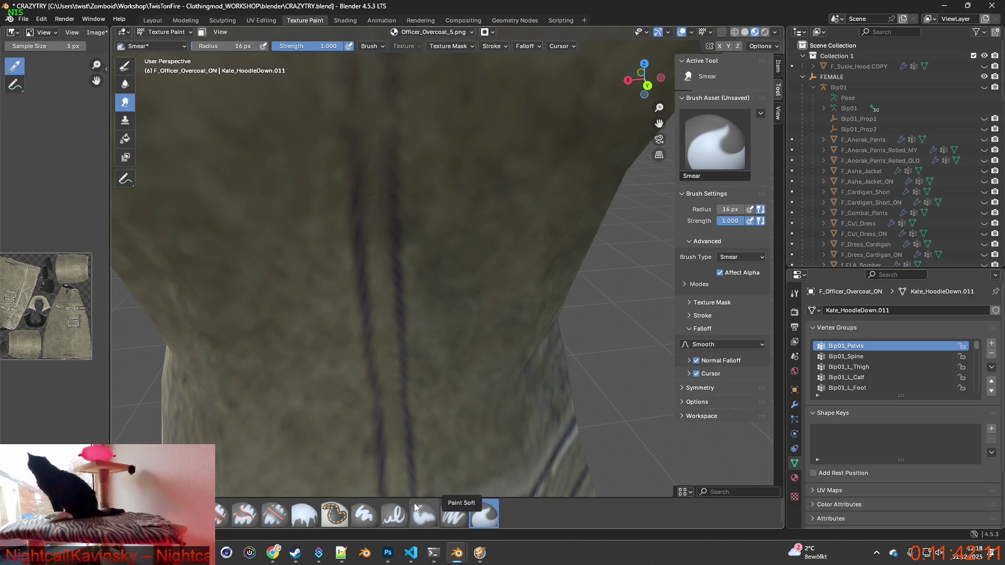
click(439, 515)
Step: Eyedrop the olive coat fabric colour with S and paint over the dark centre seam
scroll(422, 403, up, 2)
scroll(422, 401, up, 3)
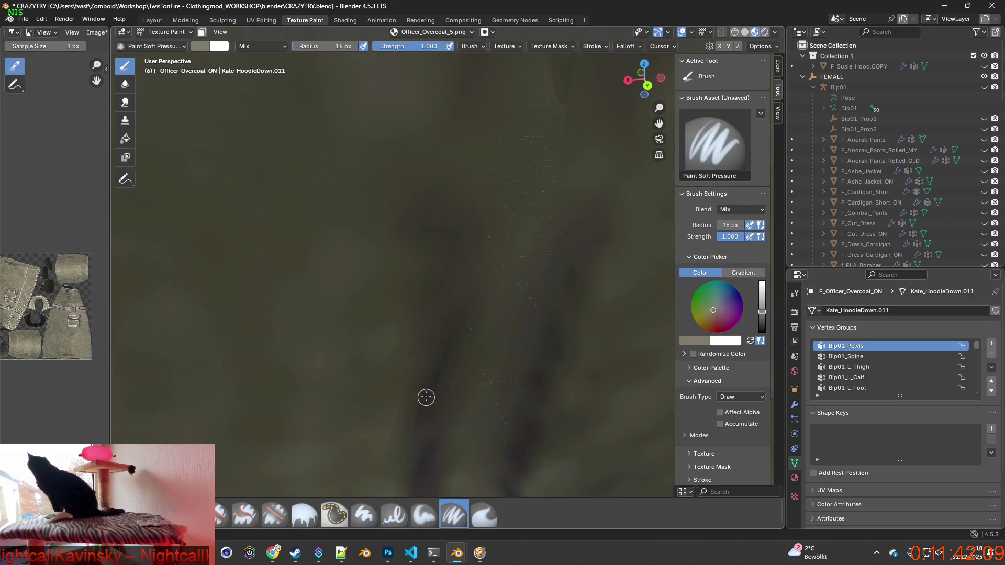
key(s)
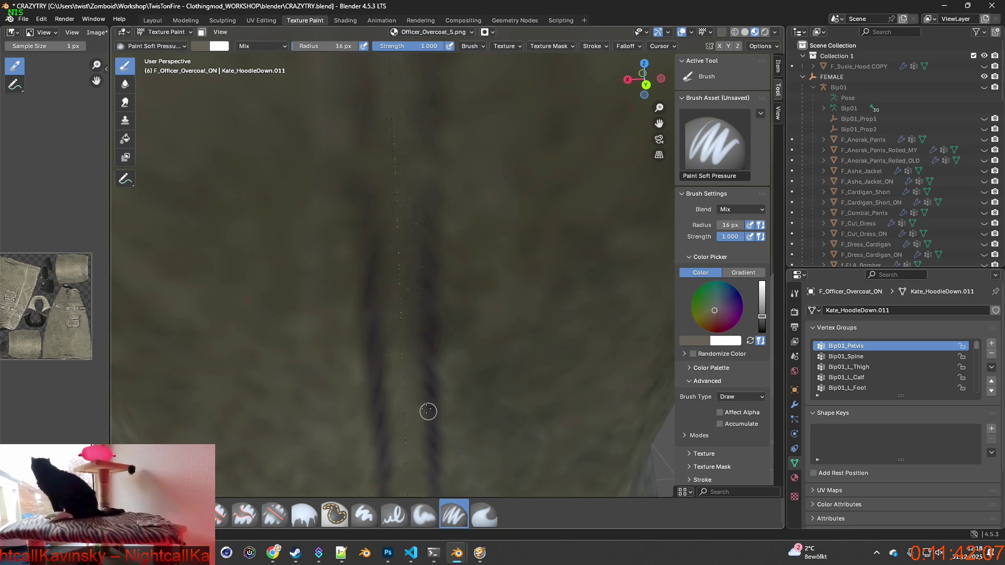
middle_drag(427, 411, 382, 381)
scroll(380, 382, down, 2)
scroll(388, 343, up, 2)
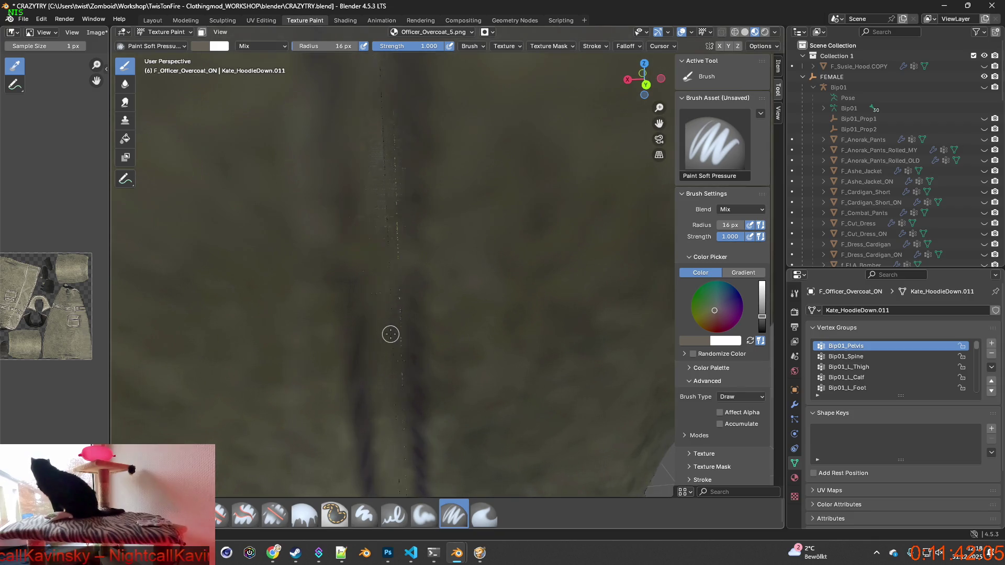
scroll(372, 348, up, 1)
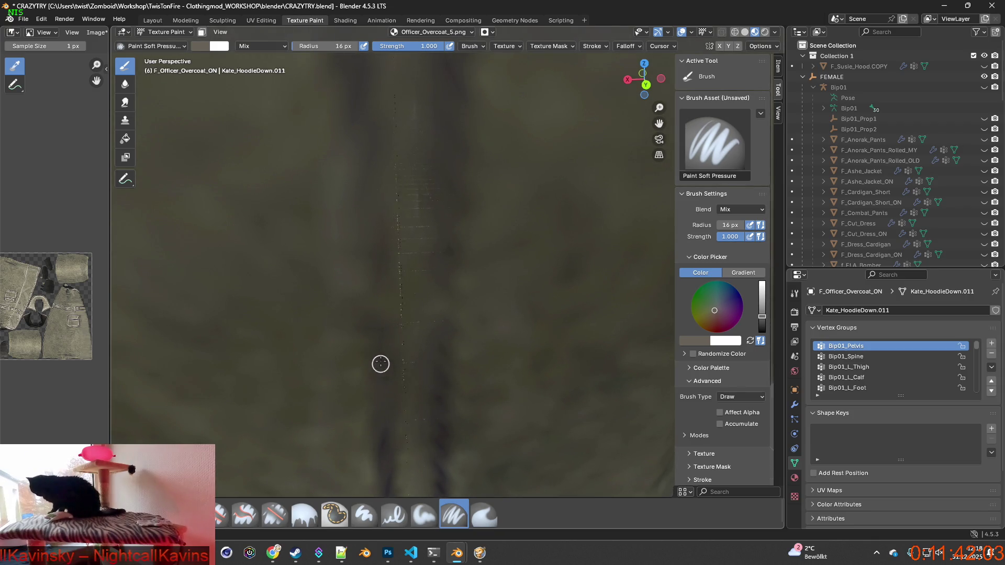
scroll(403, 330, down, 3)
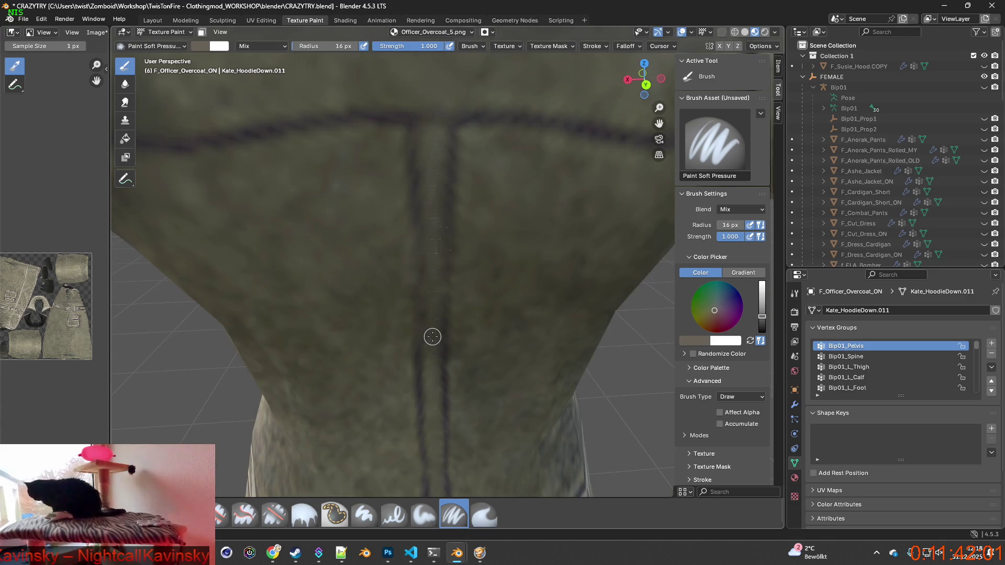
scroll(406, 169, up, 2)
scroll(386, 149, down, 2)
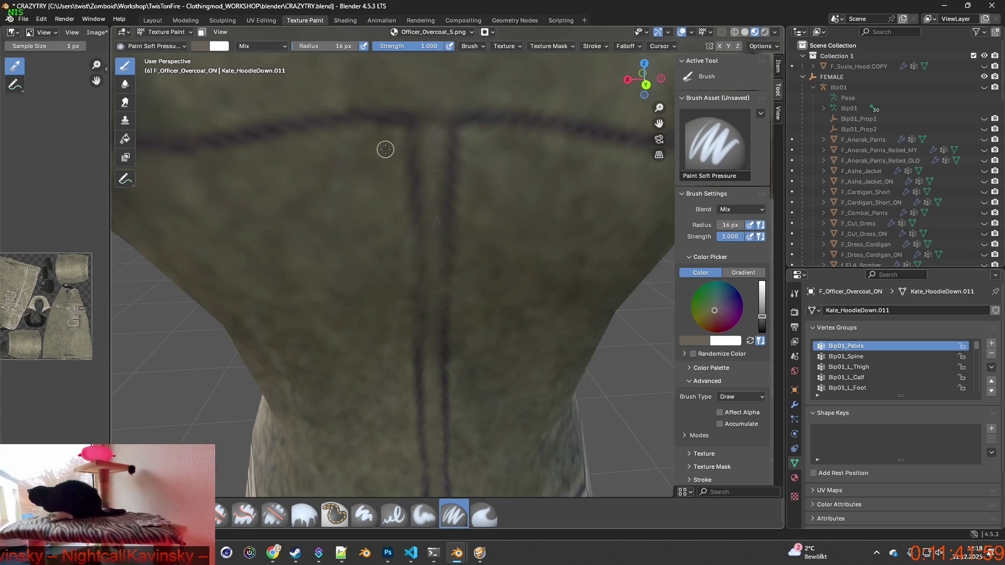
click(361, 109)
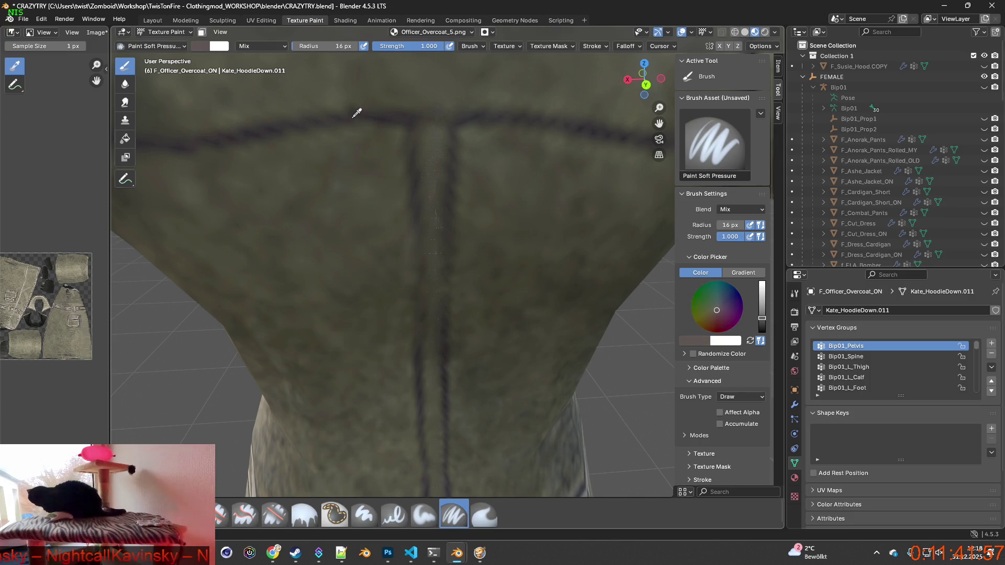
click(376, 109)
click(374, 112)
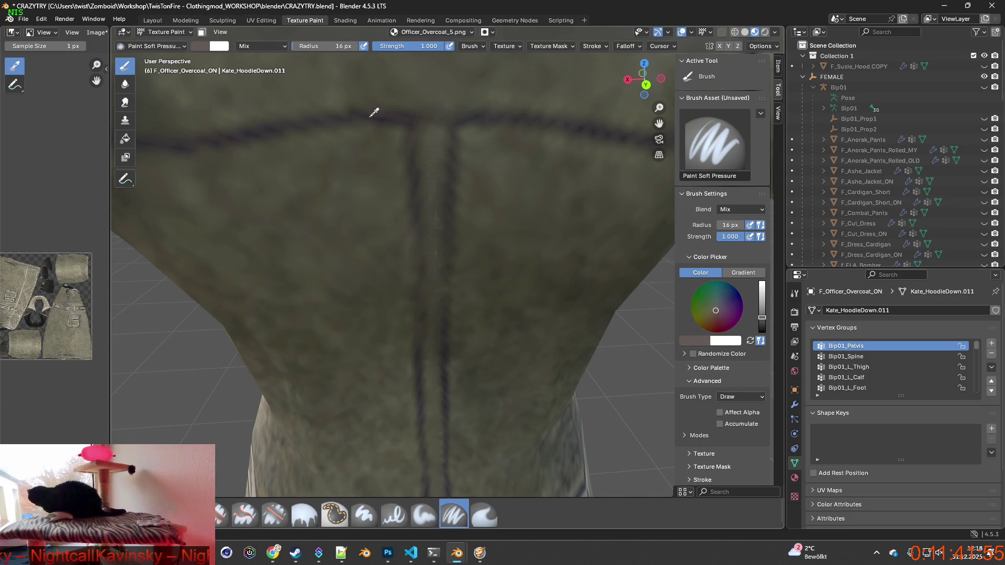
click(386, 111)
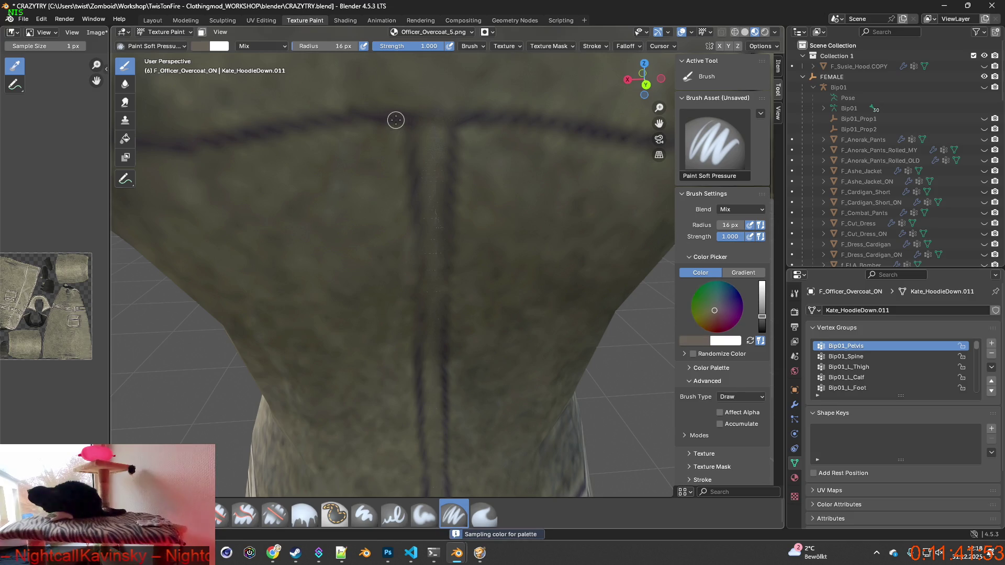
drag(413, 163, 418, 351)
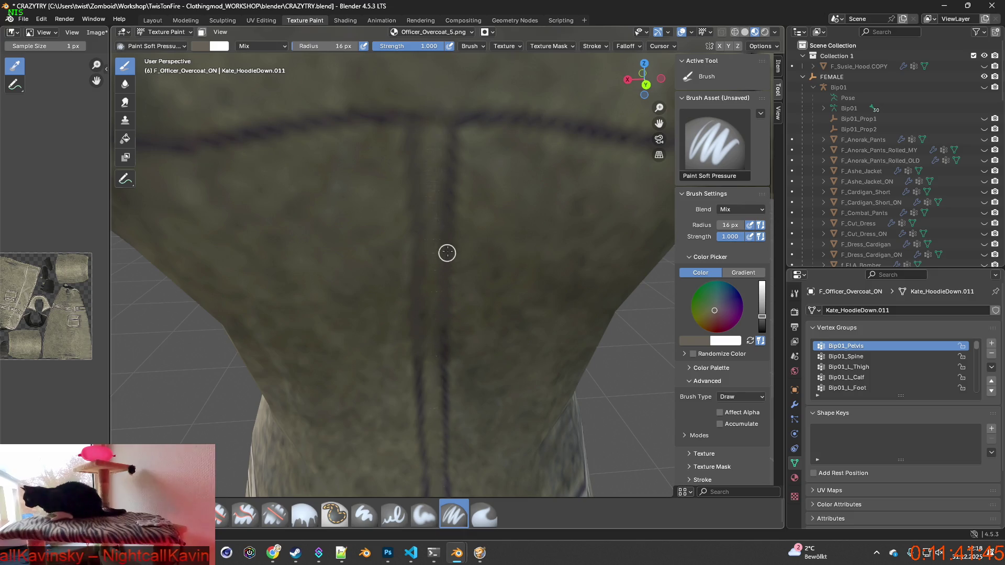
Step: Sample a slightly darker coat colour and paint the collar and left back seam darker
middle_drag(456, 250, 453, 225)
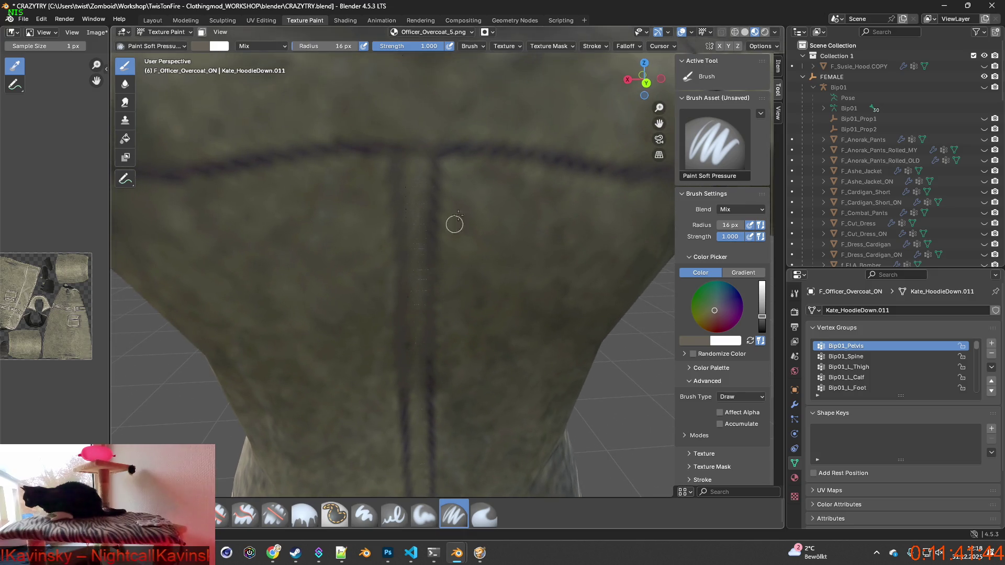
click(454, 146)
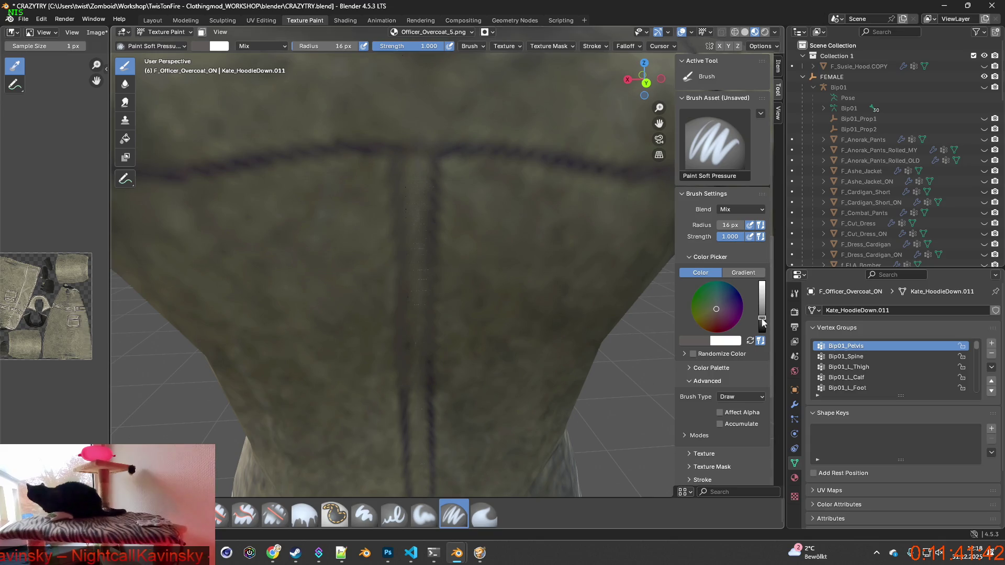
drag(762, 318, 762, 321)
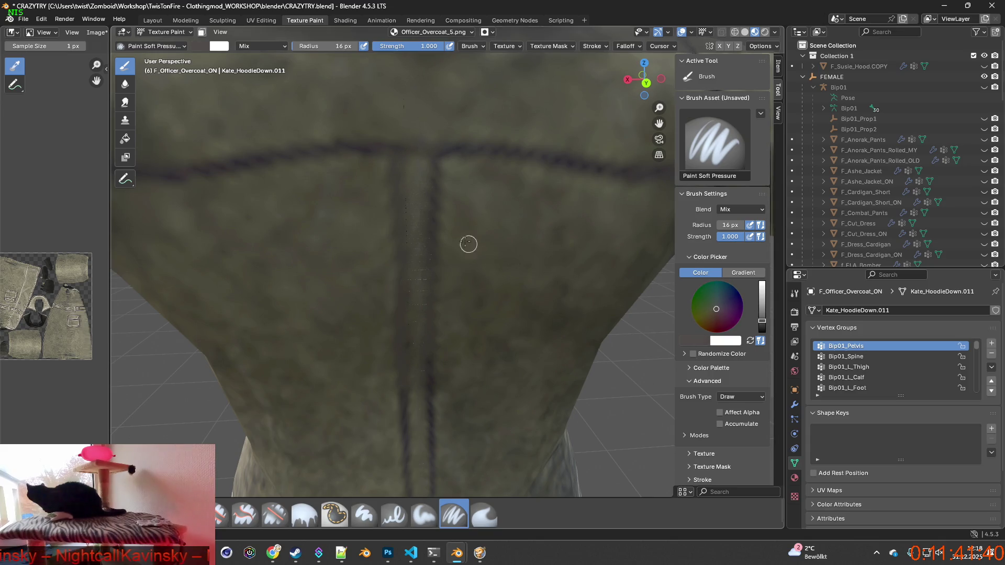
drag(452, 151, 427, 364)
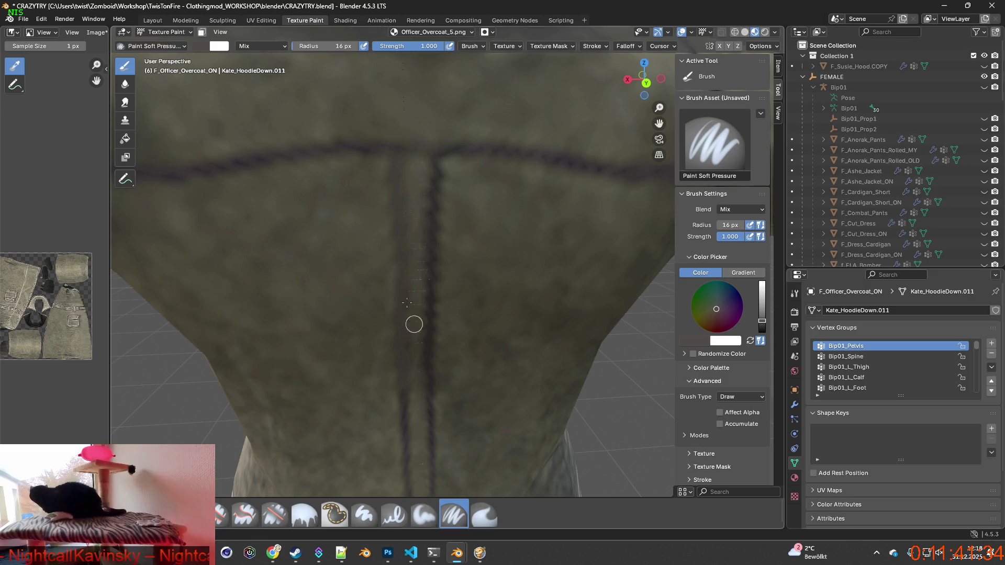
mouse_move(335, 149)
mouse_down()
mouse_move(401, 226)
mouse_move(402, 322)
mouse_up()
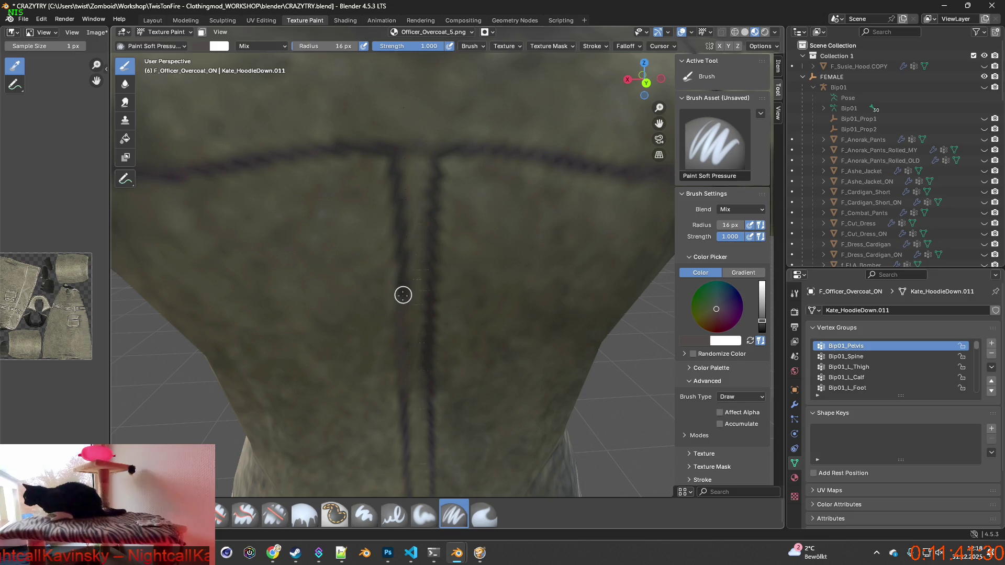
Step: Continue darkening the left back seam toward the waist, then switch to the Paint Soft brush
scroll(409, 283, up, 2)
scroll(409, 284, down, 1)
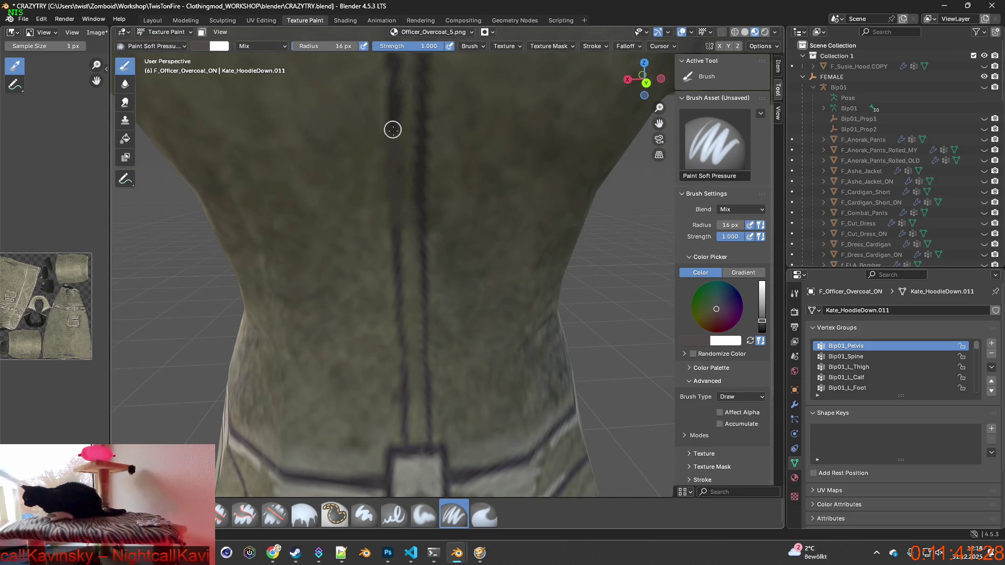
drag(393, 129, 414, 276)
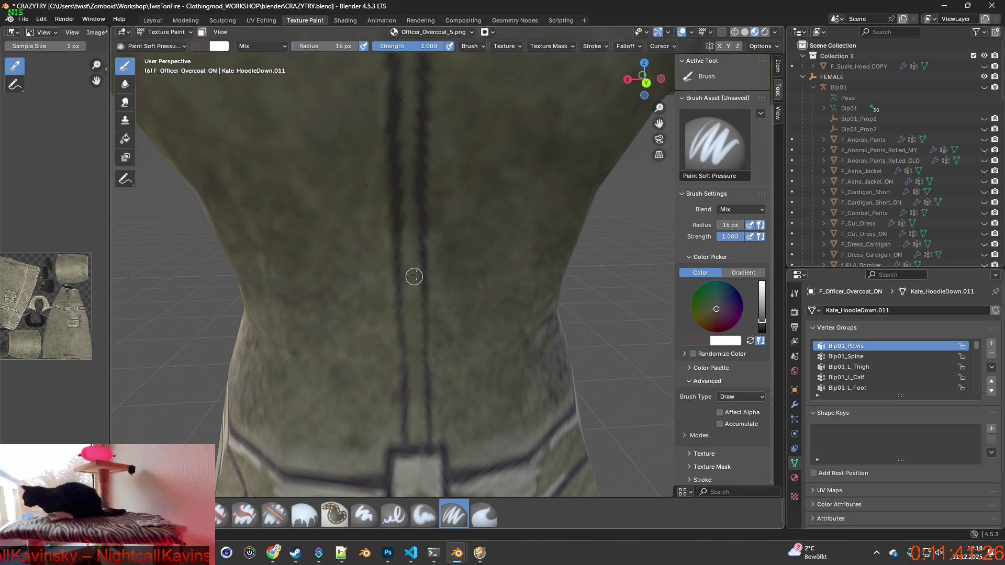
scroll(414, 276, down, 3)
scroll(438, 250, down, 1)
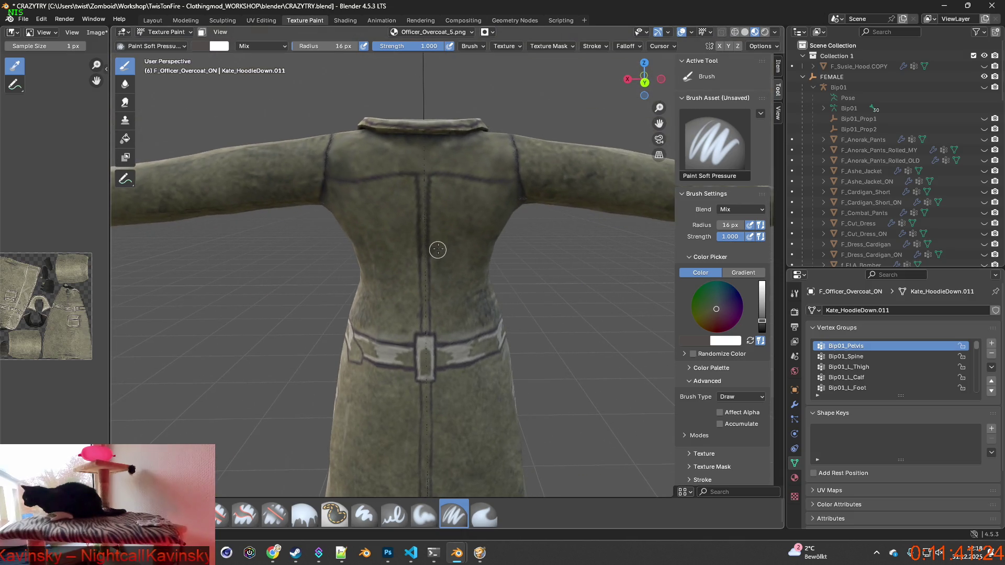
scroll(438, 250, up, 1)
scroll(442, 233, up, 1)
scroll(418, 258, up, 2)
scroll(395, 237, up, 1)
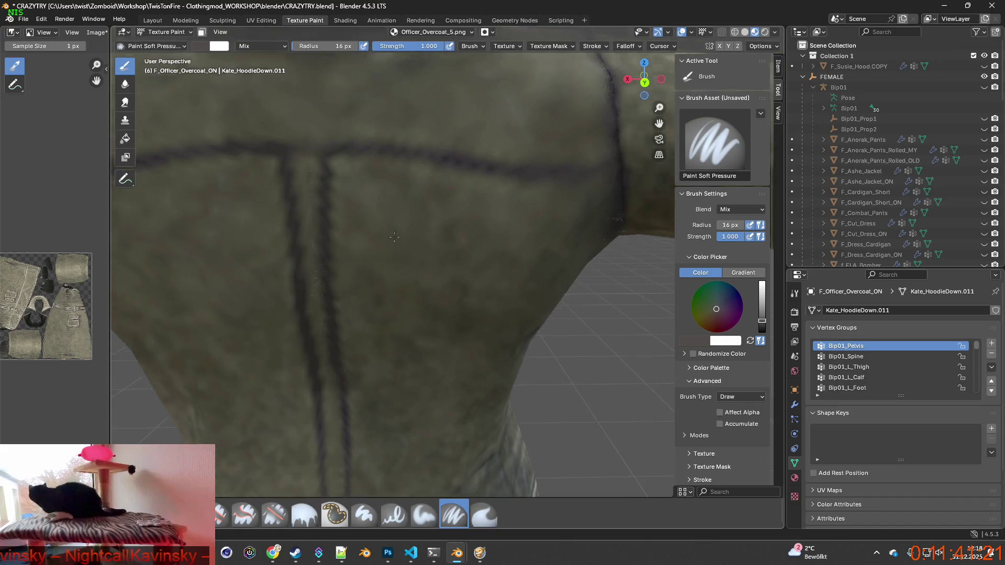
scroll(394, 237, down, 1)
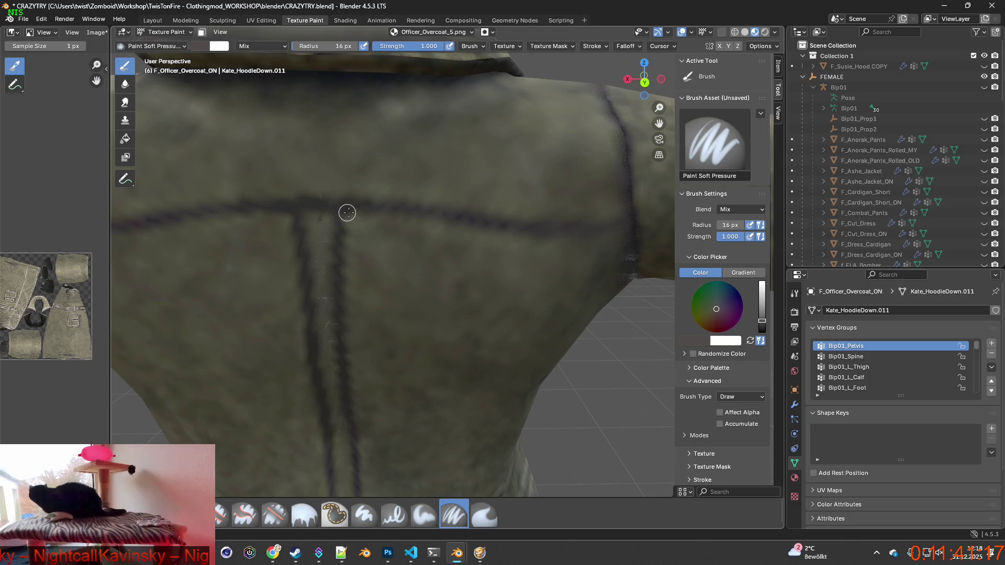
middle_drag(348, 213, 426, 213)
scroll(414, 249, up, 1)
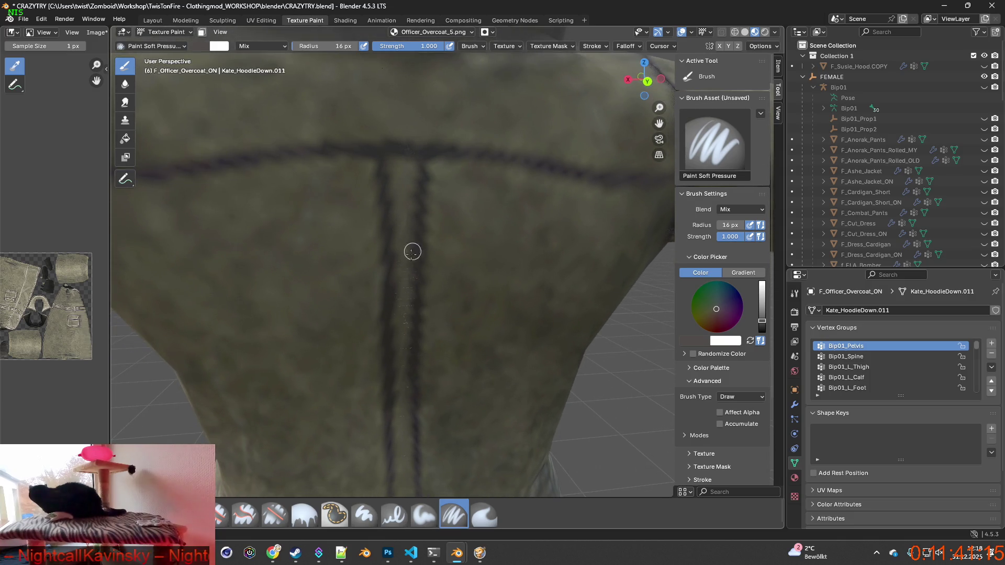
click(429, 516)
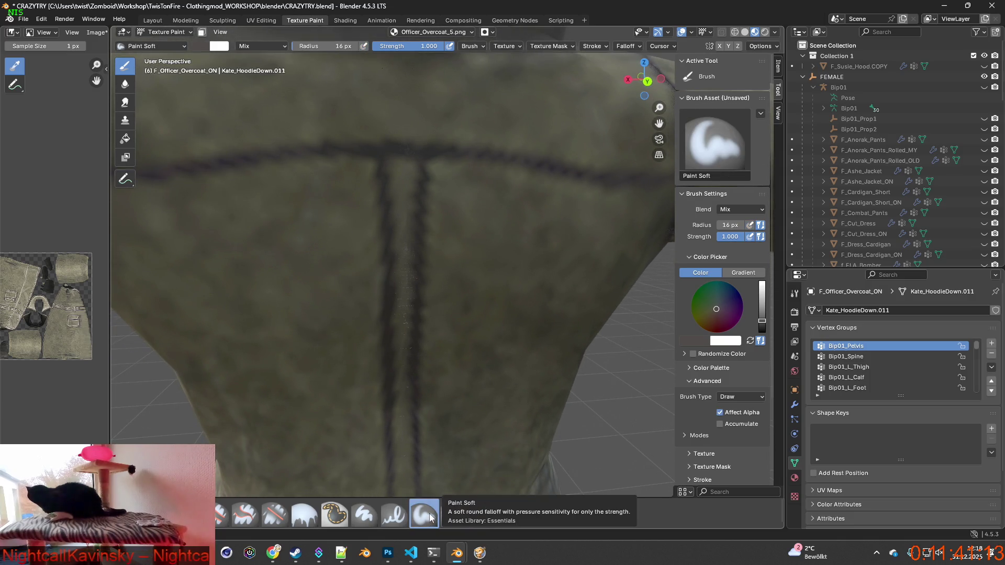
Step: Sample the olive cloth colour and orbit down to the dashed marks on the lower back seam
scroll(416, 409, up, 3)
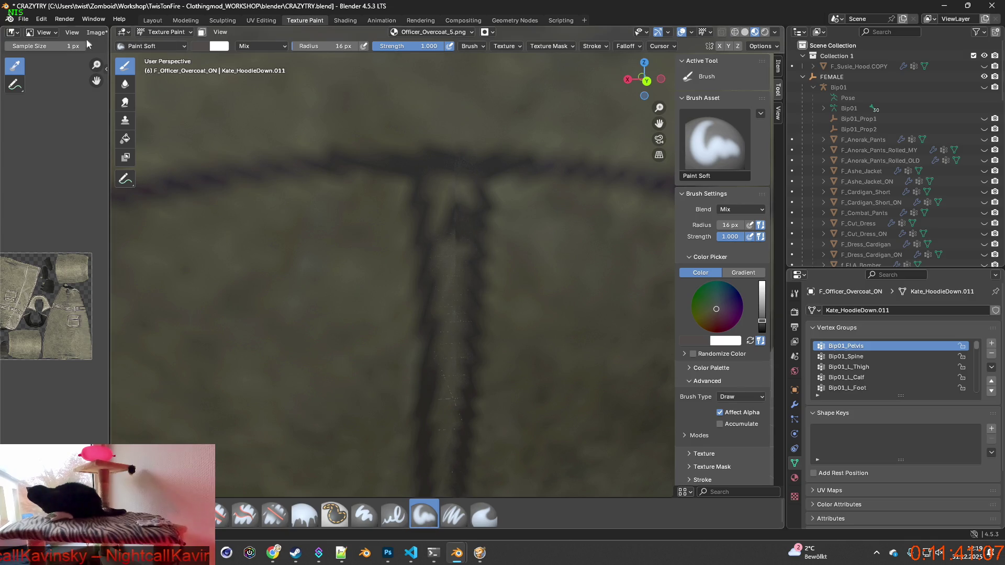
click(41, 19)
key(s)
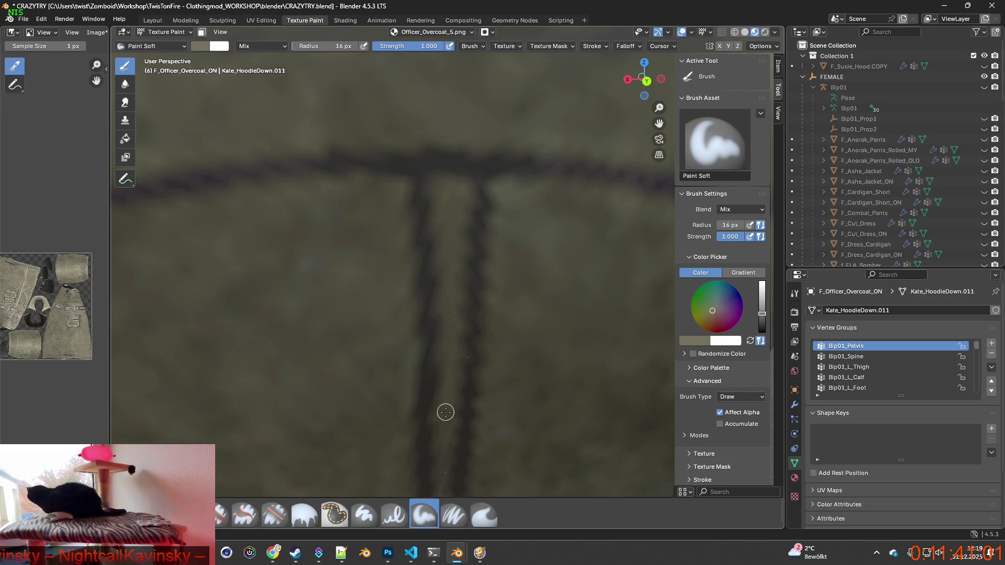
middle_drag(447, 376, 435, 234)
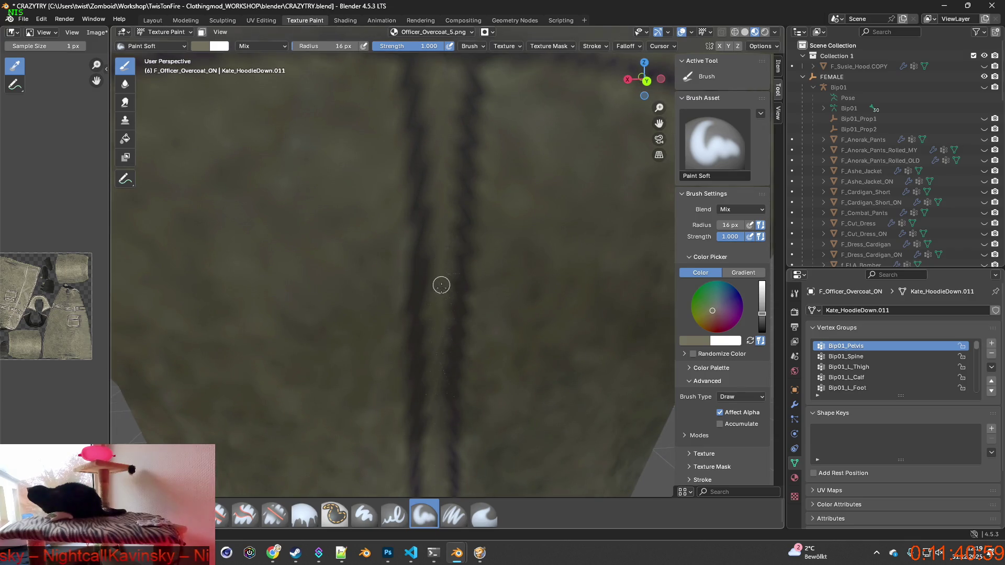
middle_drag(440, 387, 424, 203)
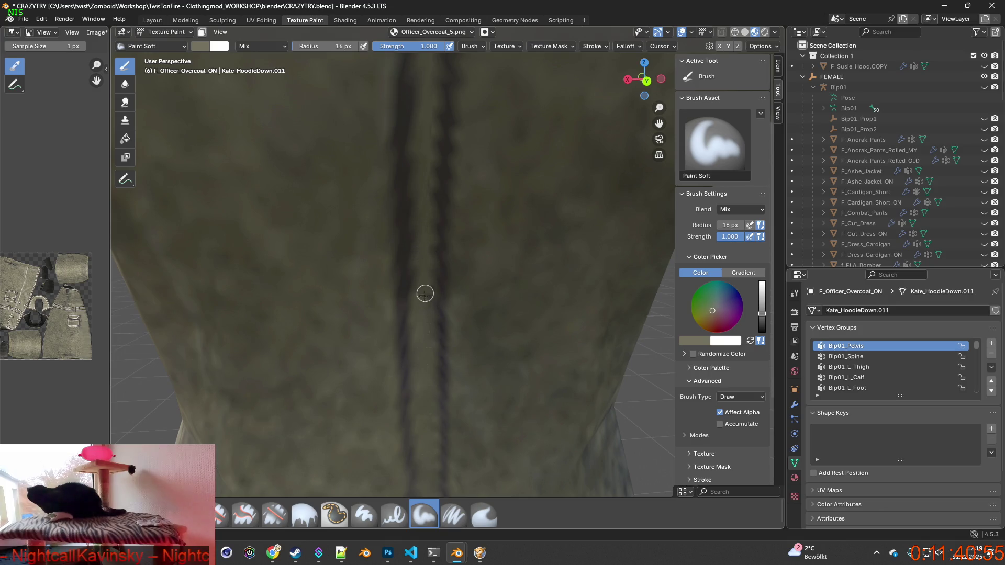
middle_drag(425, 370, 409, 162)
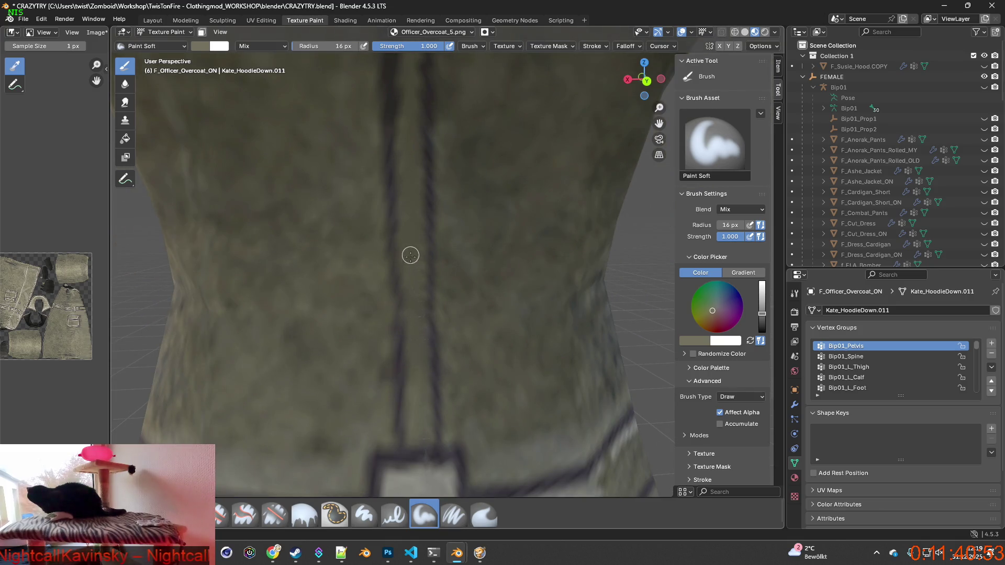
scroll(415, 344, up, 3)
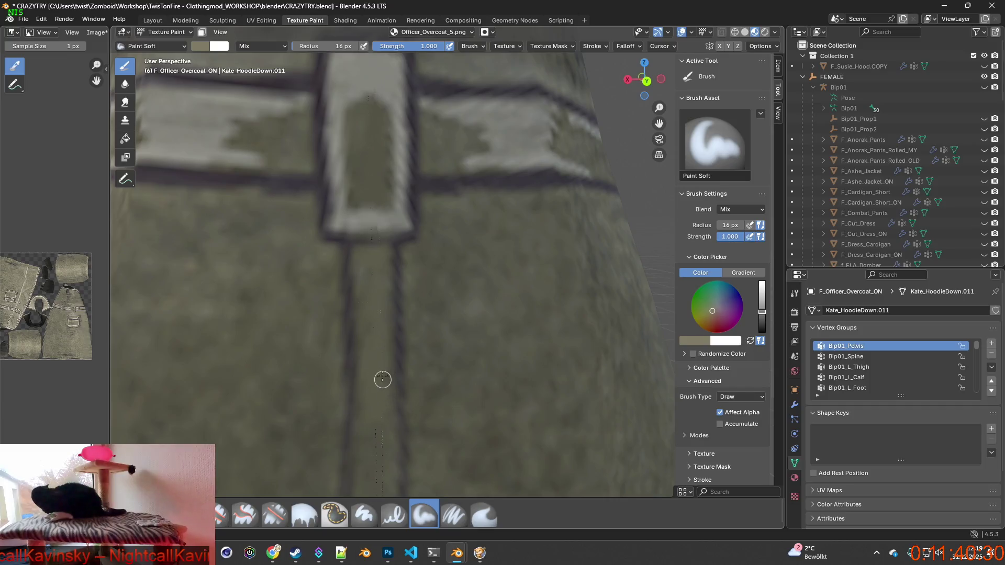
shift+middle_drag(384, 368, 380, 312)
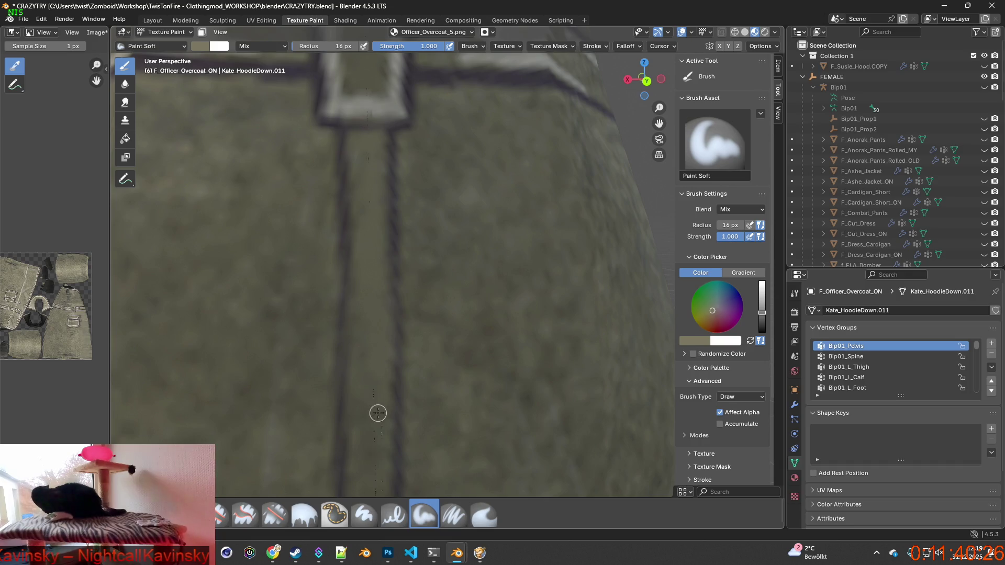
shift+middle_drag(375, 319, 374, 195)
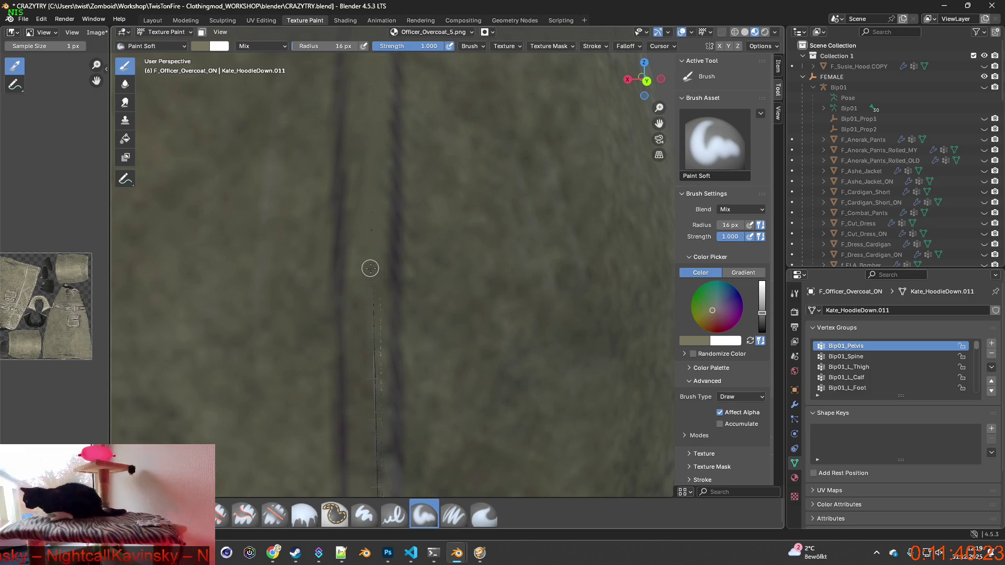
Step: Paint over the dashed seam marks in olive, then switch to the Clone brush
drag(374, 319, 371, 263)
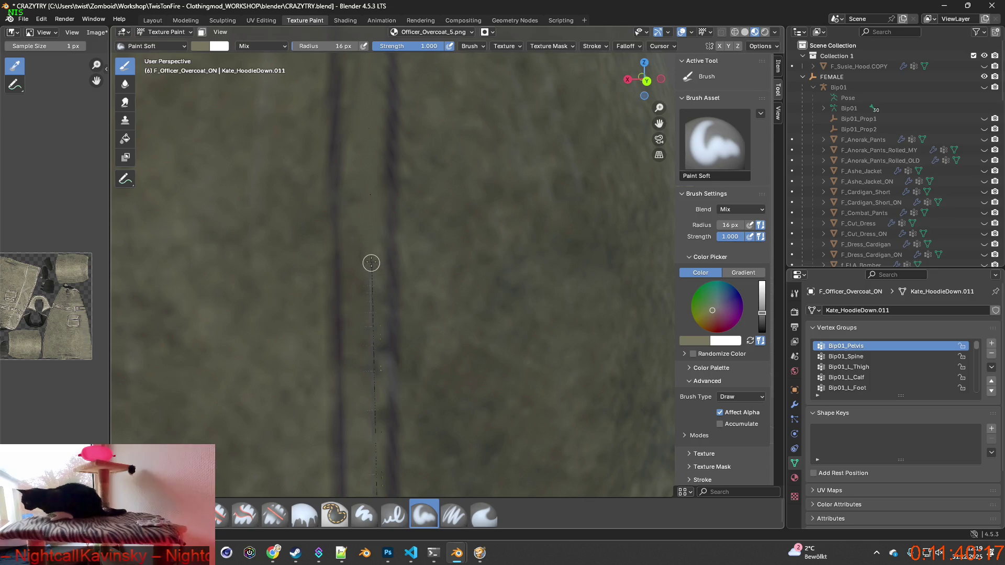
drag(371, 277, 372, 375)
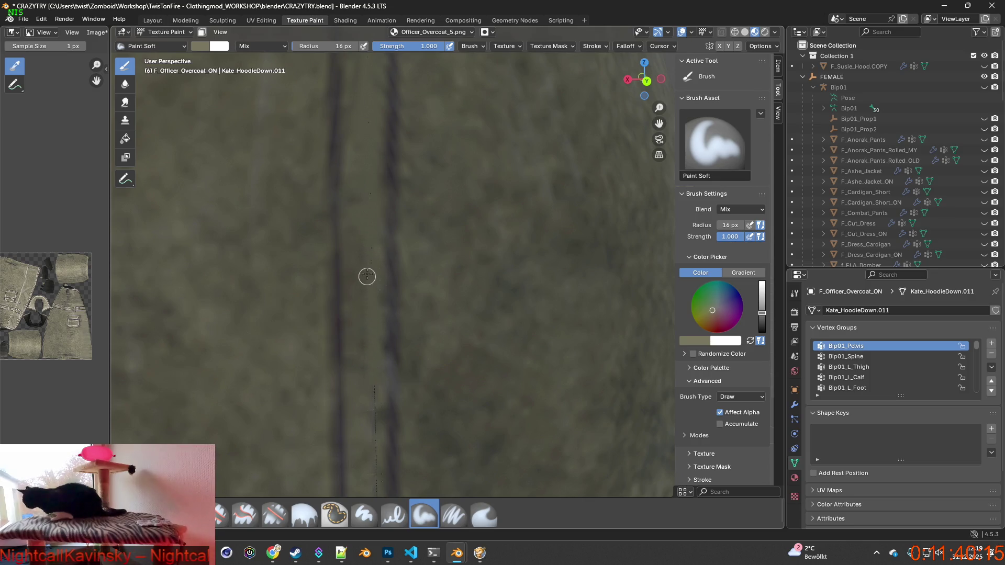
scroll(372, 289, down, 5)
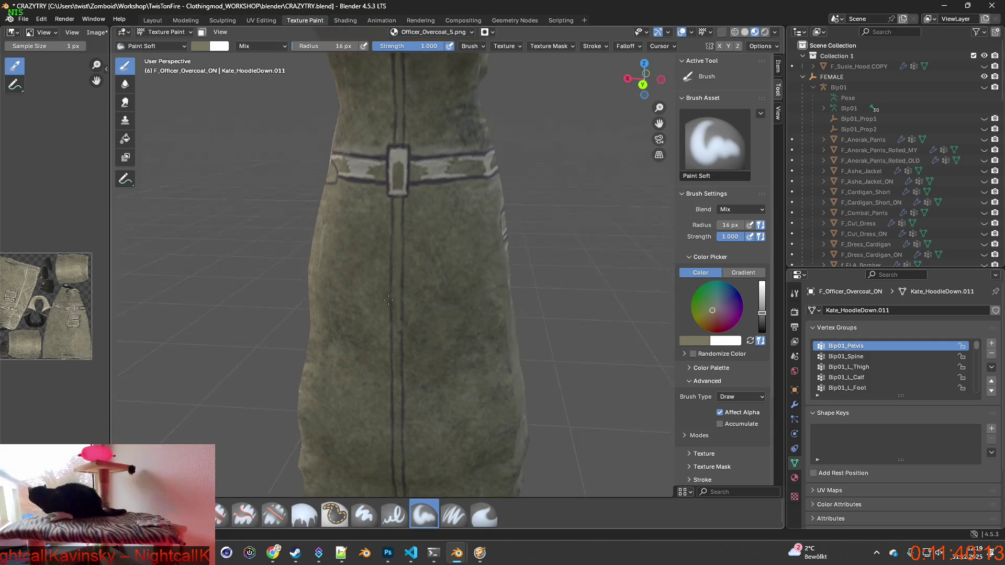
scroll(425, 334, up, 2)
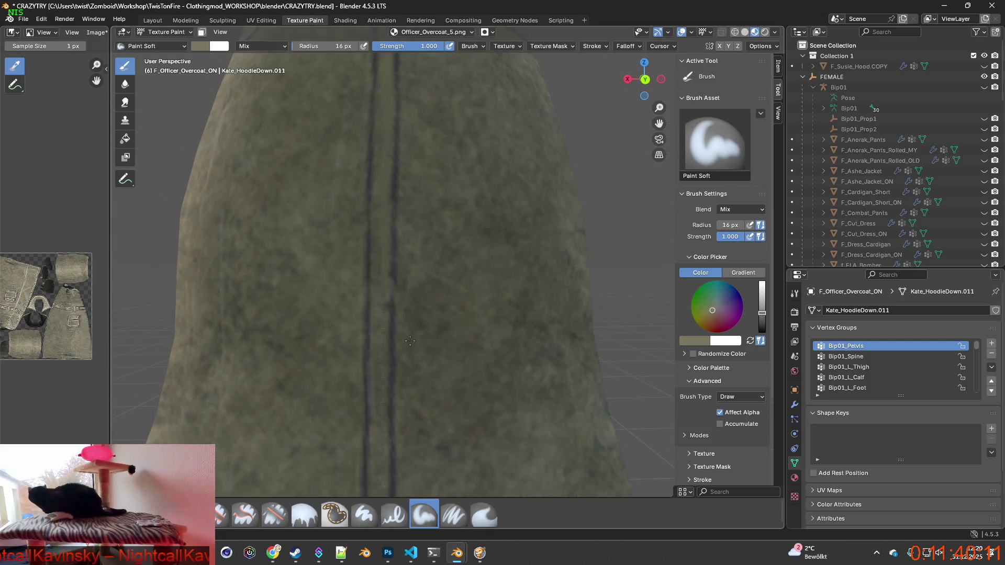
scroll(426, 337, up, 2)
scroll(444, 330, up, 2)
mouse_move(445, 330)
middle_down()
mouse_move(453, 330)
mouse_move(434, 335)
middle_up()
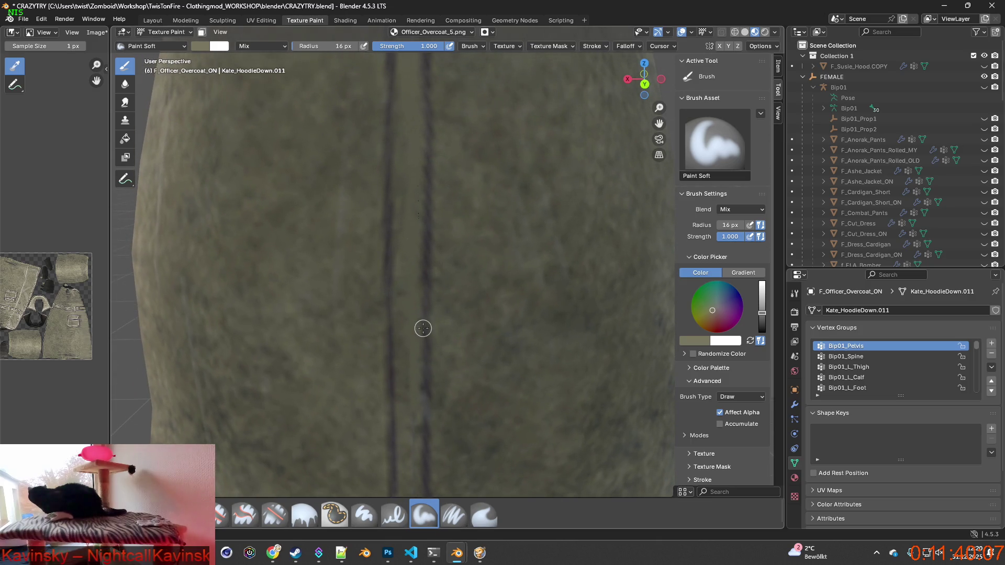
key(c)
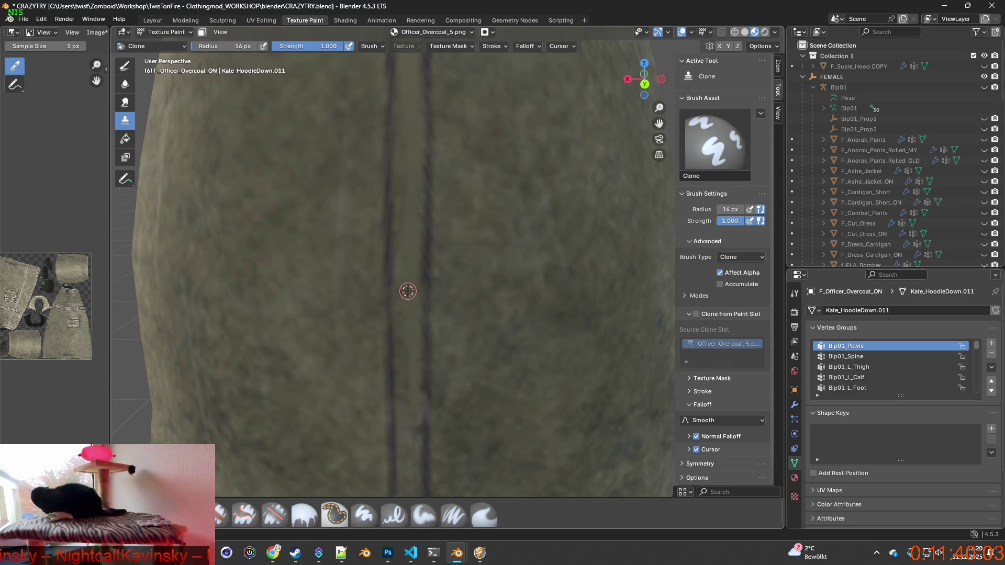
Step: Try a clone stroke over the seam, set a clean cloth source, and enlarge the radius to 24 px
scroll(411, 293, up, 3)
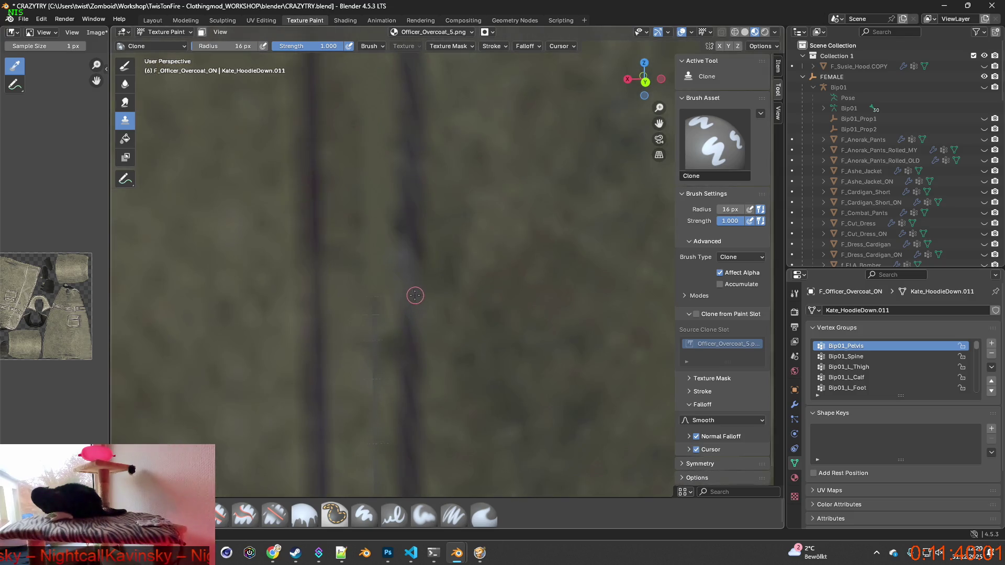
scroll(415, 296, down, 2)
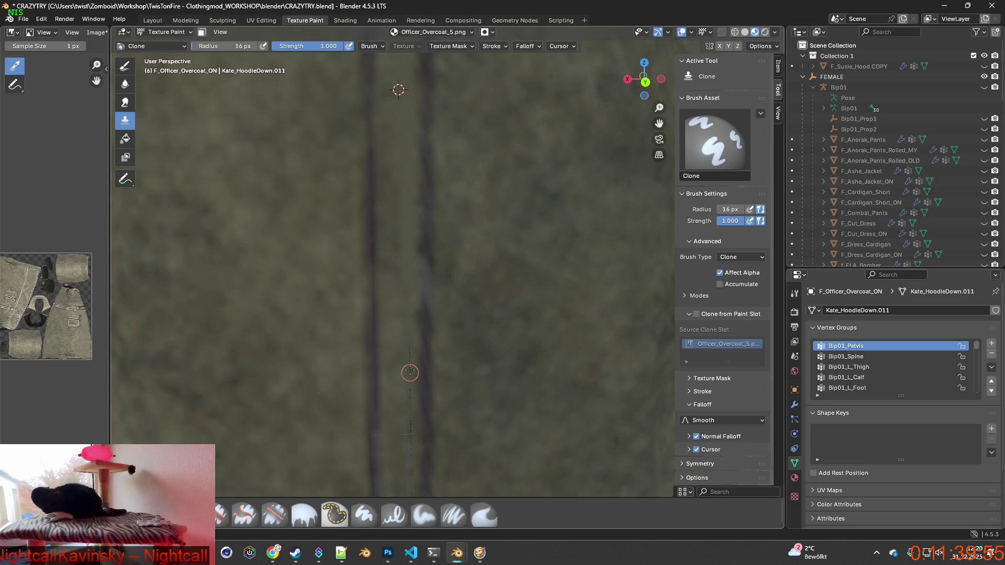
drag(417, 384, 418, 304)
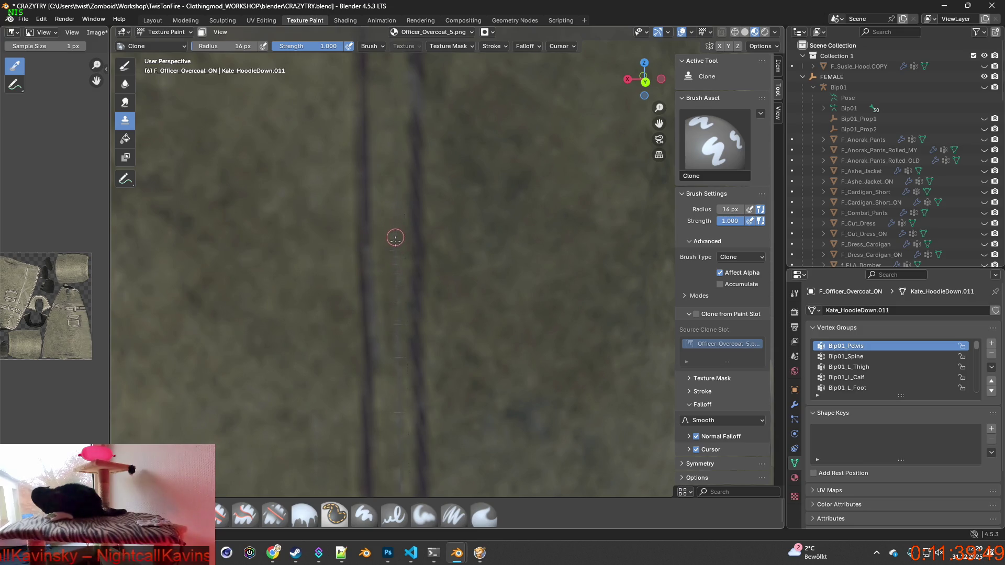
ctrl+click(399, 333)
ctrl+click(249, 448)
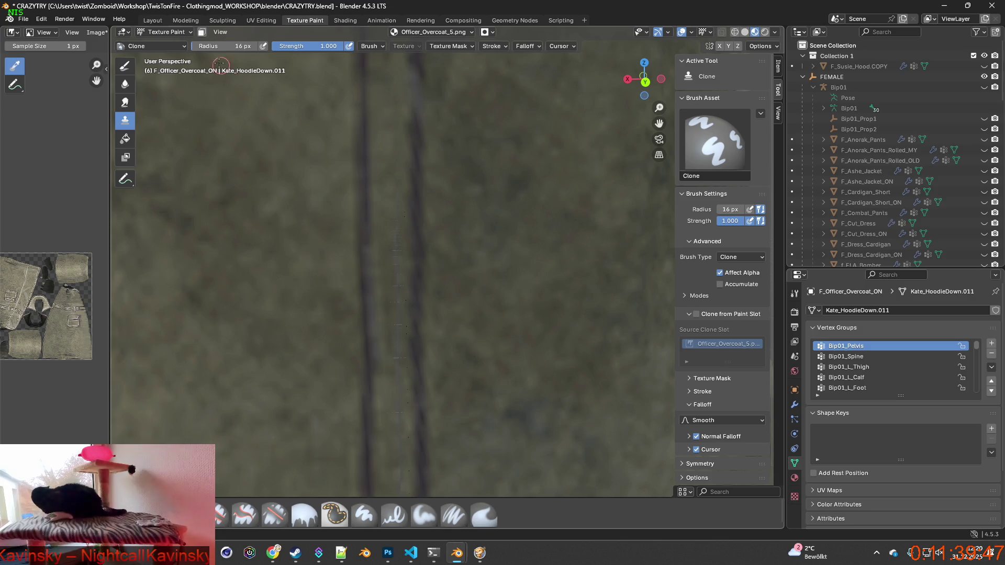
drag(225, 46, 242, 46)
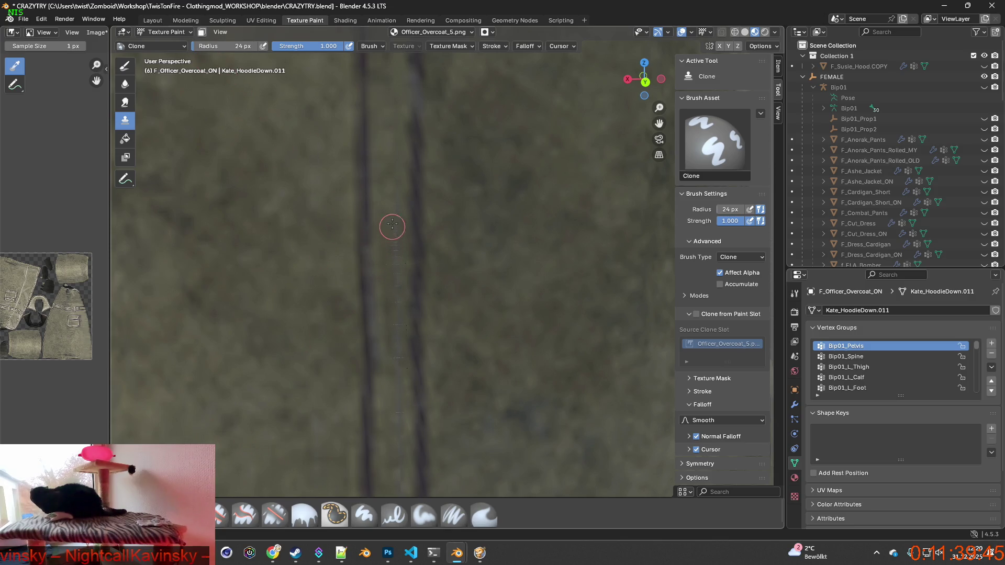
Step: Clone cloth over the dotted seam marks, then set radius 43 px and a source beside the seam
ctrl+click(388, 145)
drag(395, 238, 399, 339)
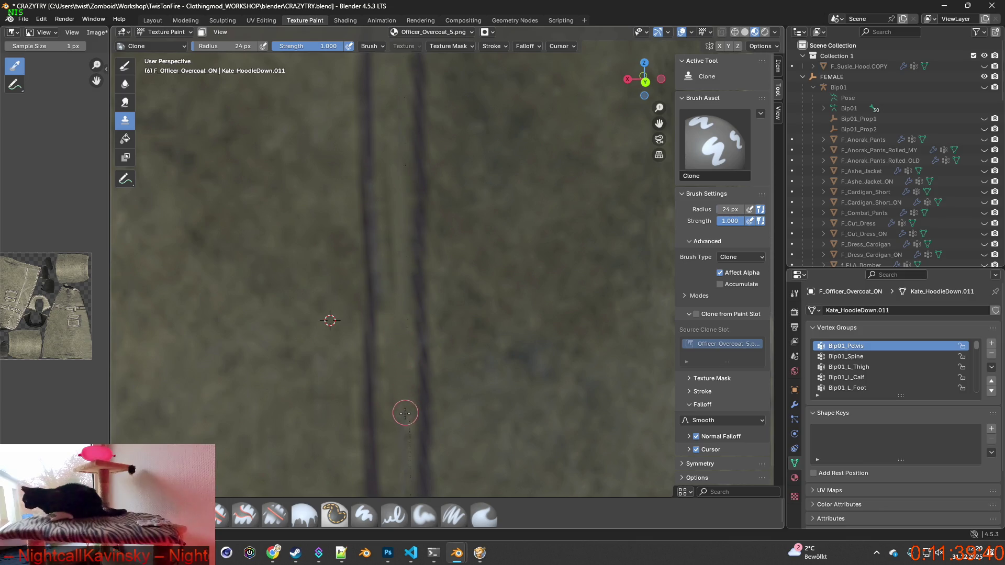
ctrl+click(322, 138)
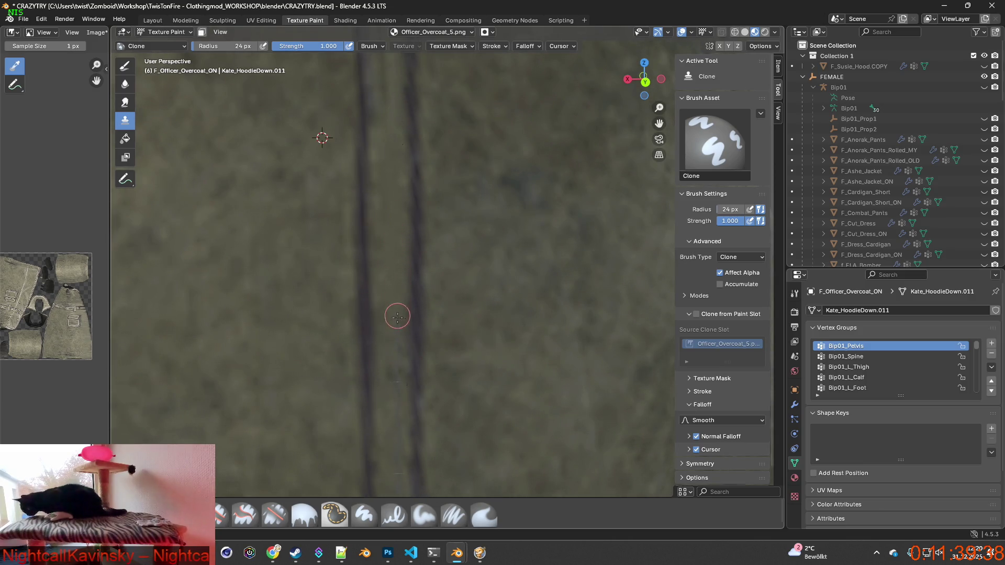
drag(398, 317, 403, 414)
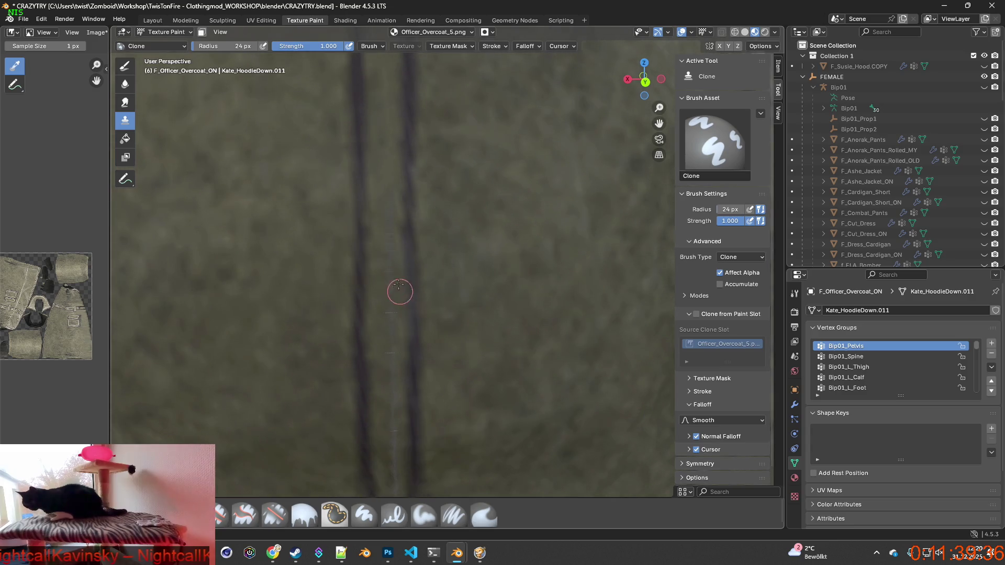
drag(387, 181, 395, 339)
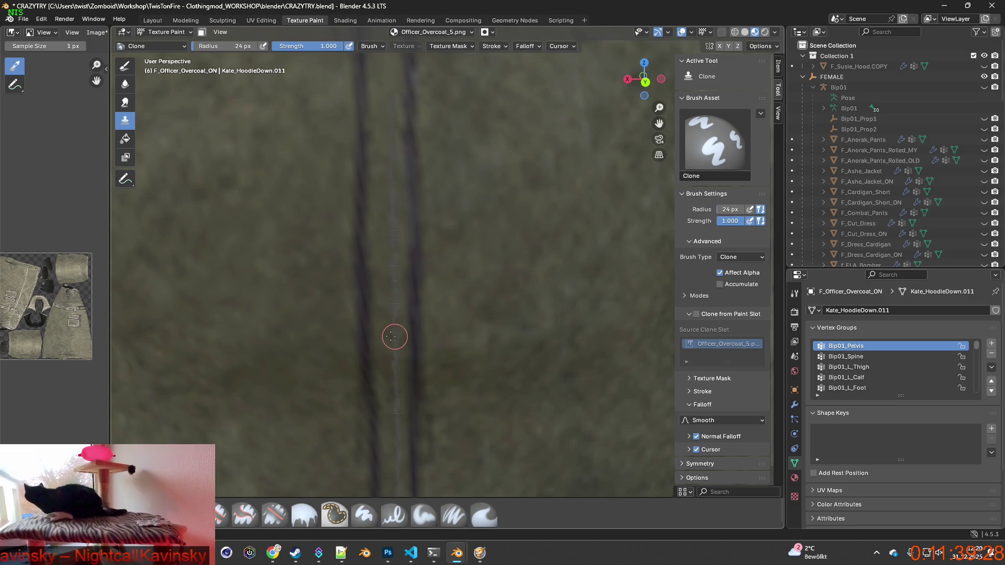
drag(226, 46, 233, 46)
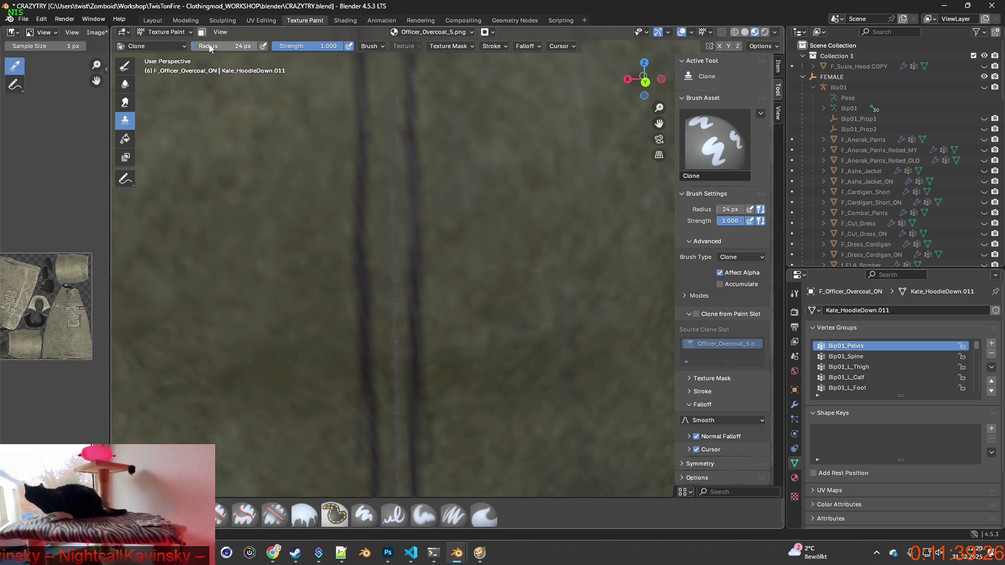
ctrl+click(296, 254)
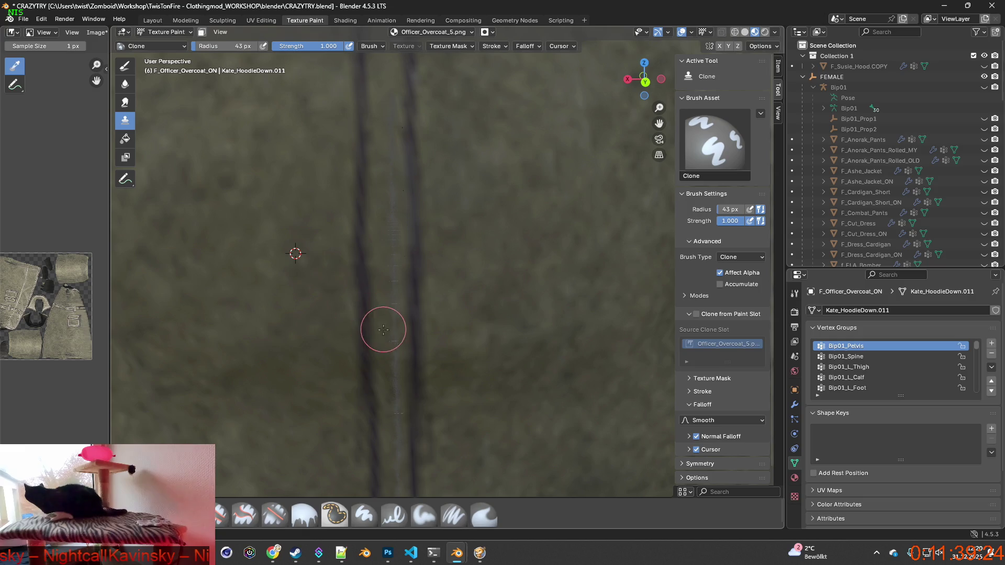
Step: Clone plain cloth over the faint dashed marks up and down the centre seam, resetting the source
drag(392, 322, 388, 101)
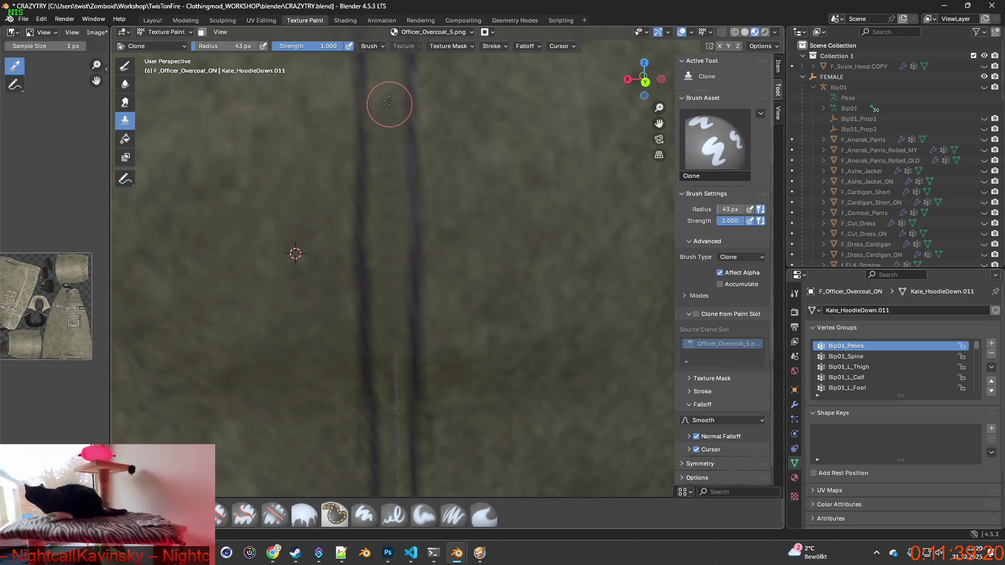
shift+scroll(388, 209, down, 5)
drag(388, 200, 396, 416)
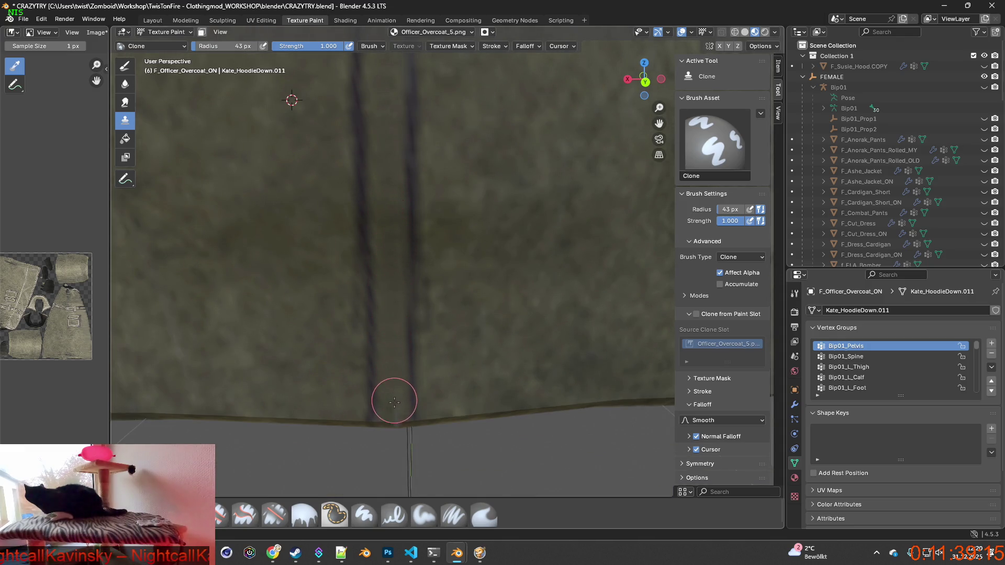
scroll(397, 418, down, 3)
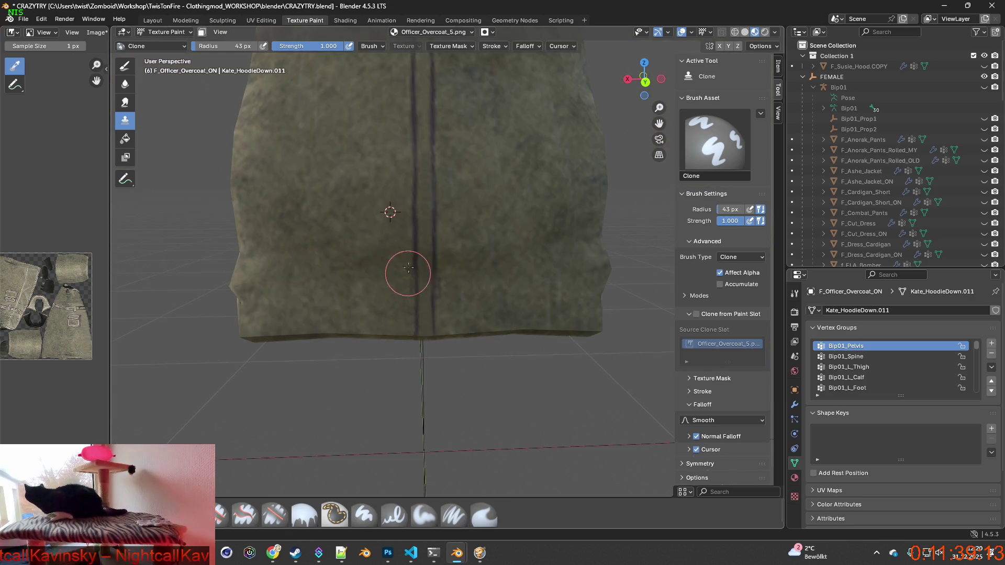
shift+middle_drag(377, 272, 406, 431)
scroll(407, 419, up, 1)
scroll(410, 377, up, 1)
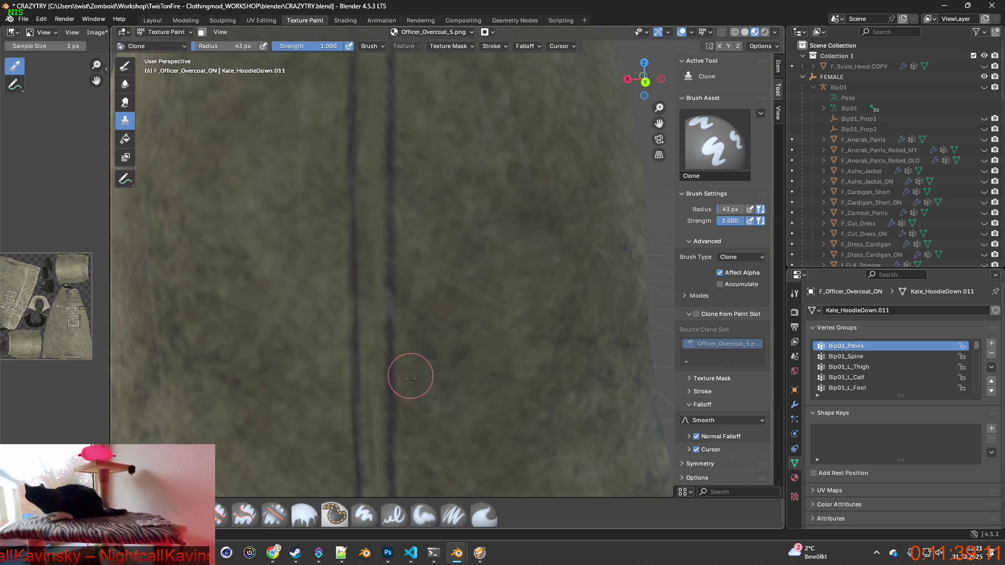
scroll(414, 356, up, 1)
scroll(417, 329, up, 1)
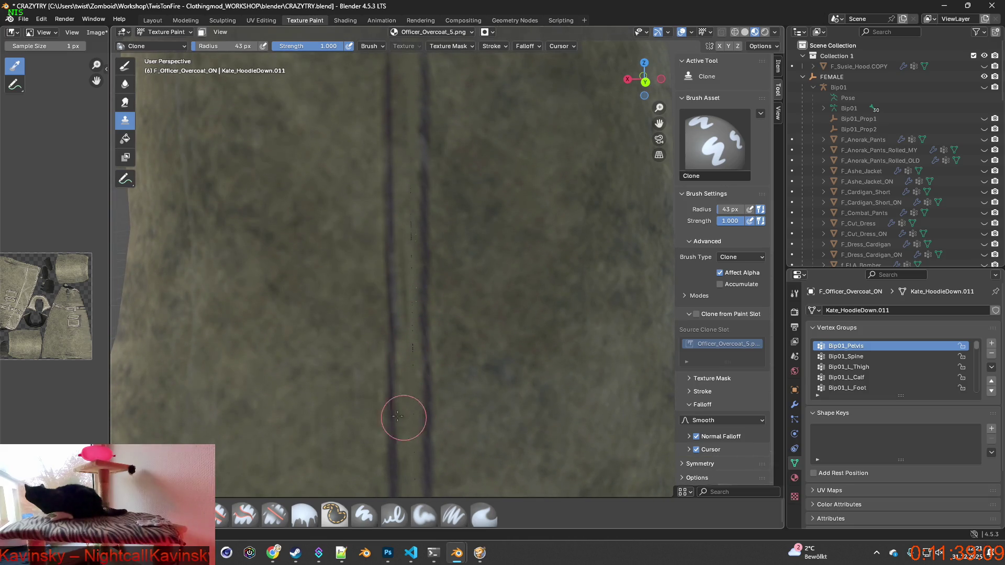
ctrl+click(344, 391)
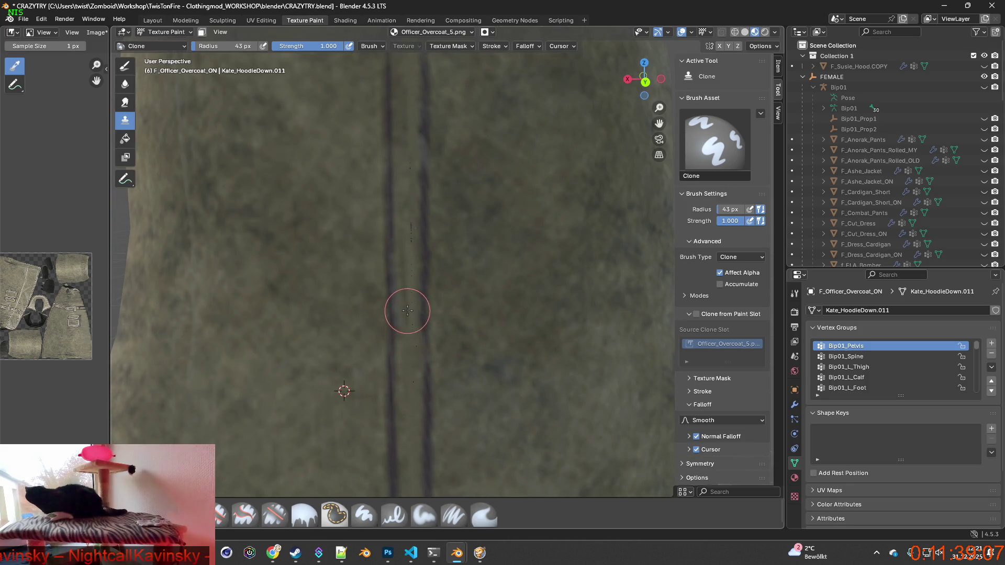
Step: Orbit up to the collar and shoulder seam, then switch to the Smear brush
shift+middle_drag(408, 222, 396, 287)
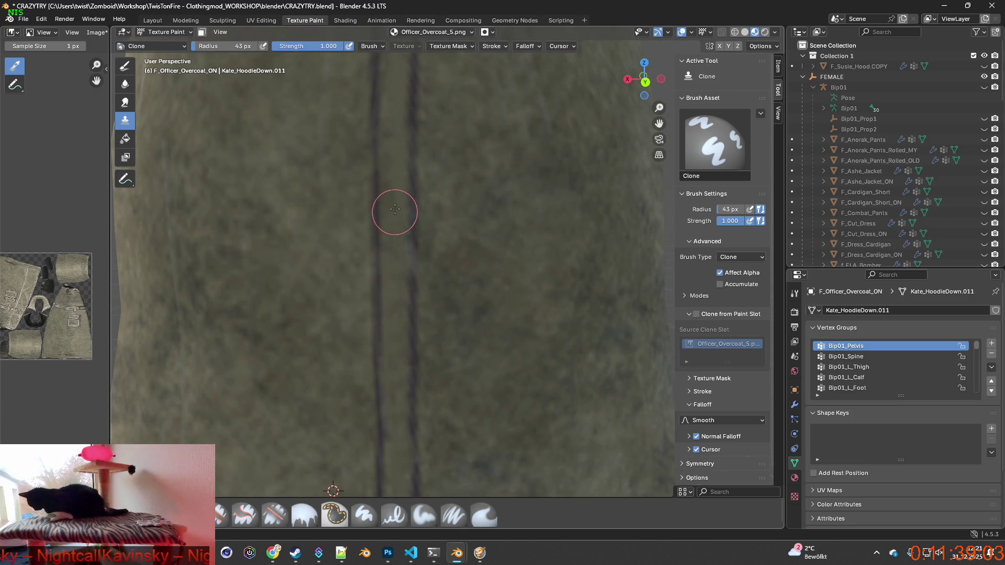
scroll(395, 246, down, 2)
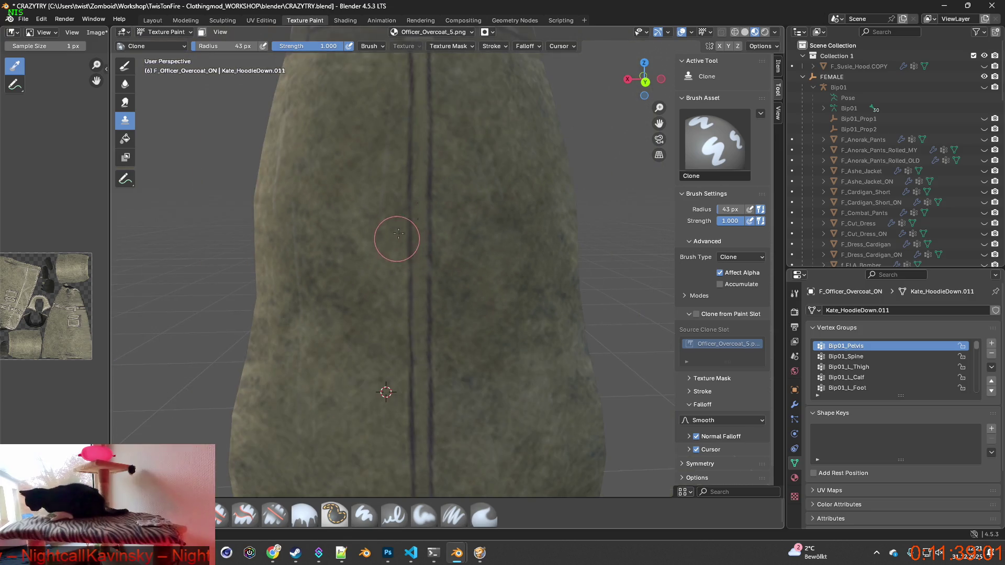
scroll(419, 209, down, 2)
scroll(413, 262, down, 2)
scroll(412, 232, down, 1)
shift+middle_drag(413, 231, 403, 330)
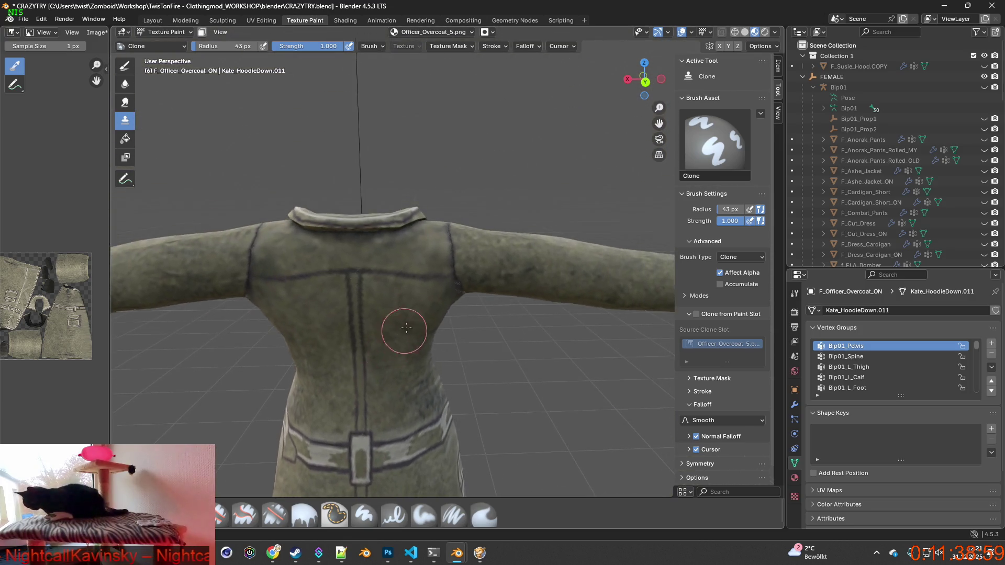
scroll(459, 269, up, 2)
scroll(460, 271, up, 3)
middle_drag(456, 264, 420, 300)
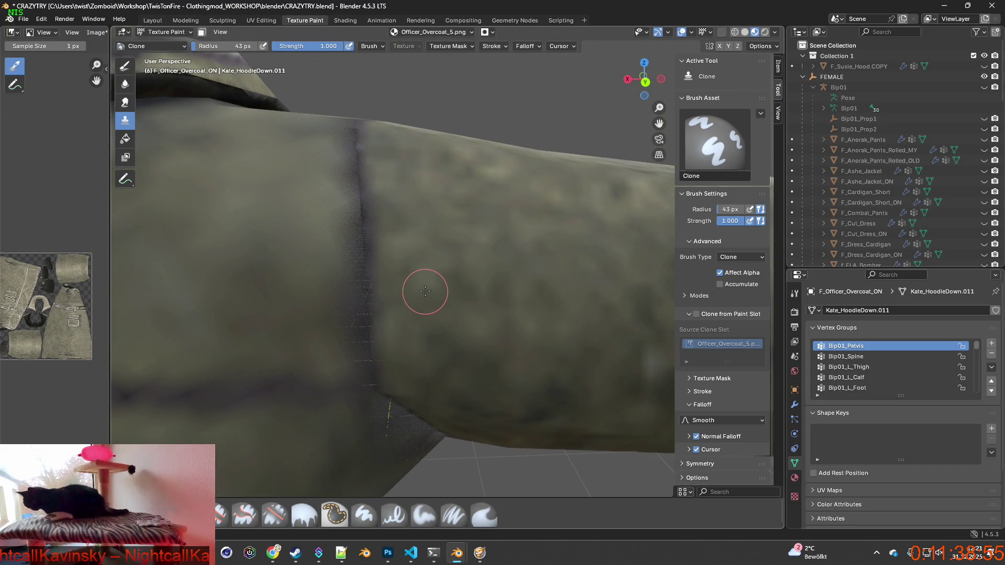
click(484, 513)
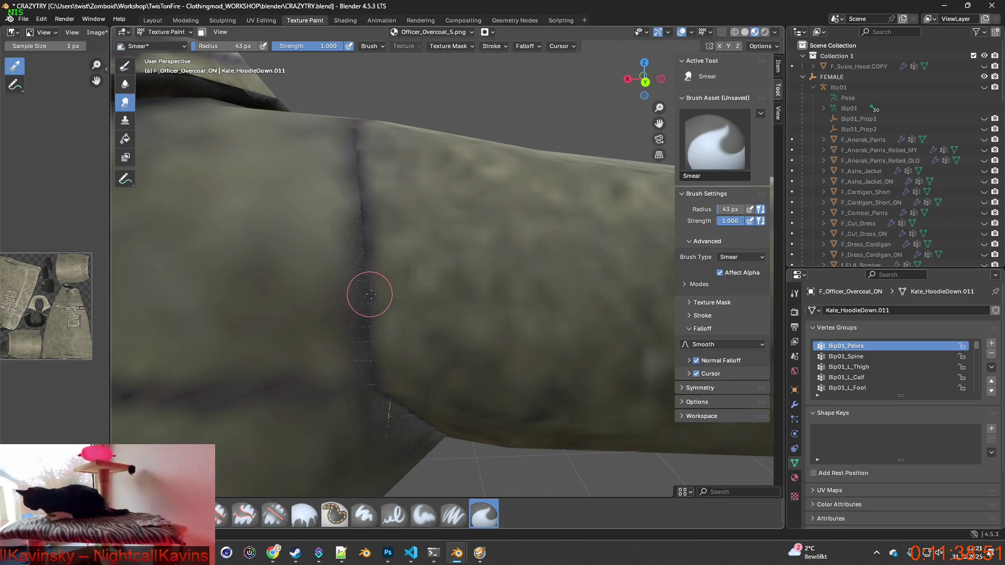
Step: Smear away the dark seam line on the upper arm
middle_drag(387, 298, 382, 310)
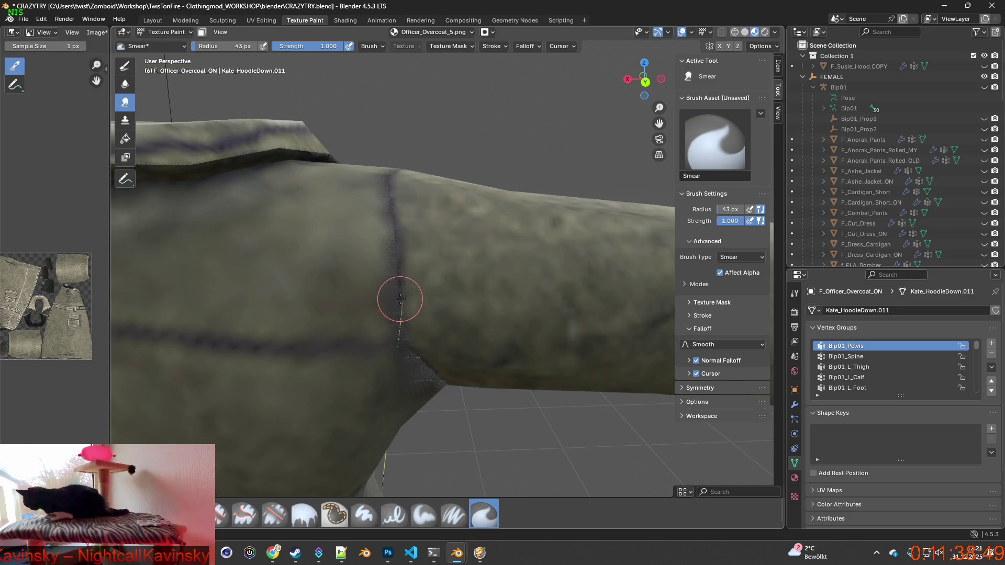
drag(400, 299, 395, 244)
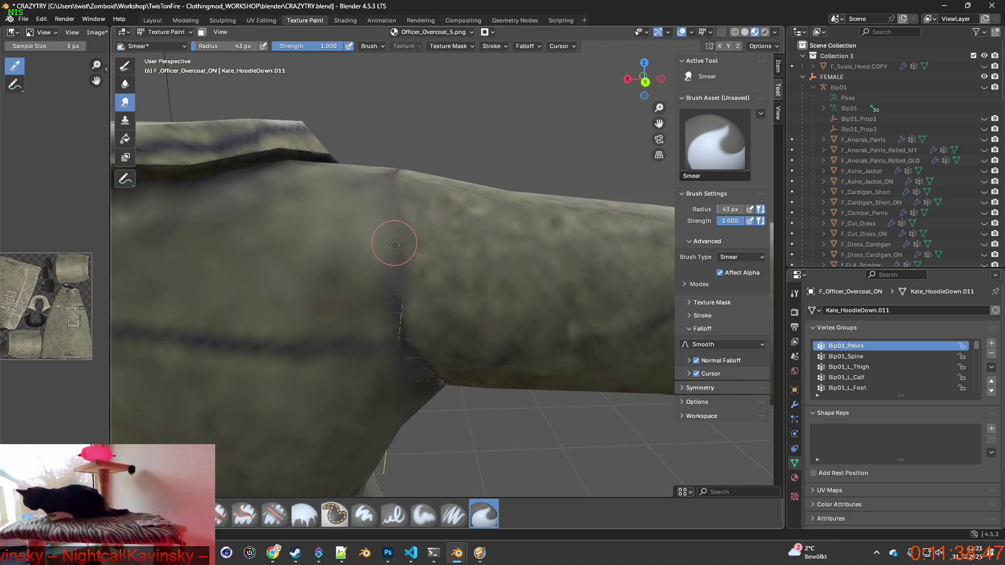
drag(398, 302, 400, 332)
middle_drag(399, 332, 370, 231)
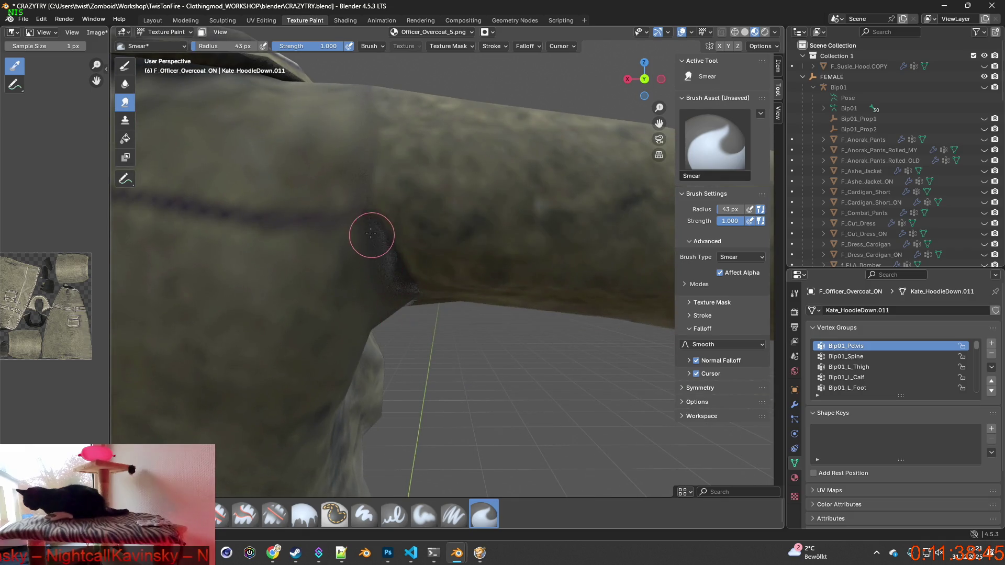
drag(405, 282, 404, 281)
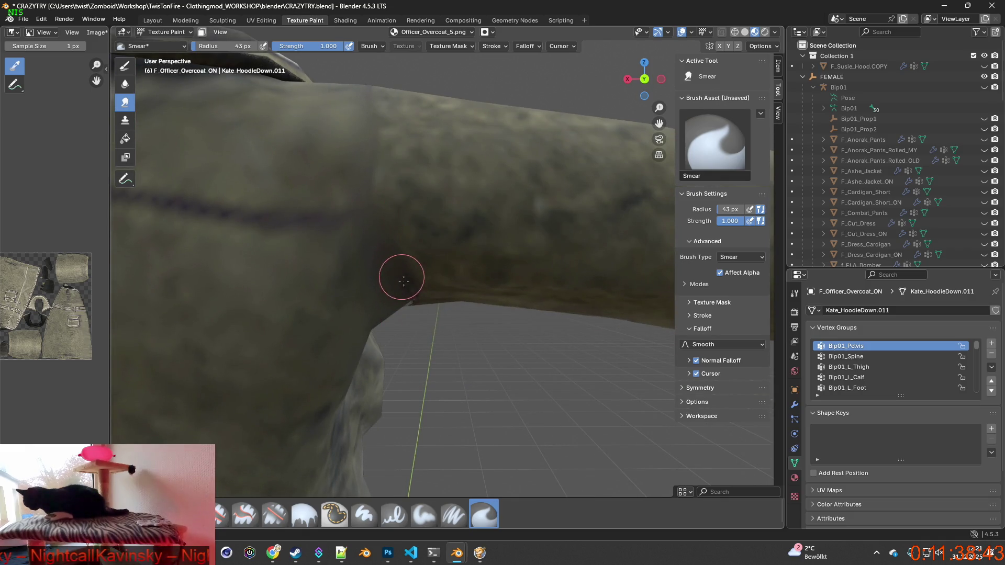
middle_drag(386, 264, 395, 331)
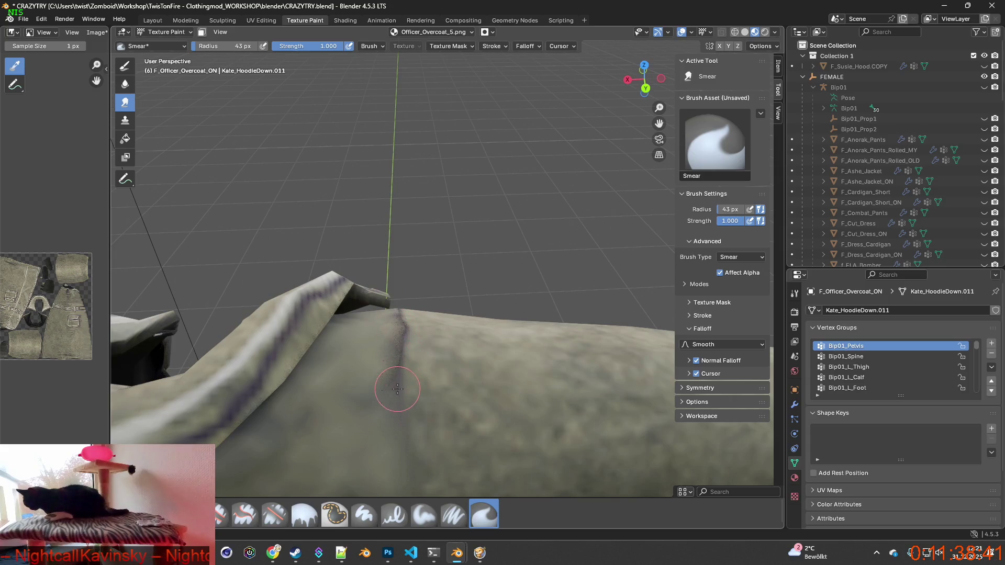
drag(398, 389, 396, 357)
Step: Soften the dark shoulder seam and the horizontal seam across the sleeve by smearing
middle_drag(407, 344, 340, 292)
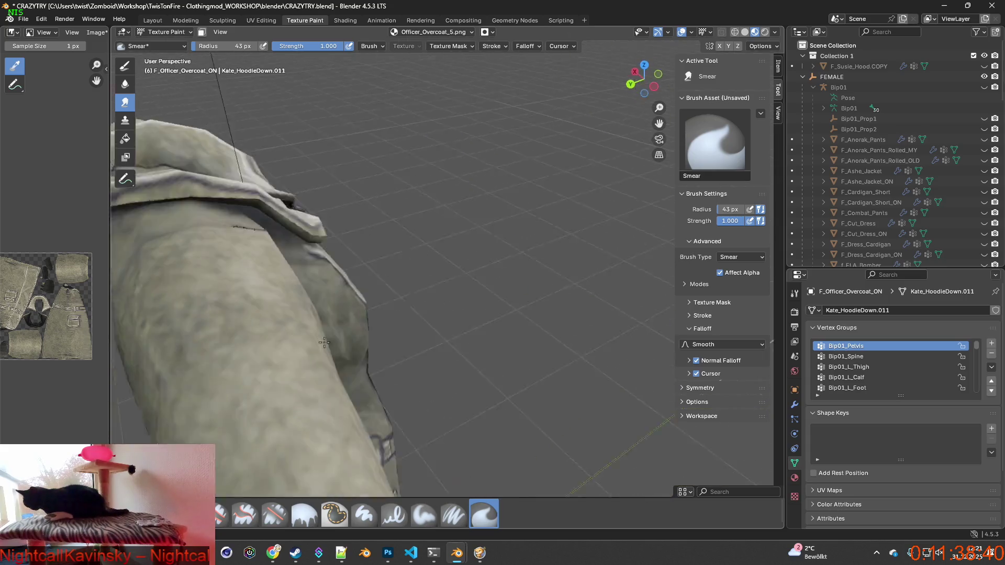
scroll(339, 292, up, 3)
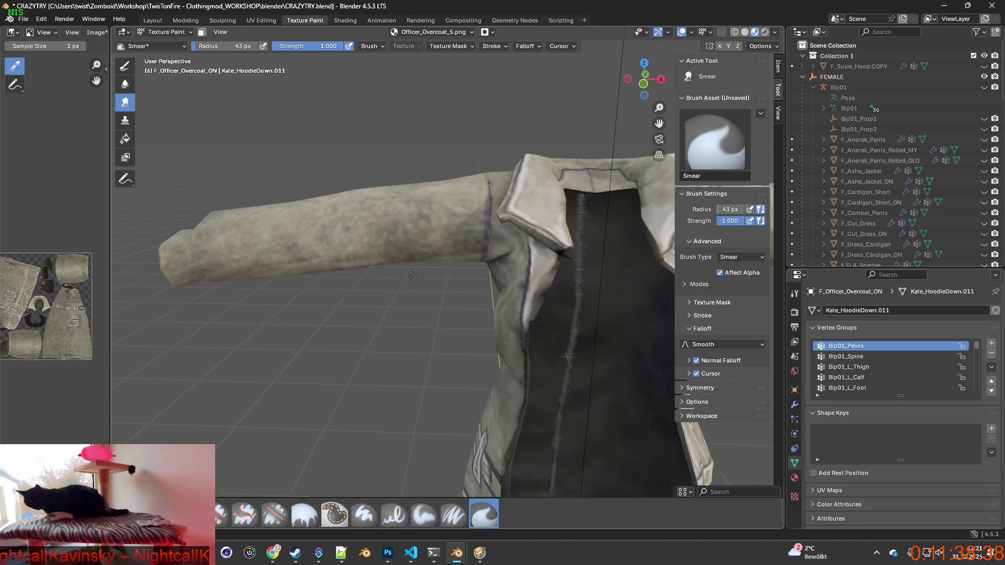
scroll(521, 181, up, 3)
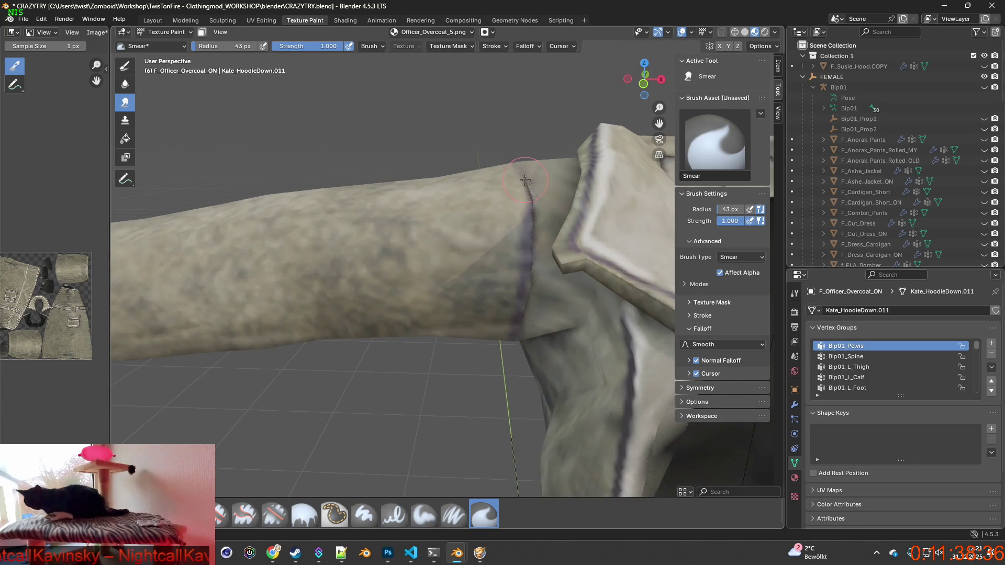
drag(533, 212, 516, 336)
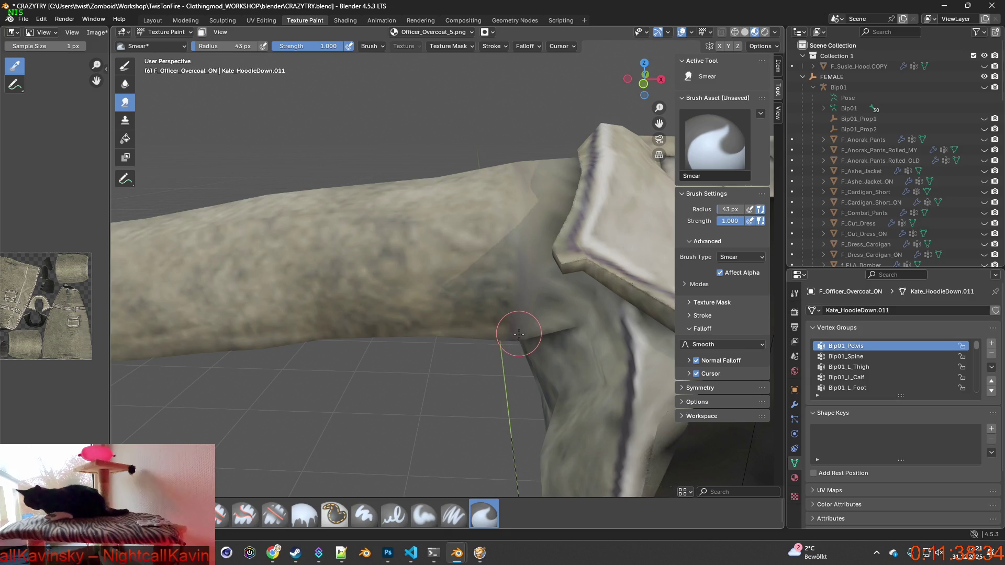
mouse_move(517, 337)
middle_down()
mouse_move(533, 290)
mouse_move(511, 352)
mouse_move(412, 398)
mouse_move(522, 348)
middle_up()
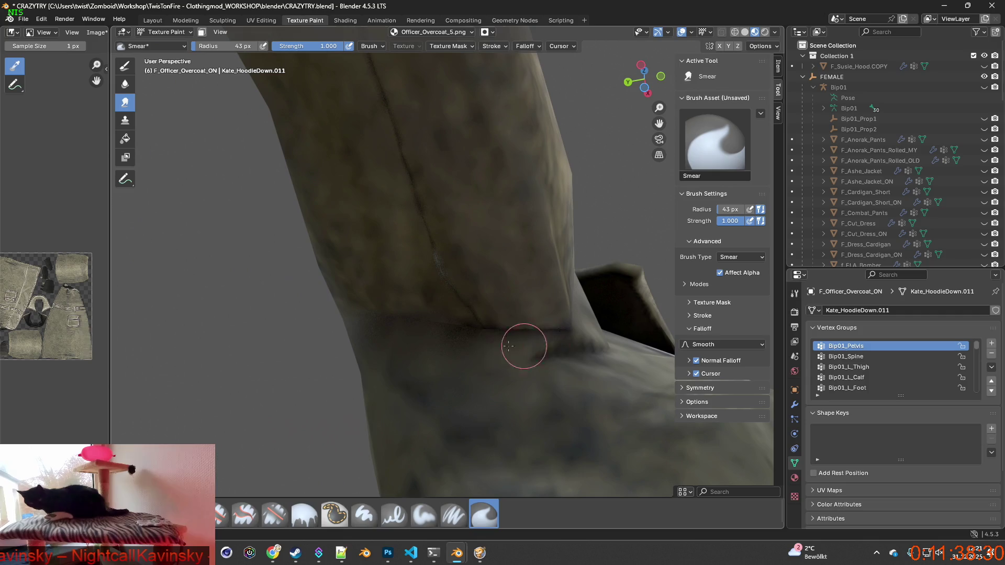
drag(568, 330, 364, 315)
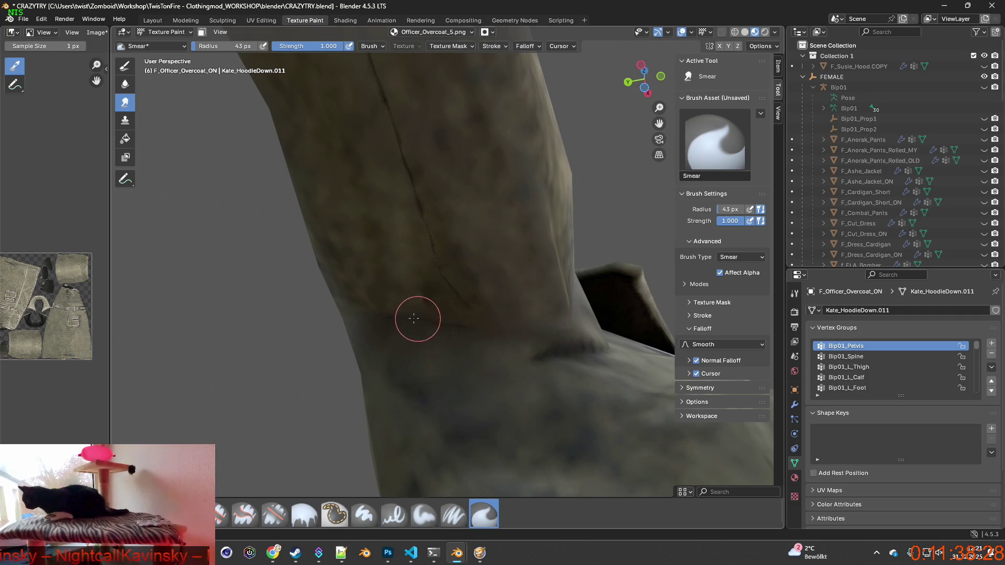
Step: Move along the sleeve and smear the dark speckled patch into the fabric
middle_drag(364, 315, 460, 330)
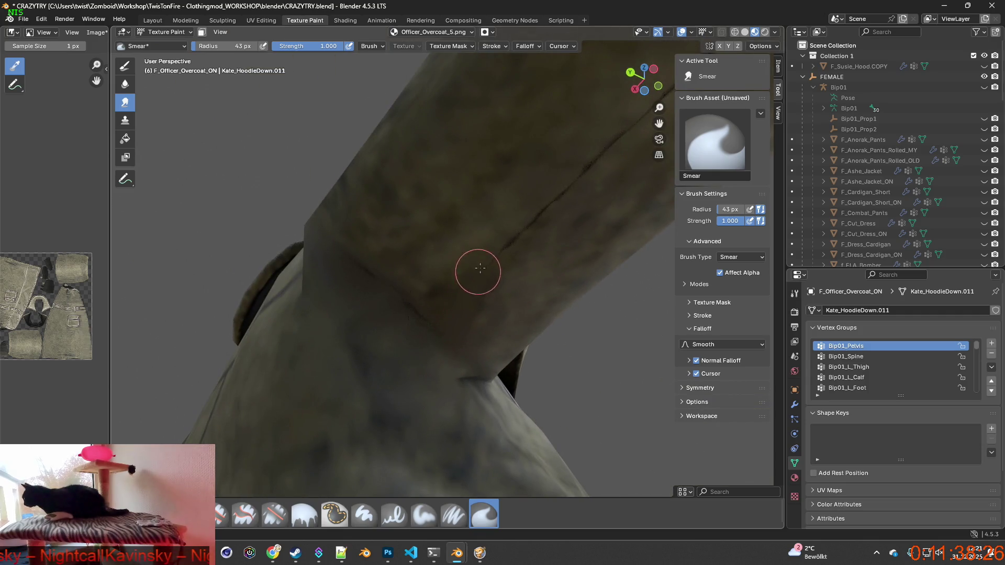
shift+middle_drag(473, 263, 366, 269)
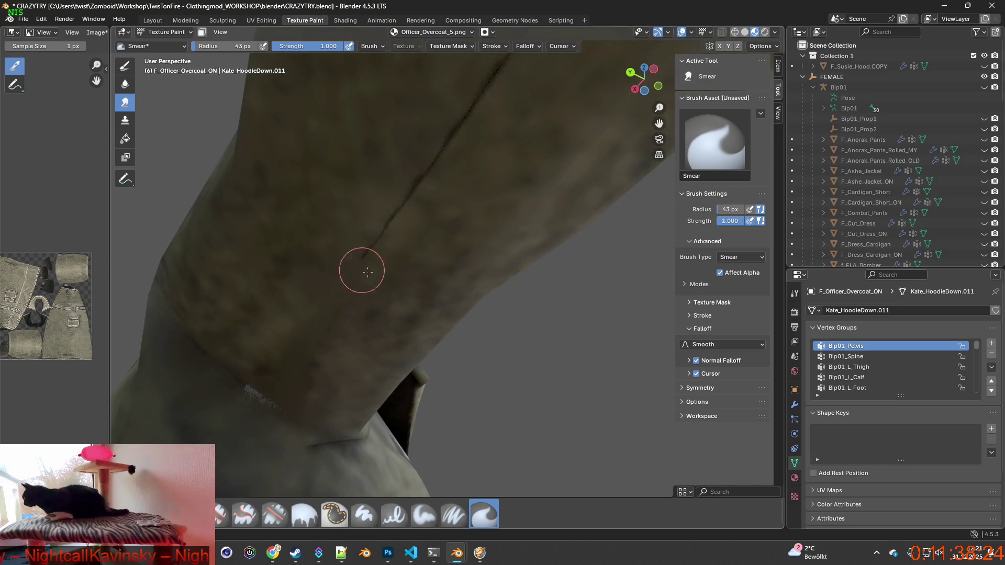
shift+middle_drag(410, 173, 475, 254)
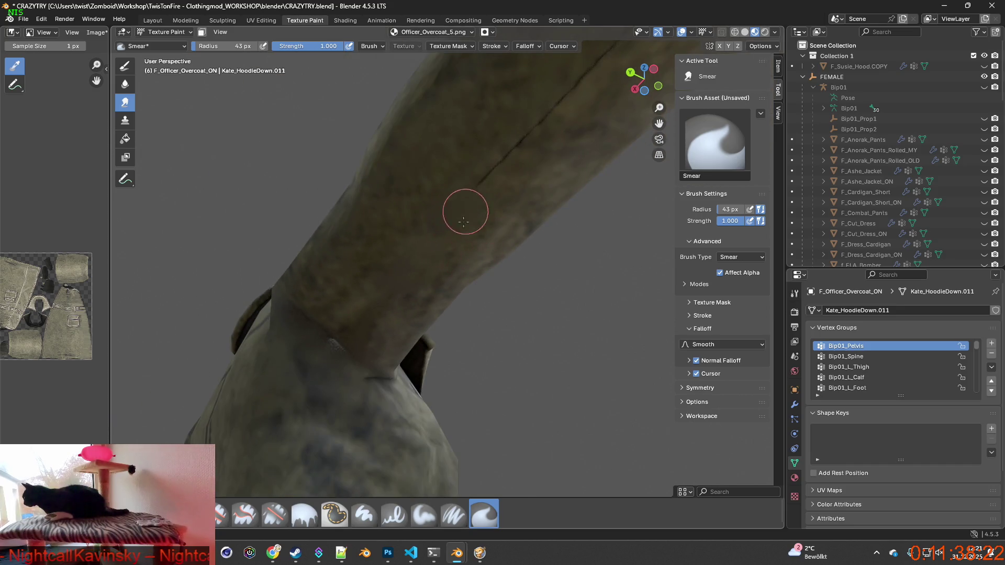
shift+middle_drag(504, 190, 445, 263)
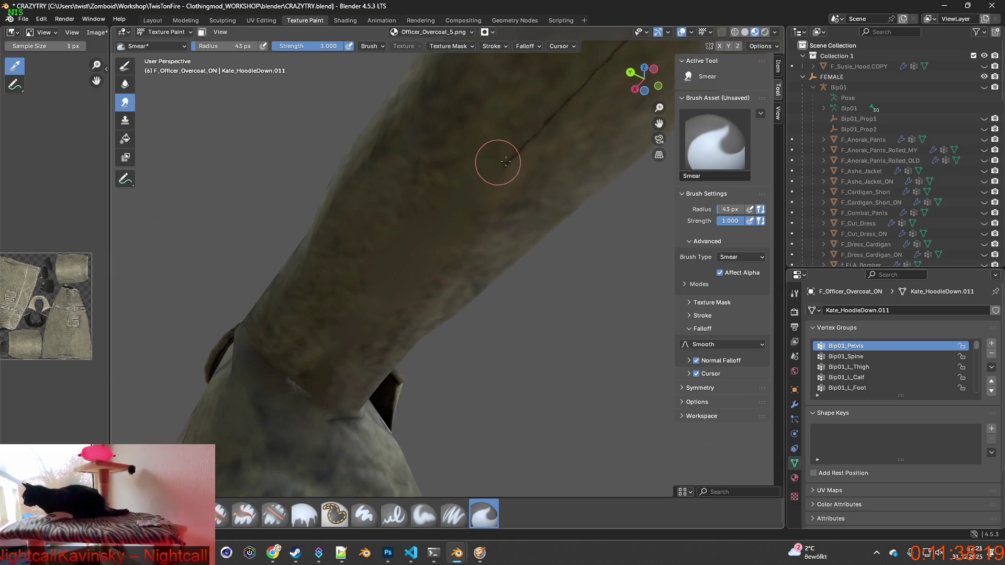
scroll(522, 146, up, 1)
scroll(419, 236, up, 1)
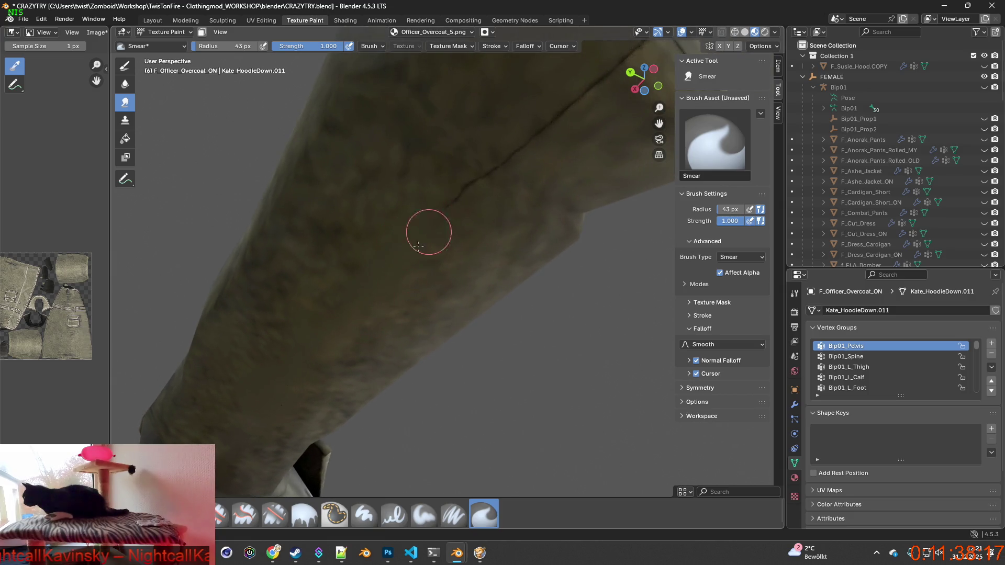
scroll(461, 241, down, 2)
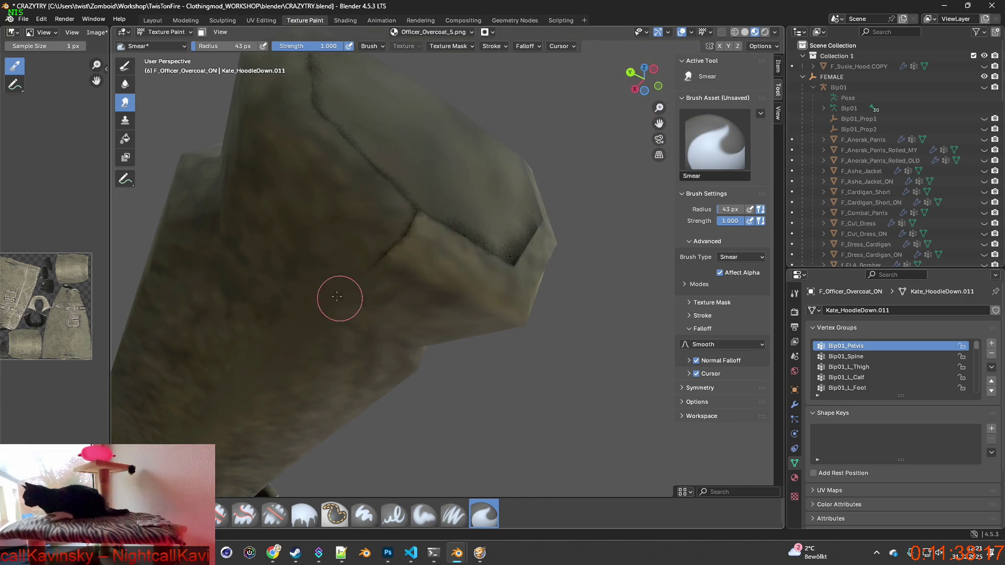
shift+middle_drag(359, 294, 451, 272)
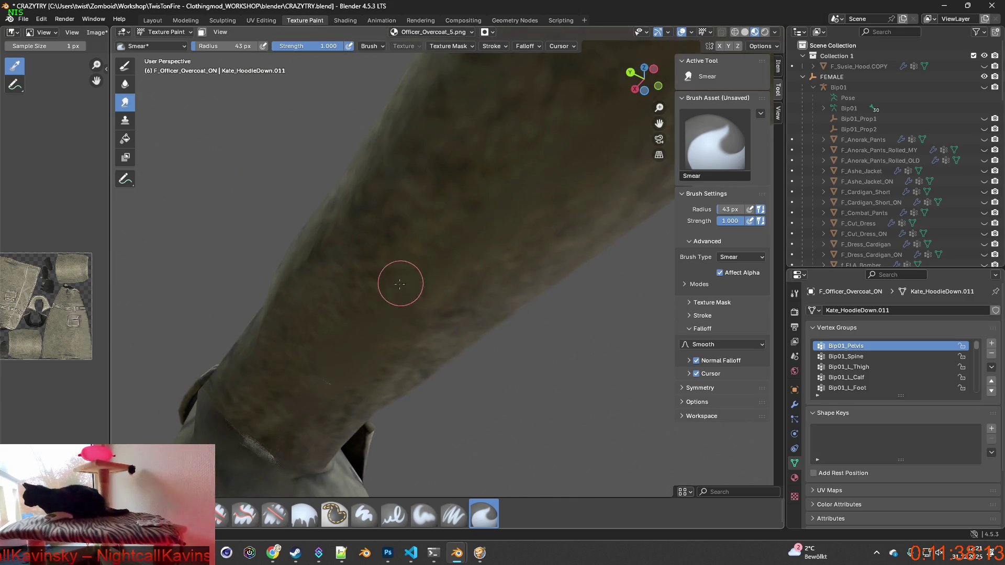
drag(366, 345, 356, 373)
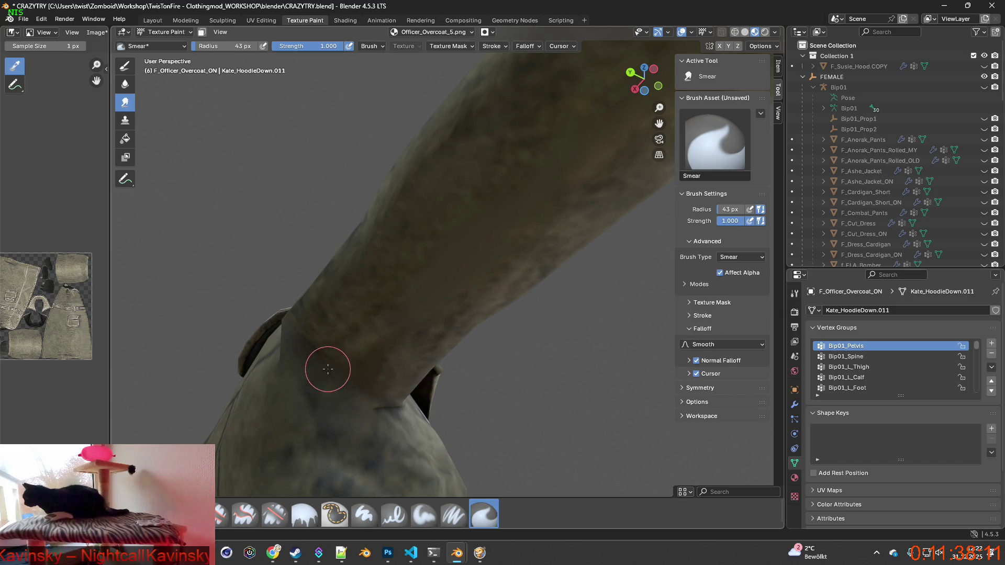
Step: Orbit around the sleeve and shoulder to check the smearing, then pick Paint Soft
mouse_move(356, 374)
middle_down()
mouse_move(295, 311)
mouse_move(324, 342)
middle_up()
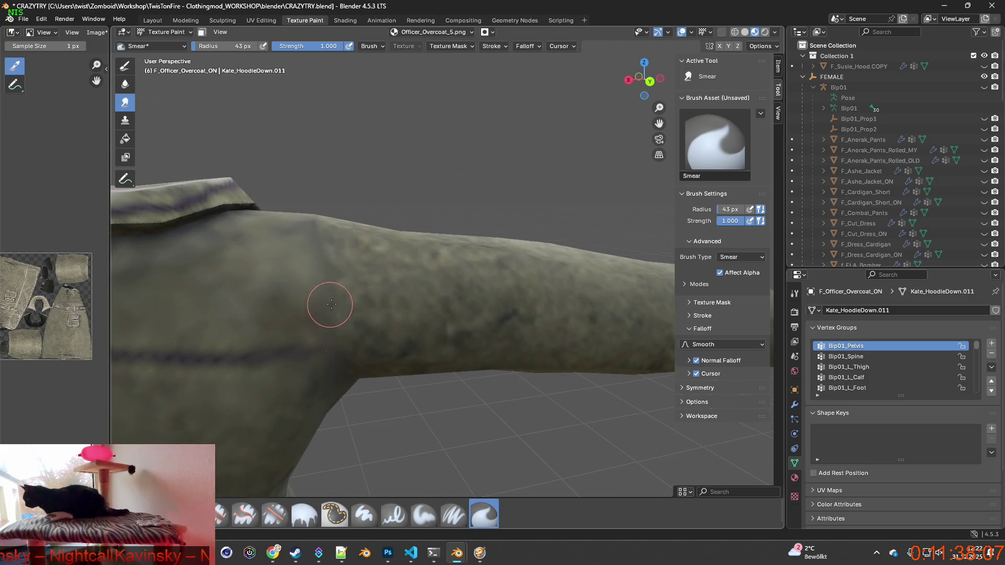
mouse_move(308, 242)
middle_down()
mouse_move(315, 316)
mouse_move(507, 255)
middle_up()
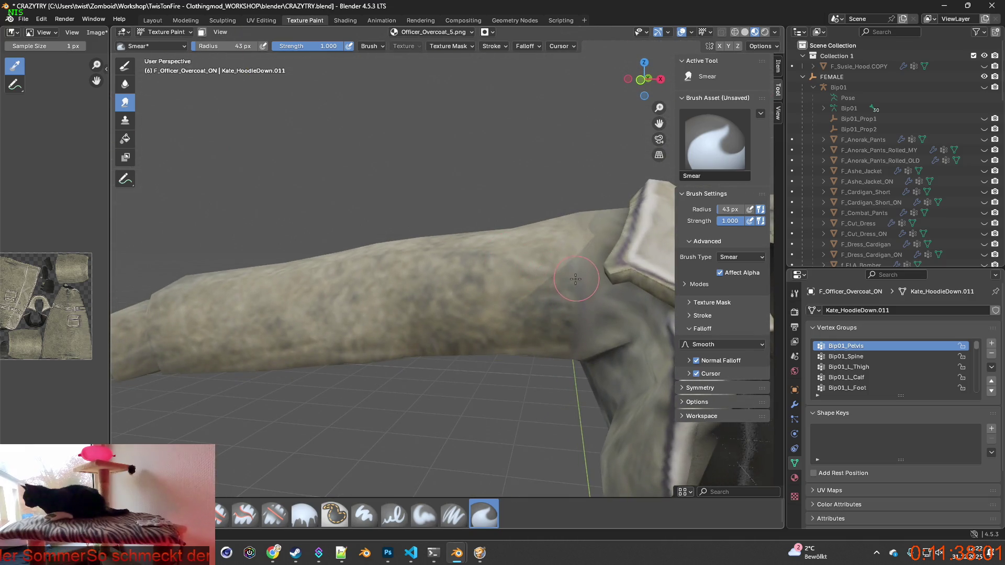
mouse_move(570, 357)
middle_down()
mouse_move(508, 380)
mouse_move(523, 303)
mouse_move(420, 284)
middle_up()
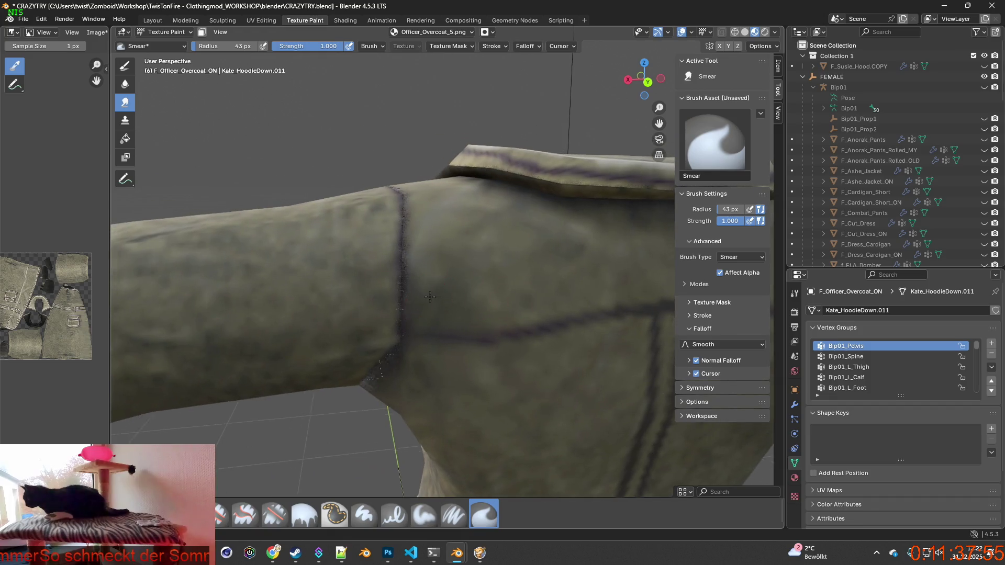
mouse_move(373, 210)
middle_down()
mouse_move(594, 249)
mouse_move(395, 254)
middle_up()
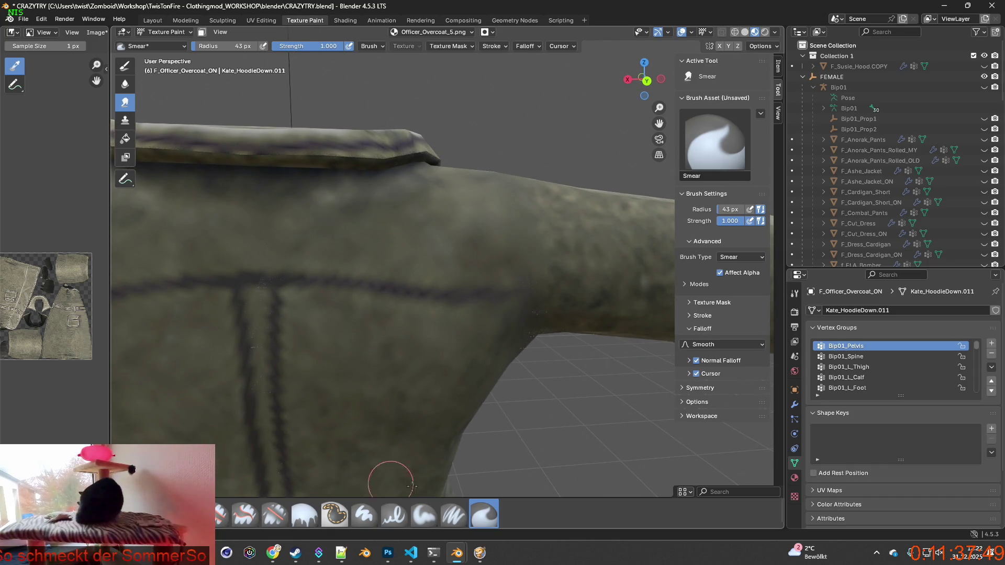
click(424, 514)
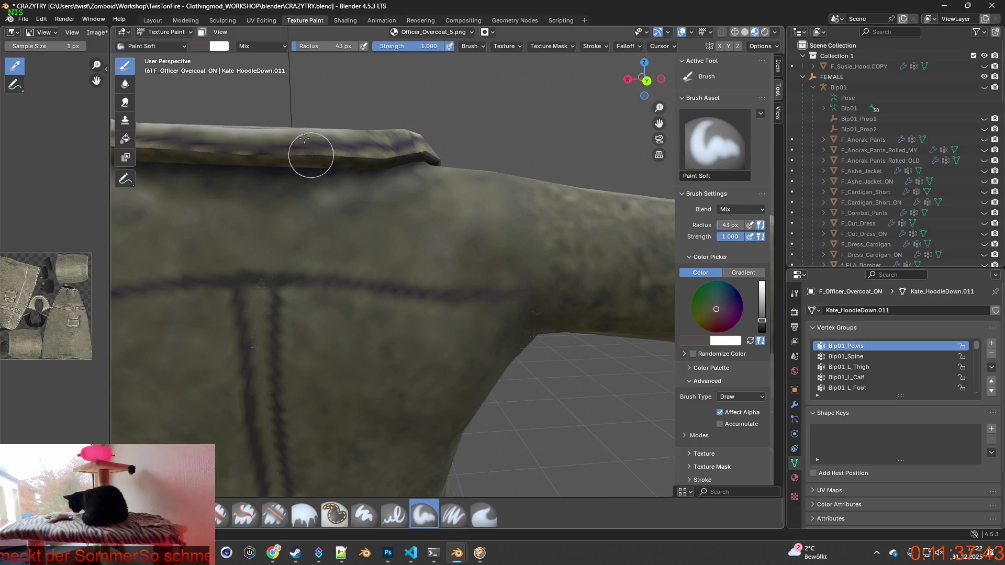
Step: Orbit, zoom and pan the viewport to frame the overcoat's sleeve for soft-brush painting
shift+middle_drag(455, 271, 378, 298)
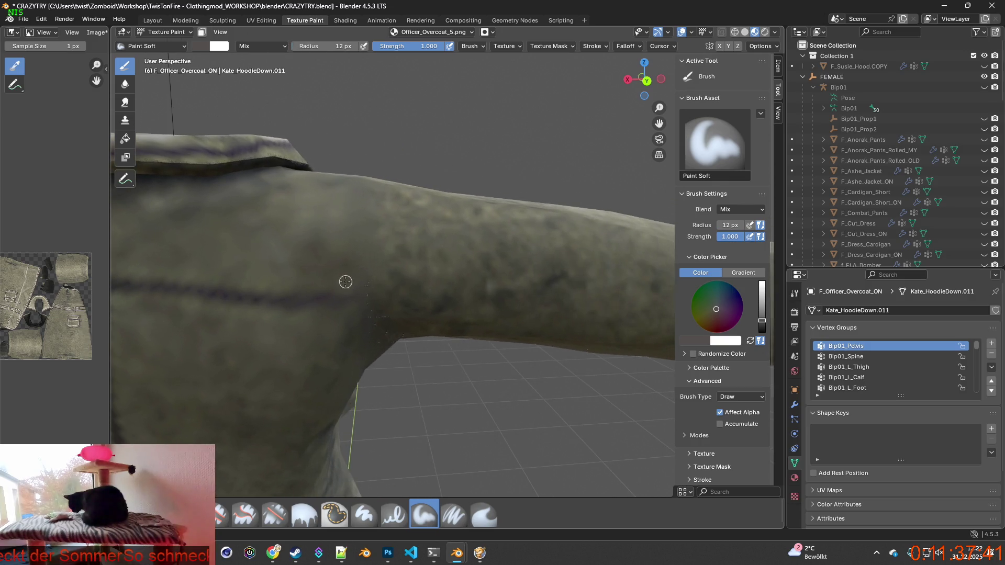
scroll(372, 290, up, 1)
scroll(364, 283, up, 1)
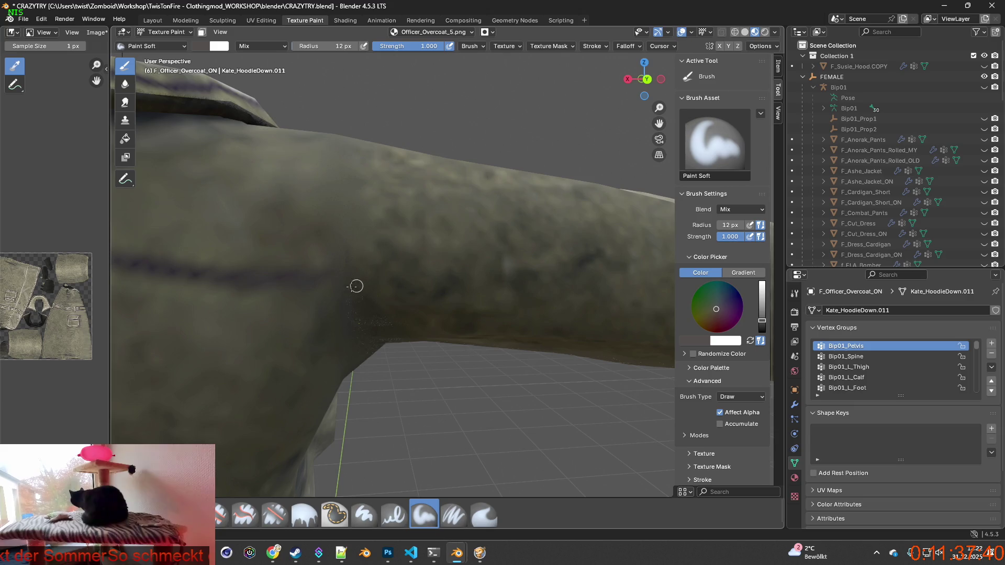
scroll(356, 285, up, 1)
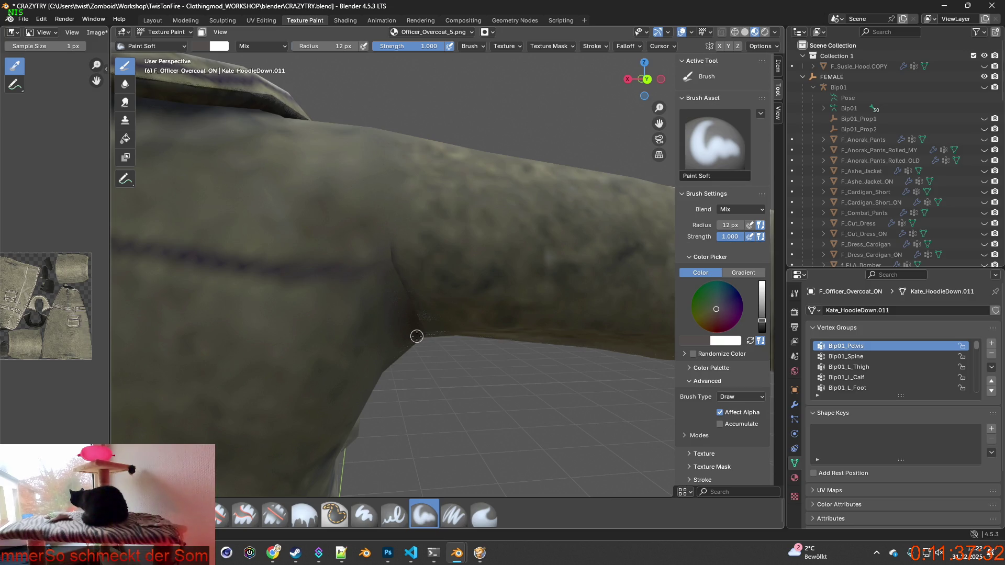
middle_drag(417, 337, 401, 294)
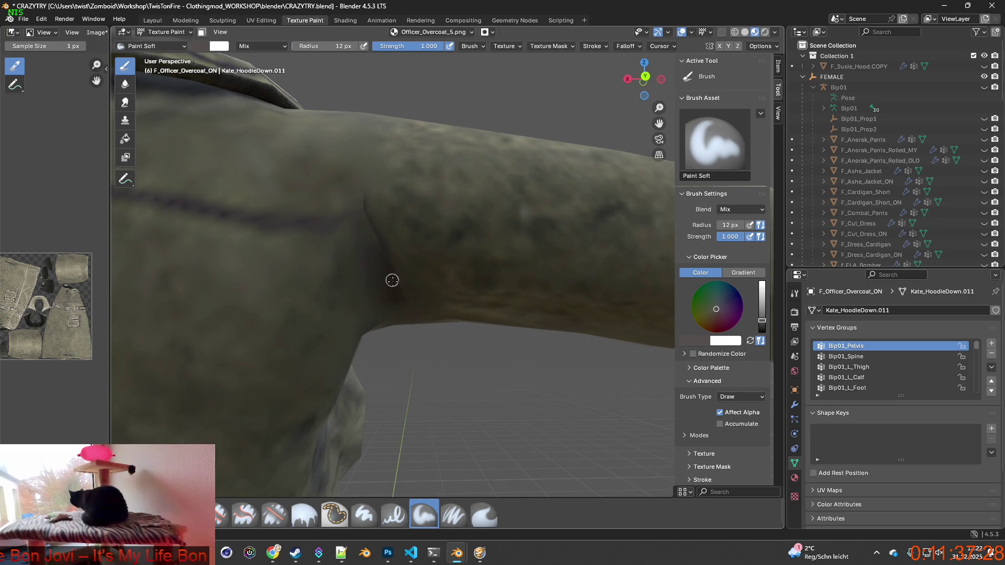
shift+middle_drag(381, 242, 433, 414)
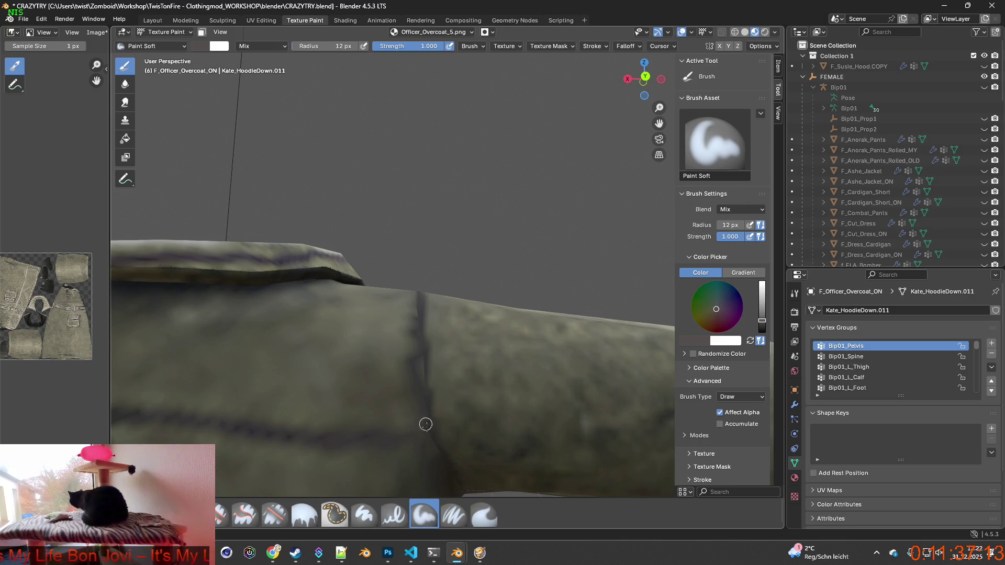
mouse_move(434, 424)
middle_down()
mouse_move(422, 366)
mouse_move(417, 400)
middle_up()
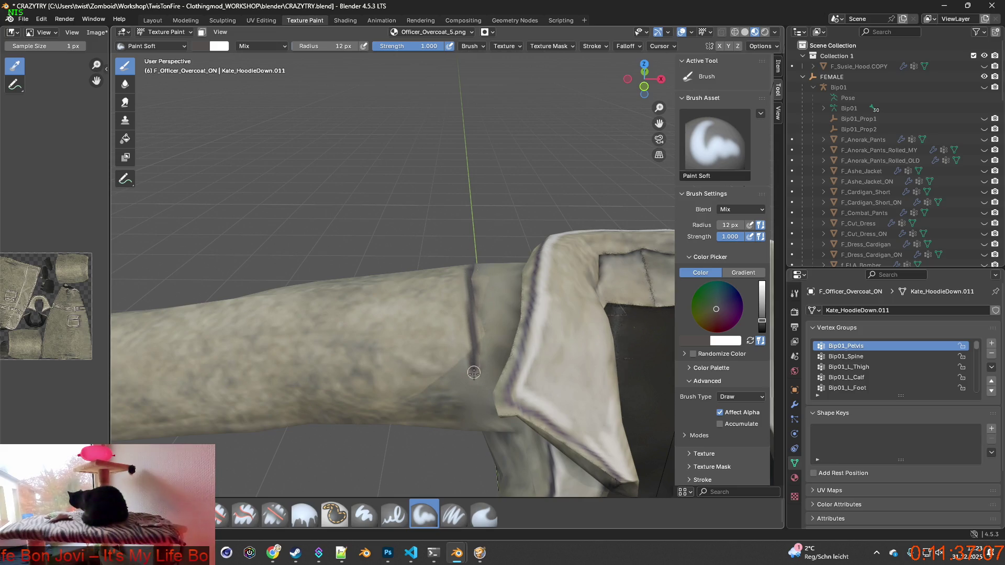
middle_drag(474, 372, 470, 301)
drag(475, 320, 473, 402)
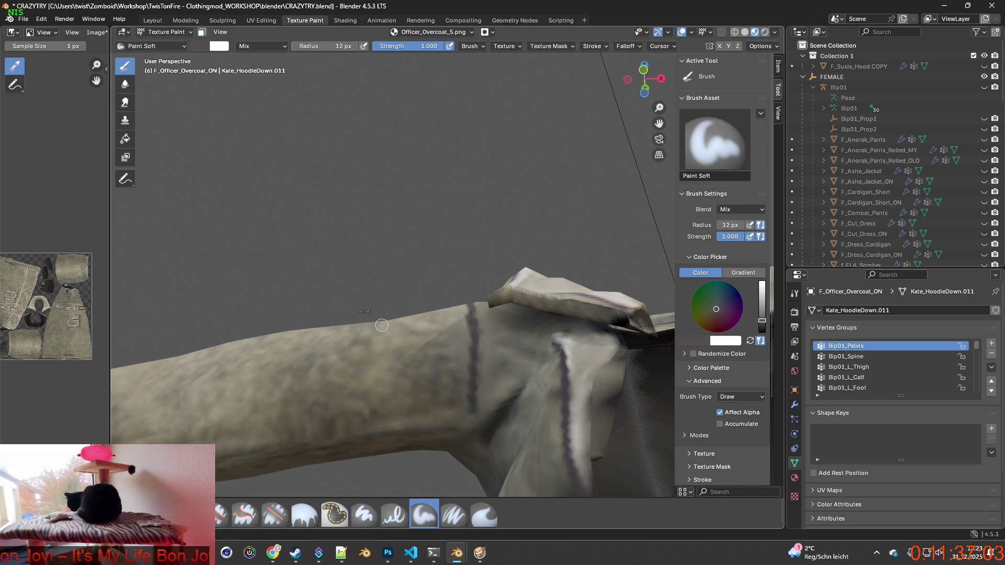
click(41, 19)
click(52, 31)
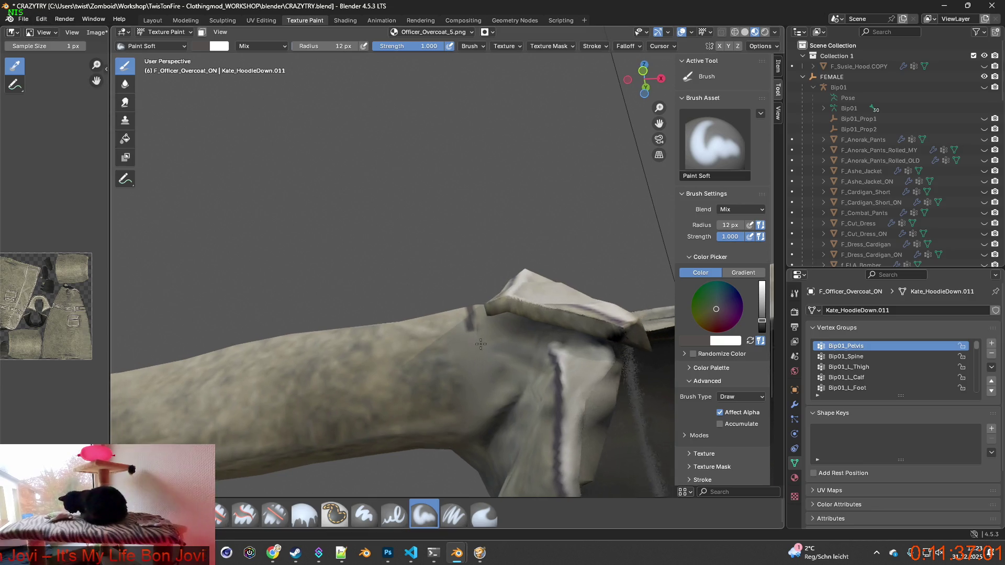
middle_drag(461, 320, 474, 322)
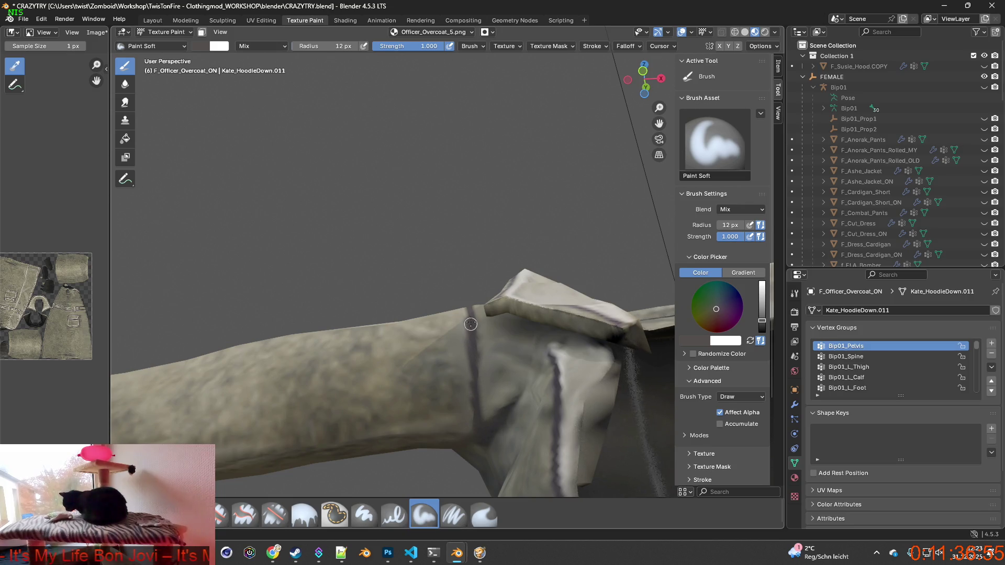
middle_drag(471, 324, 488, 390)
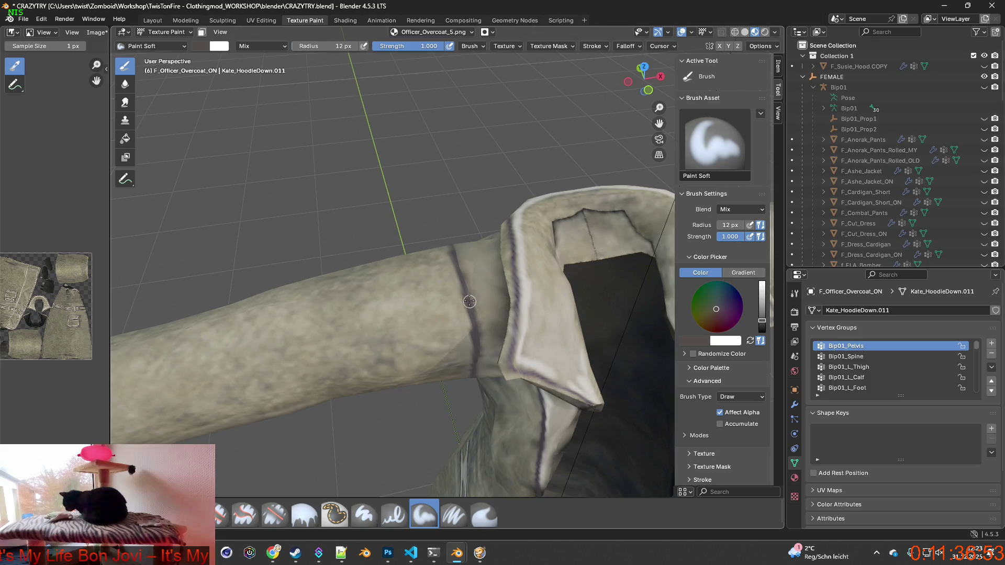
middle_drag(451, 246, 293, 270)
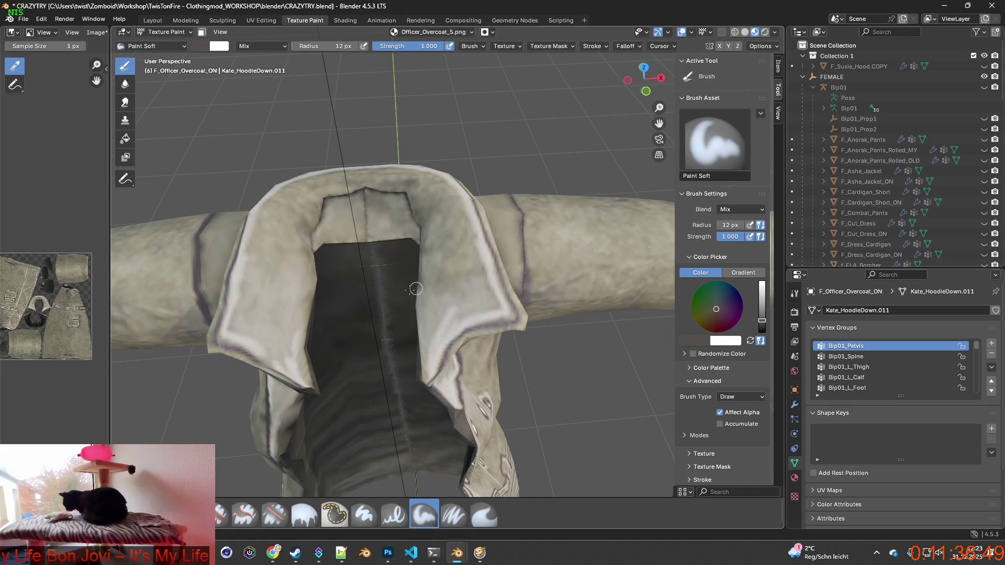
middle_drag(292, 270, 482, 270)
scroll(518, 275, up, 4)
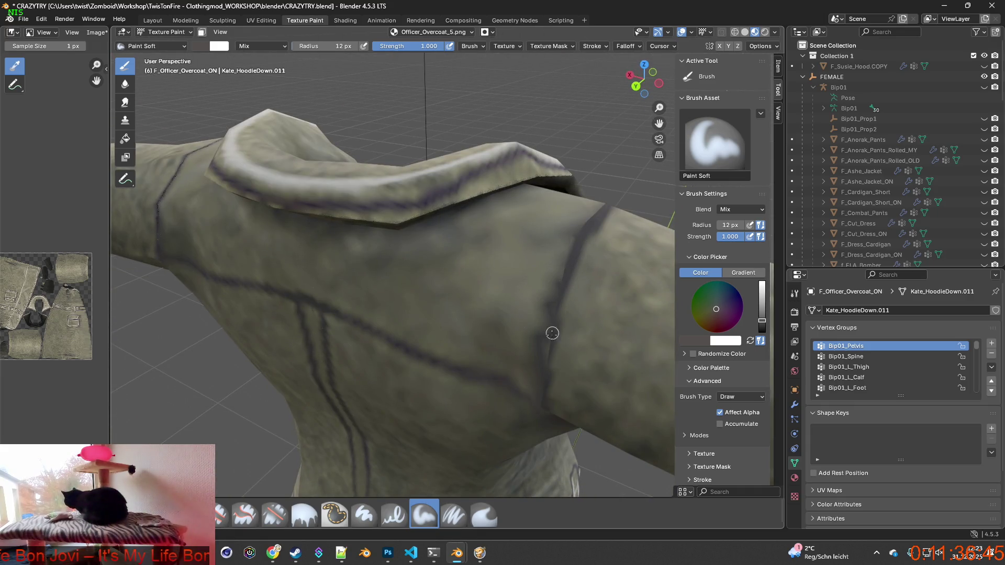
middle_drag(539, 407, 575, 359)
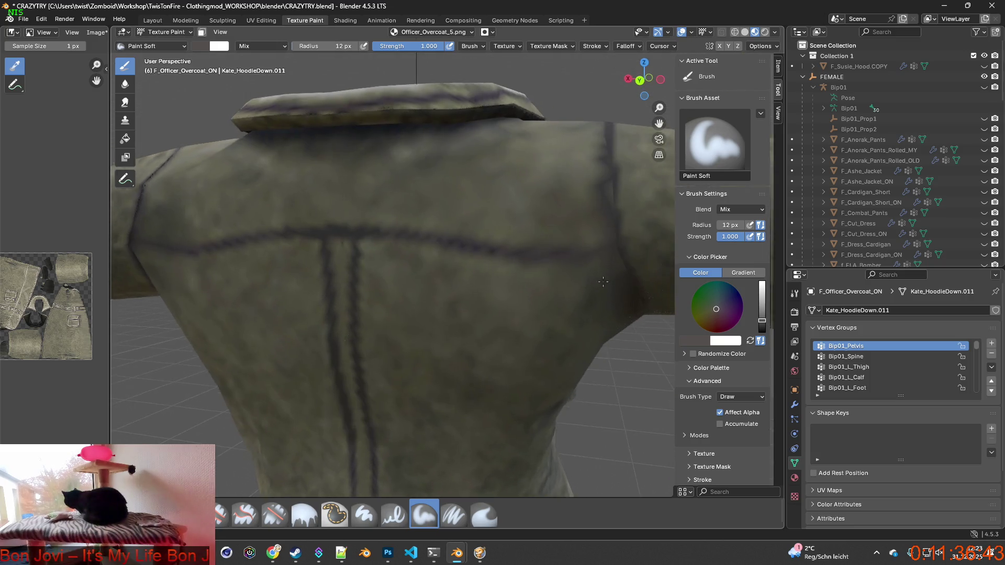
scroll(532, 318, up, 2)
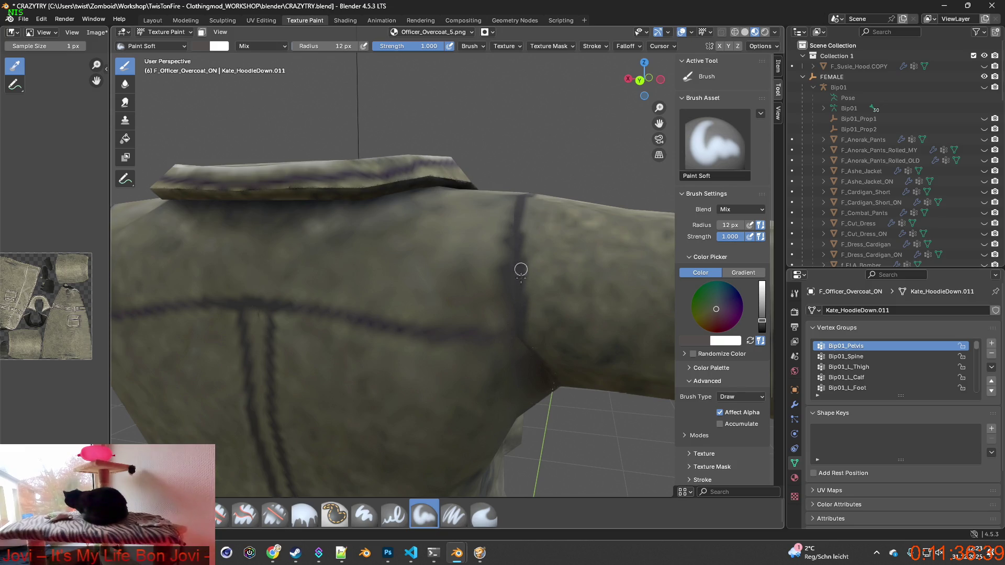
key(s)
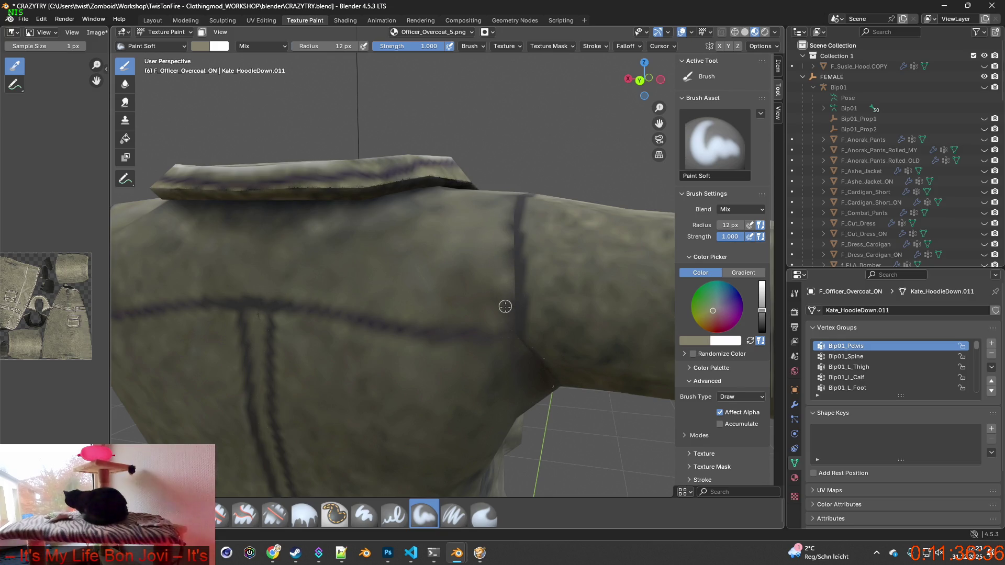
Step: Return to the Paint Soft brush and sample the dark seam colour from the coat
click(485, 515)
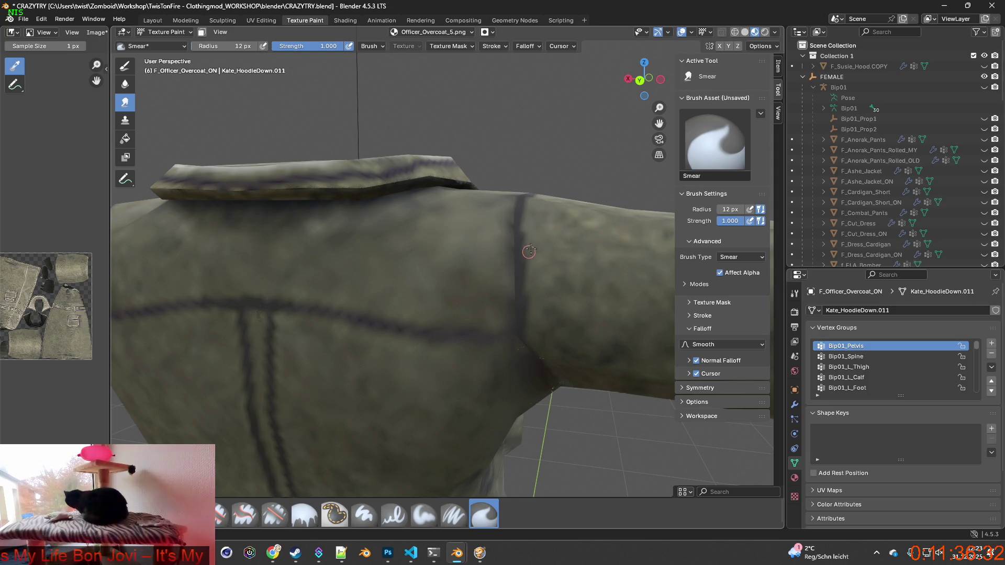
middle_drag(460, 284, 480, 296)
click(453, 514)
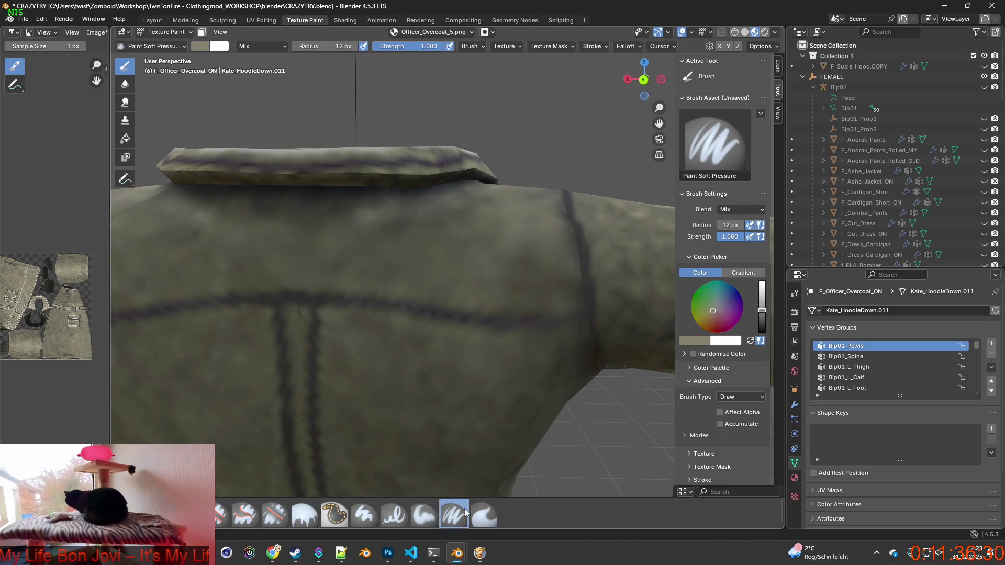
click(424, 514)
scroll(494, 417, up, 1)
scroll(498, 362, up, 1)
shift+middle_drag(498, 363, 427, 321)
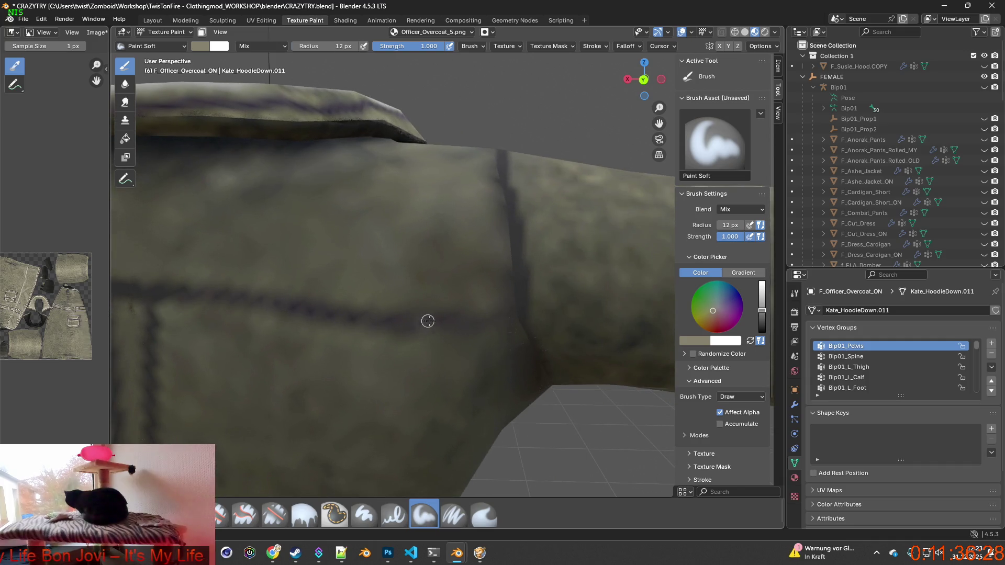
key(s)
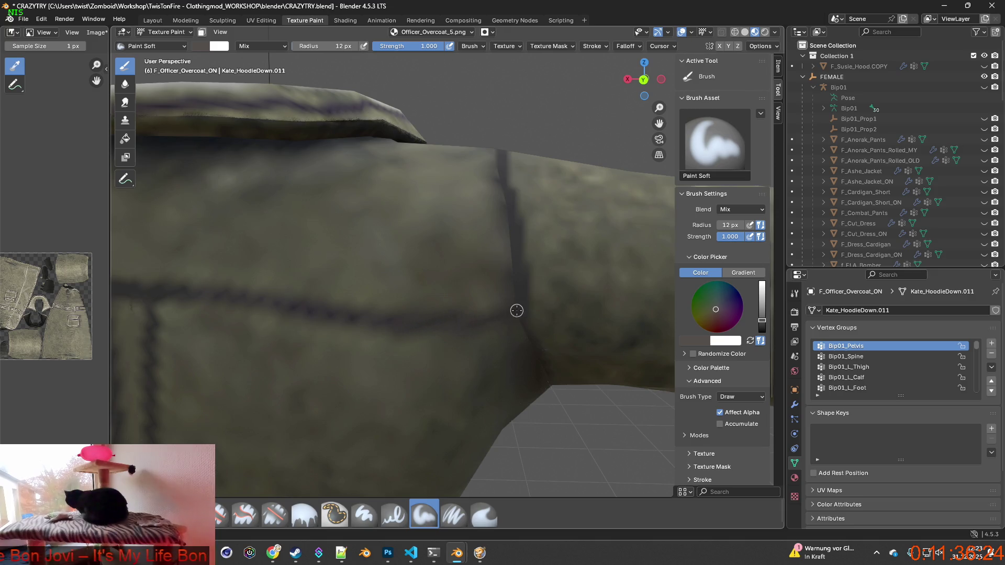
Step: Darken the sleeve seam with the sampled colour and inspect the sleeve and collar from several angles
middle_drag(516, 311, 365, 323)
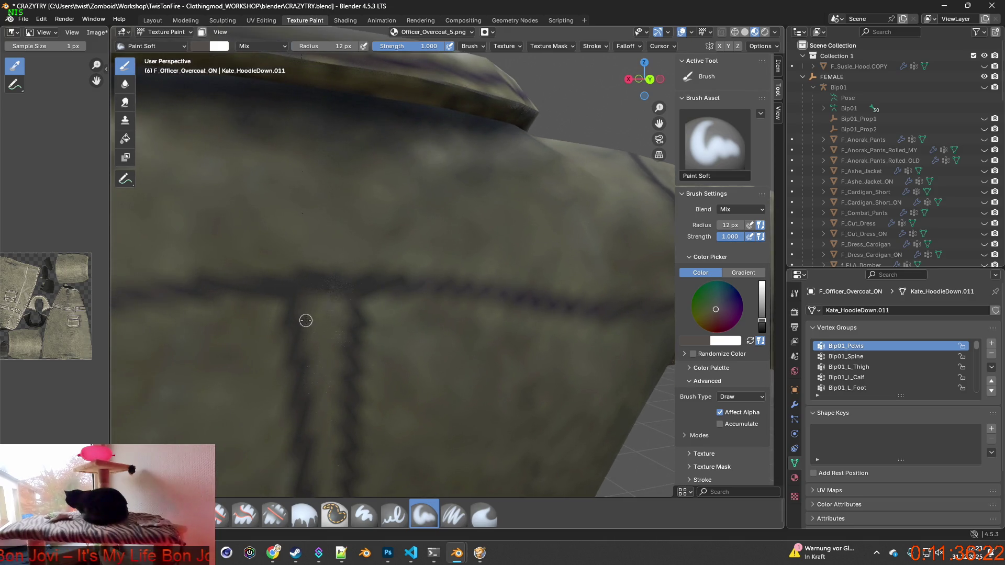
scroll(267, 303, down, 5)
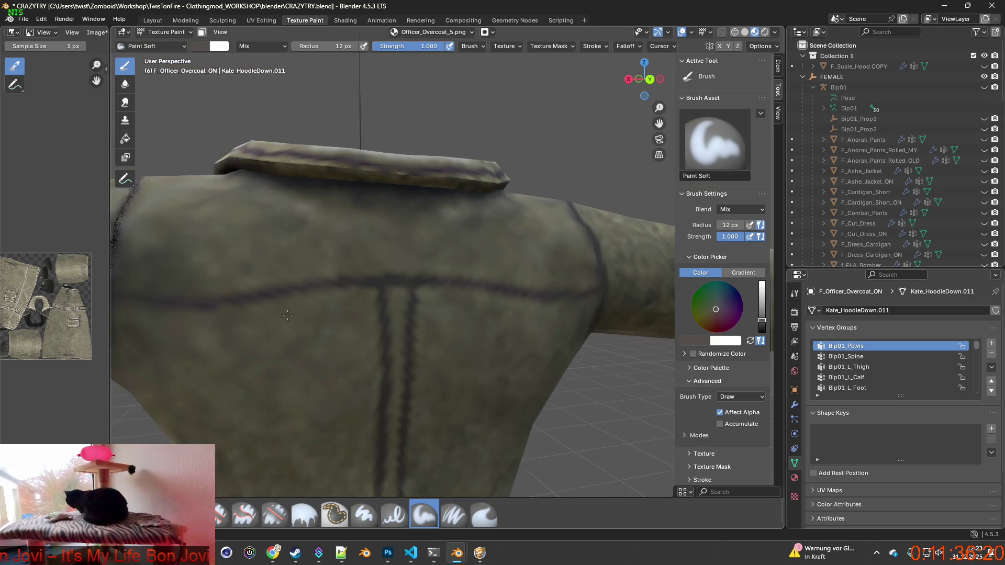
scroll(442, 330, up, 4)
scroll(400, 336, up, 2)
scroll(312, 344, up, 2)
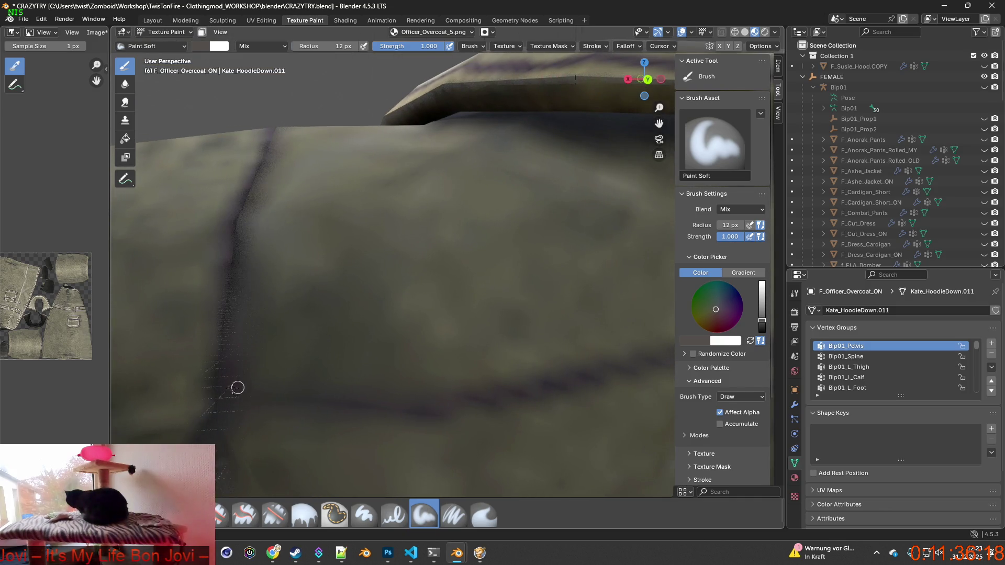
scroll(226, 364, down, 2)
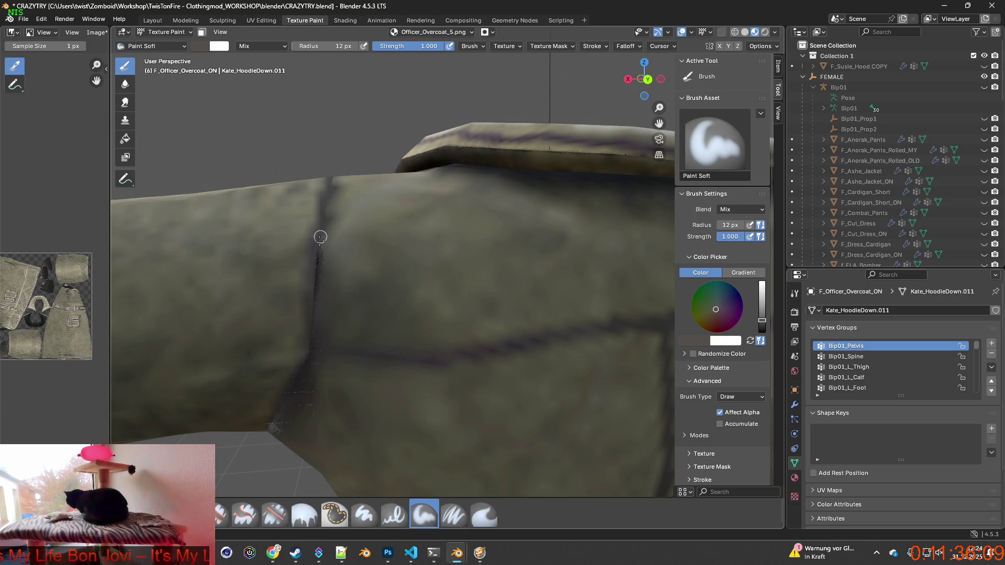
drag(312, 246, 317, 200)
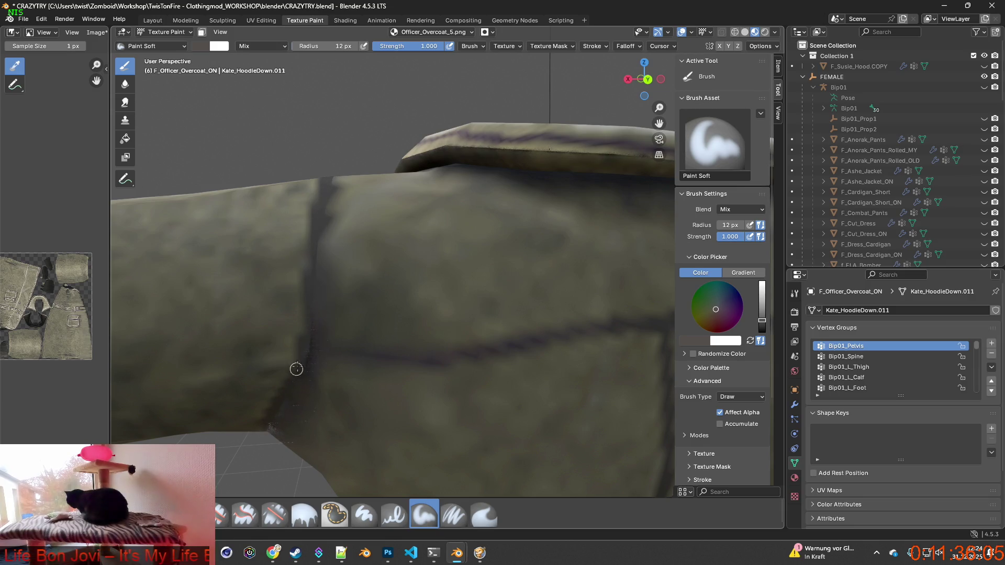
middle_drag(275, 423, 427, 201)
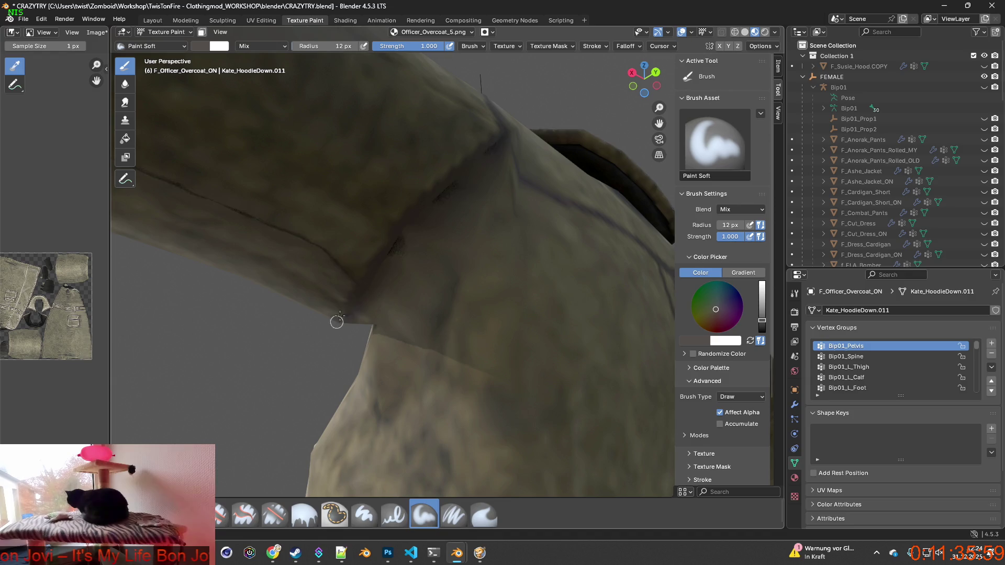
middle_drag(331, 326, 432, 375)
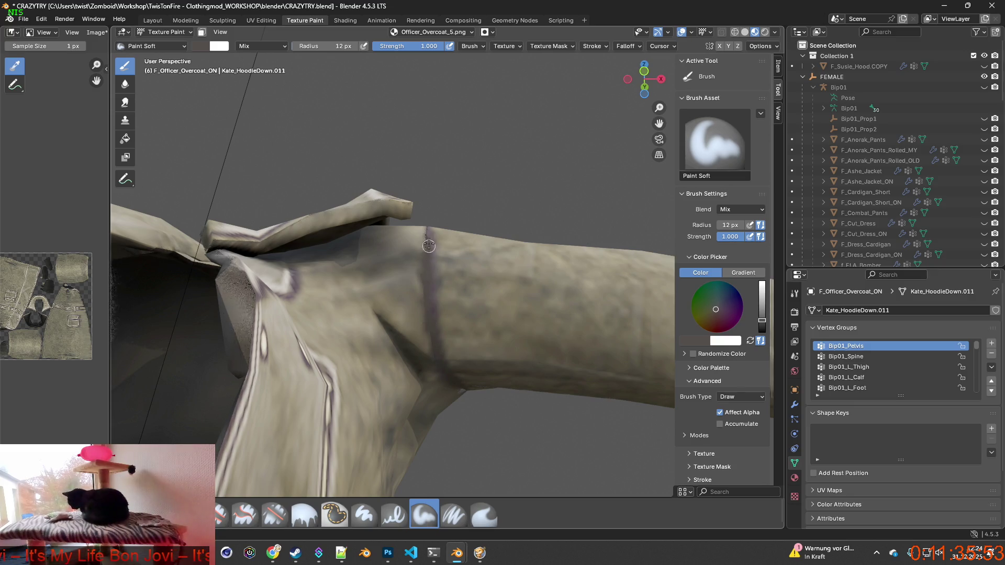
middle_drag(427, 231, 408, 371)
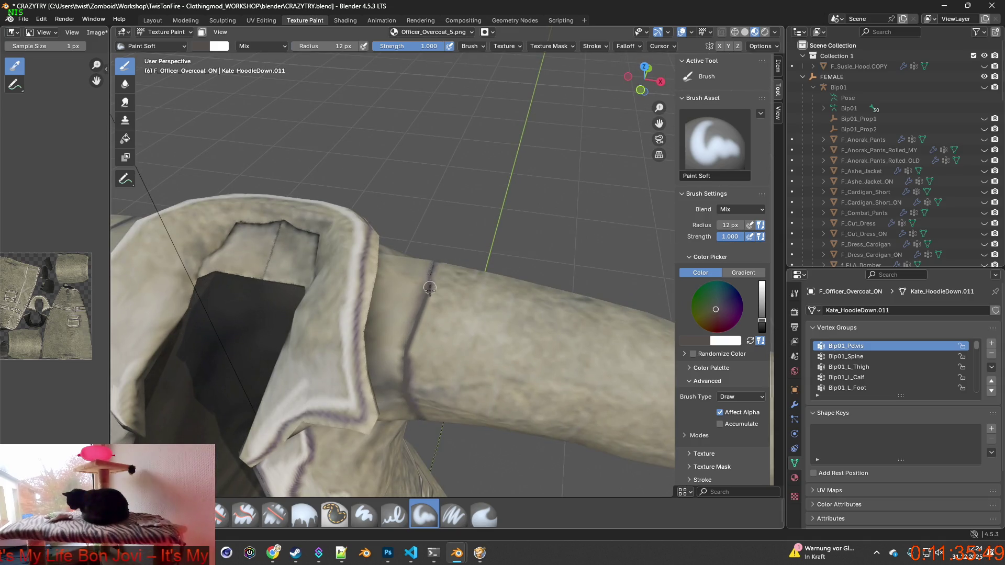
Step: Undo the last paint stroke, inspect the sleeve seam, and switch to the Smear brush
click(42, 19)
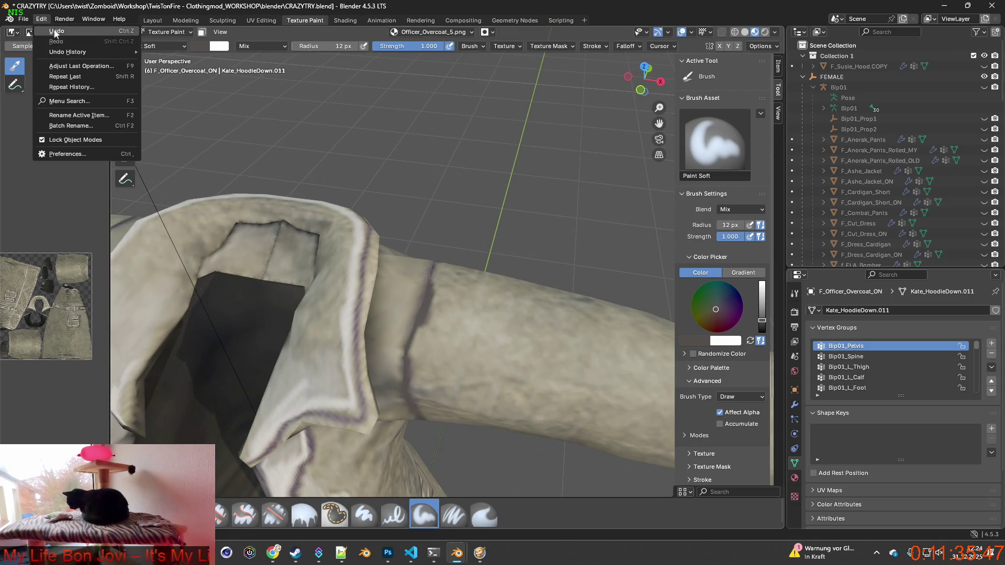
ctrl+middle_drag(394, 335, 395, 310)
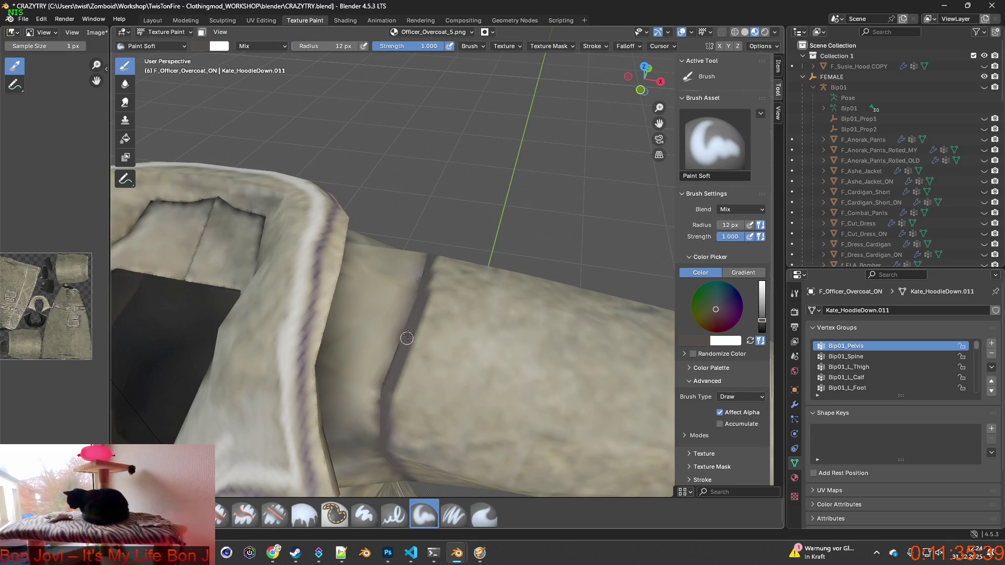
middle_drag(427, 273, 466, 261)
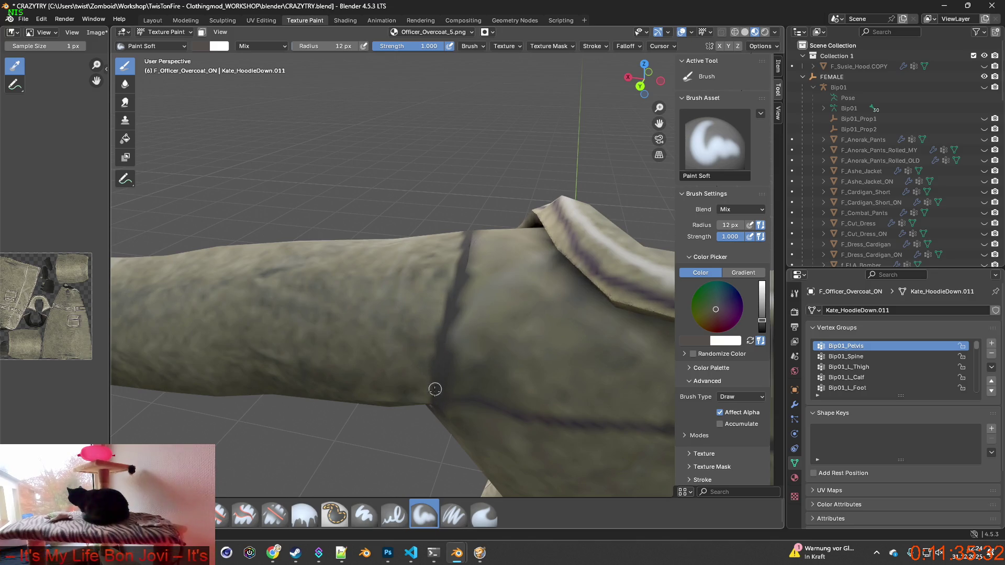
mouse_move(458, 264)
middle_down()
mouse_move(482, 359)
mouse_move(179, 115)
middle_up()
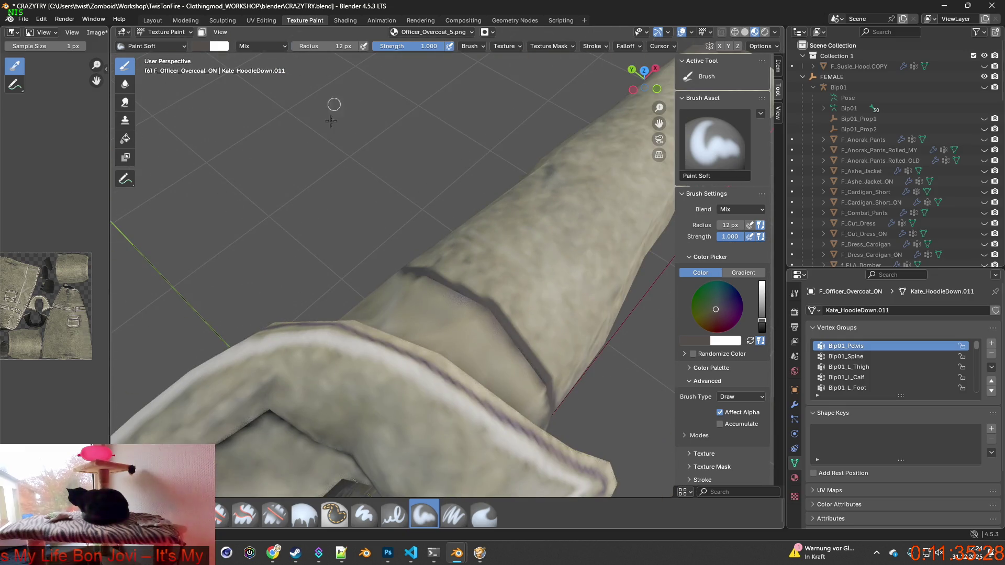
click(484, 513)
scroll(461, 416, up, 1)
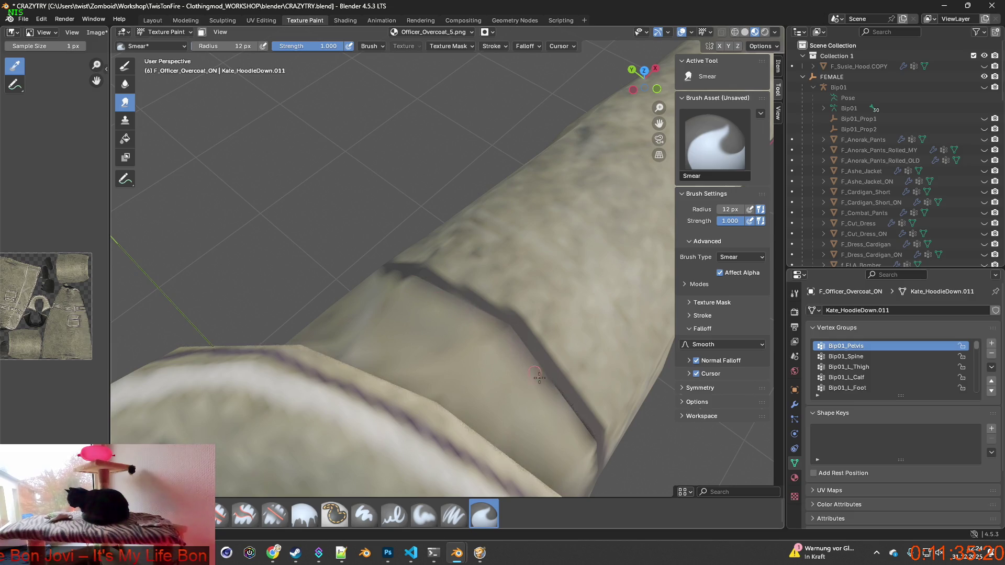
Step: Raise the Smear brush radius to 27 px and smear both ends of the dark seam line
middle_drag(476, 326, 571, 309)
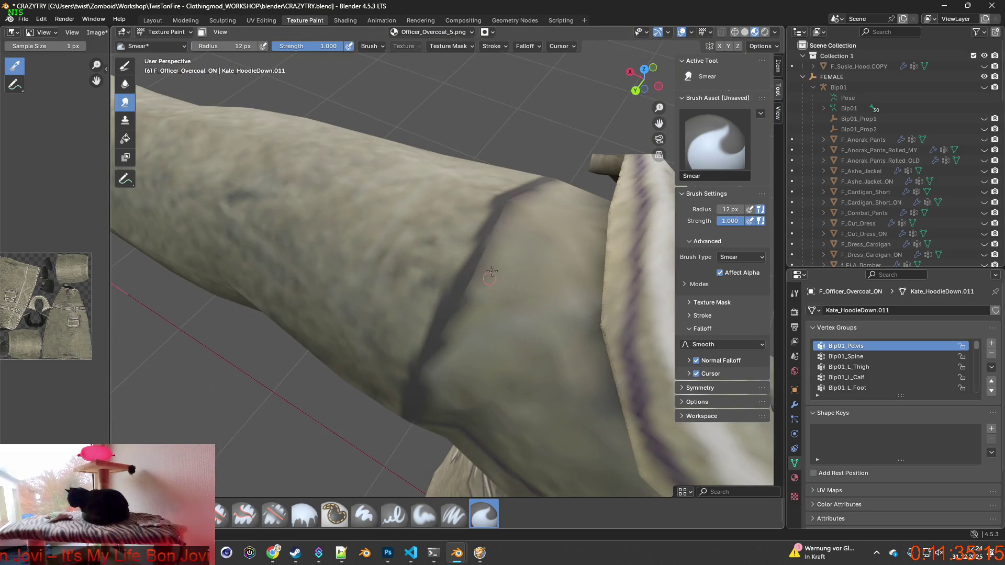
middle_drag(442, 355, 495, 271)
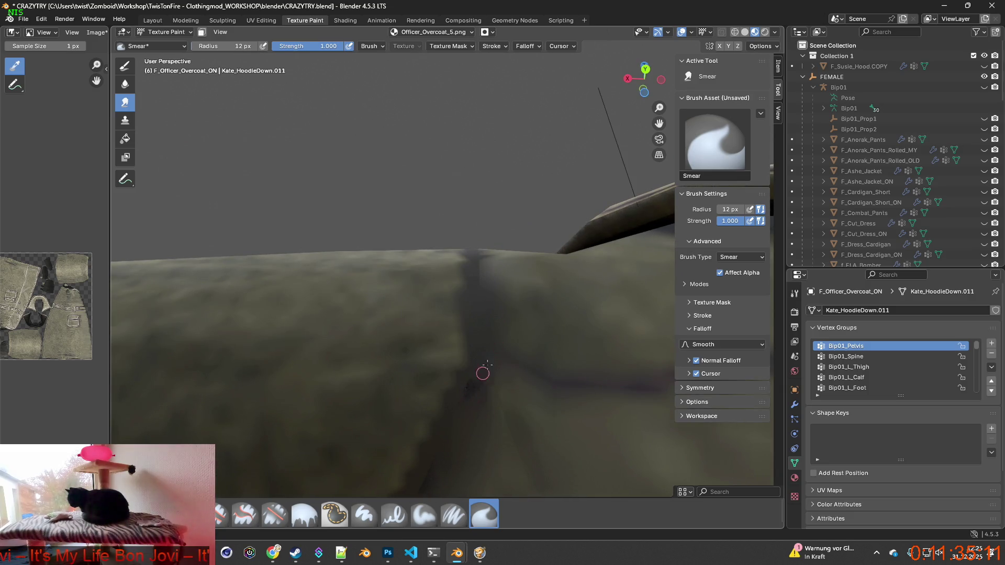
shift+middle_drag(483, 373, 456, 256)
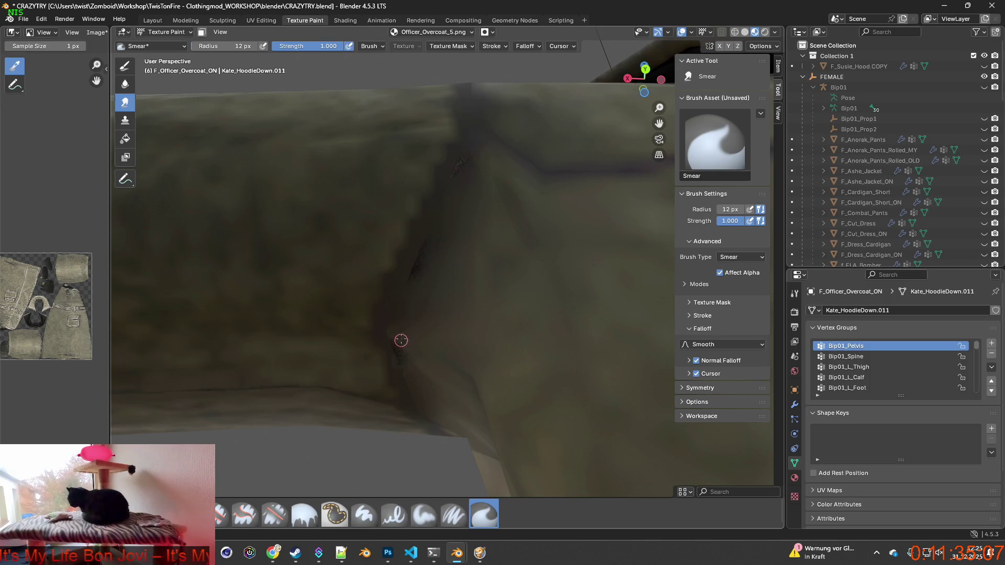
middle_drag(411, 371, 220, 153)
drag(225, 46, 236, 46)
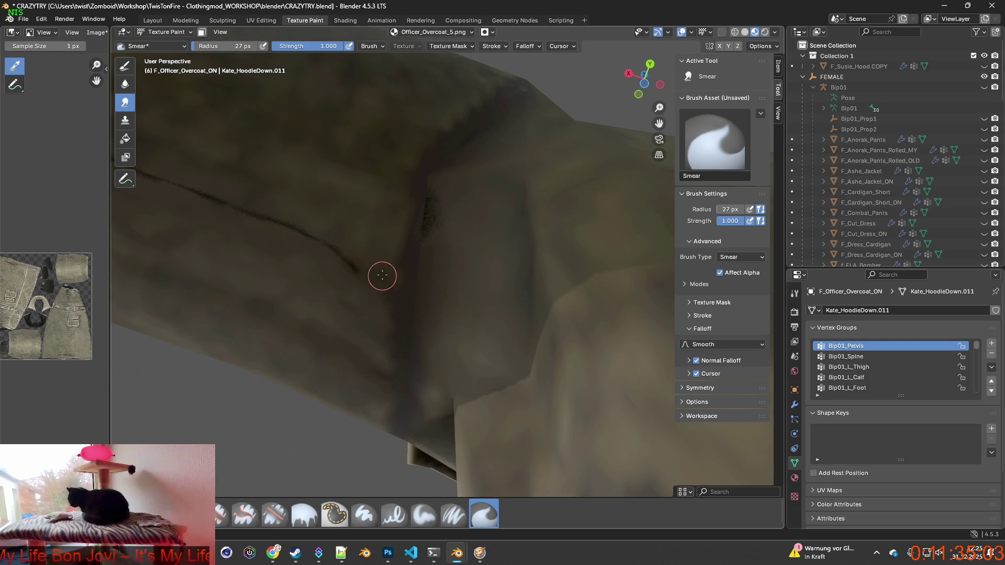
drag(386, 288, 323, 239)
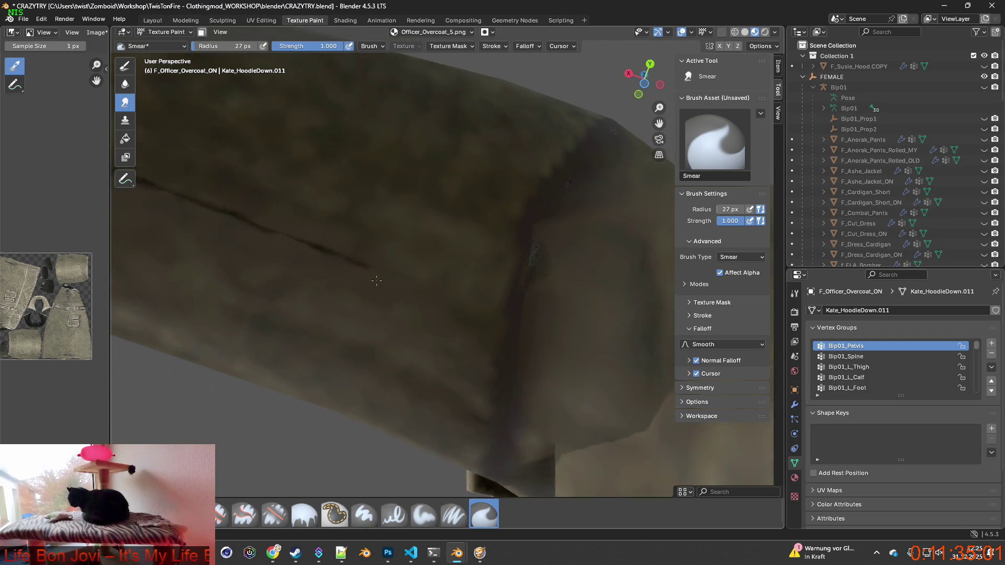
scroll(314, 236, up, 2)
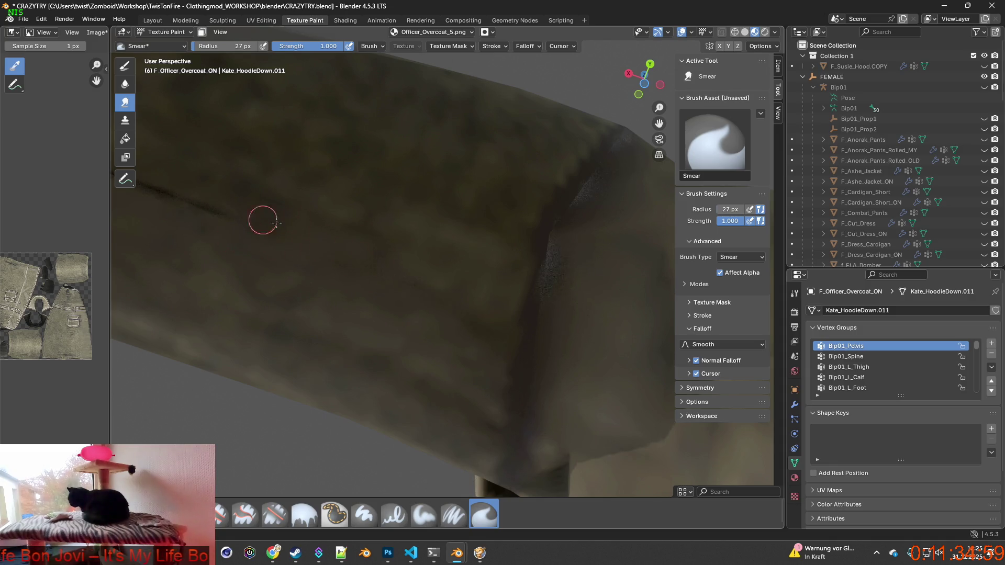
scroll(325, 241, down, 2)
scroll(366, 262, down, 2)
drag(435, 286, 381, 273)
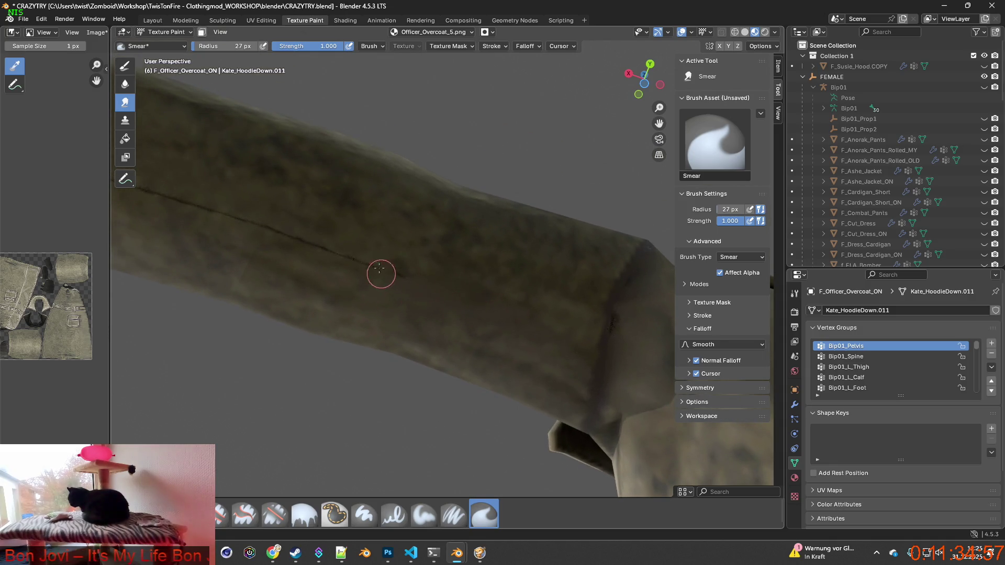
click(223, 511)
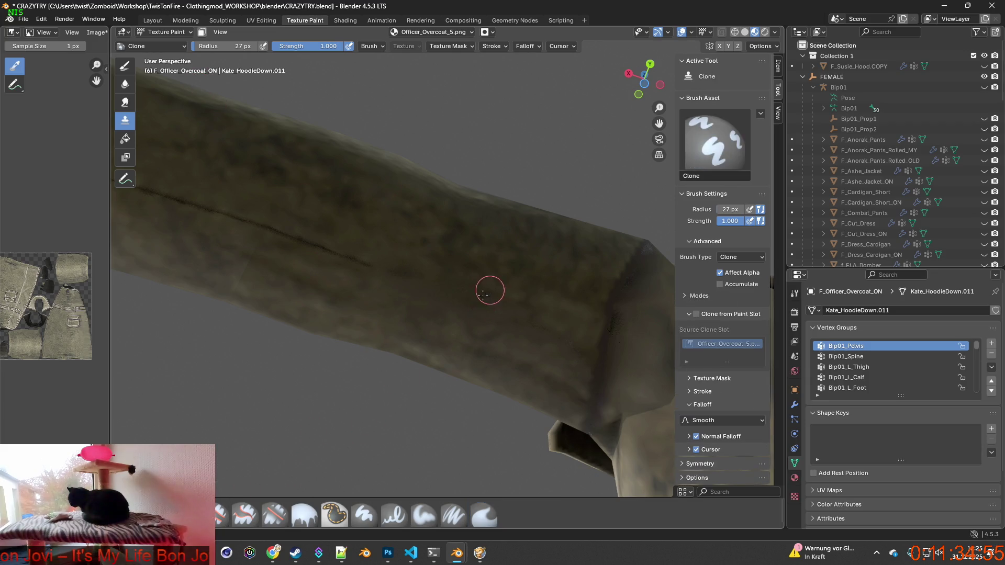
Step: Set the Clone brush radius to 97 px and clone clean fabric over the sleeve seam
click(225, 46)
text(97)
key(Return)
ctrl+click(485, 306)
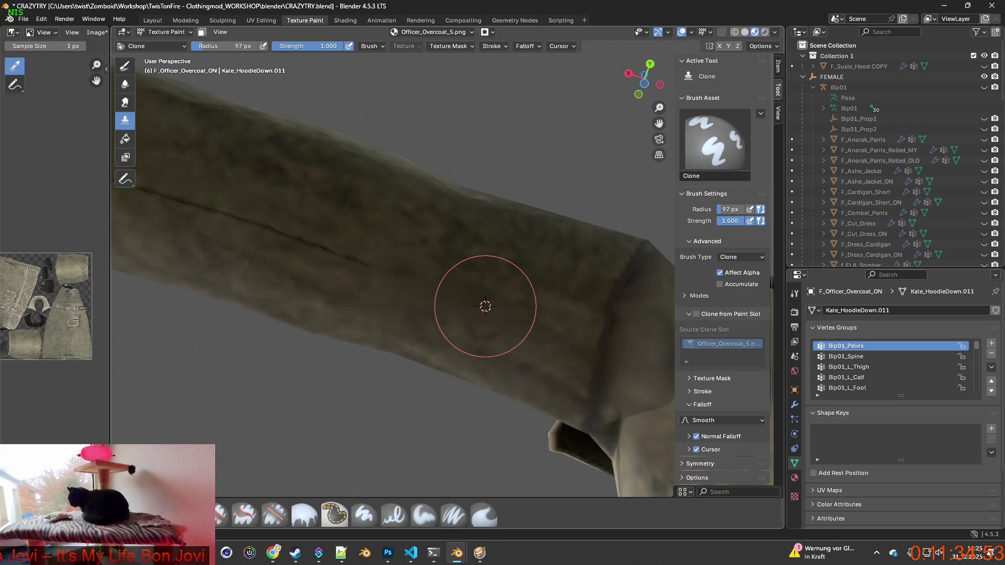
middle_drag(269, 236, 387, 275)
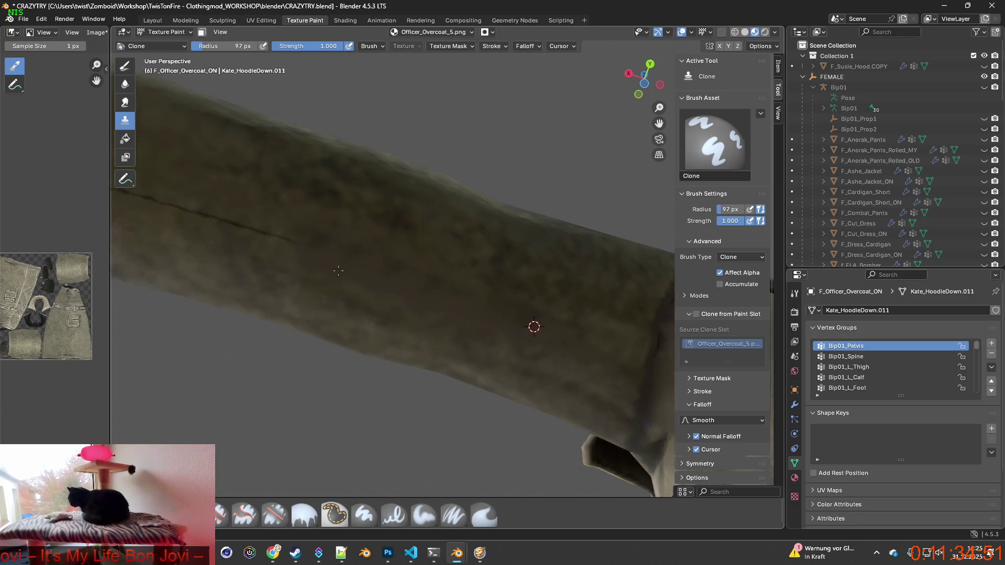
ctrl+click(492, 276)
drag(415, 291, 297, 253)
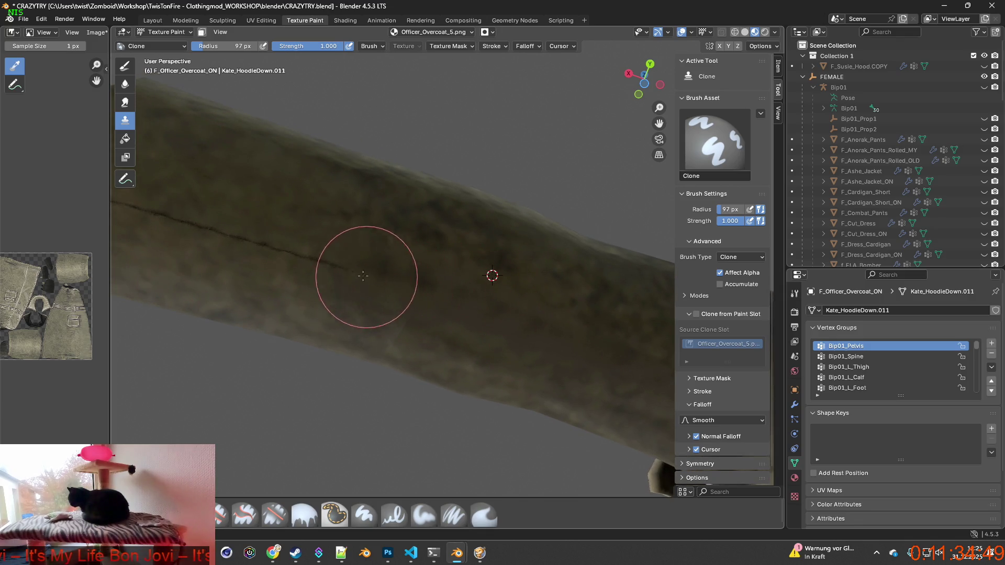
Step: Clone fabric from new source points over the remaining seam at the sleeve's blocky end
middle_drag(243, 235, 400, 307)
ctrl+click(377, 238)
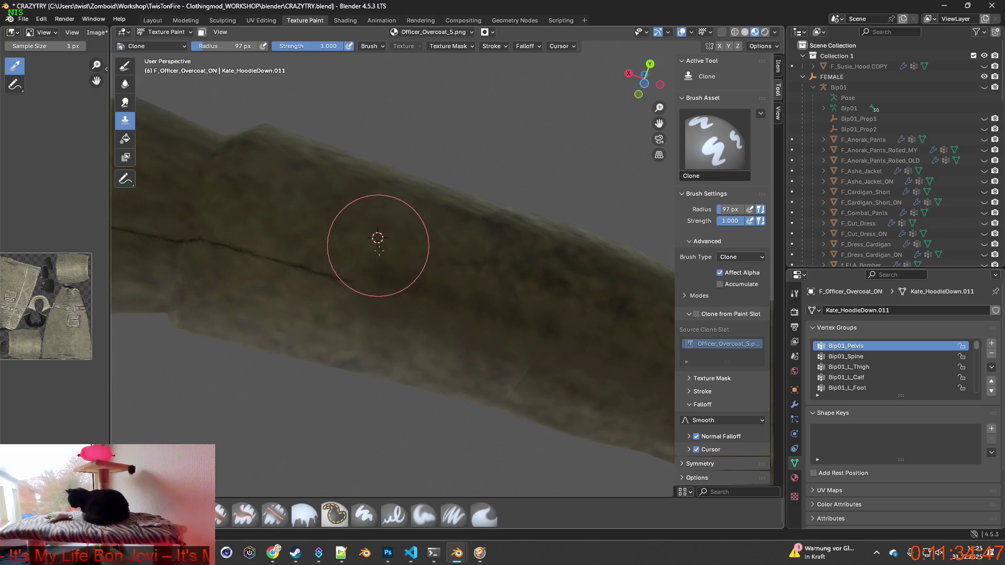
drag(247, 253, 520, 328)
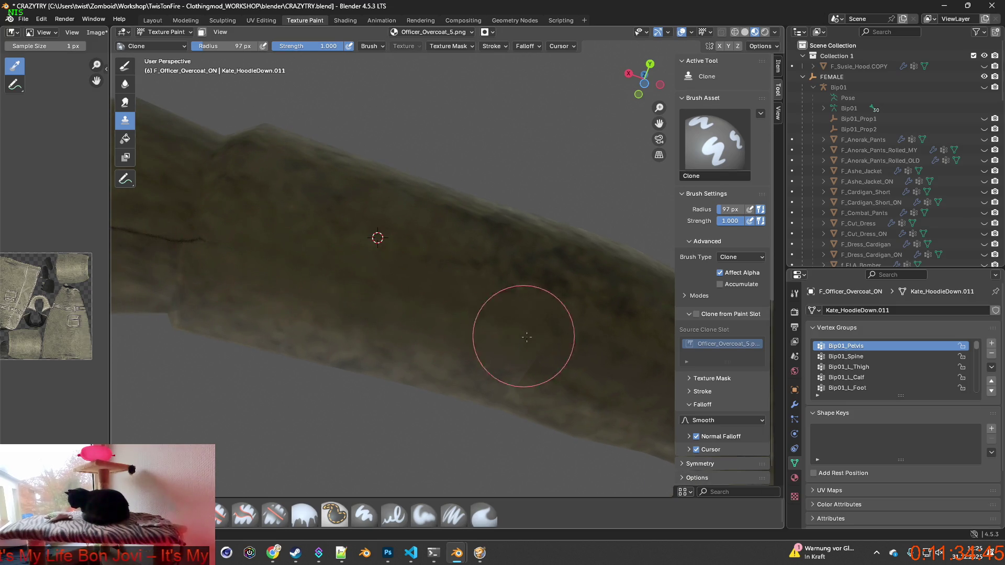
mouse_move(521, 328)
middle_down()
mouse_move(390, 309)
mouse_move(426, 294)
middle_up()
ctrl+click(428, 304)
drag(377, 314, 258, 292)
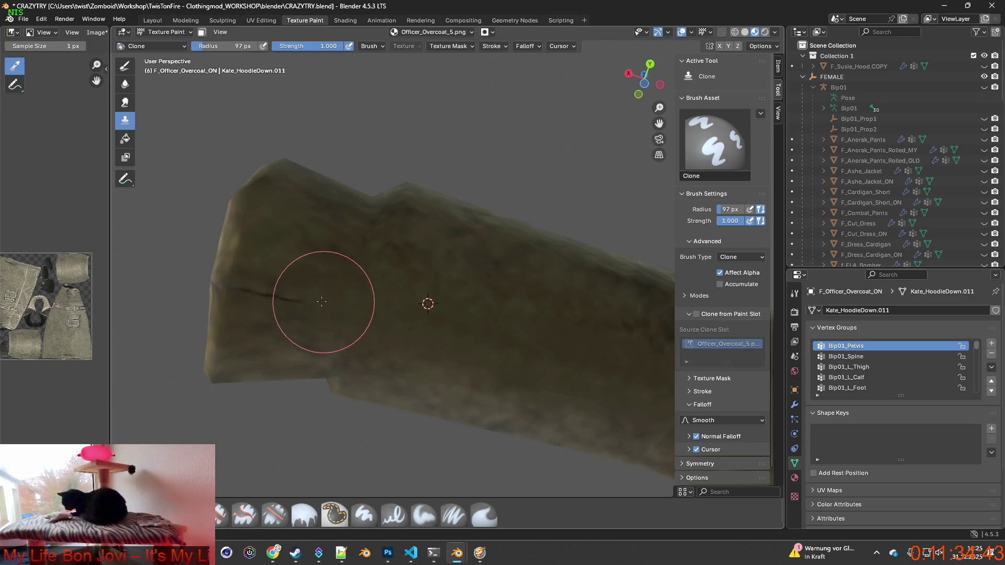
Step: Bring the shoulder into view, shrink the radius to 47 px, and clone over the shoulder seam
mouse_move(224, 292)
middle_down()
mouse_move(538, 375)
mouse_move(505, 359)
middle_up()
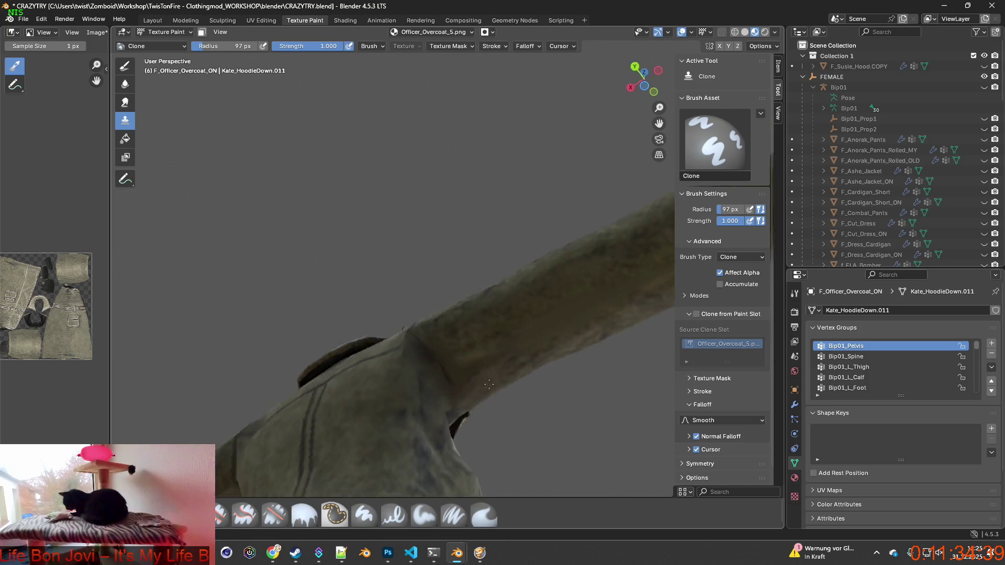
shift+middle_drag(602, 351, 370, 359)
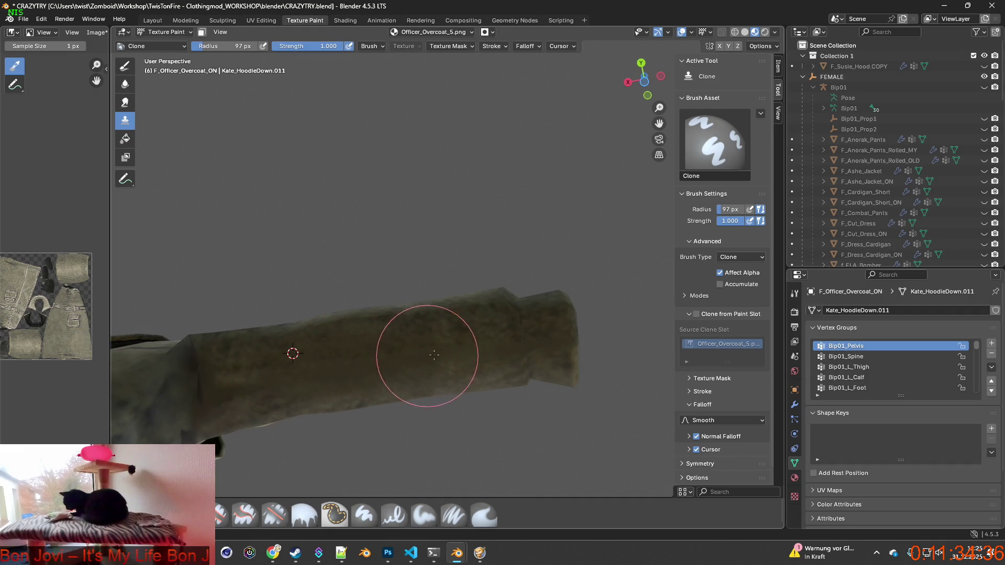
mouse_move(459, 370)
middle_down()
mouse_move(434, 408)
mouse_move(432, 314)
mouse_move(512, 331)
mouse_move(486, 307)
mouse_move(377, 303)
mouse_move(490, 383)
middle_up()
scroll(489, 382, up, 3)
scroll(482, 370, up, 2)
scroll(478, 324, up, 2)
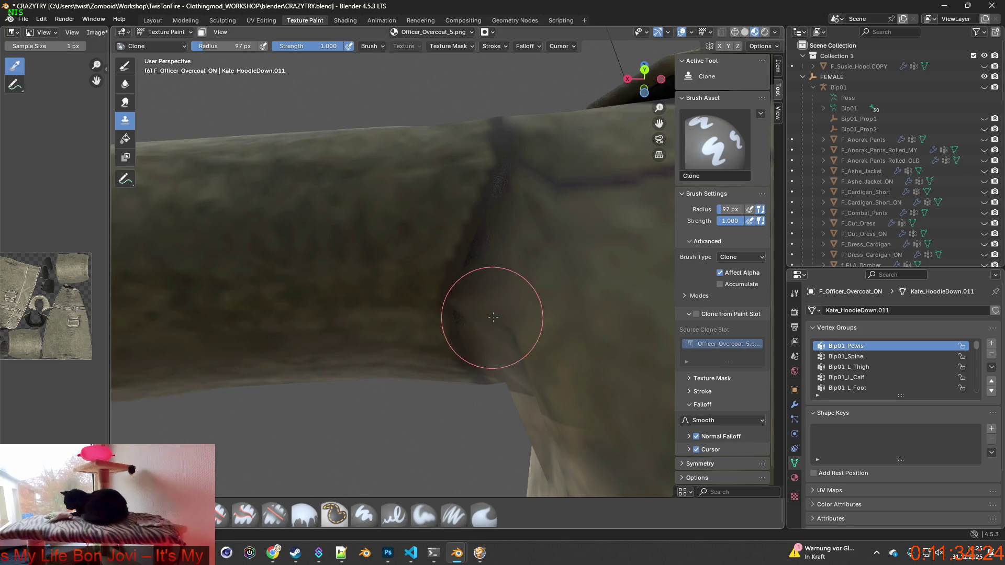
scroll(509, 308, up, 2)
scroll(466, 338, down, 1)
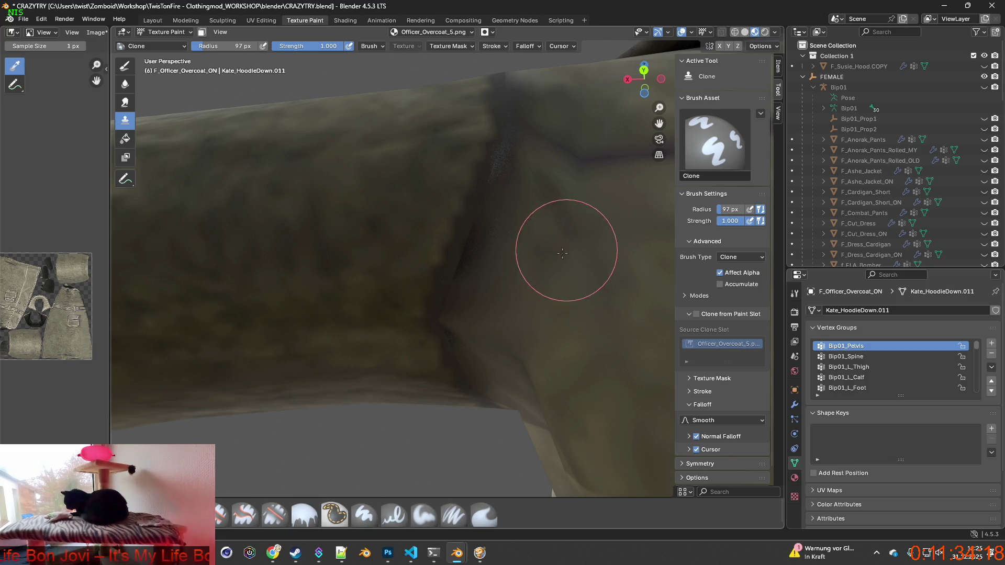
drag(223, 48, 199, 48)
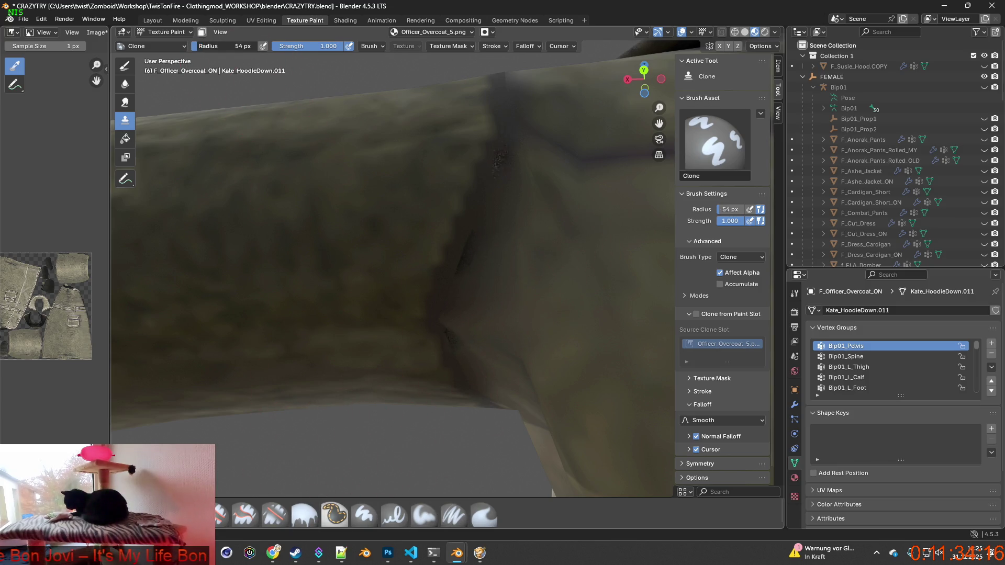
ctrl+click(570, 242)
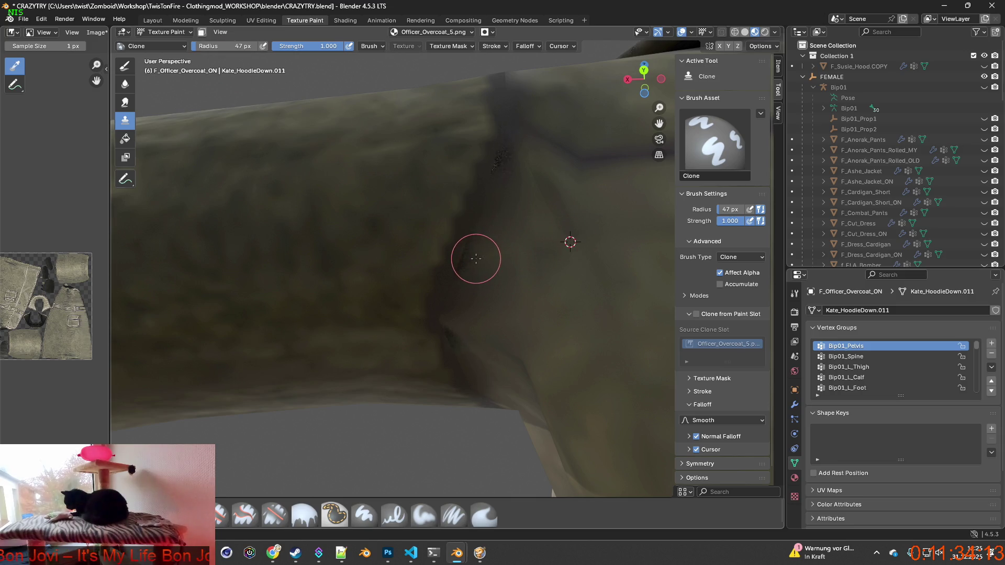
drag(482, 243, 501, 162)
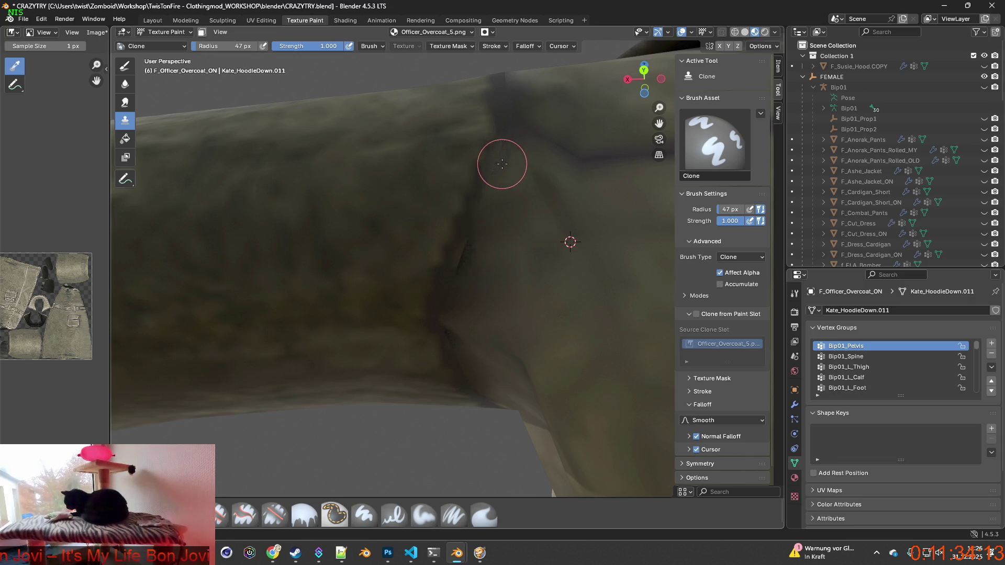
Step: Continue cloning fabric along the shoulder seam down to its lower part
ctrl+click(557, 144)
mouse_move(557, 144)
mouse_down()
mouse_move(524, 171)
mouse_move(469, 261)
mouse_up()
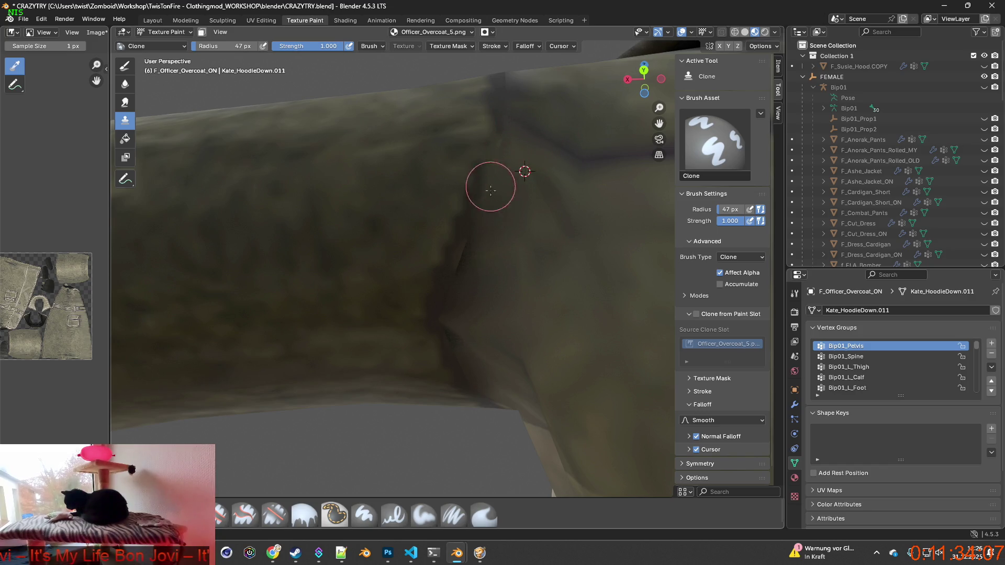
middle_drag(469, 261, 560, 258)
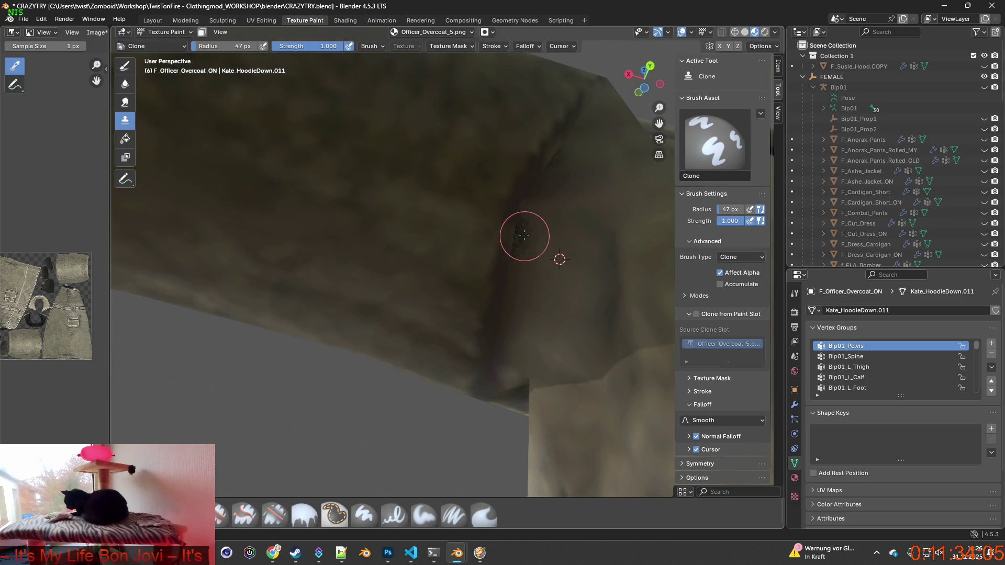
drag(519, 246, 523, 328)
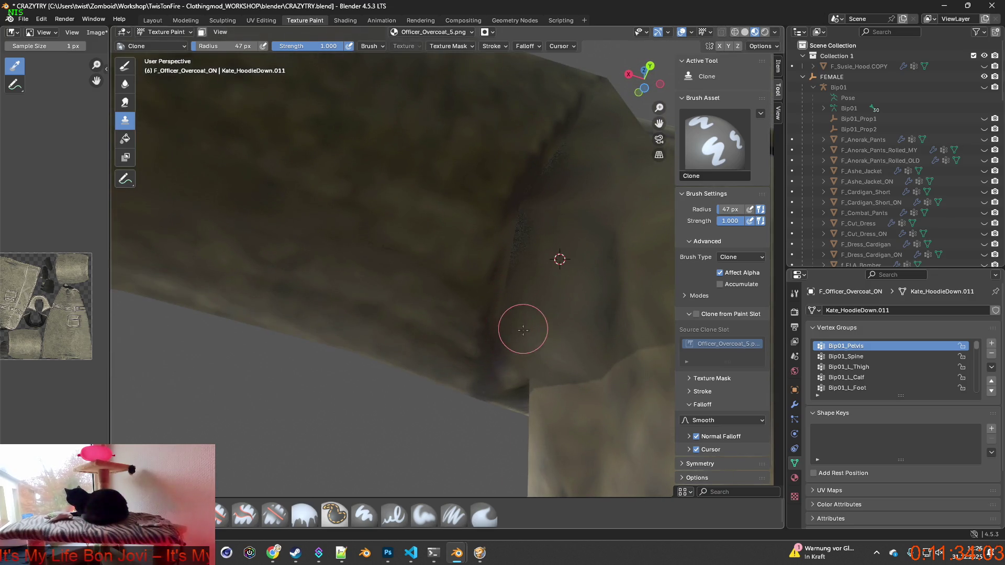
mouse_move(523, 328)
middle_down()
mouse_move(498, 386)
mouse_move(394, 388)
mouse_move(500, 319)
middle_up()
scroll(498, 386, down, 5)
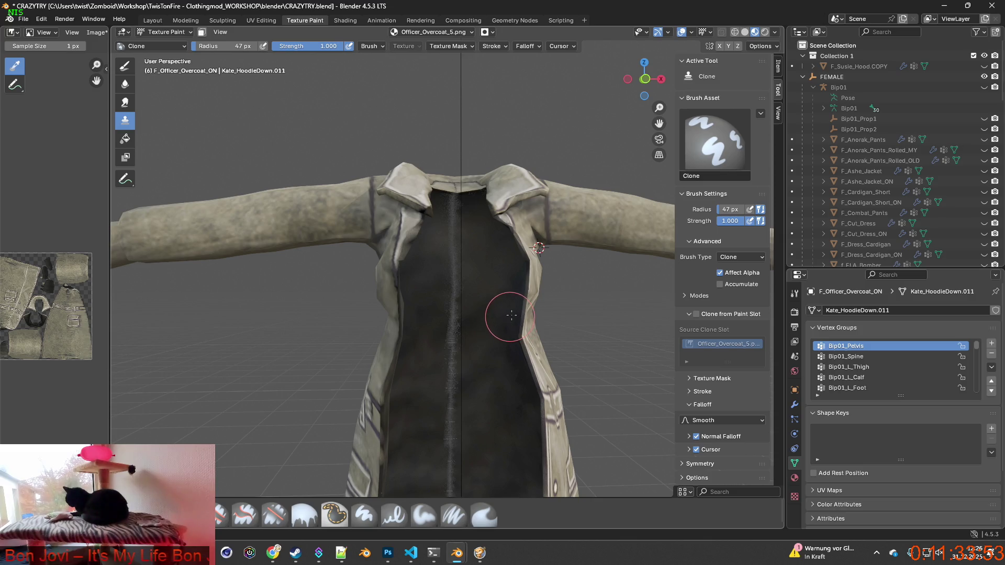
Step: Inspect the cleaned-up coat, then save the painted texture through Image > Save as Officer_Overcoat_5.png
mouse_move(490, 322)
middle_down()
mouse_move(479, 323)
mouse_move(514, 368)
mouse_move(564, 291)
mouse_move(520, 349)
mouse_move(407, 369)
mouse_move(463, 386)
mouse_move(461, 353)
middle_up()
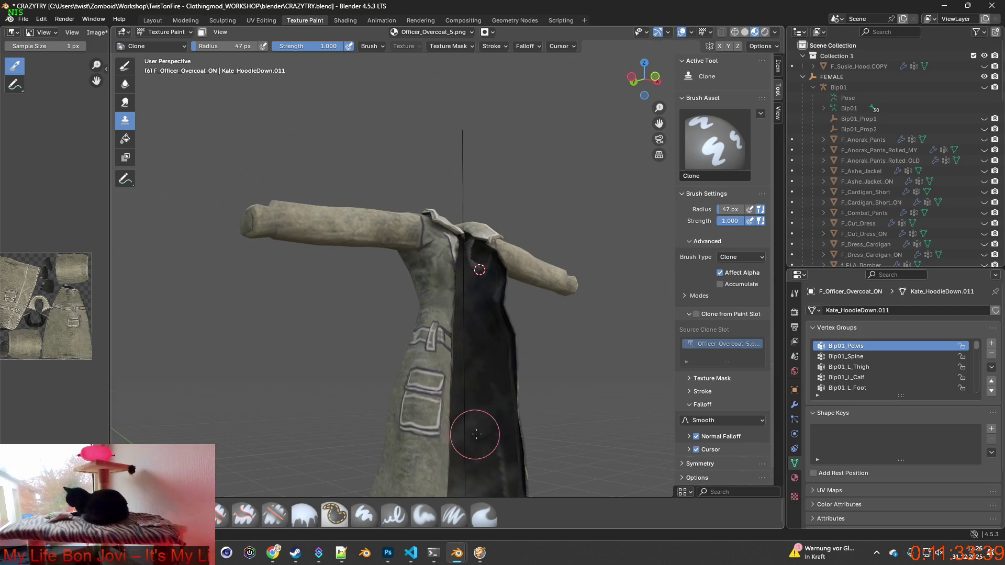
mouse_move(411, 359)
middle_down()
mouse_move(486, 384)
mouse_move(335, 367)
middle_up()
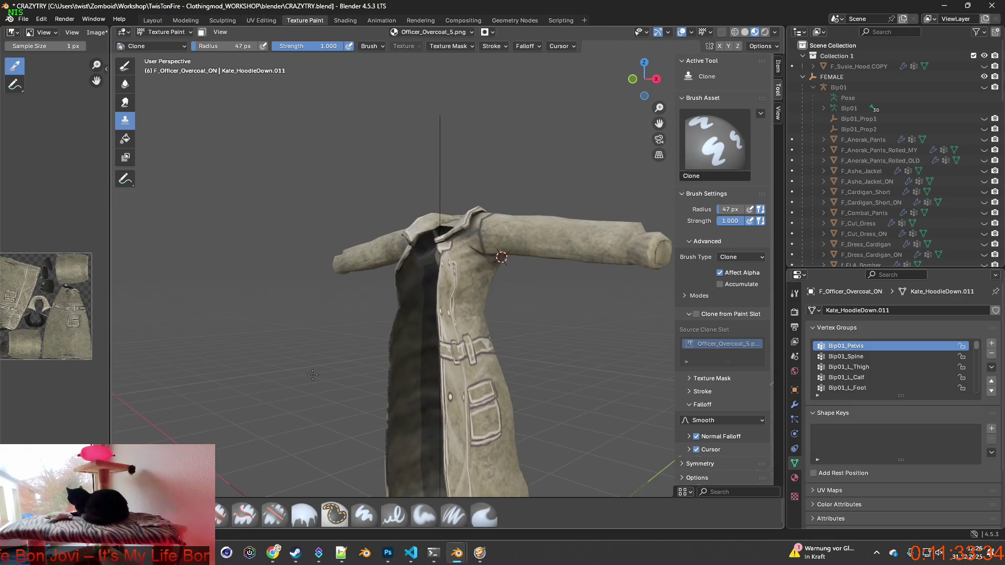
click(97, 33)
click(112, 140)
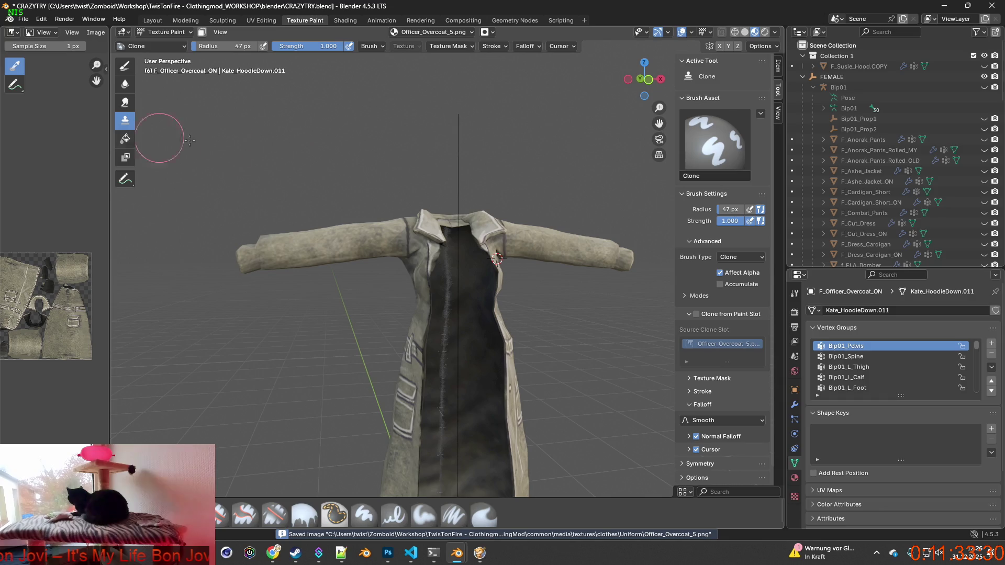
scroll(899, 193, down, 3)
Step: Hide F_Officer_Overcoat_ON, show the camo F_Officer_Overcoat, and switch to the Shading workspace
scroll(899, 192, down, 5)
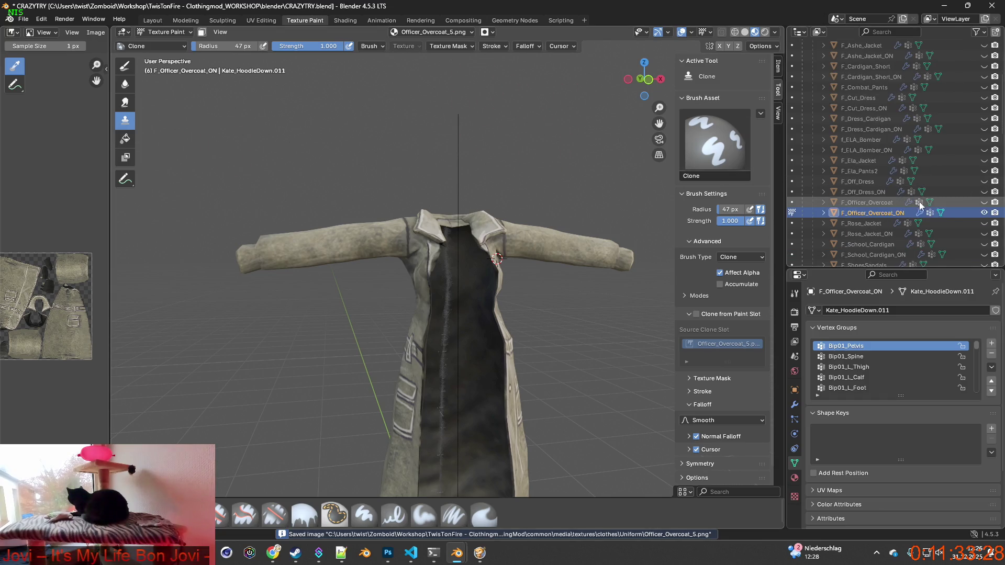
scroll(975, 218, down, 1)
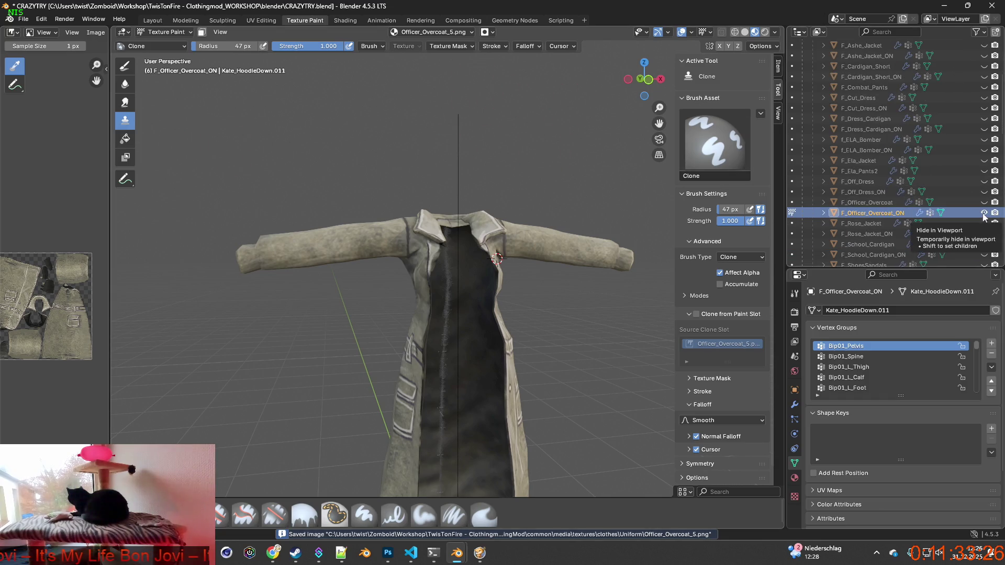
click(984, 213)
click(985, 202)
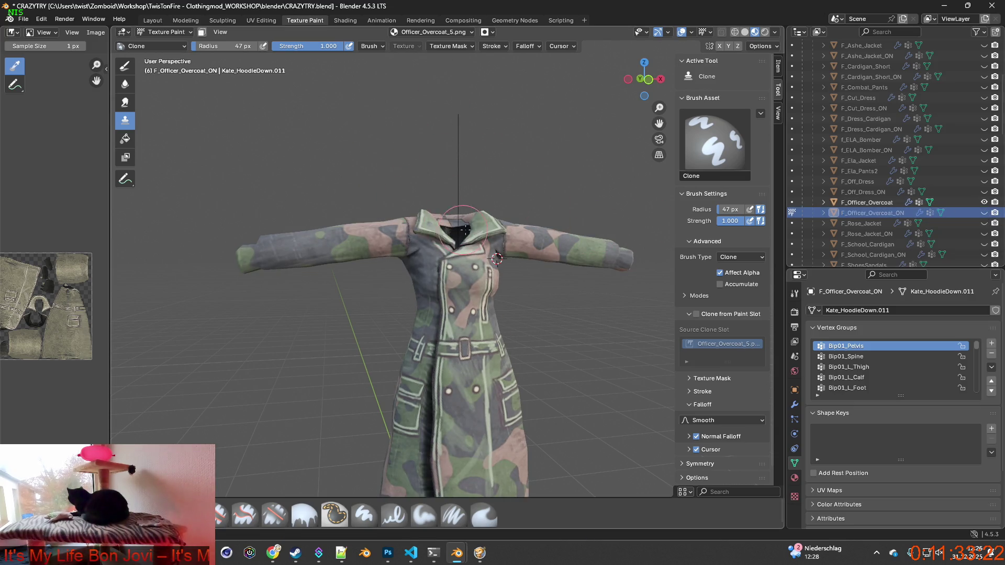
mouse_move(464, 229)
middle_down()
mouse_move(396, 255)
mouse_move(556, 198)
mouse_move(341, 191)
middle_up()
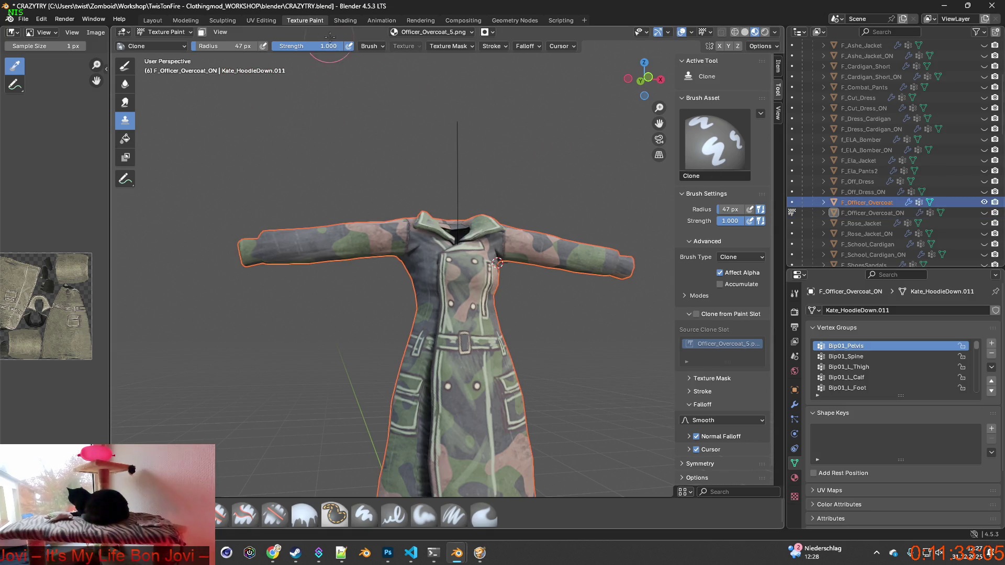
click(345, 20)
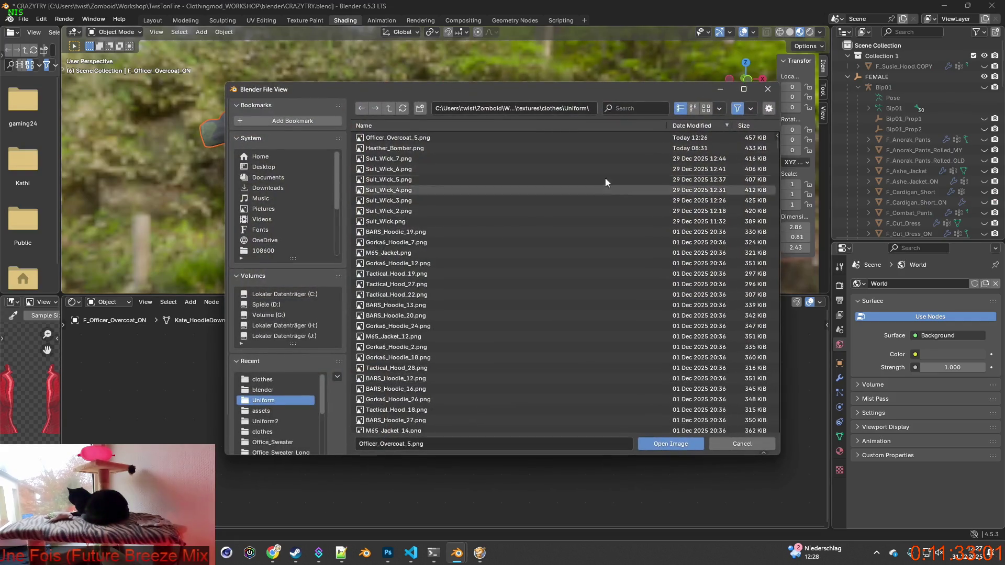
Step: Filter the texture browser for Officer_Overcoat and load Officer_Overcoat.png into the image texture
click(415, 445)
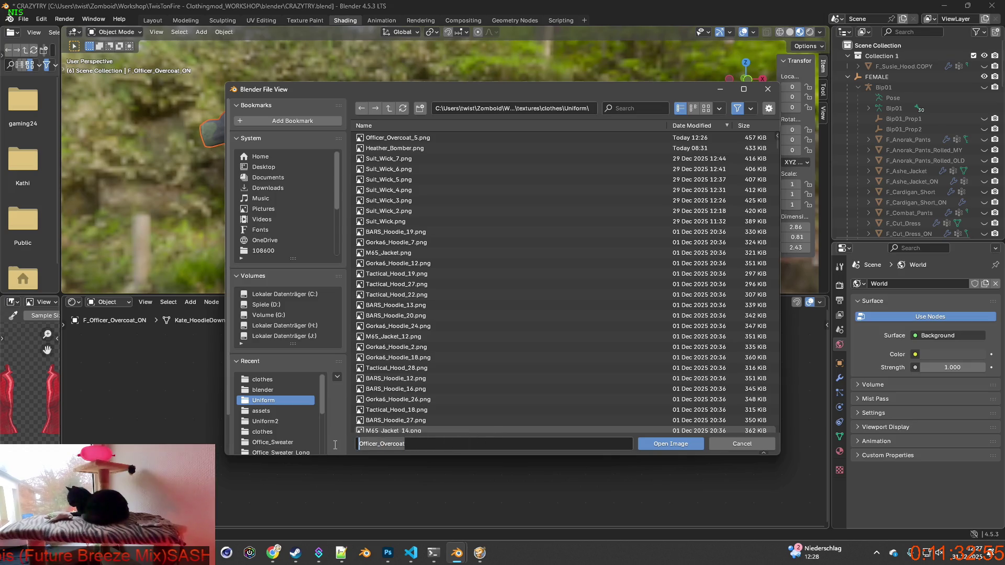
key(ctrl+f)
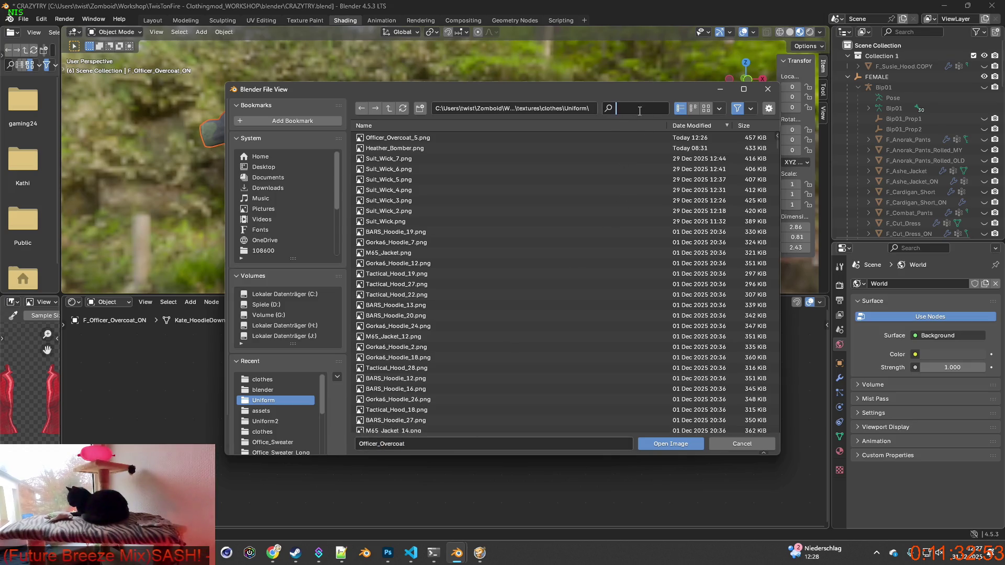
text(Officer_Overcoat)
click(411, 158)
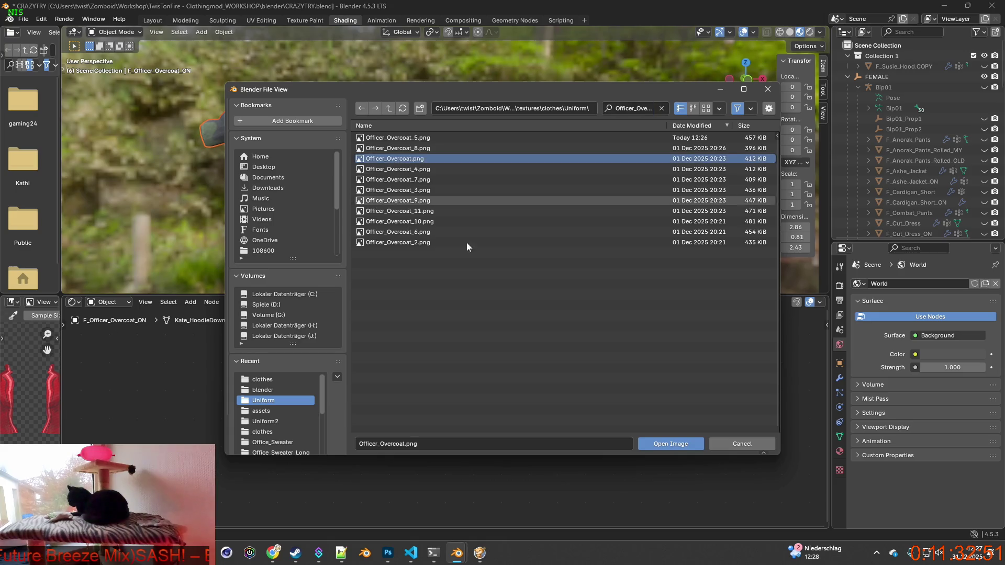
click(670, 445)
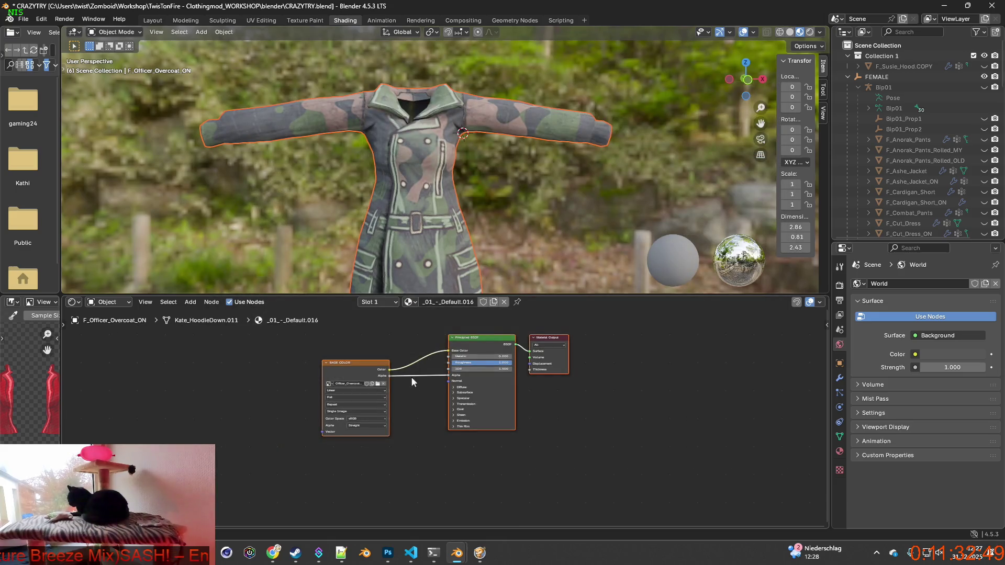
Step: Select F_Officer_Overcoat_ON and load Officer_Overcoat.png into its Image Texture node
click(379, 386)
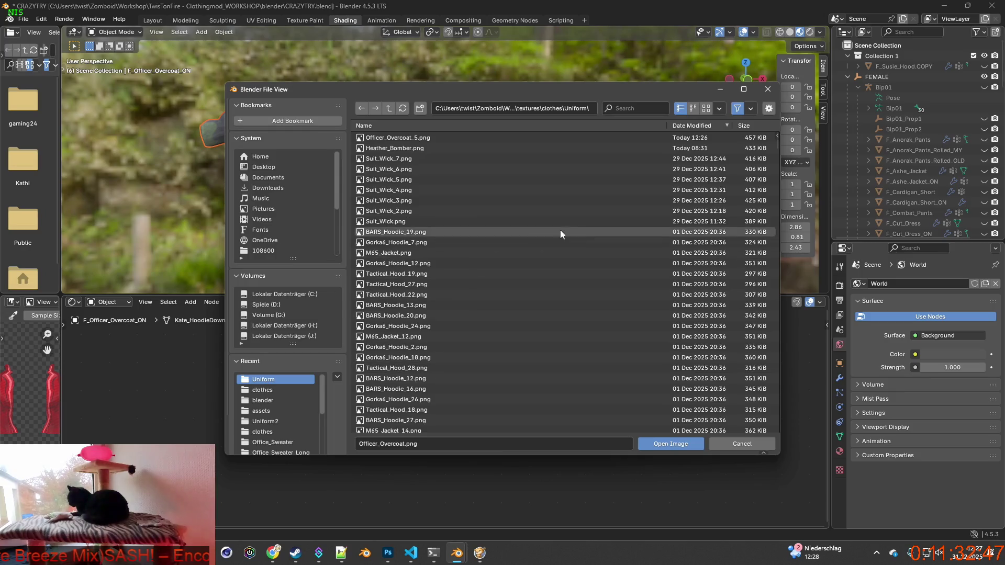
click(734, 440)
scroll(890, 199, down, 8)
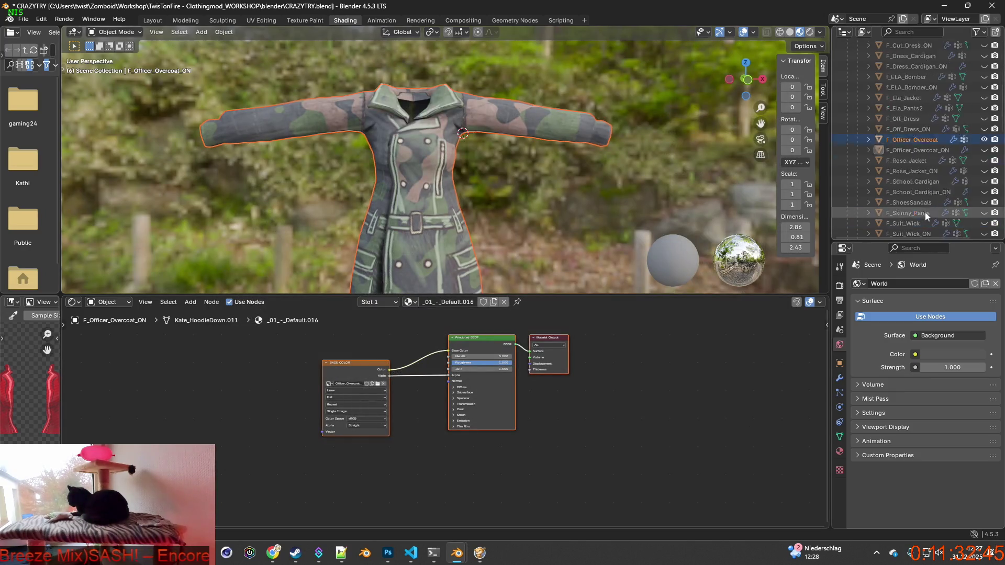
click(922, 130)
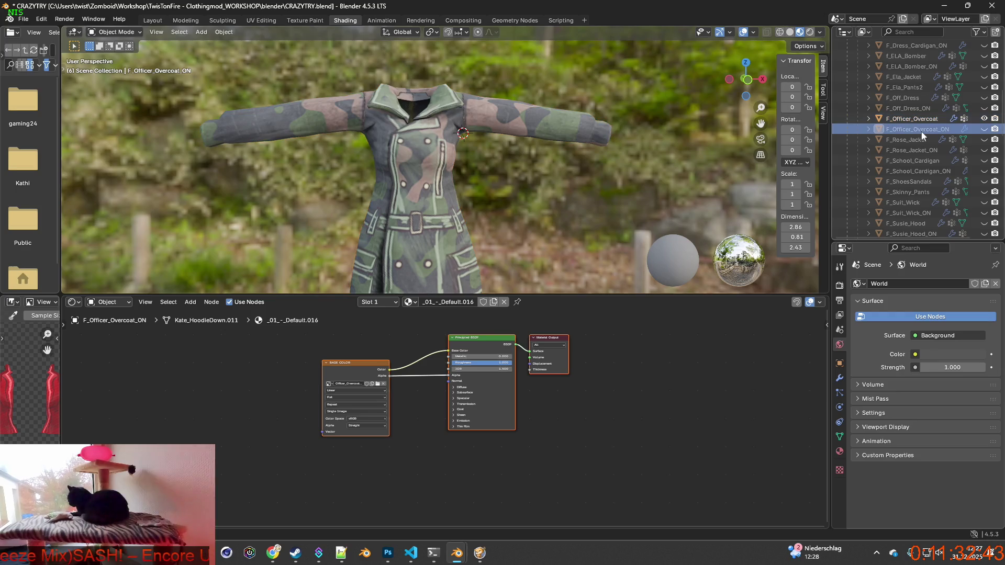
click(378, 385)
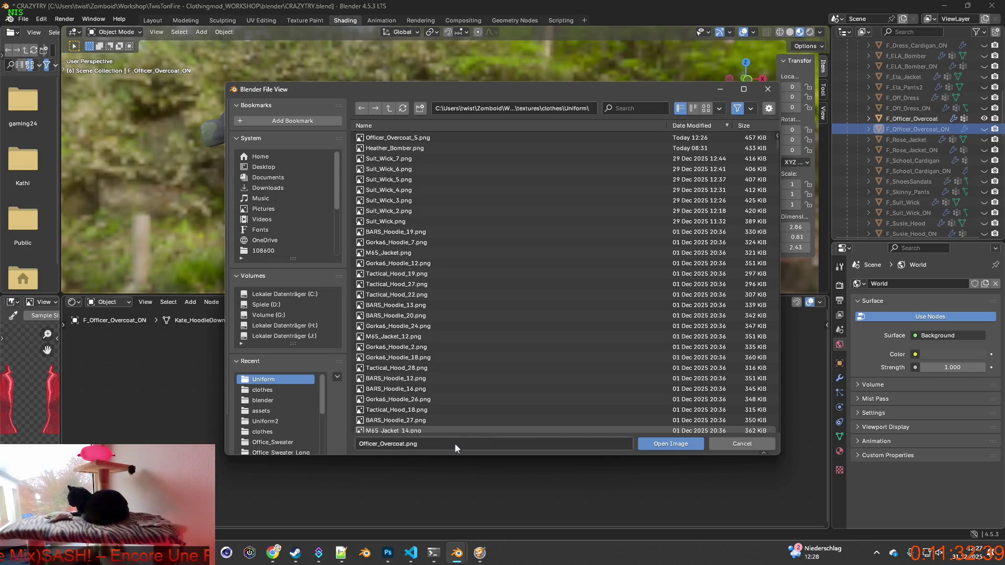
click(671, 444)
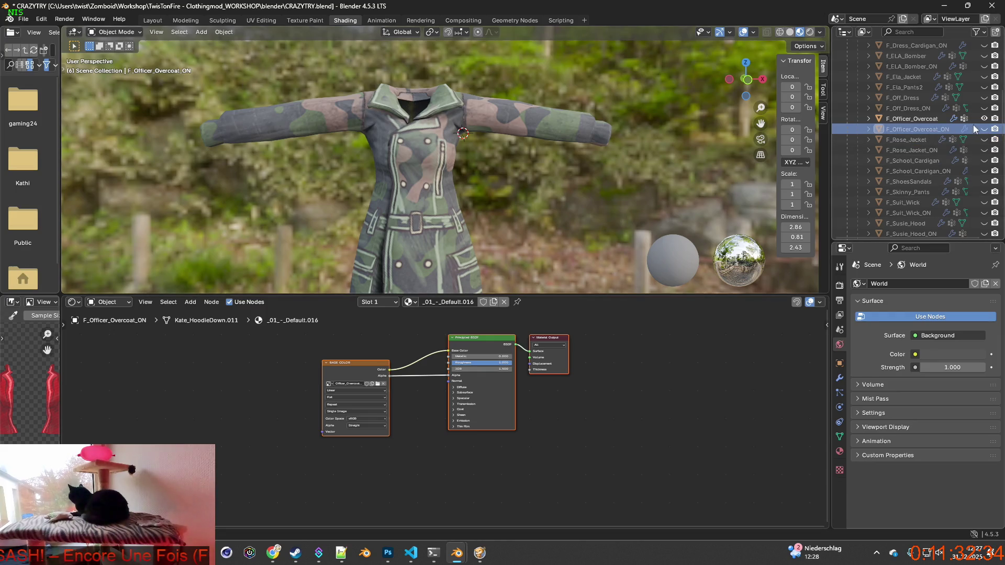
Step: Compare the two overcoats' materials in the outliner, then hide the overlapping coat
key(Up)
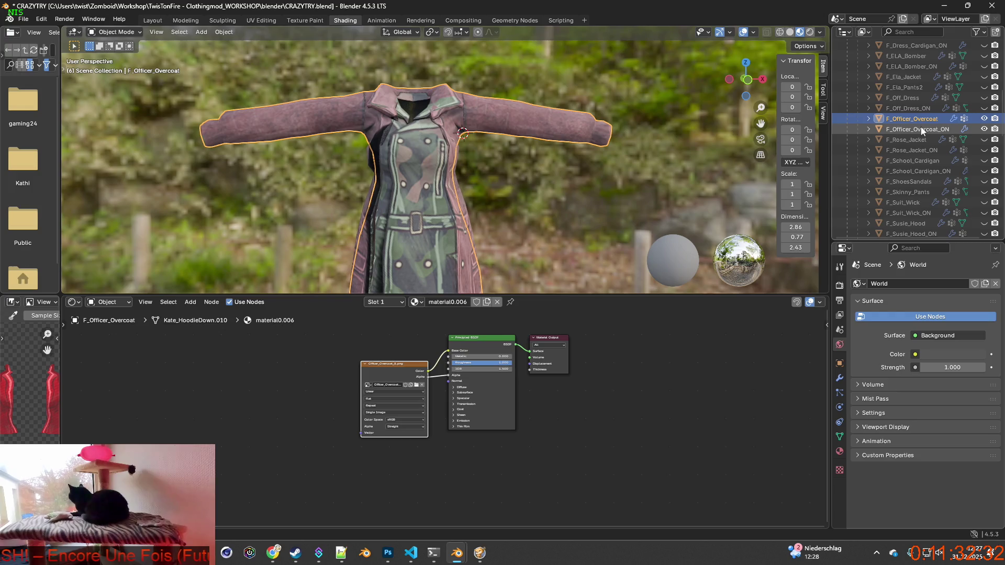
key(Down)
key(Up)
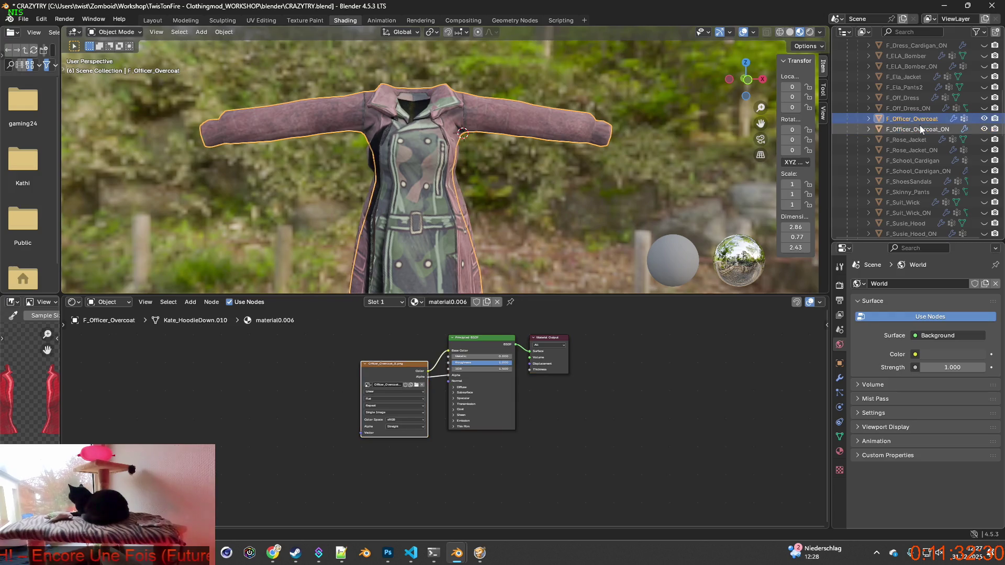
key(Down)
key(Up)
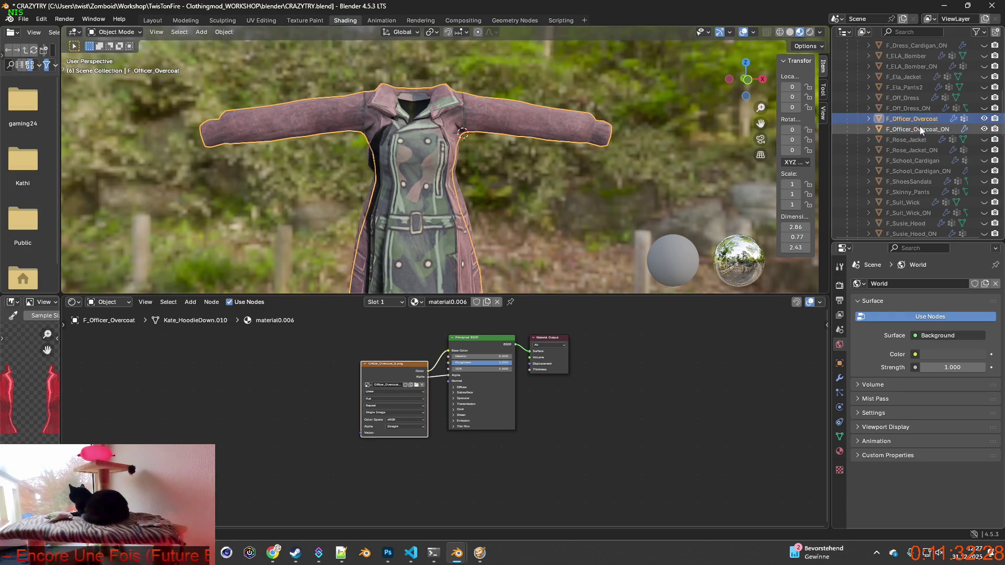
key(Down)
key(Up)
key(Down)
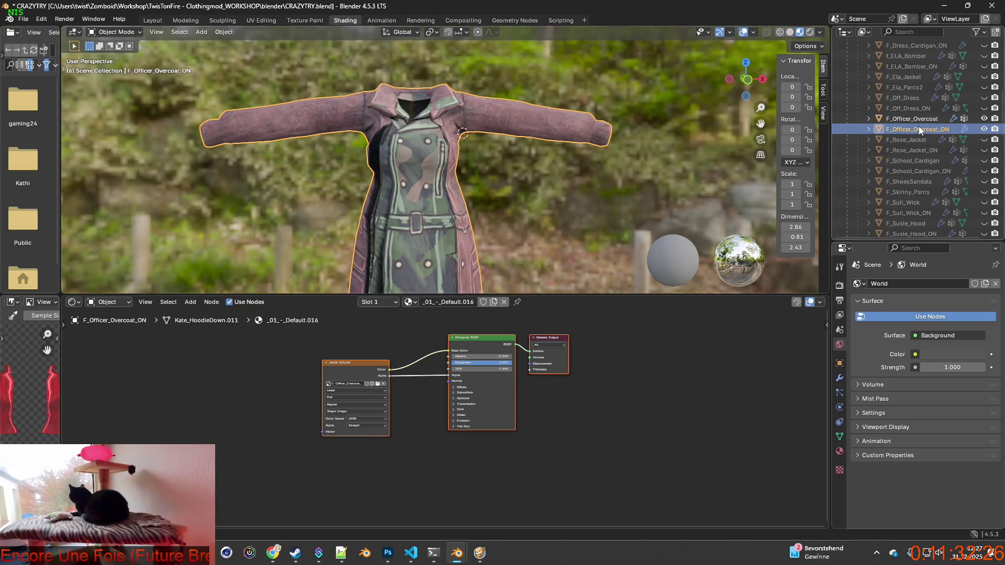
key(Up)
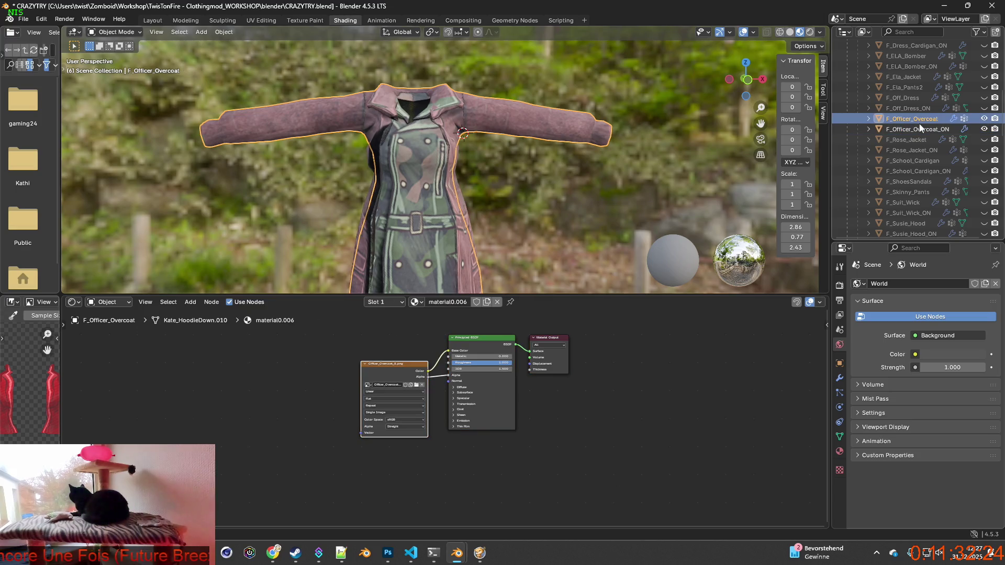
key(Down)
key(Up)
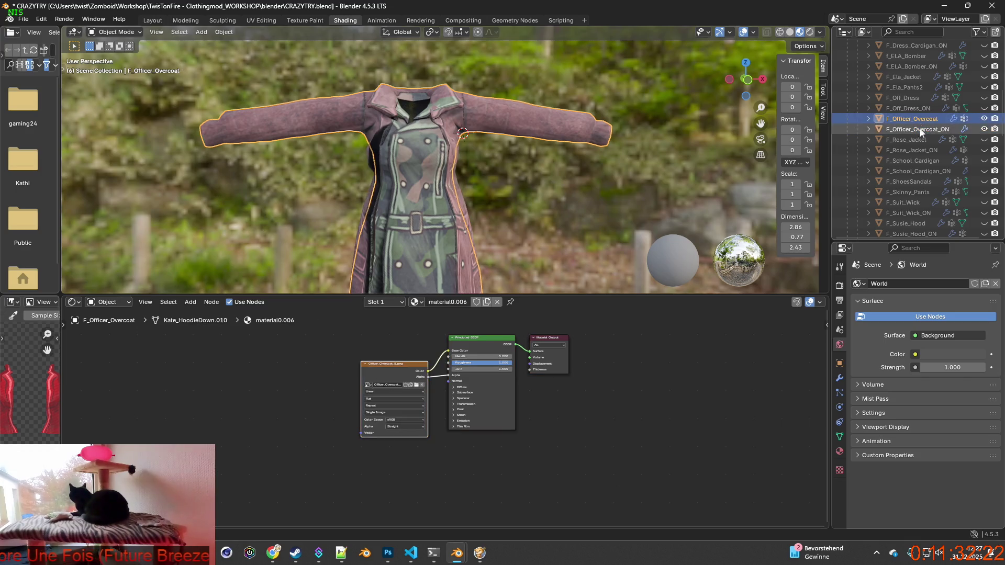
key(Down)
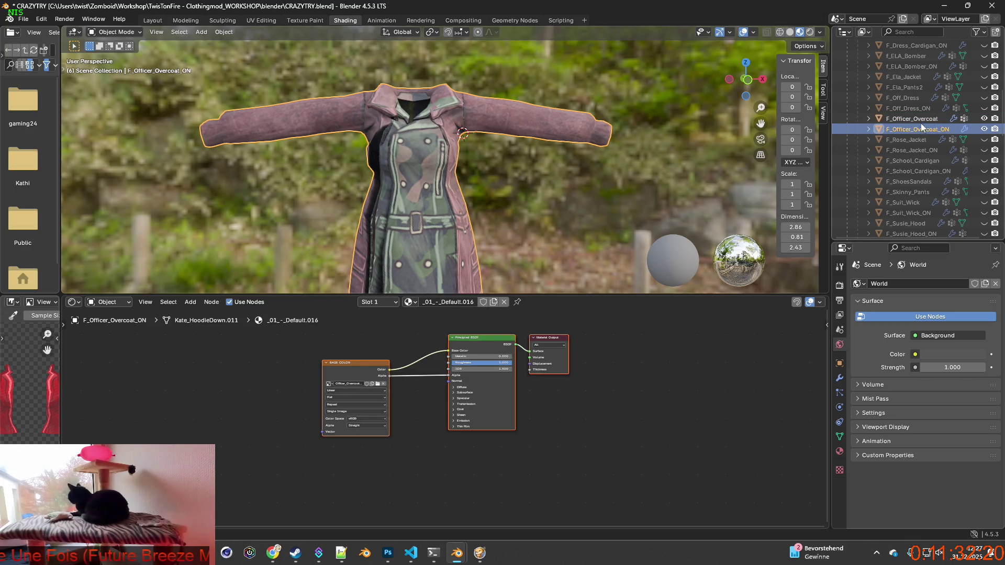
key(Up)
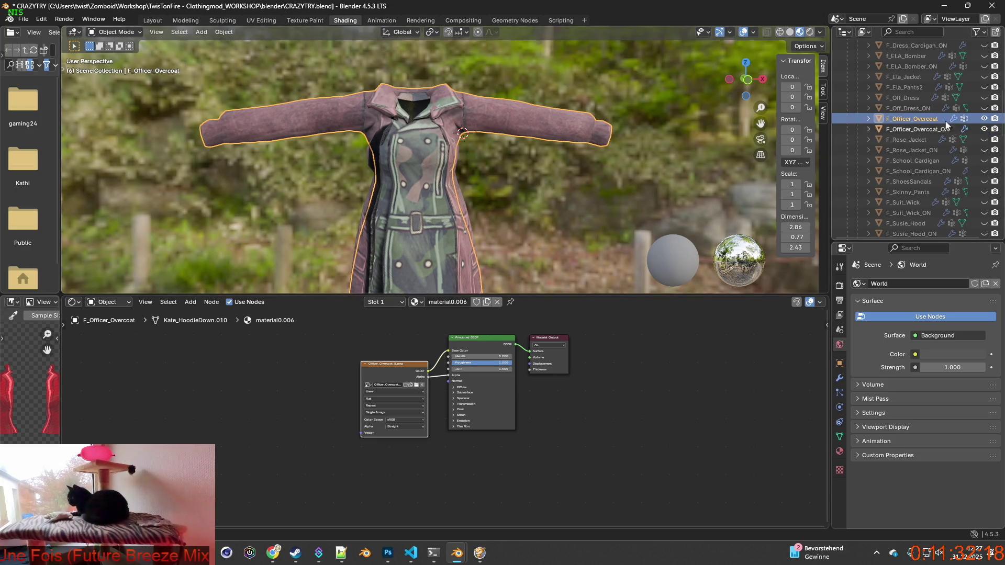
click(984, 129)
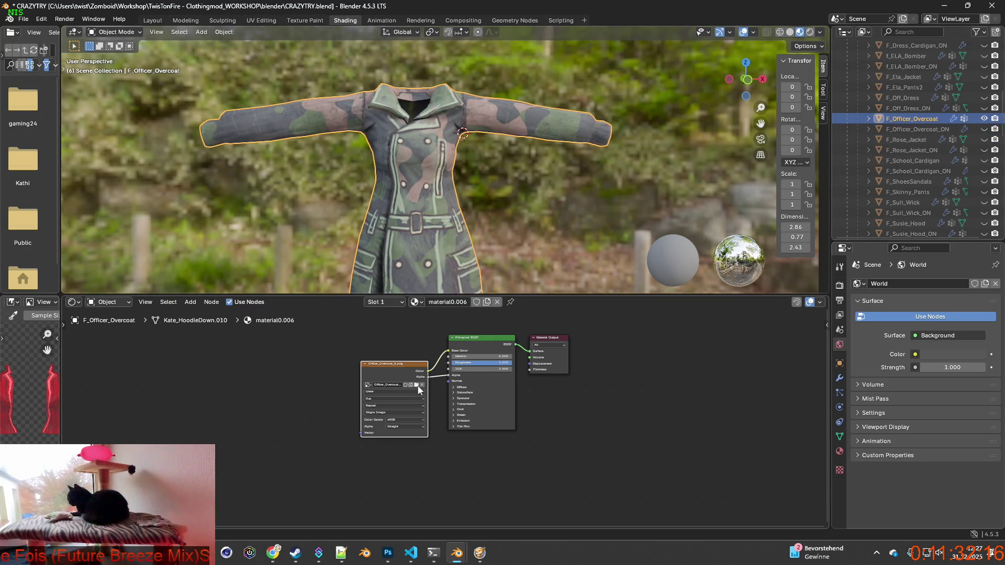
Step: Load Officer_Overcoat_5.png onto F_Officer_Overcoat's texture and orbit to check the grey coat
click(418, 386)
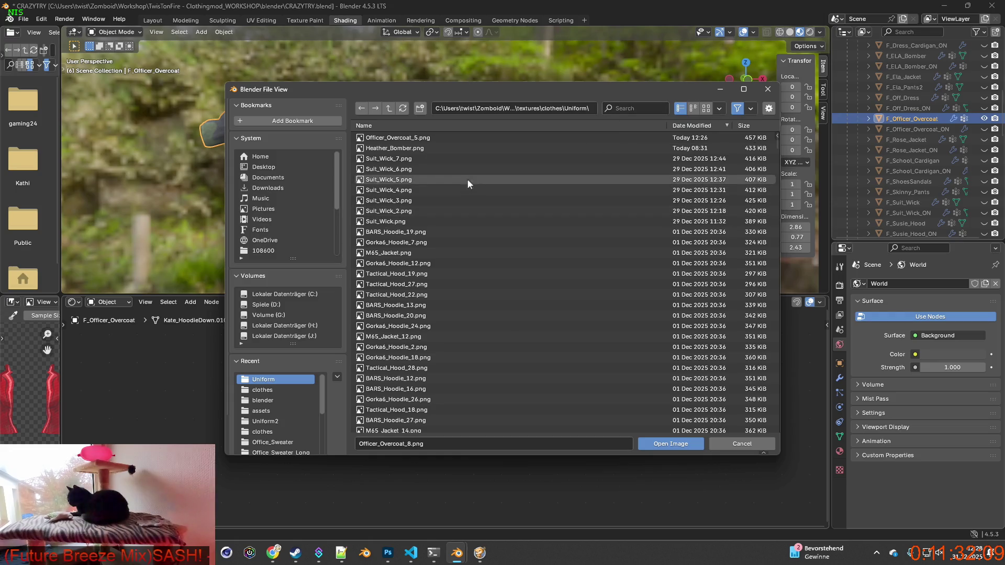
click(398, 138)
click(670, 444)
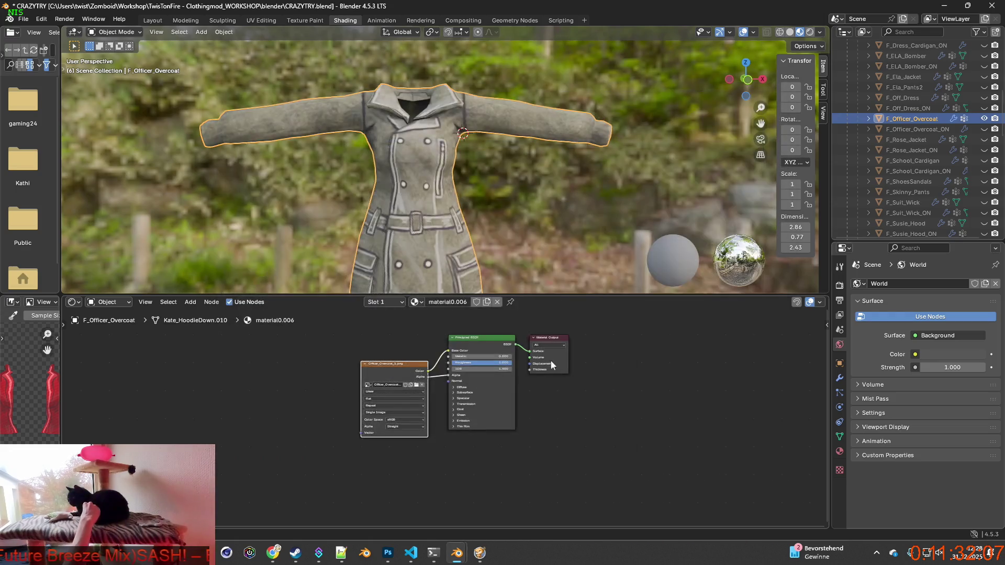
mouse_move(385, 235)
middle_down()
mouse_move(550, 231)
mouse_move(382, 225)
mouse_move(454, 221)
middle_up()
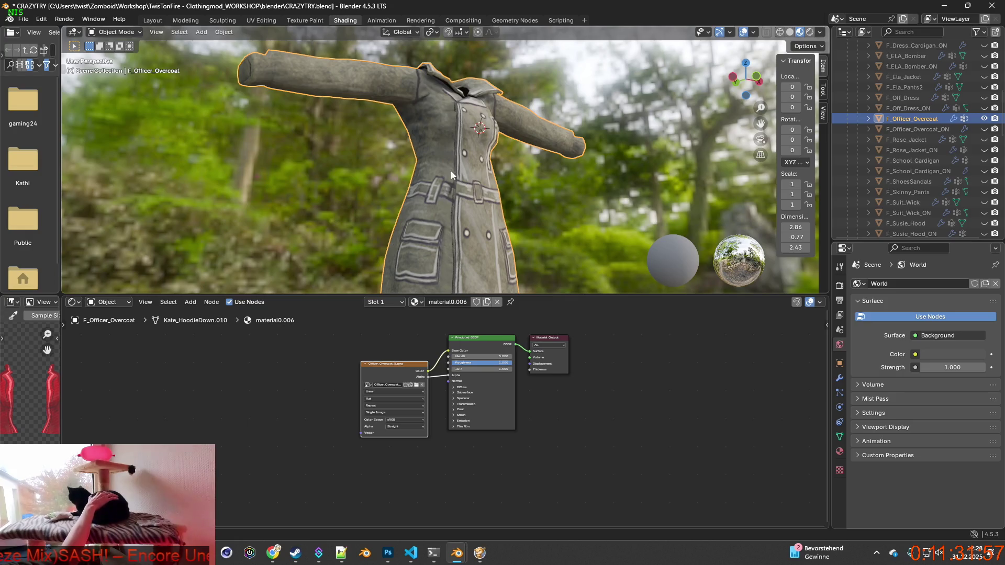
mouse_move(438, 266)
middle_down()
mouse_move(463, 252)
mouse_move(449, 269)
mouse_move(430, 266)
middle_up()
scroll(450, 269, down, 3)
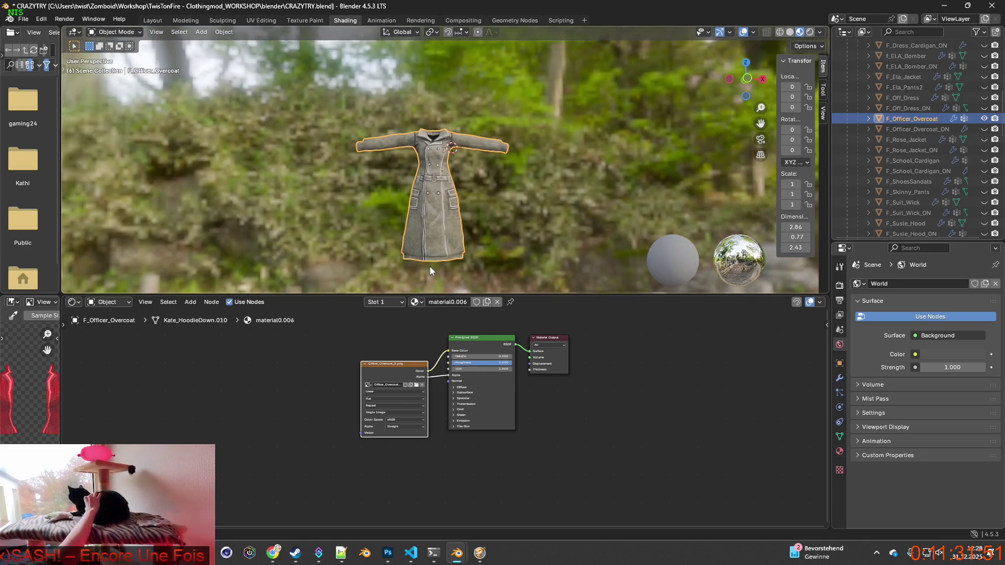
key(alt+Tab)
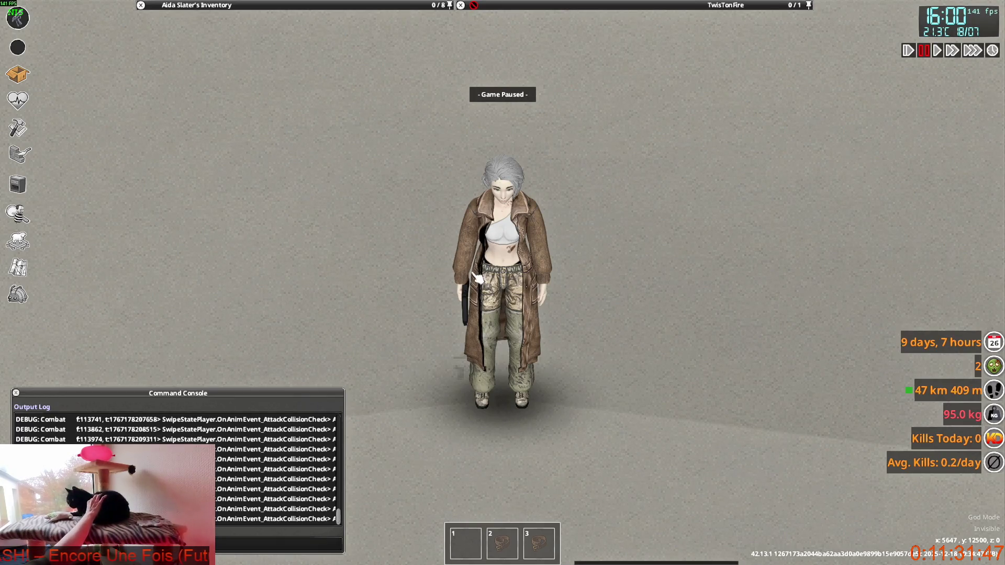
Step: Unpause Project Zomboid and walk the character around to view the coat from several sides
key(space)
key(d)
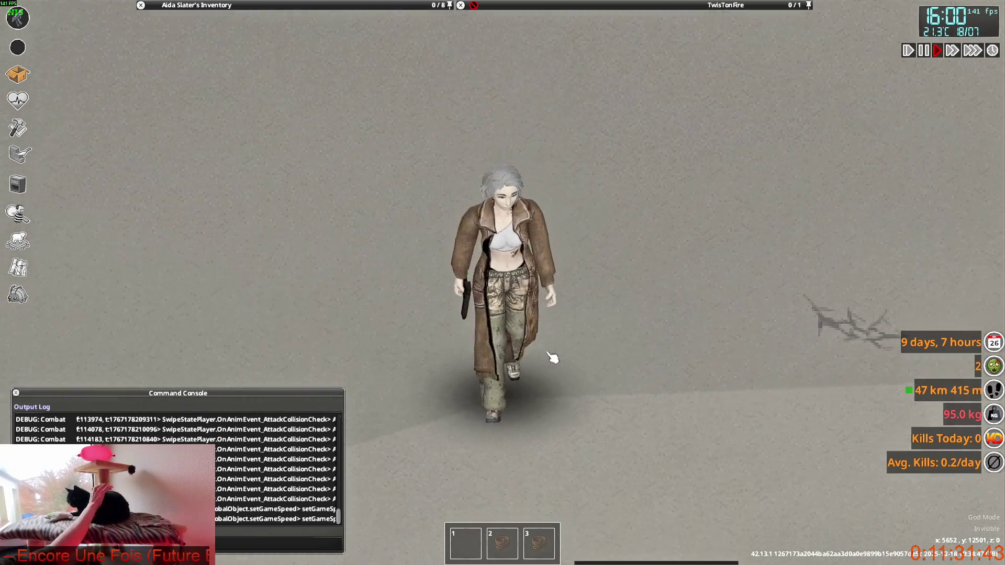
key(s)
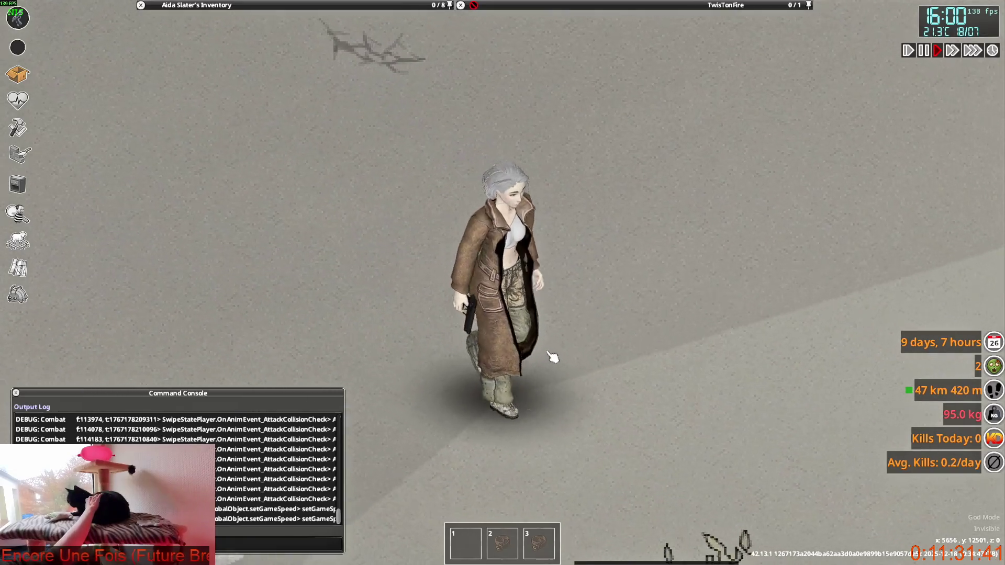
key(w)
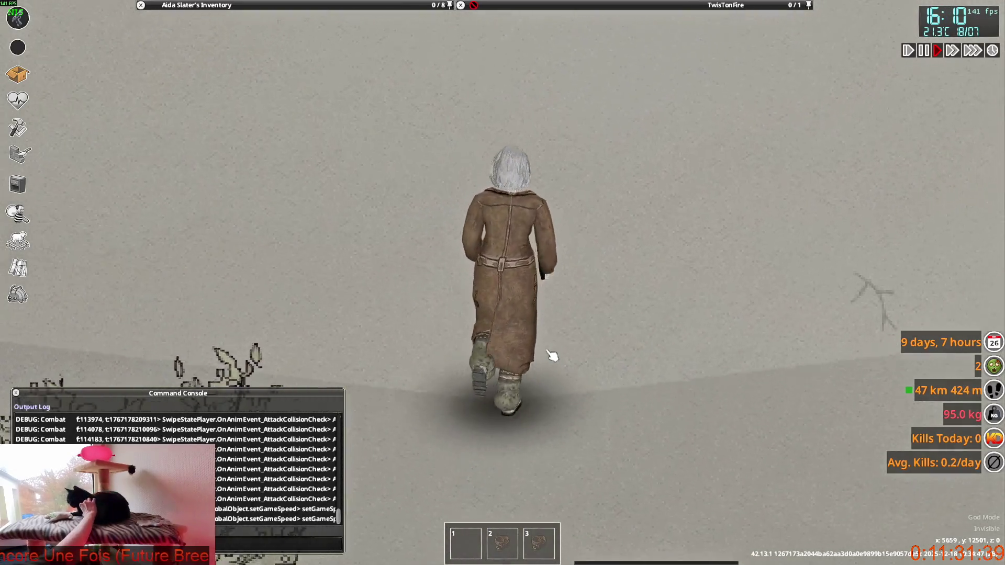
key(alt+Tab)
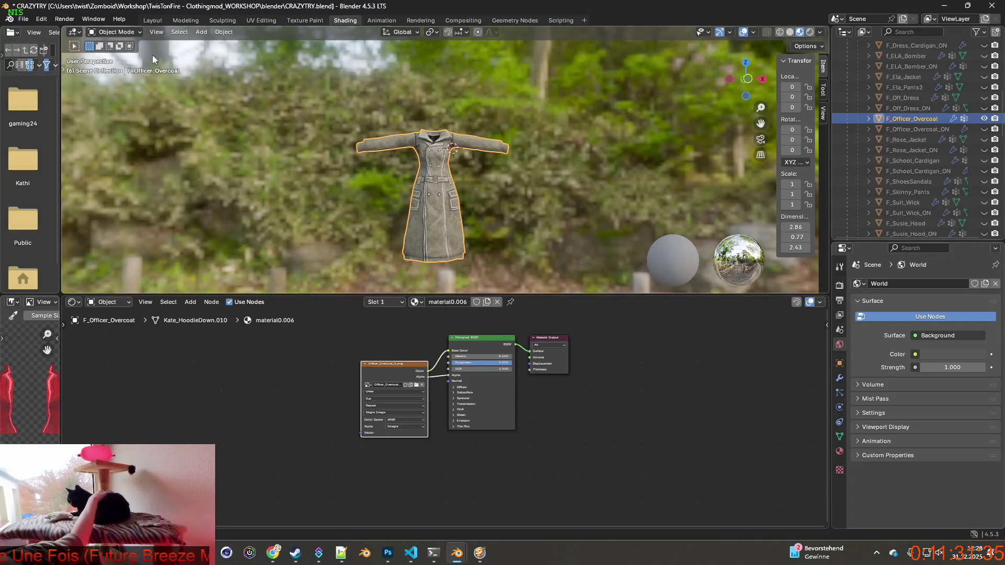
Step: Switch to the Layout workspace, frame the overcoat from the front, and unhide the Bip01 armature
click(151, 21)
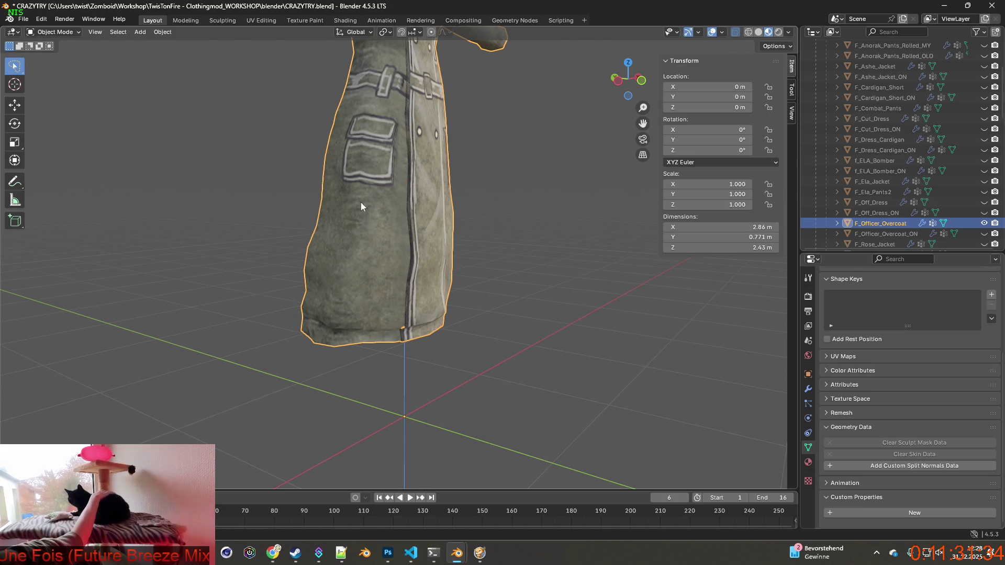
scroll(565, 233, down, 5)
middle_drag(544, 224, 507, 233)
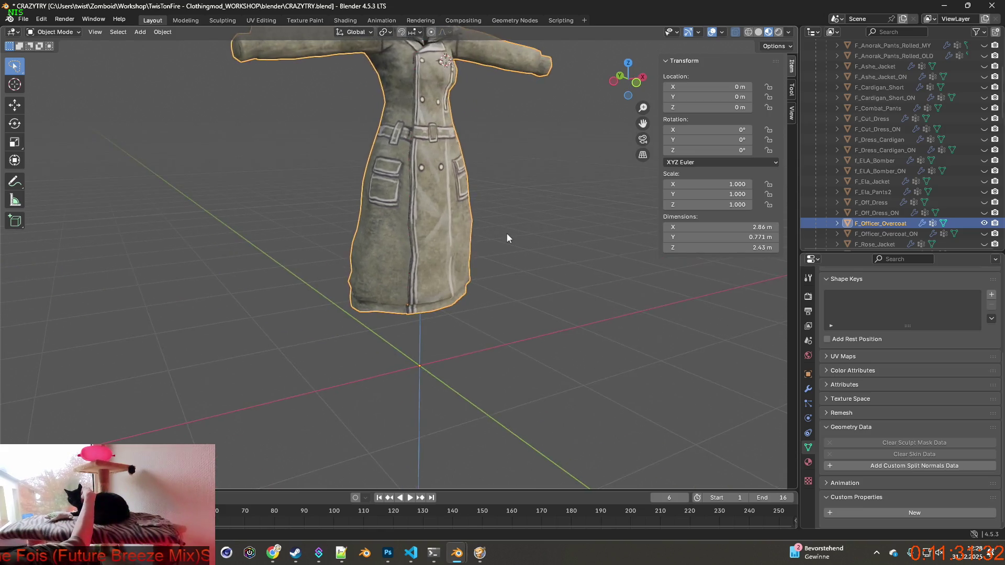
scroll(514, 231, up, 2)
scroll(912, 157, up, 5)
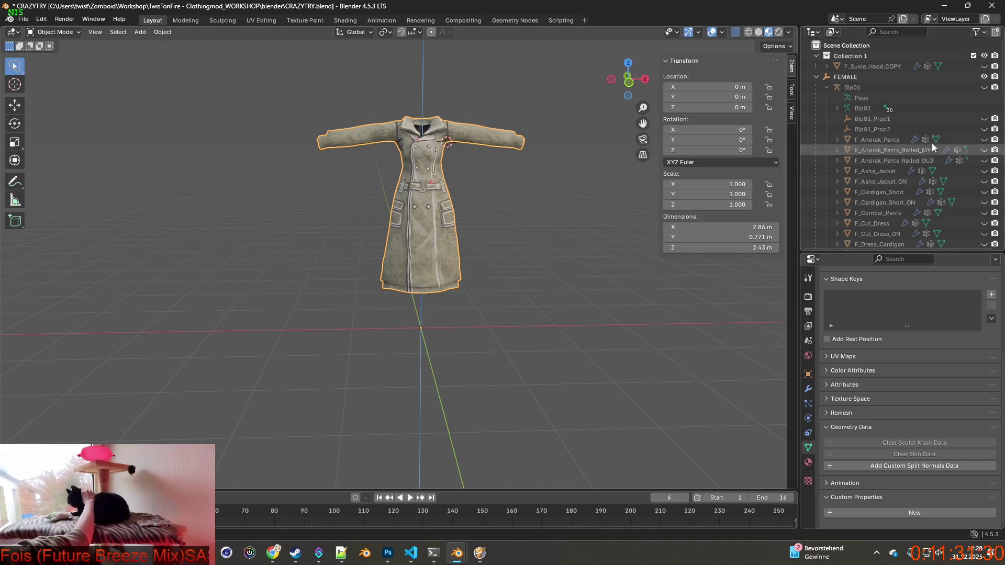
click(984, 87)
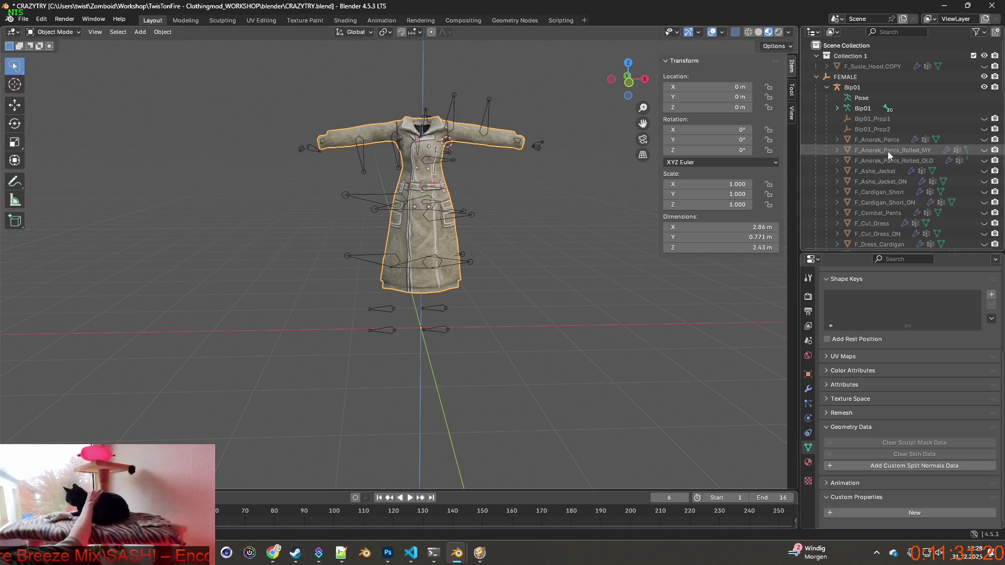
Step: Select F_Officer_Overcoat in the outliner and orbit slightly around it
scroll(898, 152, down, 3)
scroll(898, 152, down, 4)
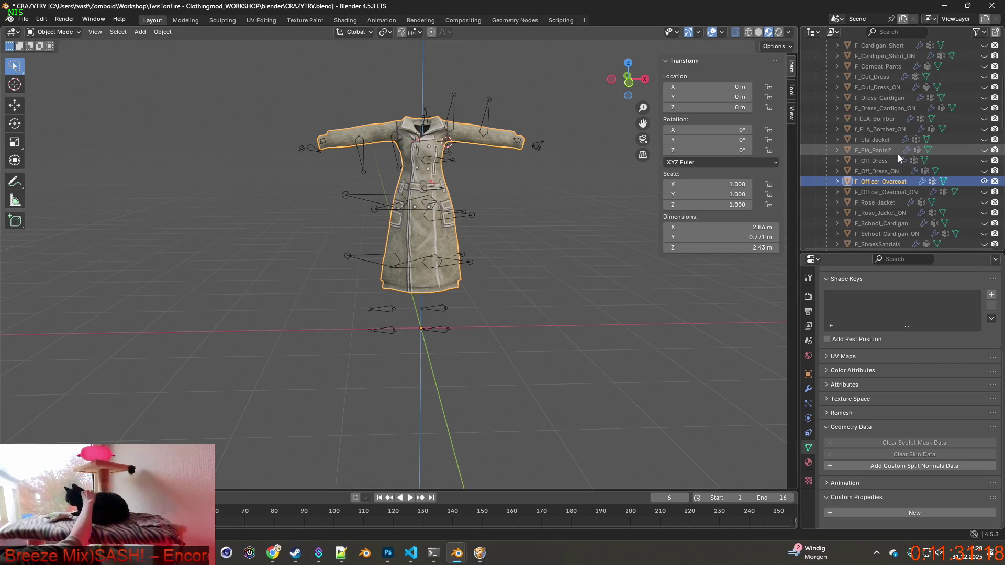
click(889, 182)
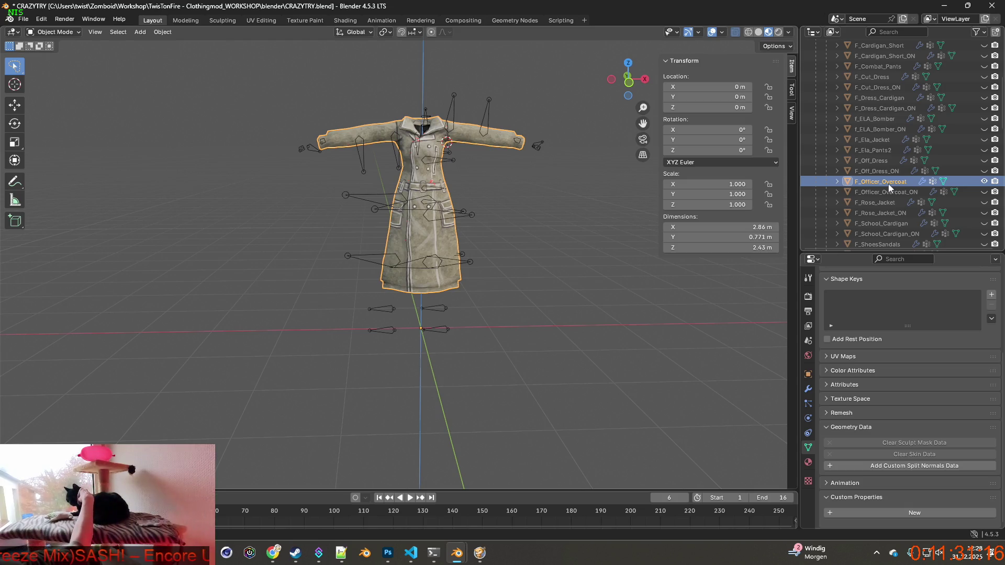
click(893, 192)
click(895, 183)
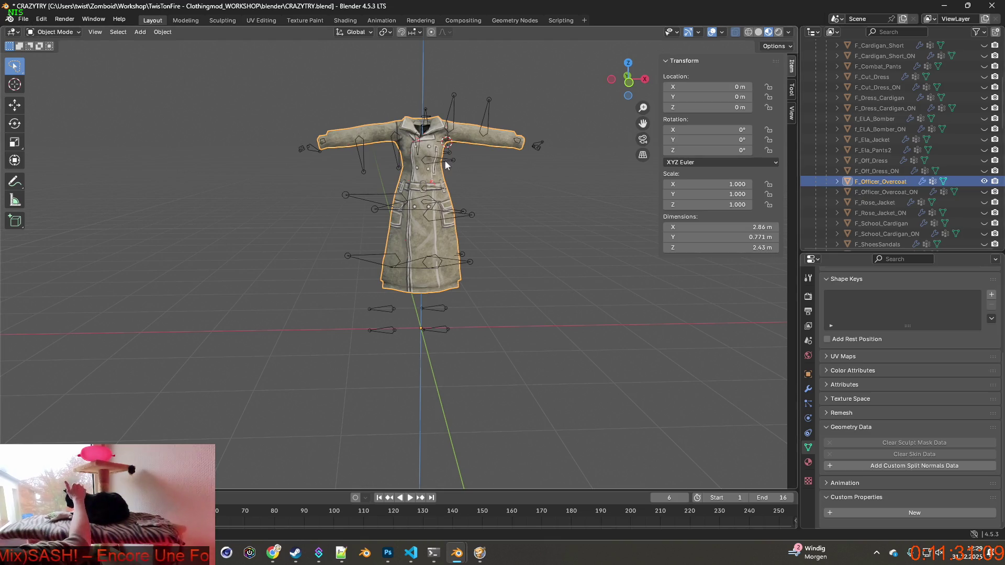
middle_drag(447, 165, 444, 163)
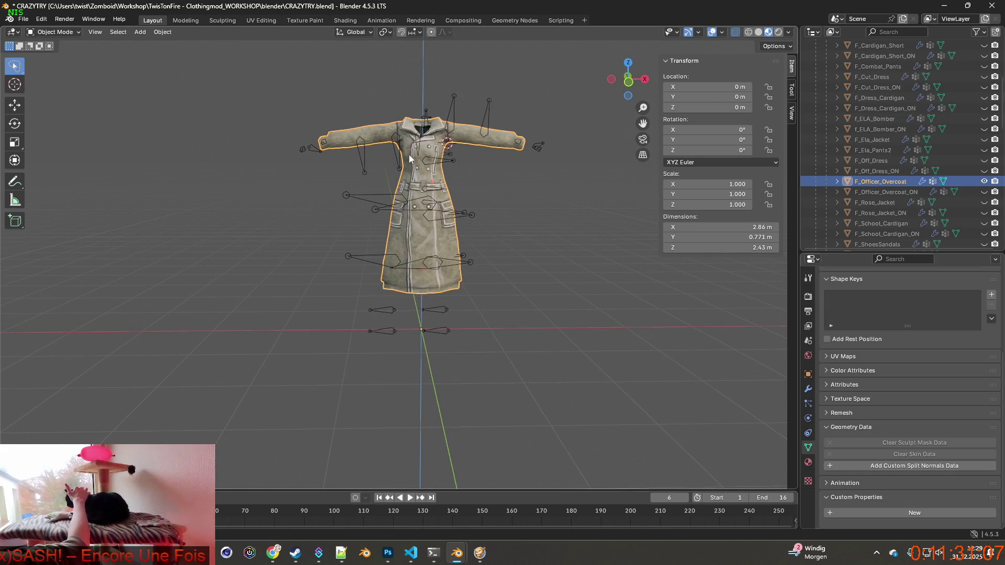
click(23, 19)
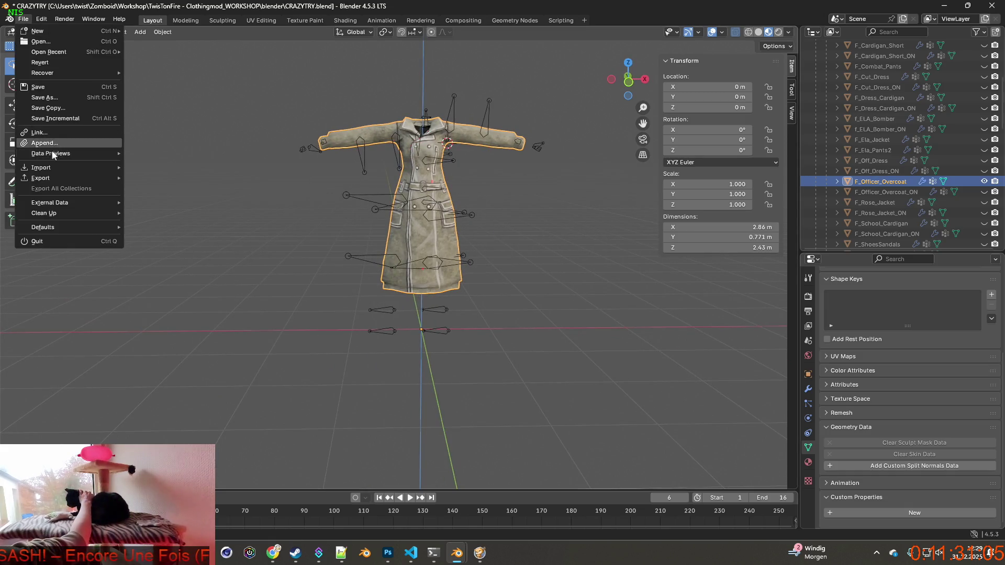
Step: Export the overcoat as F_Officer_Overcoat.fbx
mouse_move(83, 179)
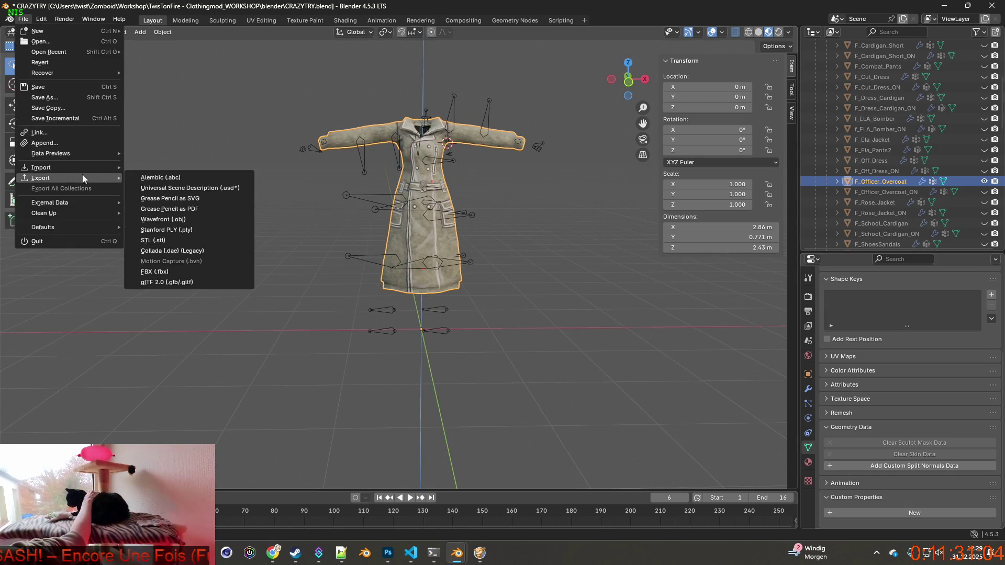
click(164, 273)
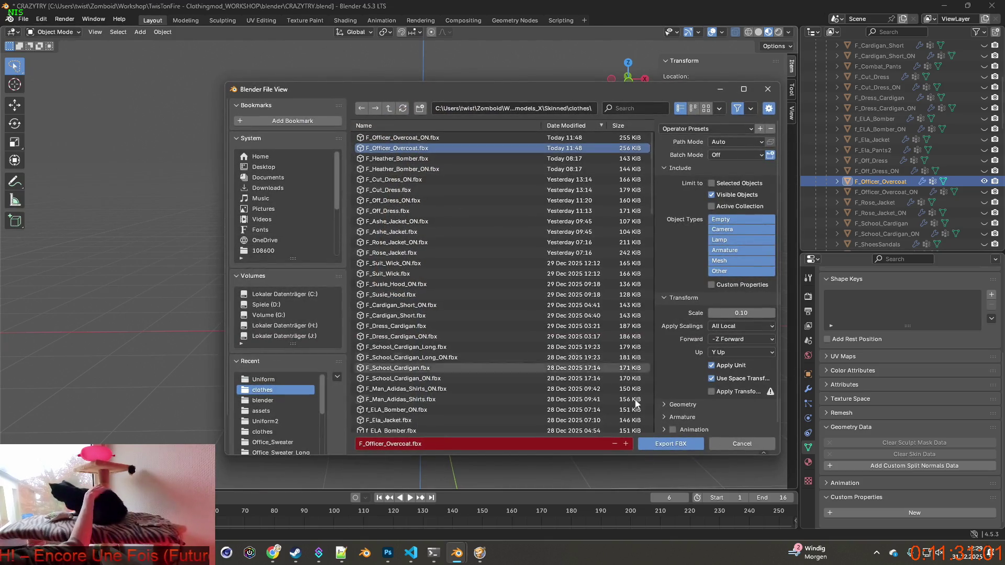
click(672, 444)
Step: Swap to the pink F_Officer_Overcoat_ON object, export it as F_Officer_Overcoat_ON.fbx, and return to the game
click(984, 181)
click(985, 191)
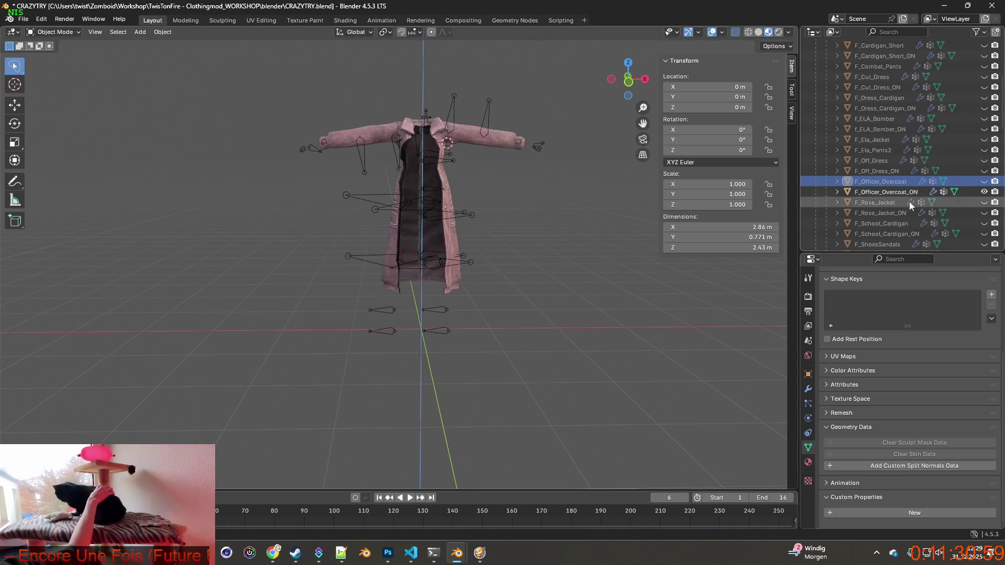
click(18, 19)
mouse_move(102, 178)
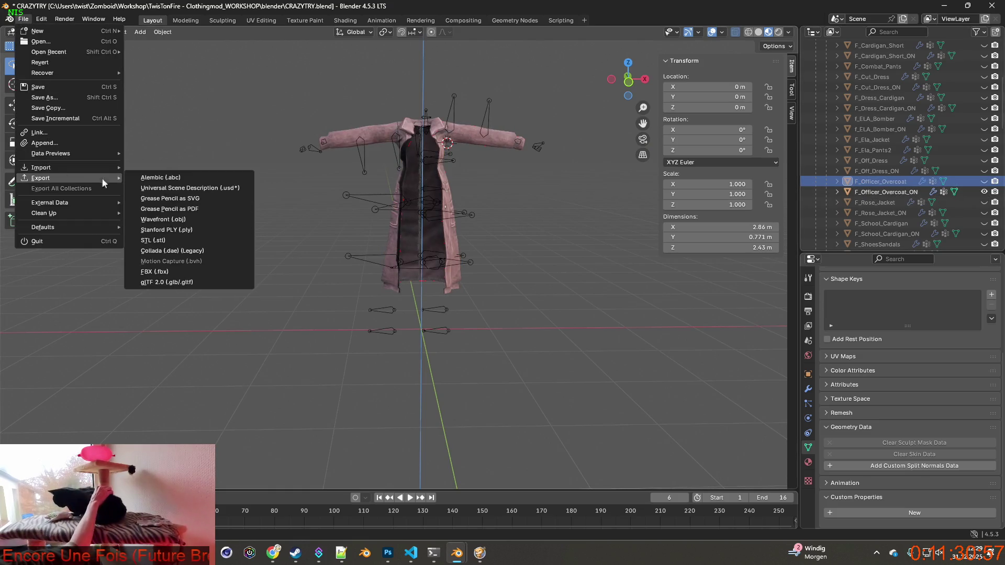
click(184, 272)
click(404, 148)
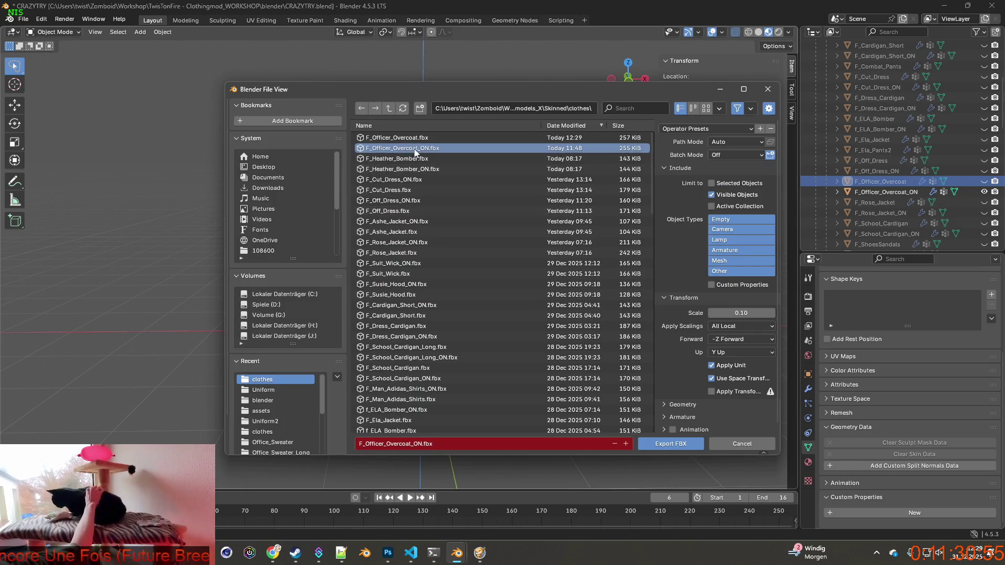
click(682, 446)
key(alt+Tab)
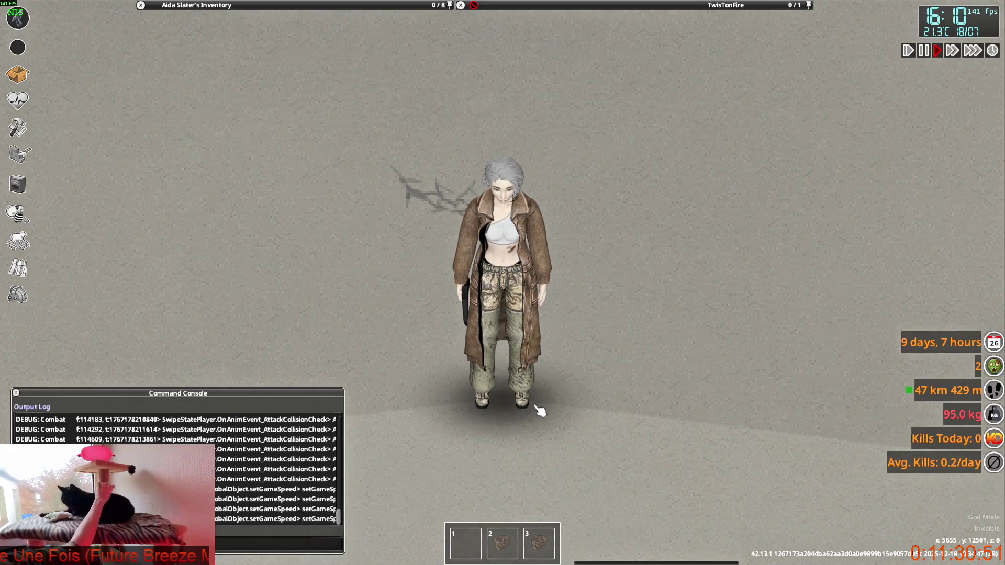
Step: Walk the character briefly, then close the front of the Officer Overcoat with Close Jacket
key(s)
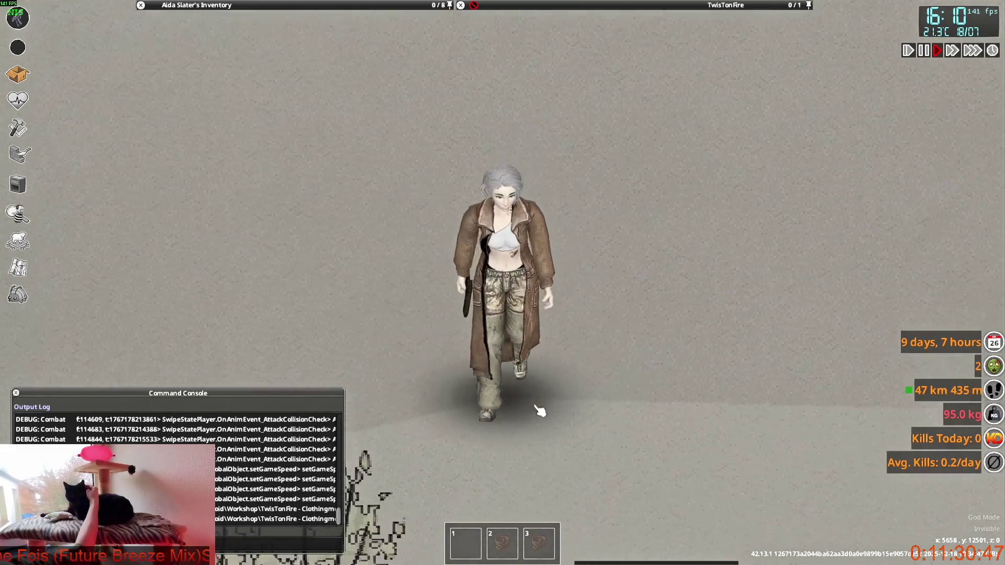
key(w)
mouse_move(264, 7)
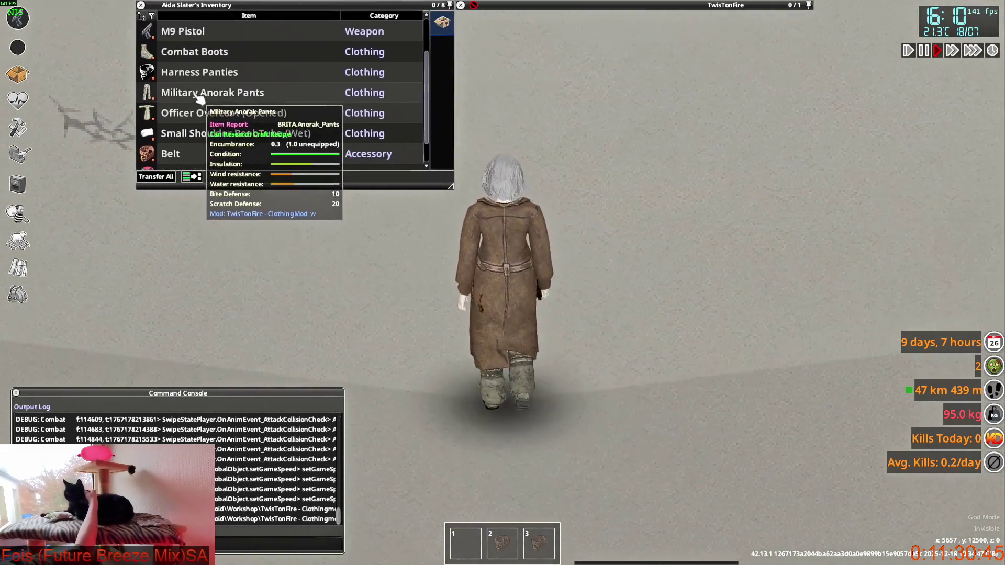
right_click(199, 113)
click(231, 144)
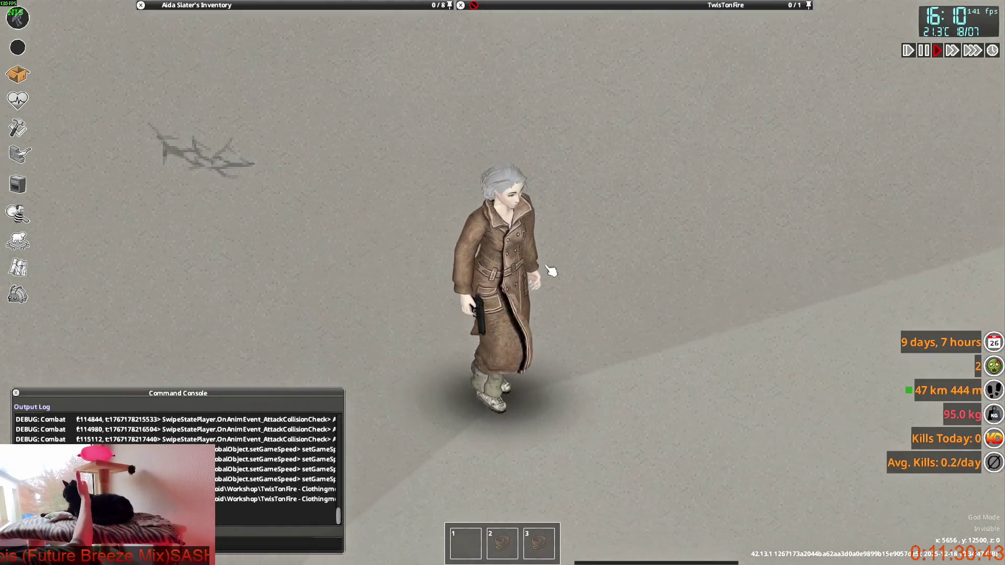
Step: Walk the character up and back toward the camera to view the closed coat
key(w)
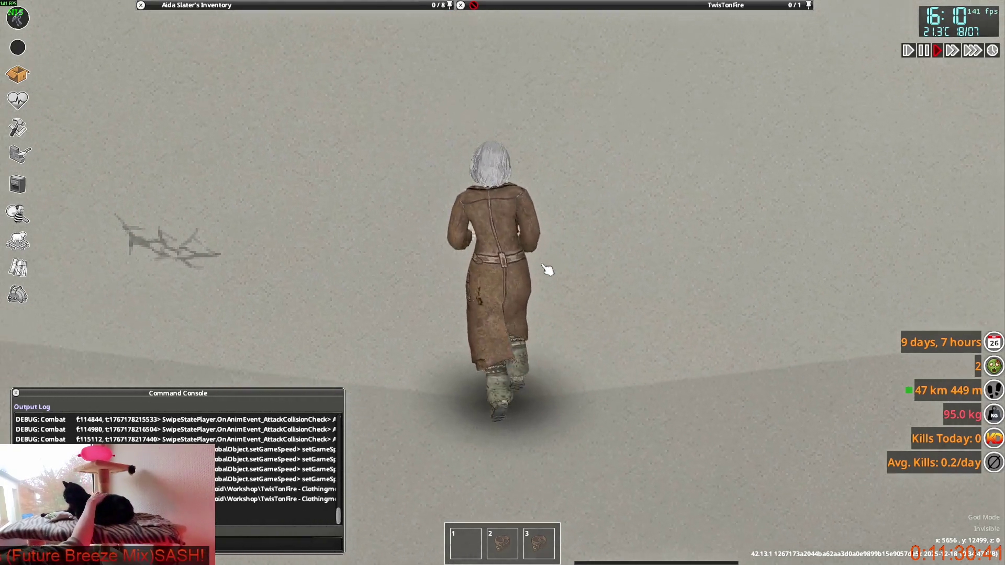
key(w)
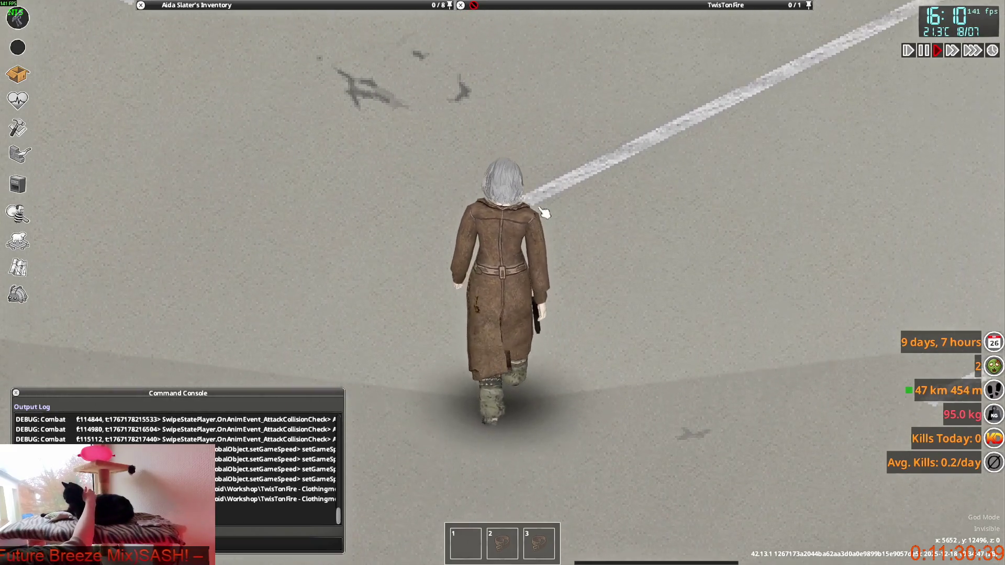
key(w)
key(s)
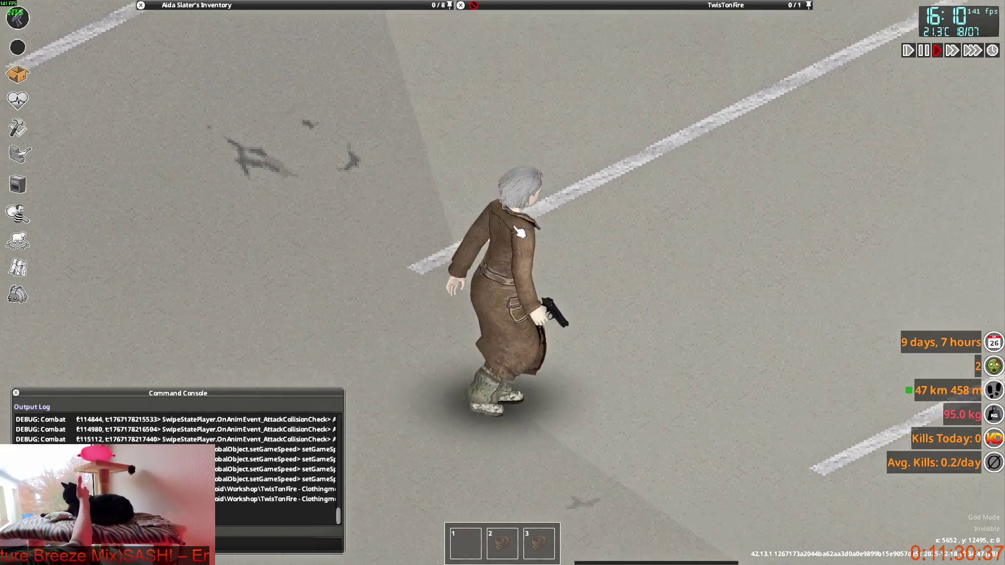
key(w)
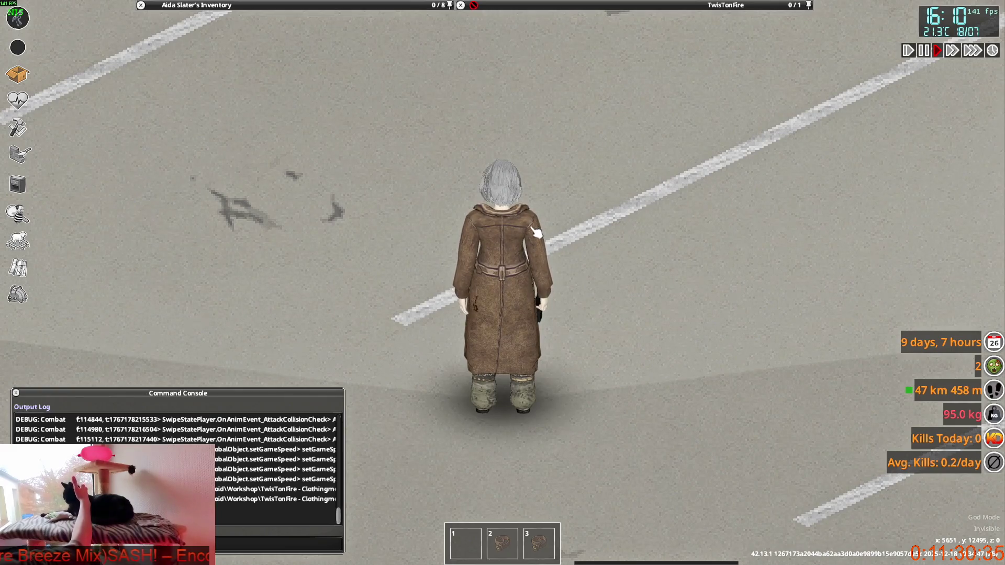
Step: Expand the Officer Overcoat stack and wear the grey camo variant, then two more variants
key(s)
mouse_move(209, 5)
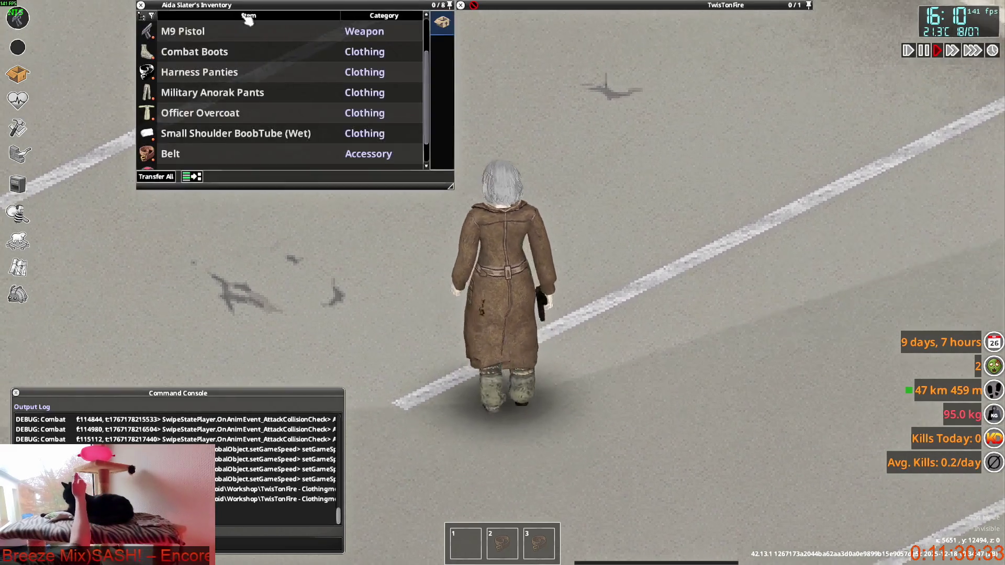
click(209, 72)
right_click(191, 95)
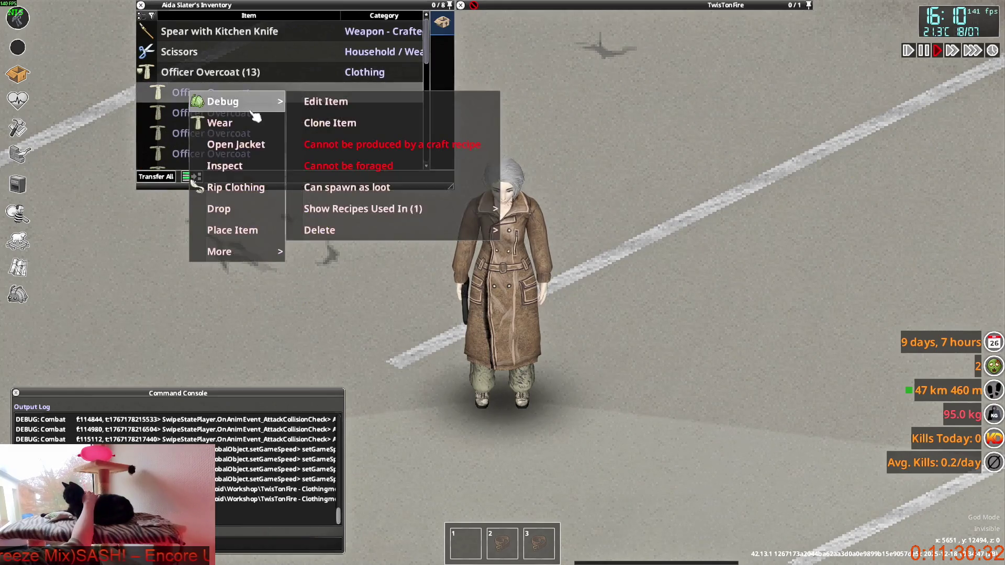
click(235, 127)
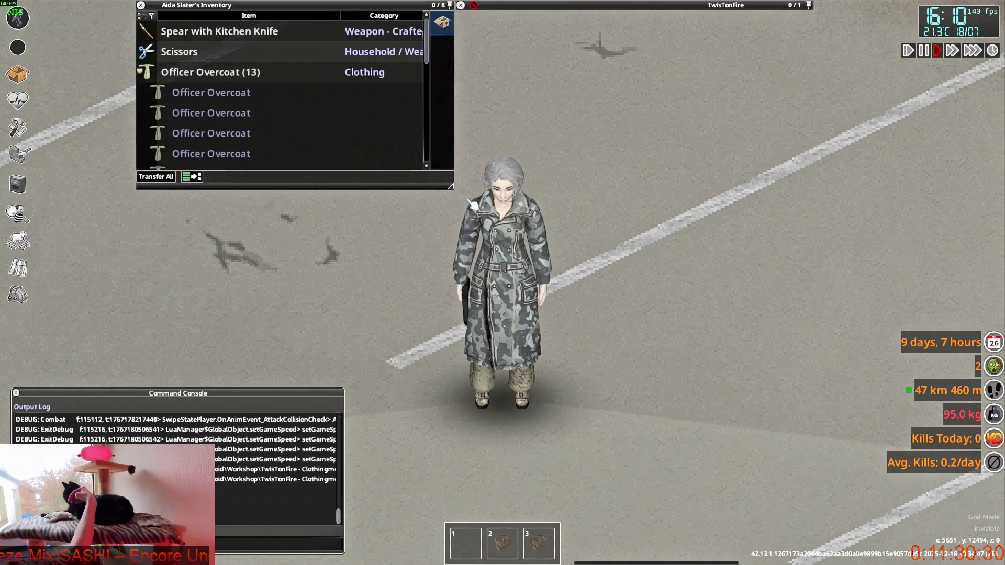
right_click(200, 116)
click(206, 141)
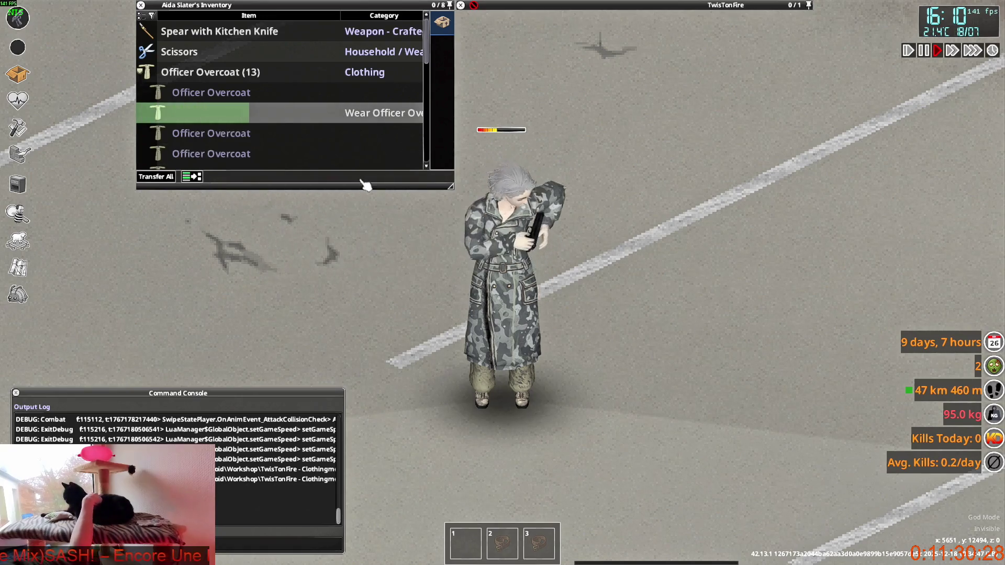
right_click(180, 134)
click(208, 162)
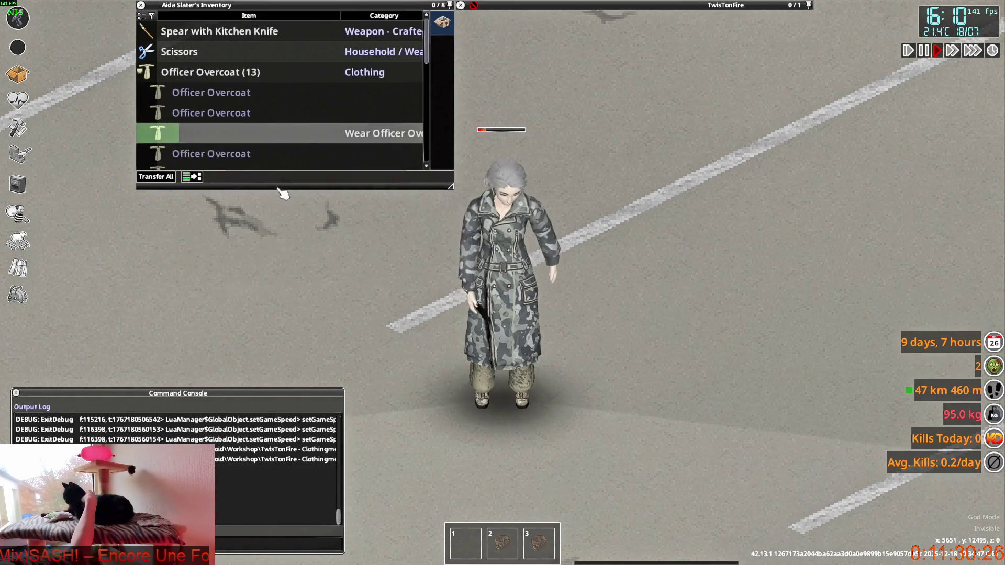
Step: Wear the pink, then green camo, then one further Officer Overcoat variant from further down the list
scroll(220, 131, down, 1)
right_click(209, 134)
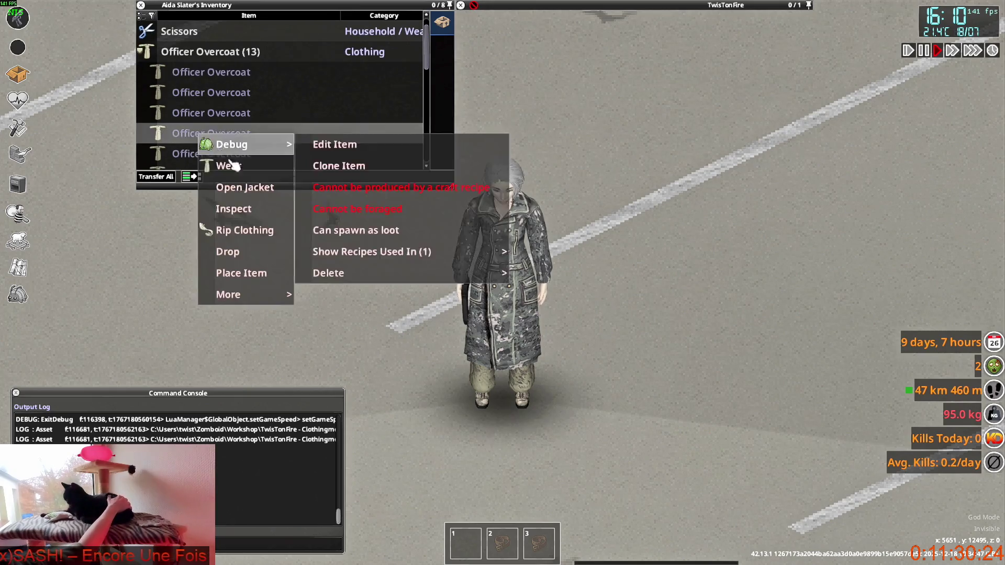
click(225, 164)
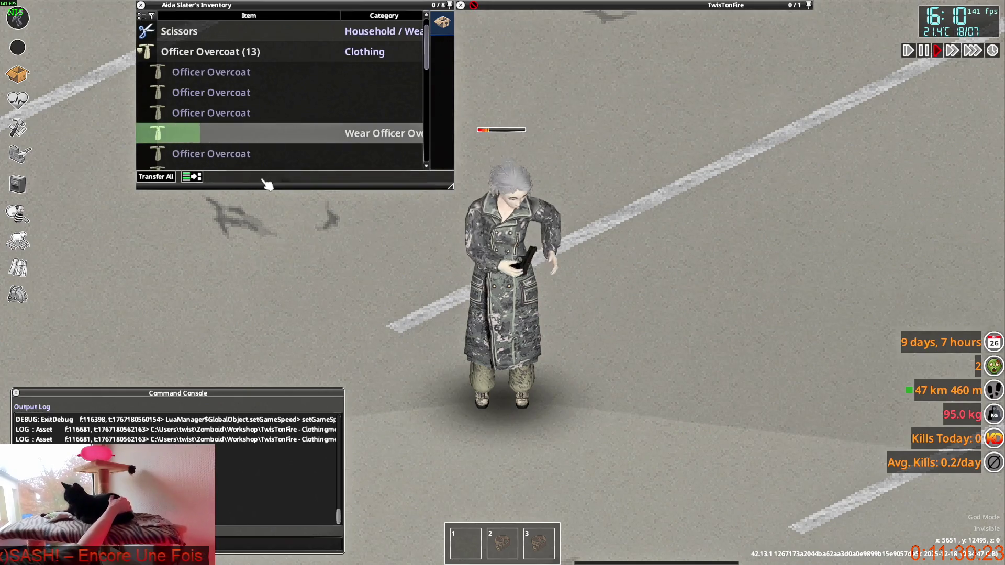
right_click(196, 152)
click(217, 172)
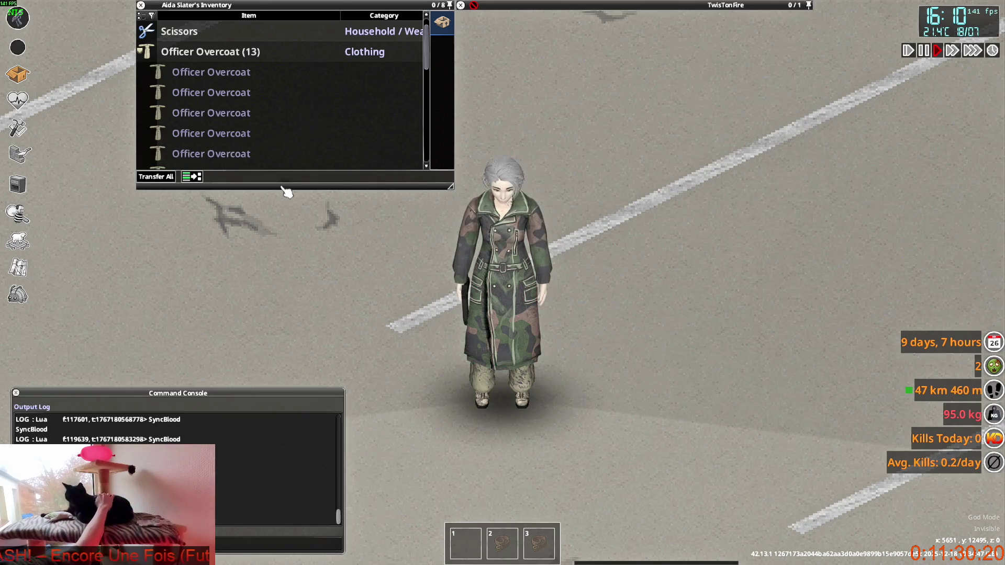
scroll(178, 138, down, 2)
right_click(189, 121)
click(217, 155)
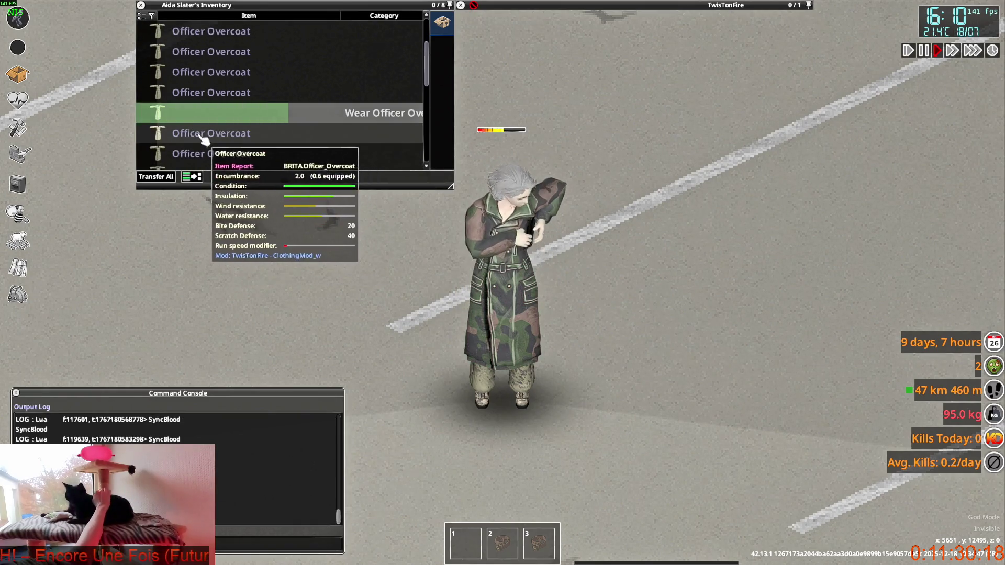
Step: Walk forward, aim the pistol ahead, then lower it and face the camera
key(w)
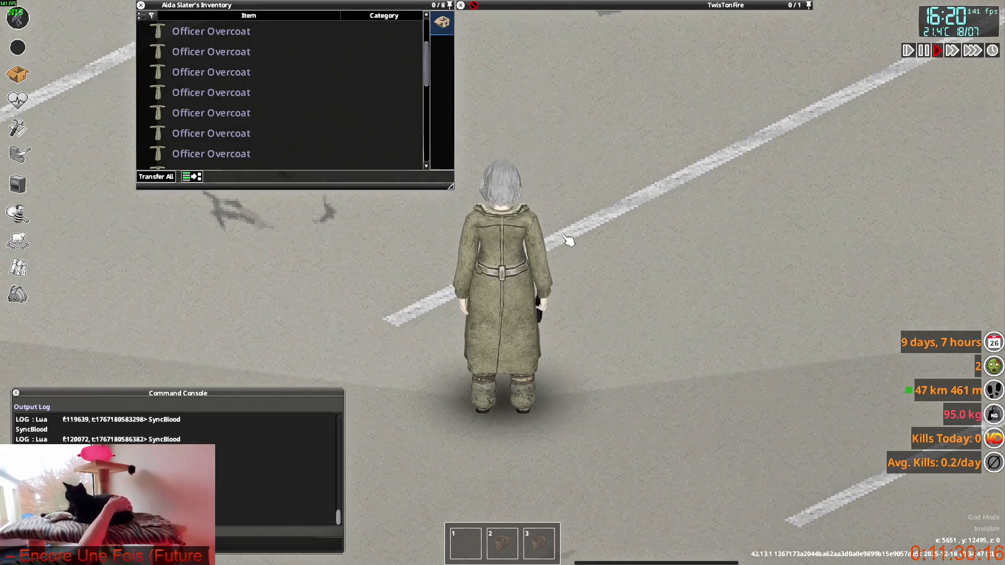
key(w)
mouse_move(576, 199)
right_down()
mouse_move(615, 209)
mouse_move(585, 278)
right_up()
key(s)
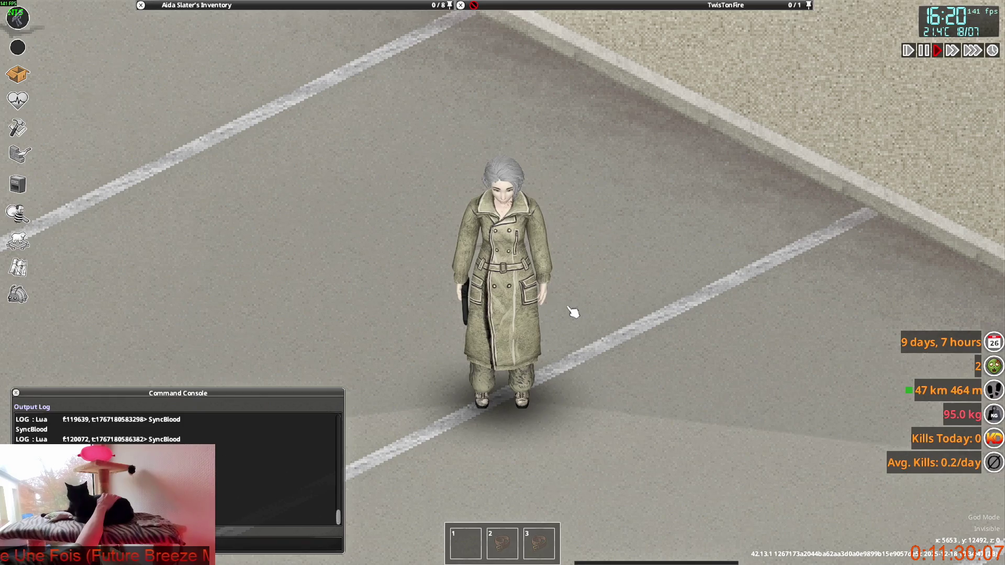
Step: Walk around in the grey-green overcoat, aim again, then pause the game via the Windows key
key(w)
key(a)
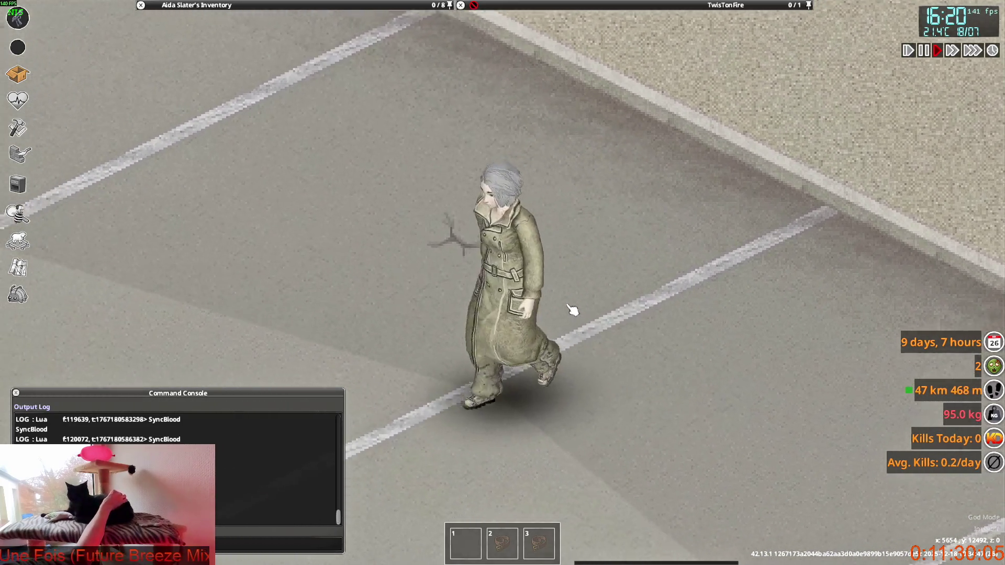
key(s)
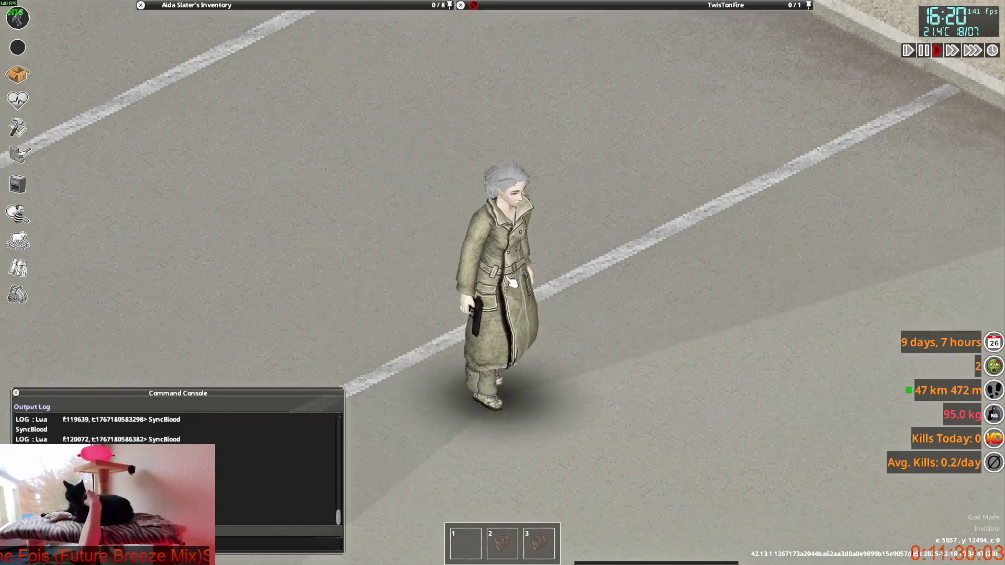
mouse_move(611, 307)
right_down()
mouse_move(622, 314)
mouse_move(641, 283)
right_up()
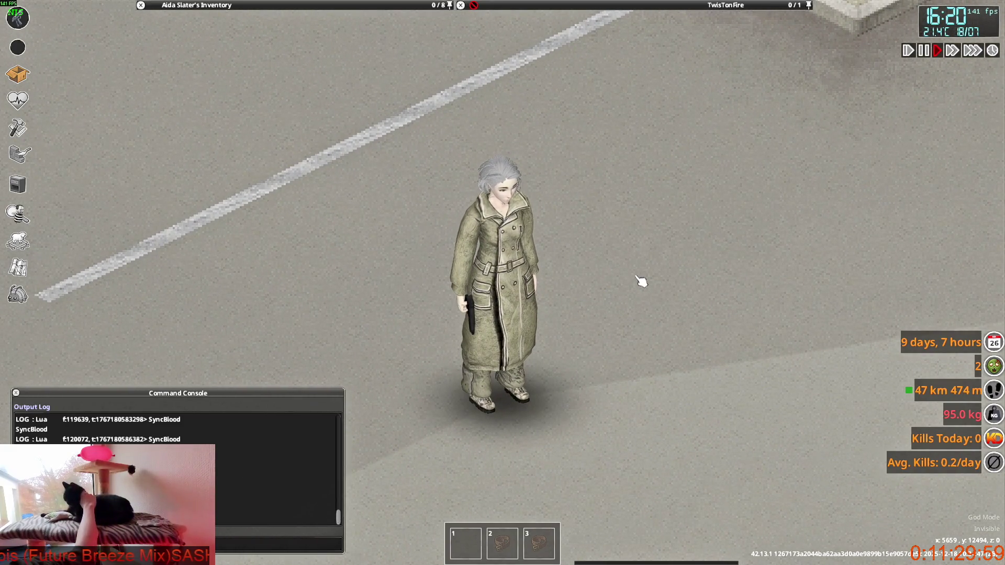
key(super)
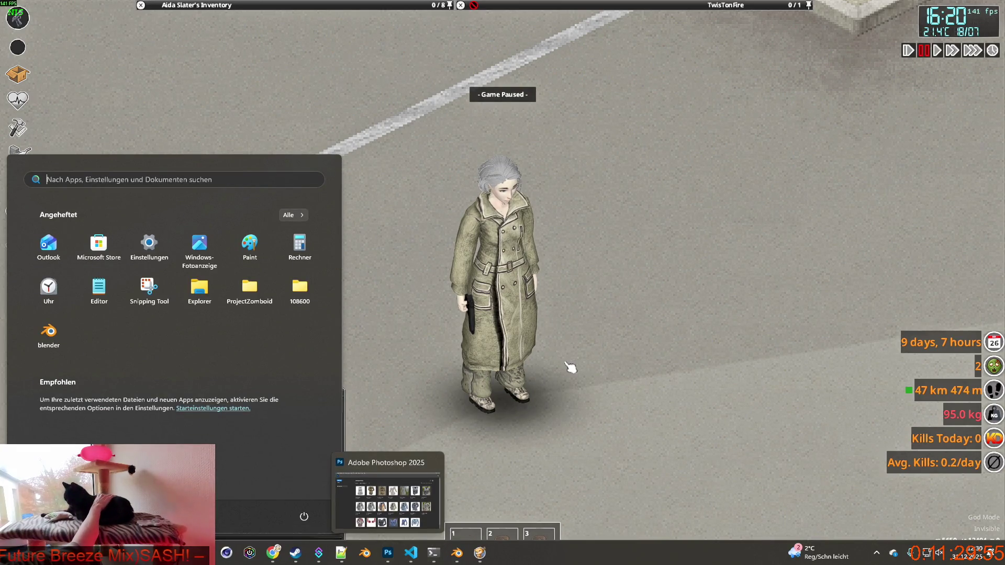
click(581, 350)
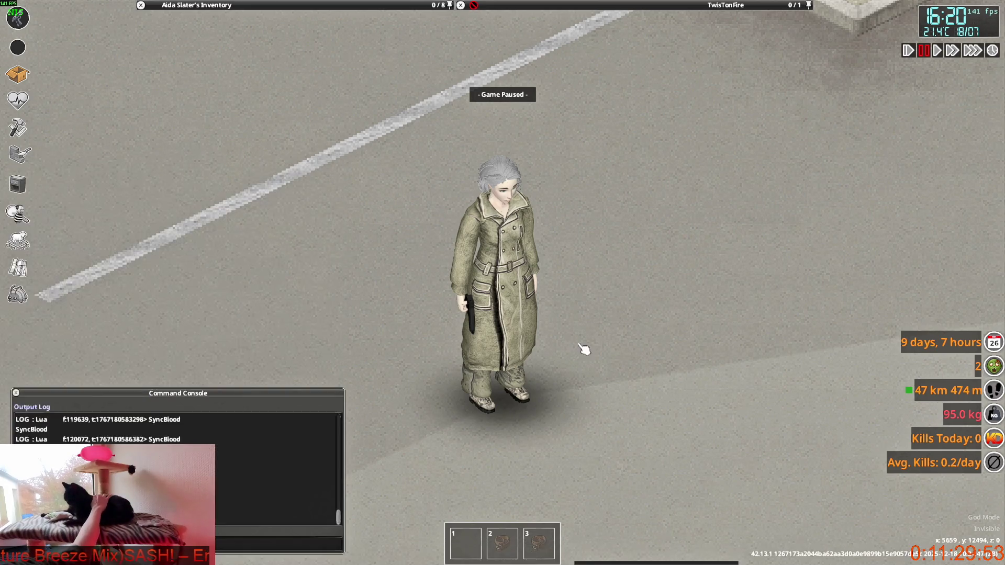
Step: Snip the front view of the coated character and bring Photoshop forward
key(super+shift+s)
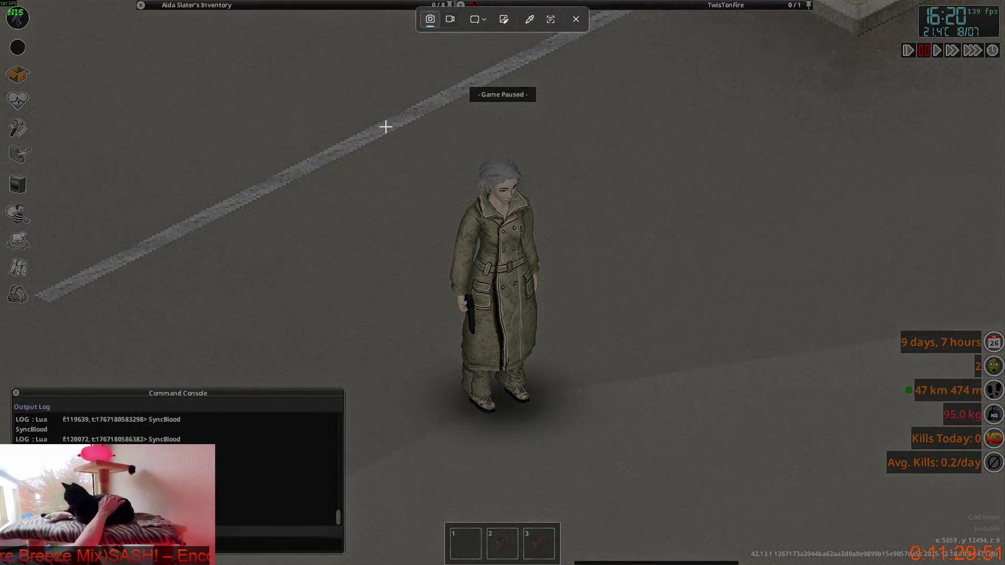
drag(386, 126, 614, 445)
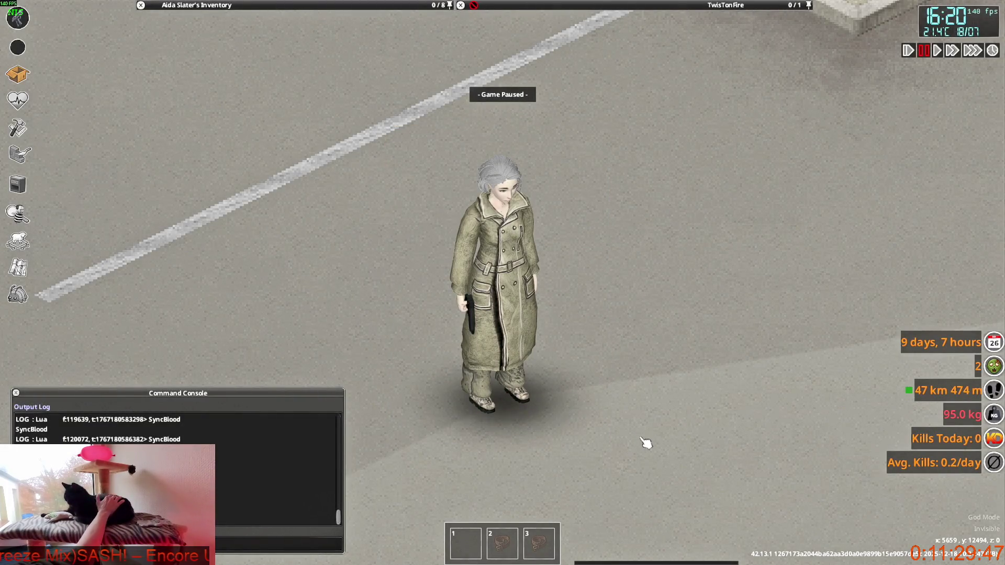
key(alt+Tab)
key(alt+Tab)
key(alt+Tab)
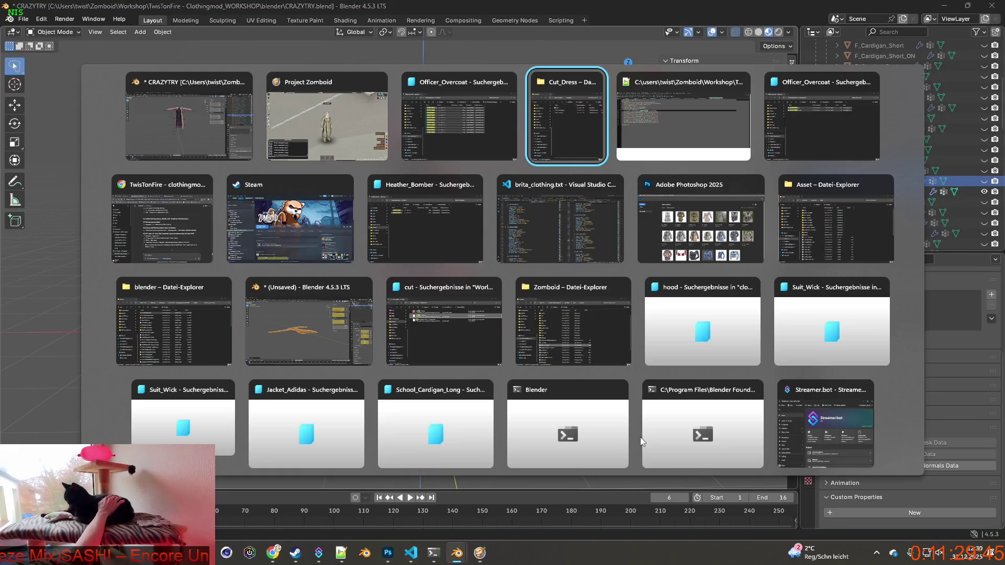
key(alt+Tab)
key(alt+Tab)
key(alt+Tab)
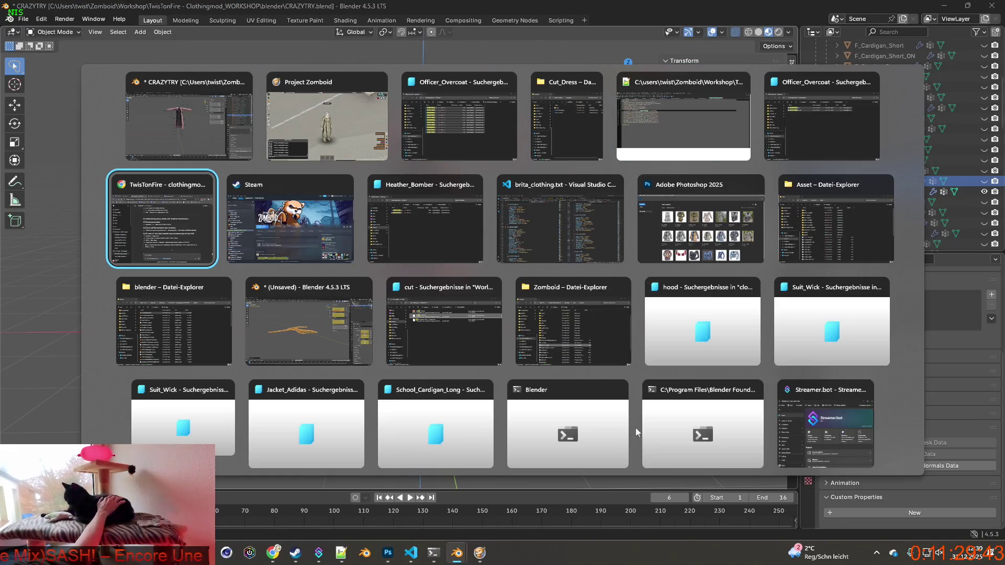
click(689, 188)
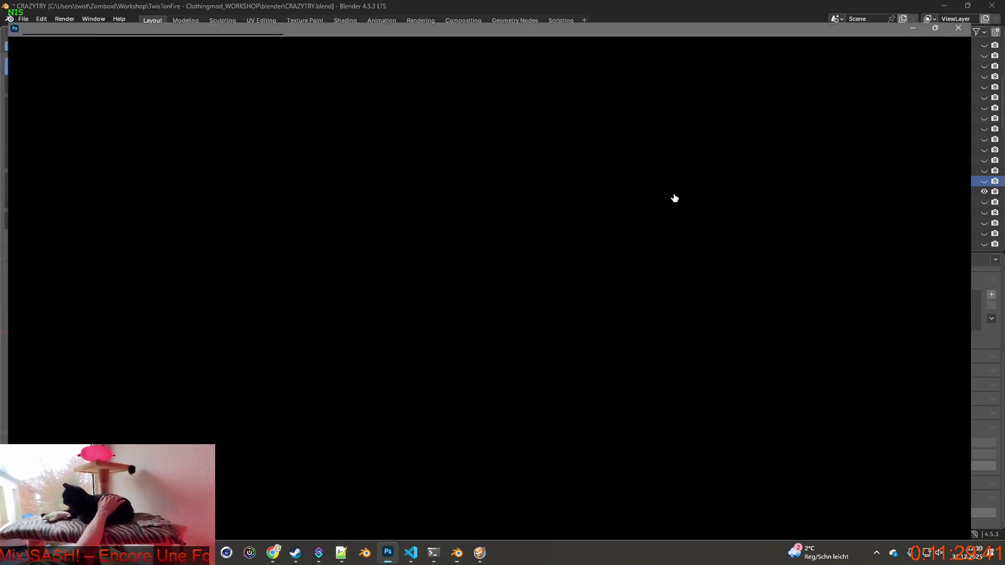
Step: Create a new 431×608 clipboard-sized document and paste the front-view snip into it
key(ctrl+n)
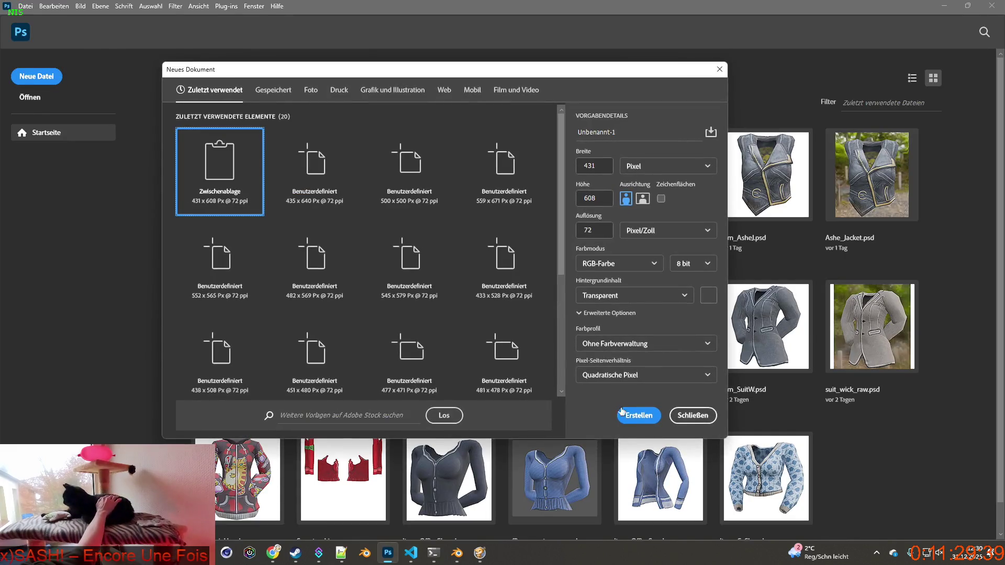
key(Return)
key(ctrl+v)
key(alt+Tab)
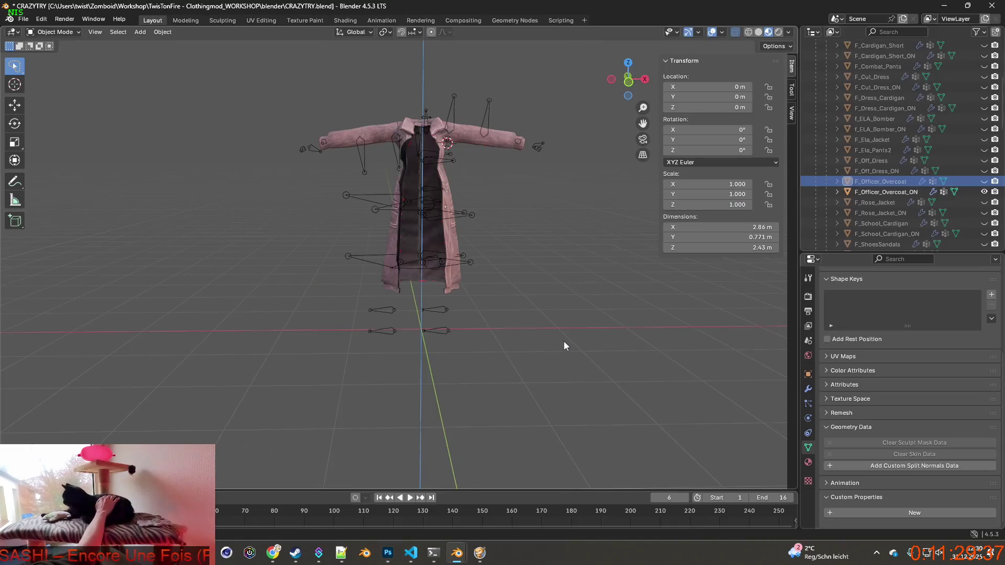
key(alt+Tab)
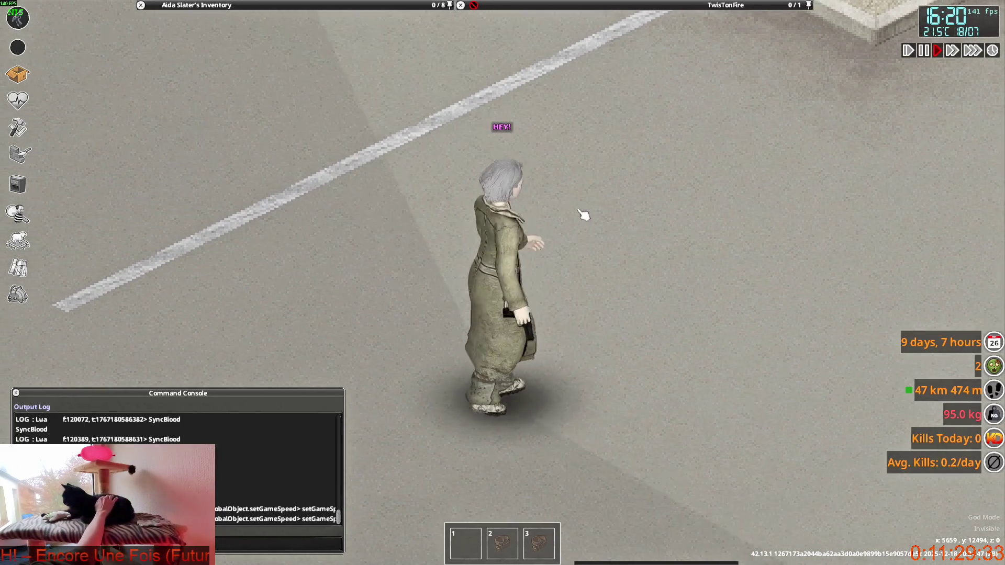
Step: Make the character surrender with raised hands from the emote wheel and snip her
key(q)
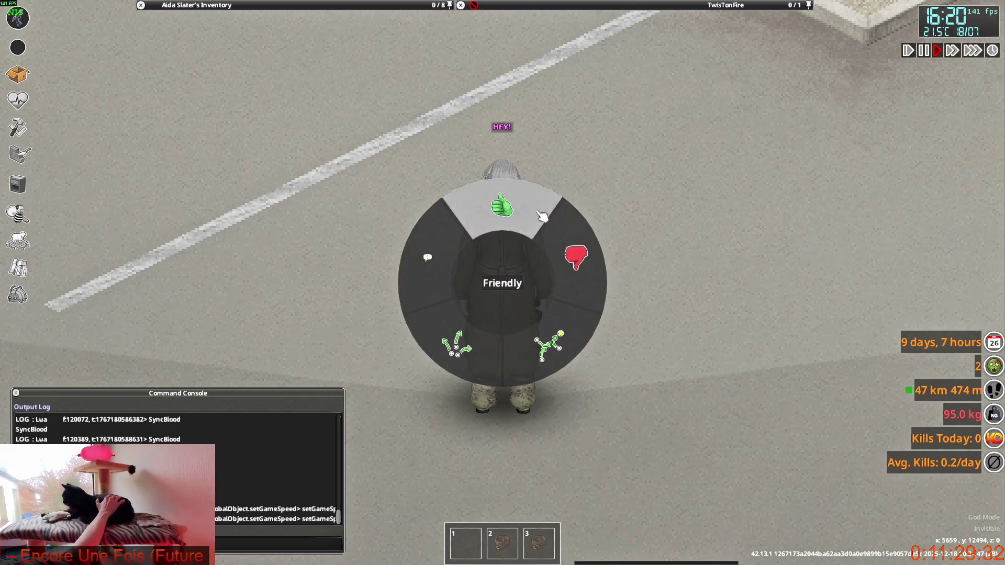
click(581, 333)
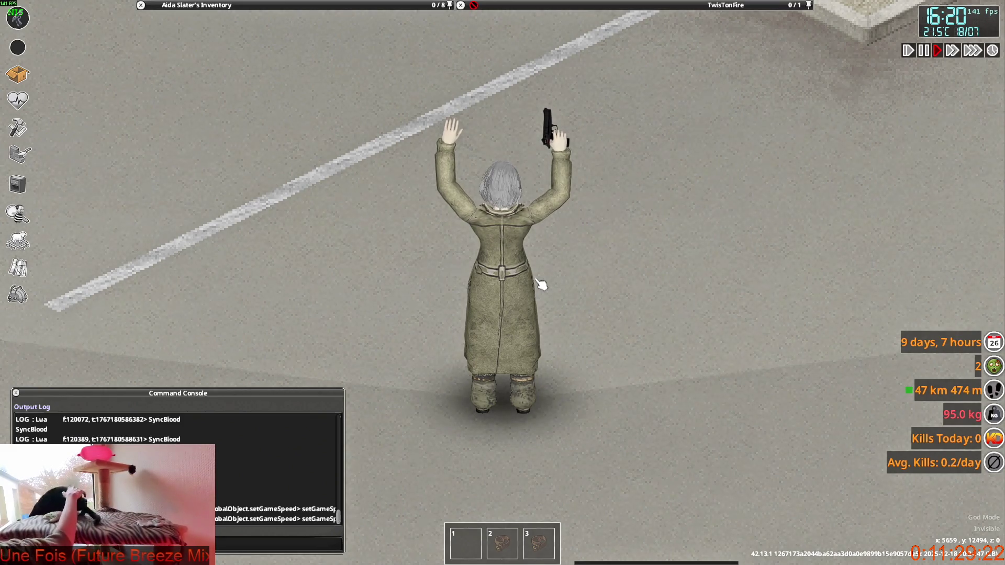
key(super+shift+s)
drag(363, 81, 633, 441)
key(alt+Tab)
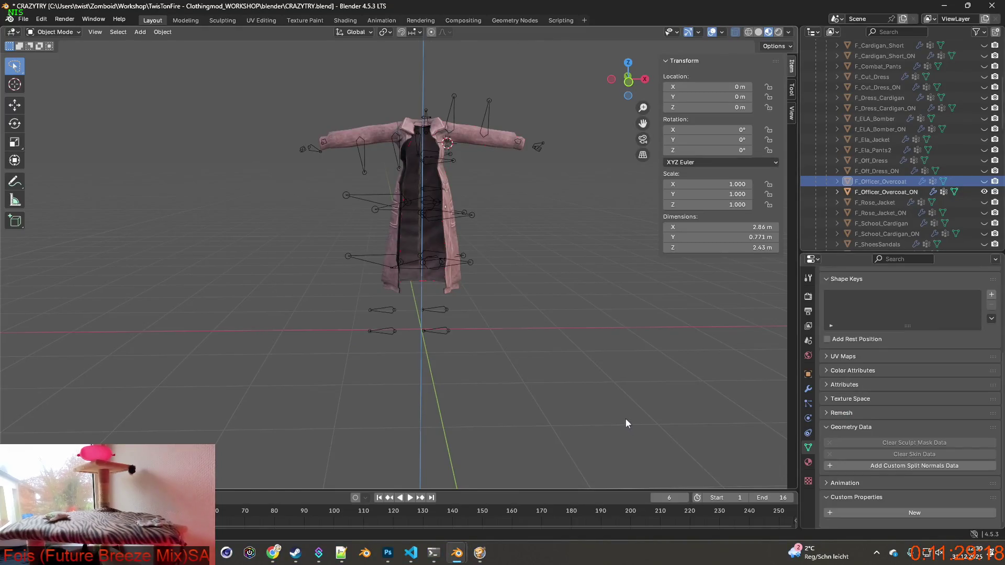
Step: Paste the back-view snip as Ebene 2, shift it up-left, then open the game's pause menu
key(alt+Tab)
key(ctrl+v)
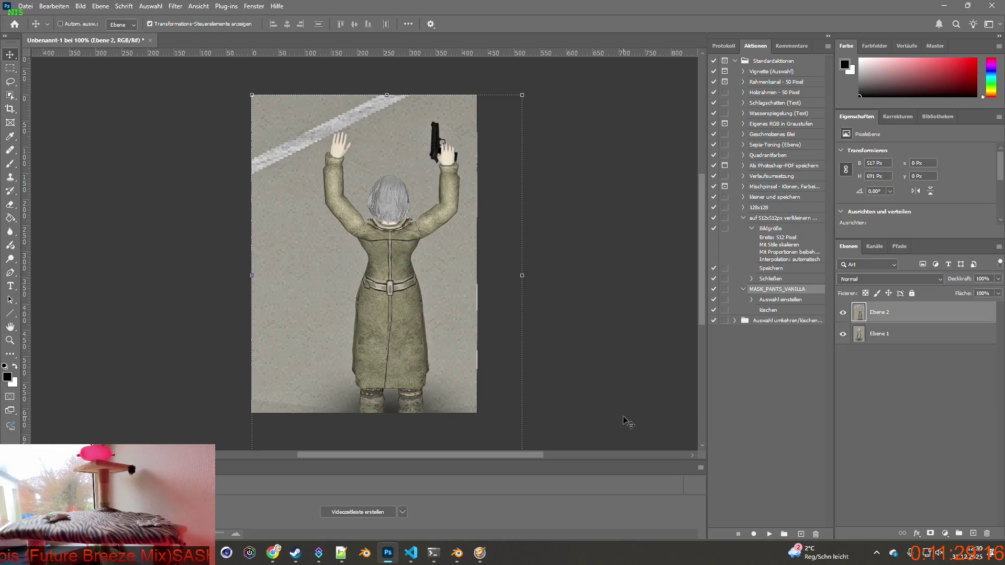
drag(360, 264, 325, 230)
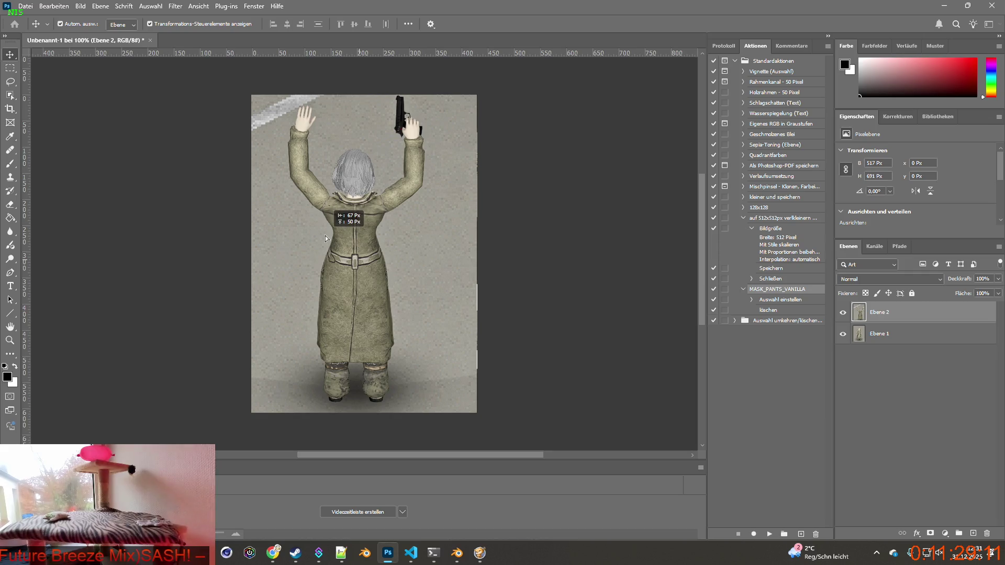
key(alt+Tab)
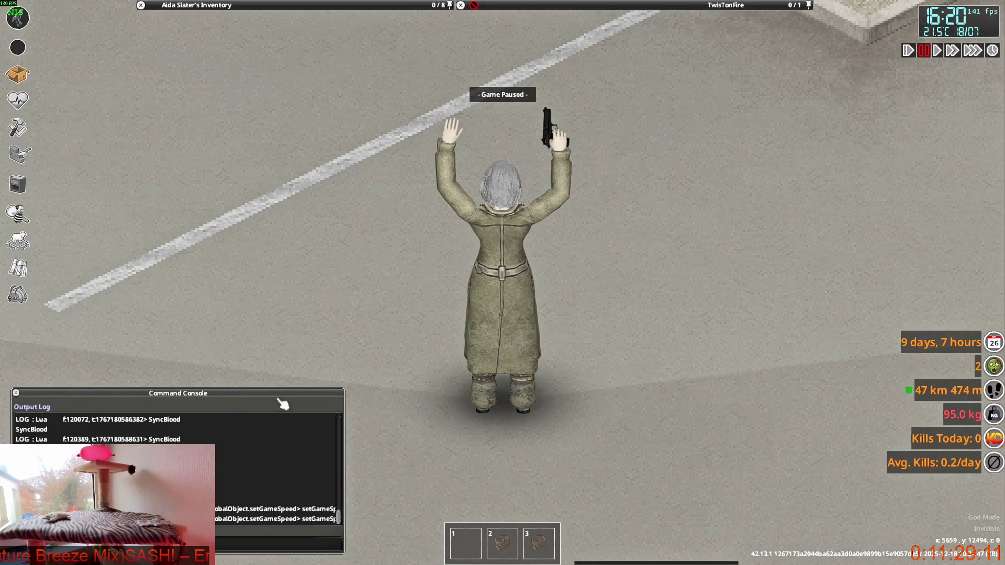
key(Escape)
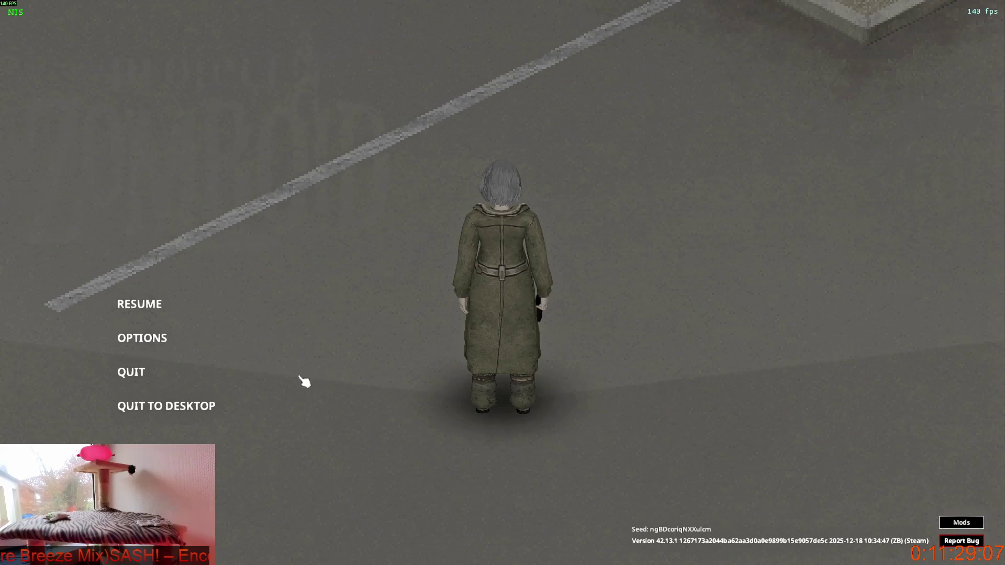
Step: Quit Project Zomboid to the desktop, confirm with Yes, and bring Steam forward
click(203, 404)
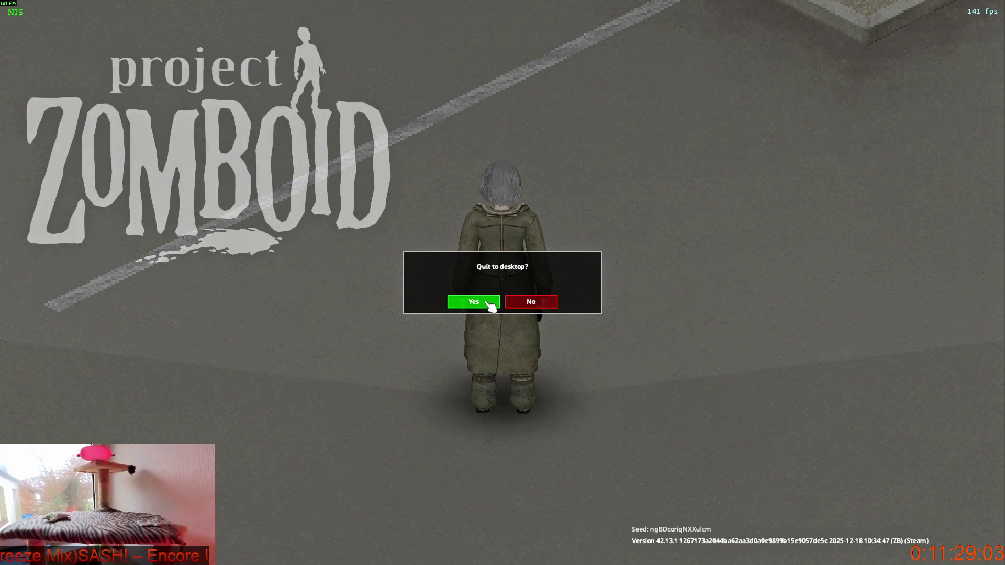
click(490, 307)
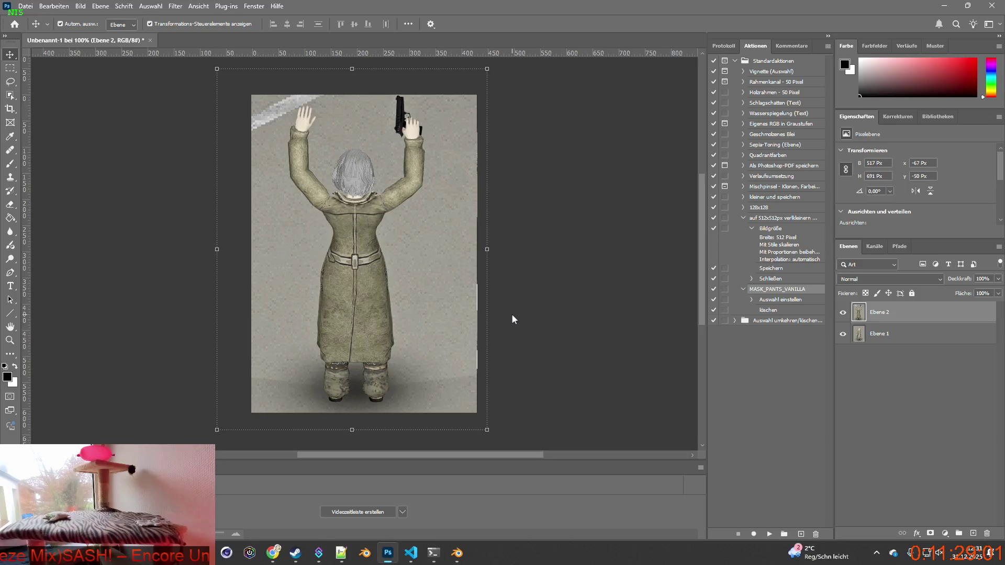
click(305, 554)
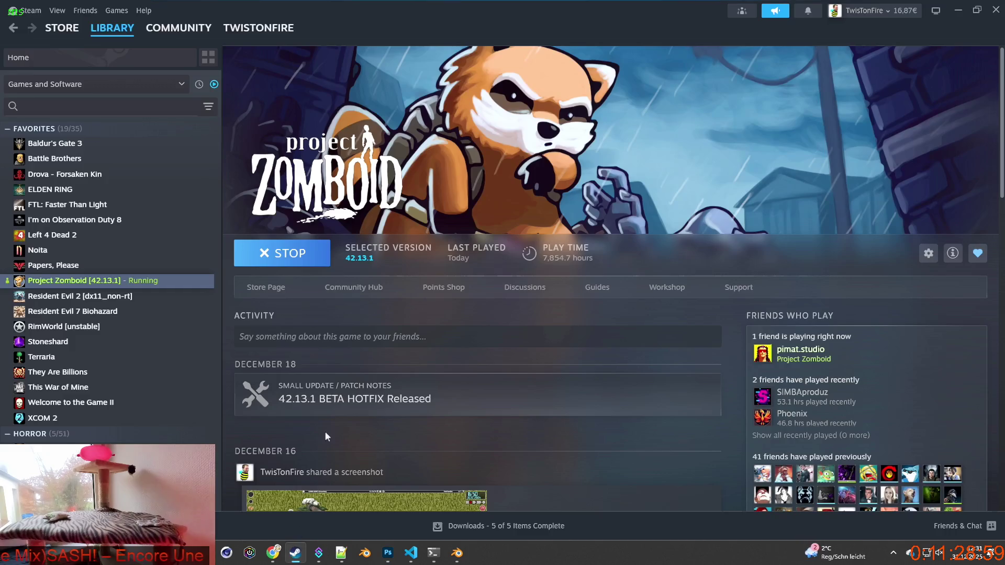
Step: Relaunch Project Zomboid from Steam with the default 'Play Project Zomboid' option
click(291, 260)
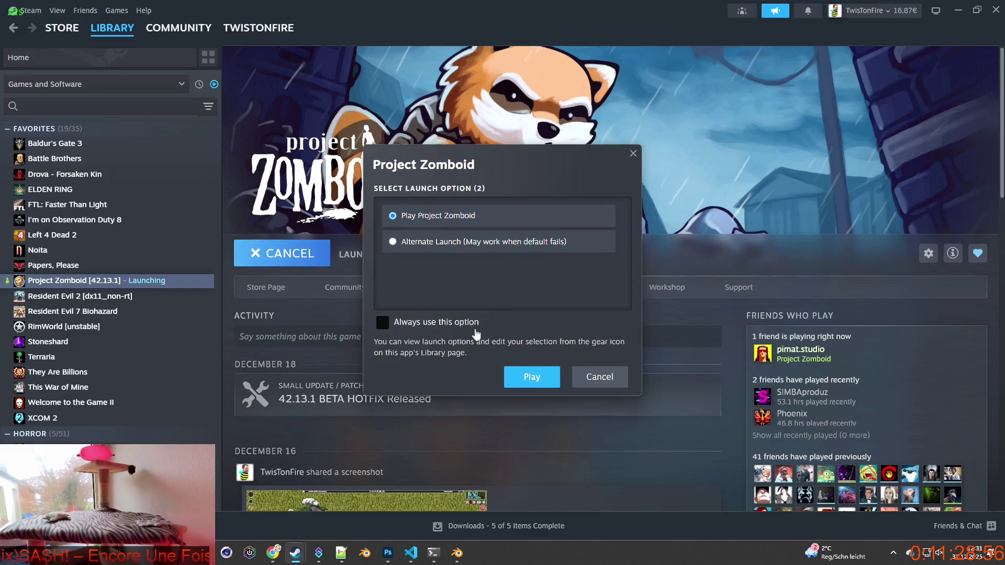
click(534, 378)
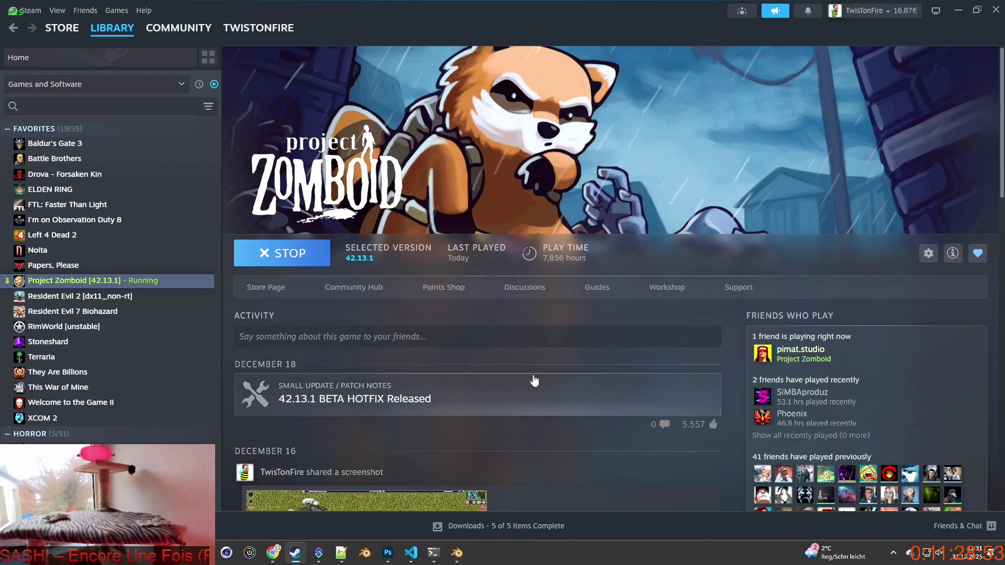
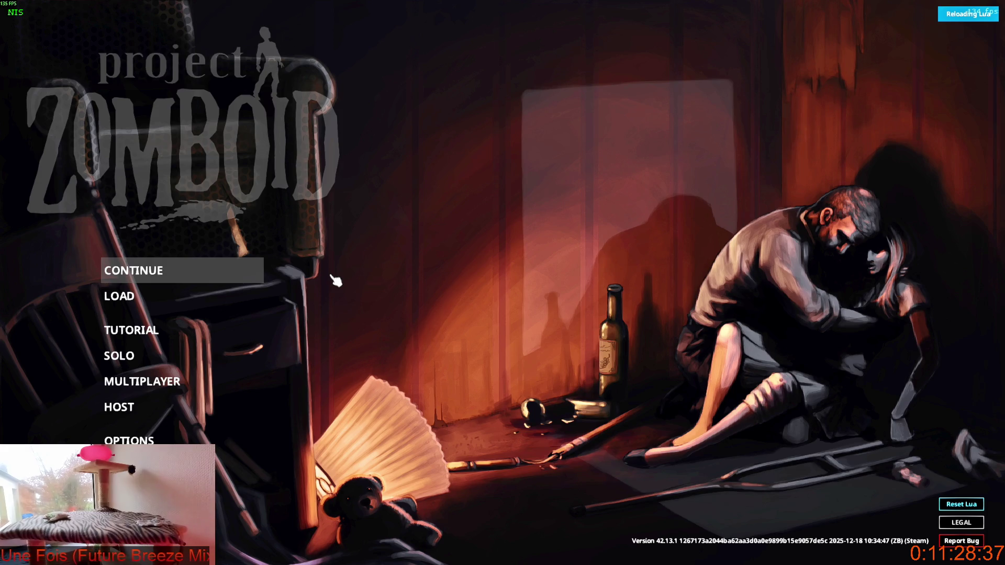
Step: Load the latest Project Zomboid save and briefly aim the pistol in the olive Officer Overcoat
key(Return)
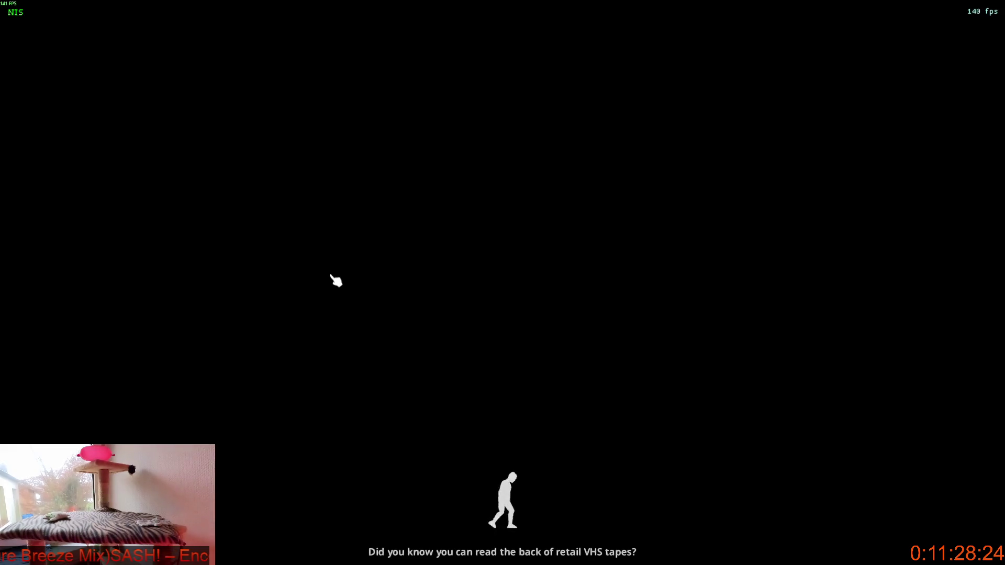
click(336, 281)
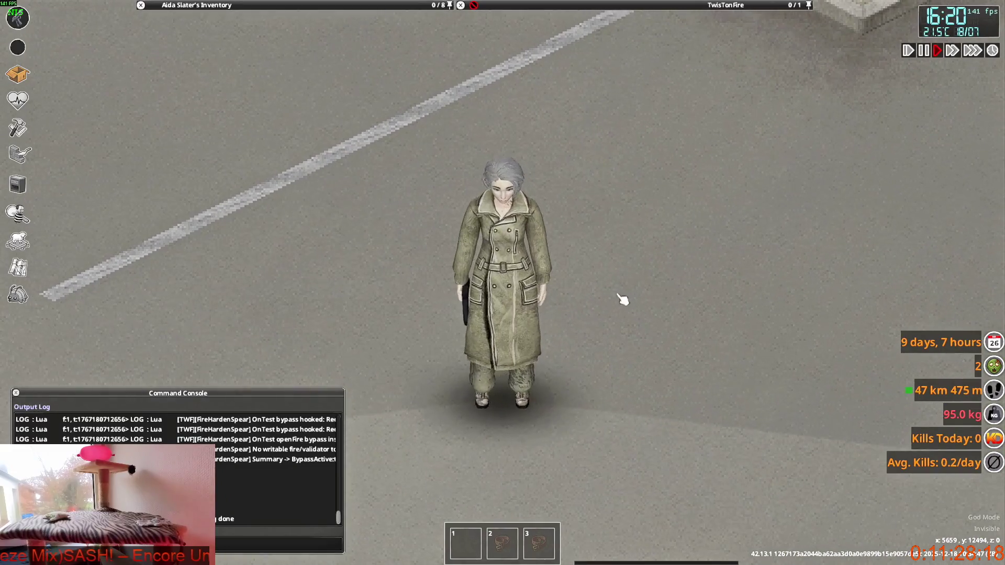
right_drag(622, 298, 647, 292)
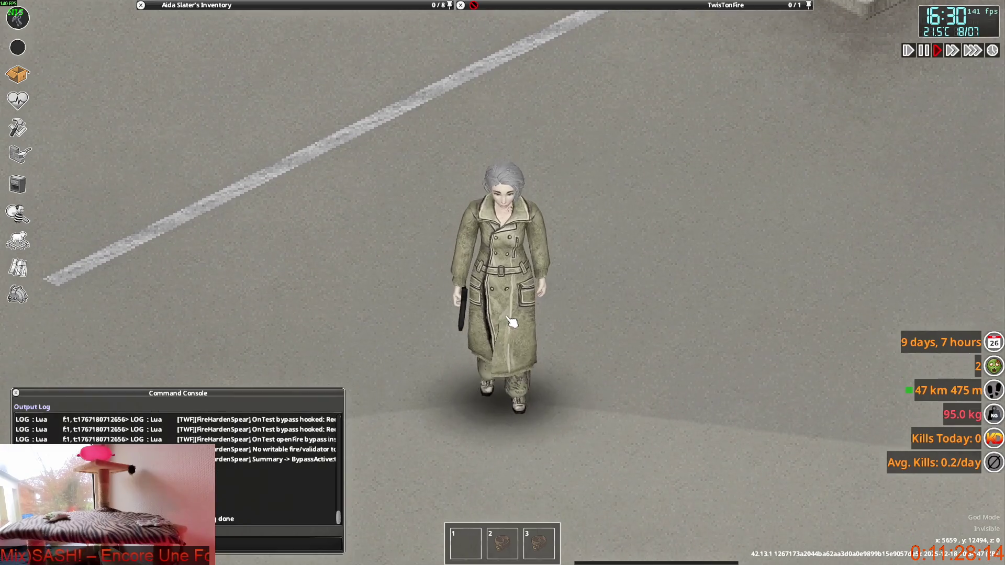
key(d)
right_drag(639, 299, 653, 306)
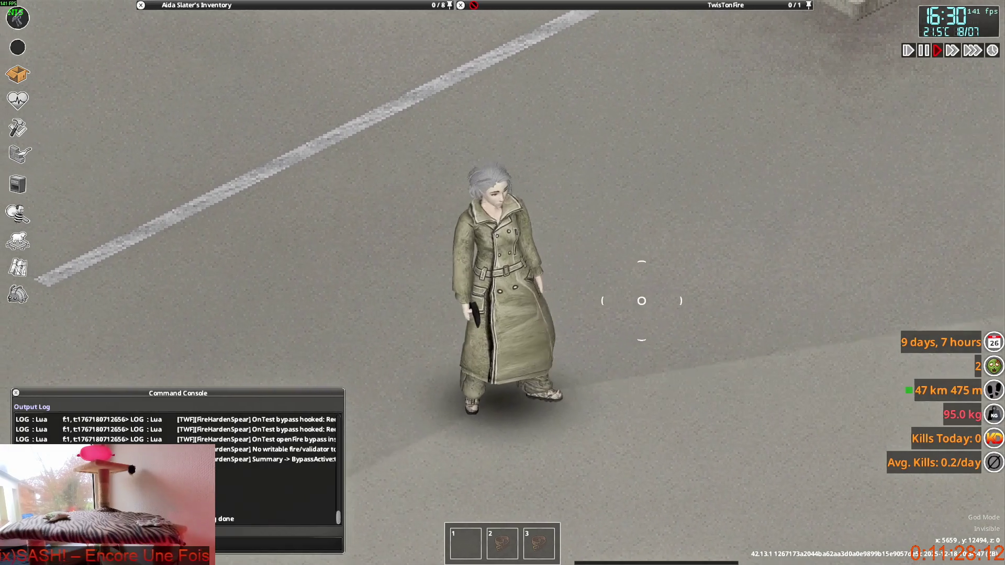
key(alt+Tab)
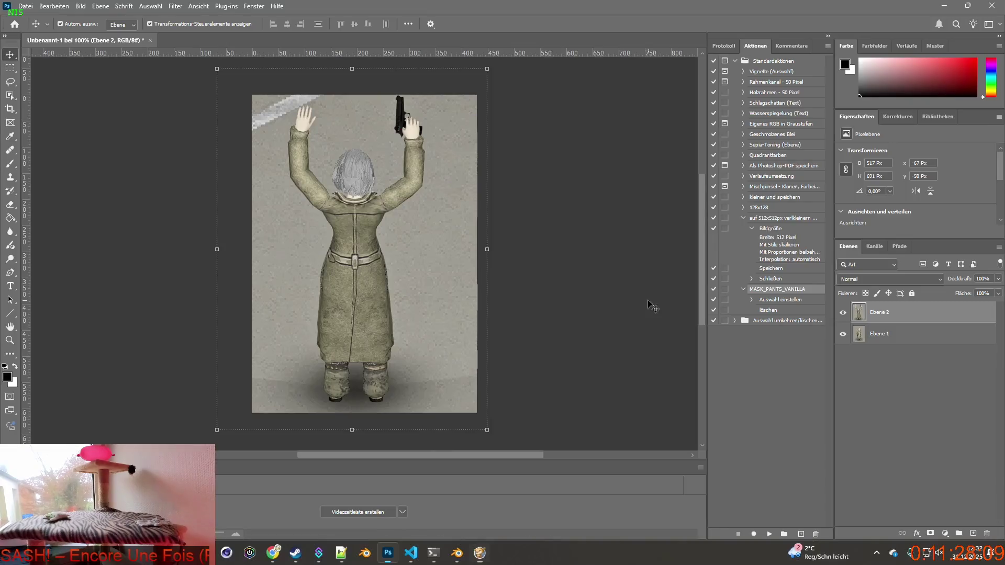
Step: Hide layer Ebene 2, select Ebene 1, and shrink Photoshop from maximized to a window
click(843, 314)
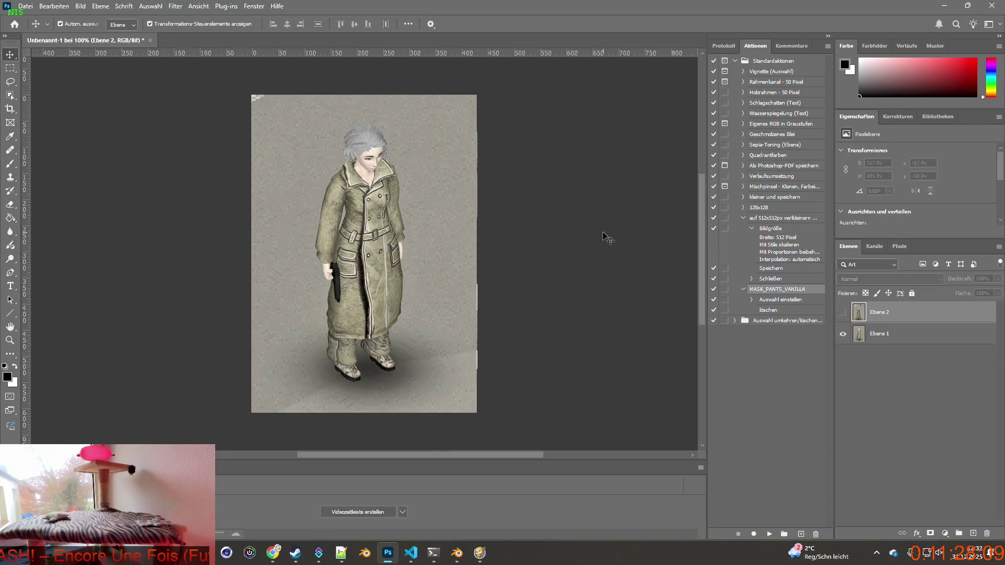
click(374, 235)
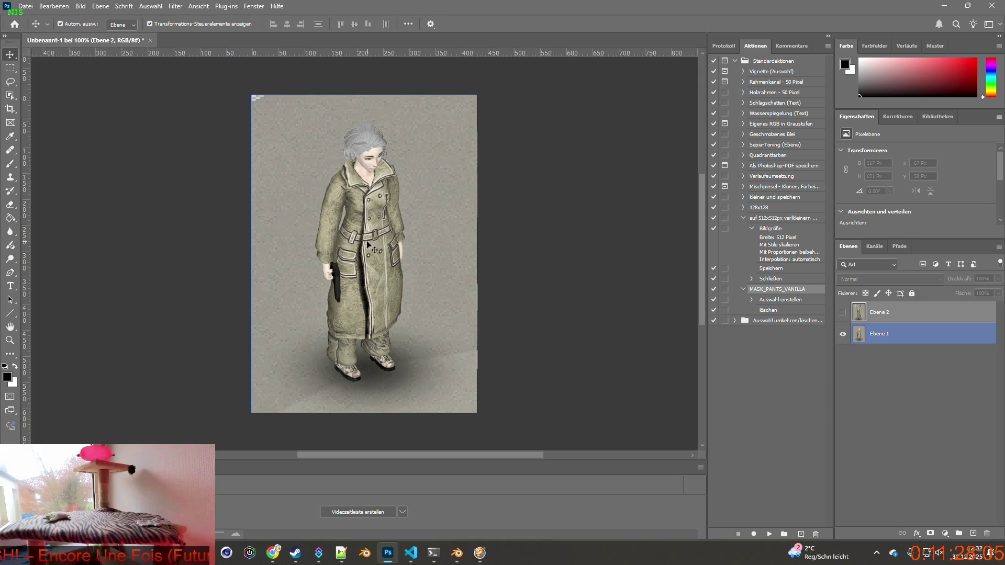
mouse_move(388, 7)
mouse_down()
mouse_move(789, 32)
mouse_move(804, 50)
mouse_up()
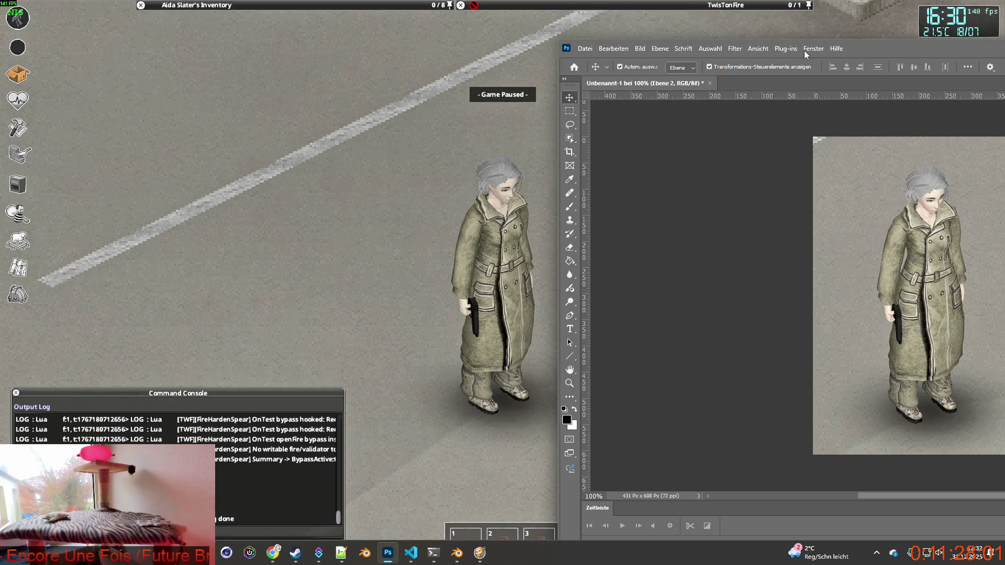
drag(805, 50, 805, 50)
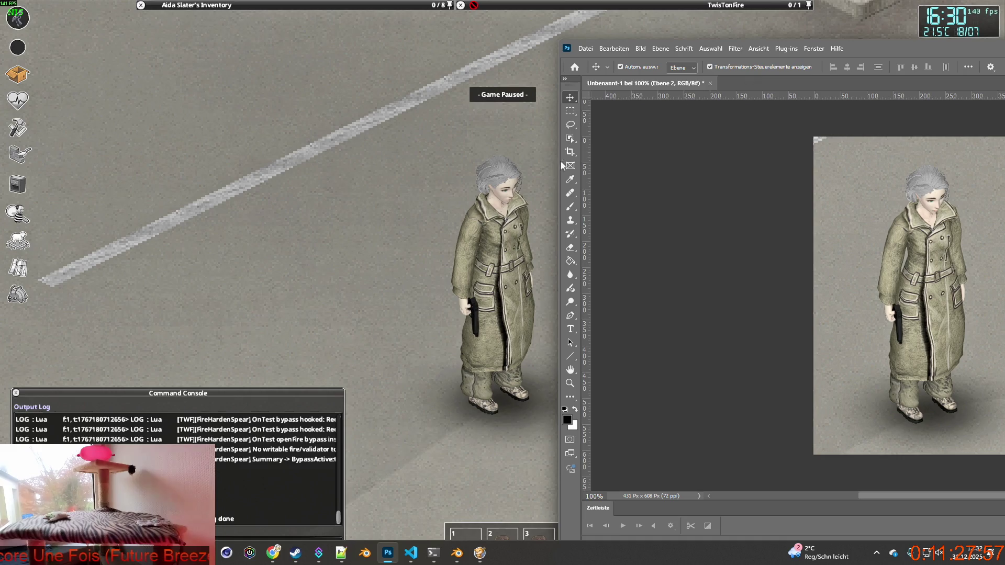
key(alt+Tab)
key(Tab)
key(alt+Tab)
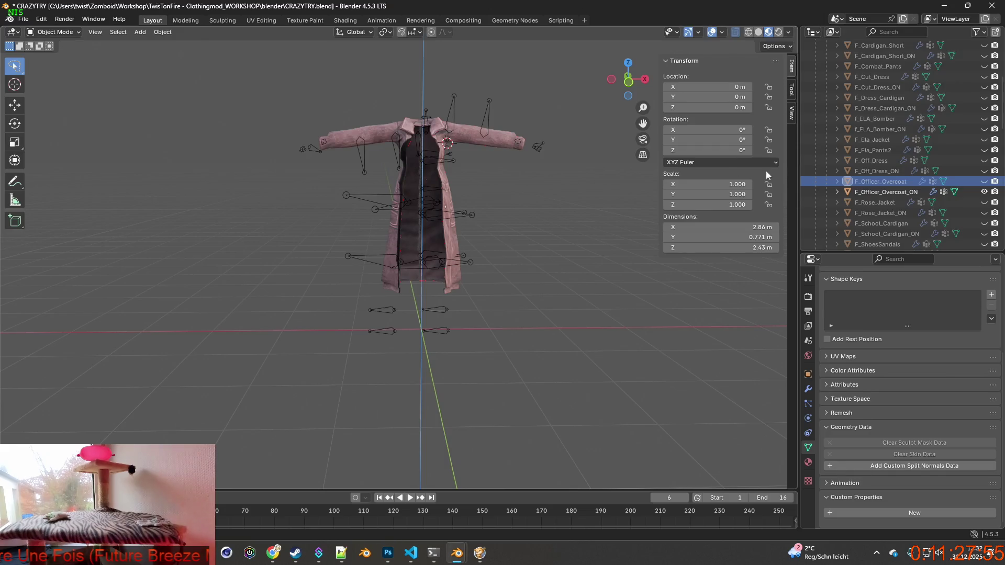
Step: Show F_Officer_Overcoat, hide F_Officer_Overcoat_ON, and inspect the beige textured coat
click(984, 182)
click(984, 192)
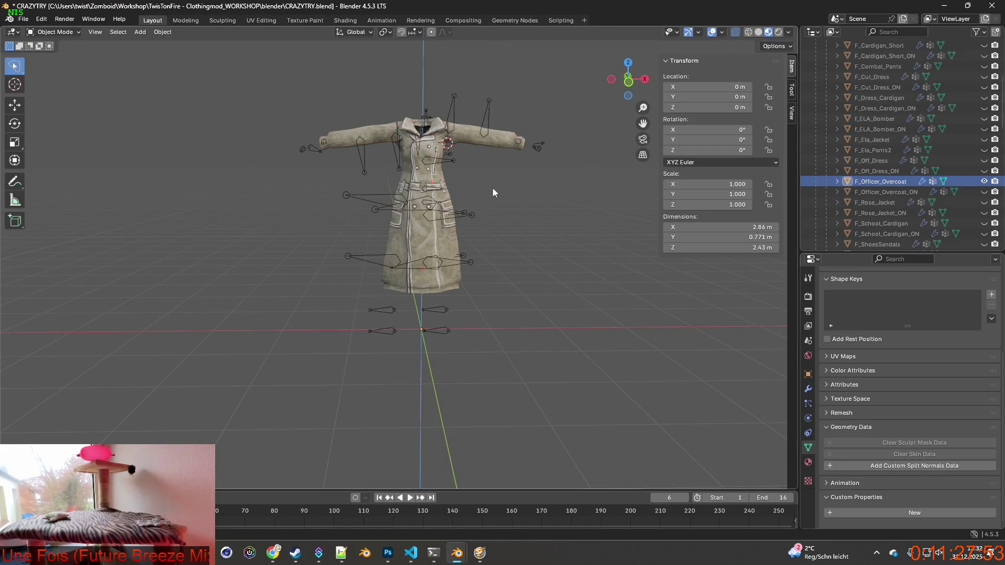
middle_drag(492, 187, 541, 187)
scroll(469, 197, up, 5)
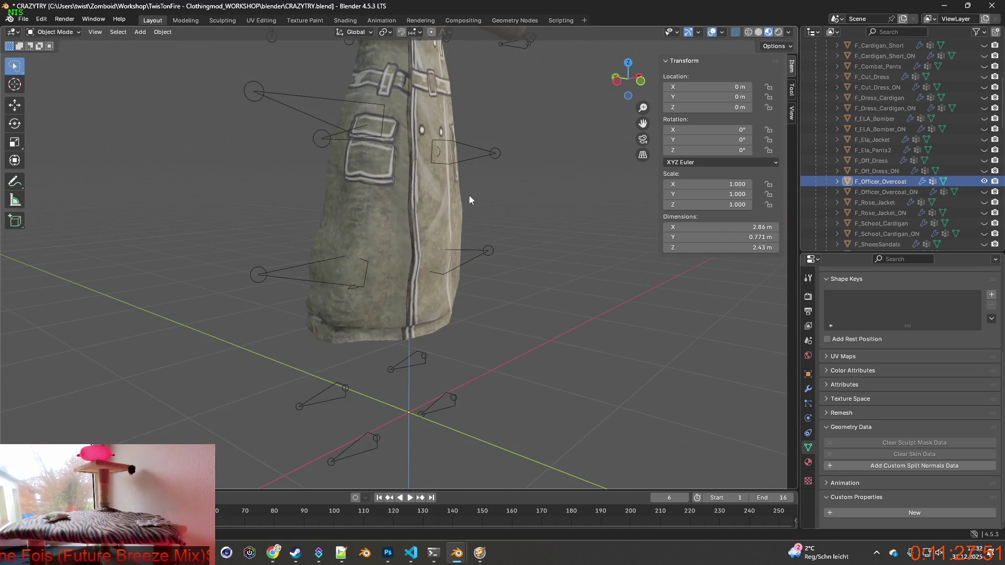
mouse_move(470, 199)
middle_down()
mouse_move(478, 209)
mouse_move(517, 202)
mouse_move(448, 203)
middle_up()
scroll(445, 156, down, 4)
scroll(479, 159, down, 2)
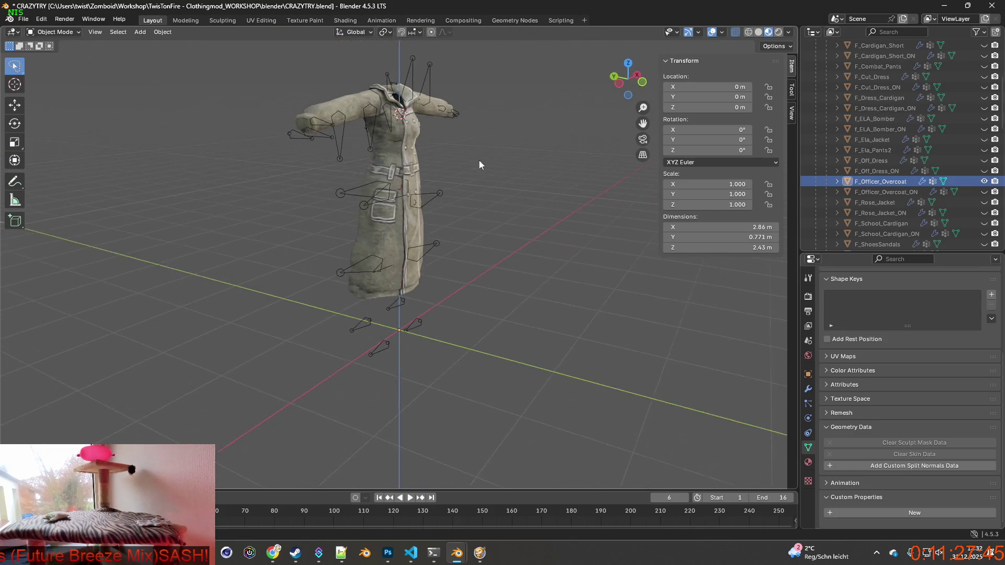
middle_drag(479, 164, 447, 160)
Step: In Project Zomboid, aim the pistol up-screen and walk the character forward
key(alt+Tab)
key(alt+Tab)
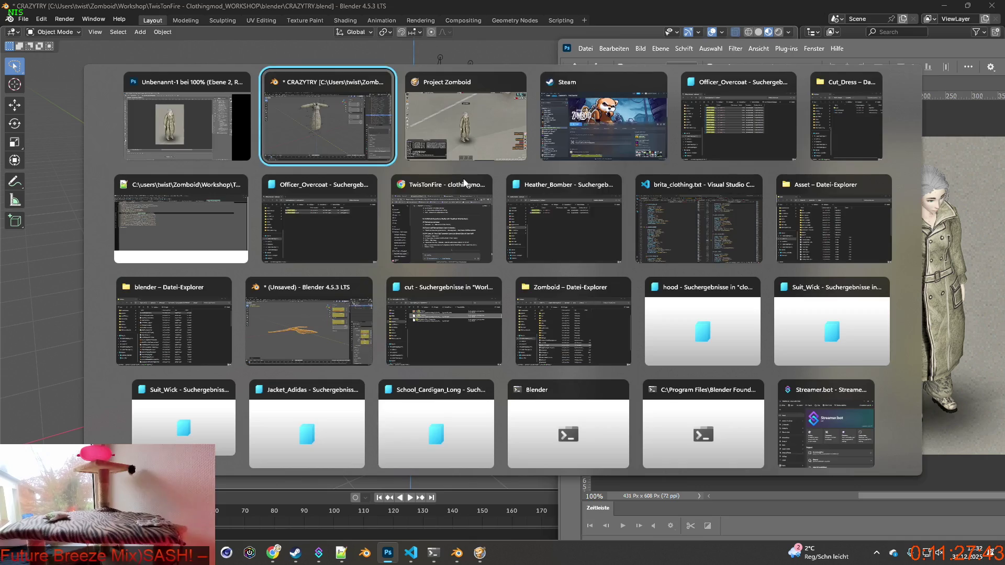
key(alt+Tab)
key(w)
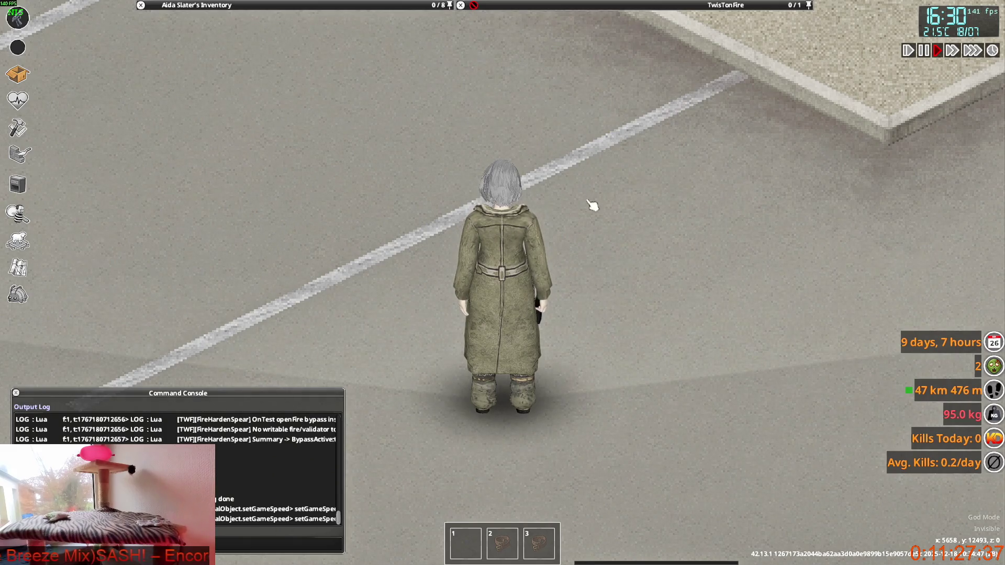
right_drag(594, 206, 491, 139)
key(w)
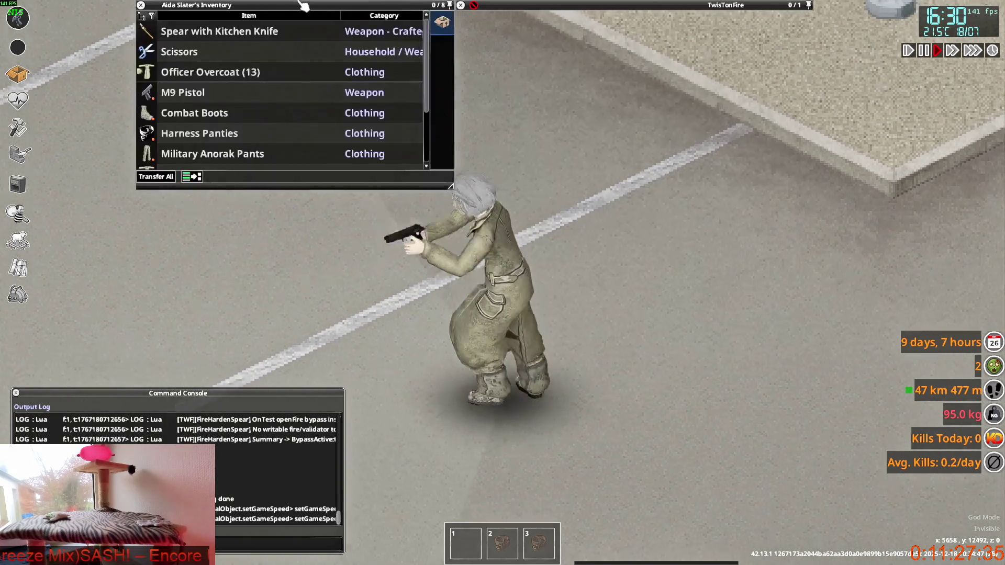
key(alt+Tab)
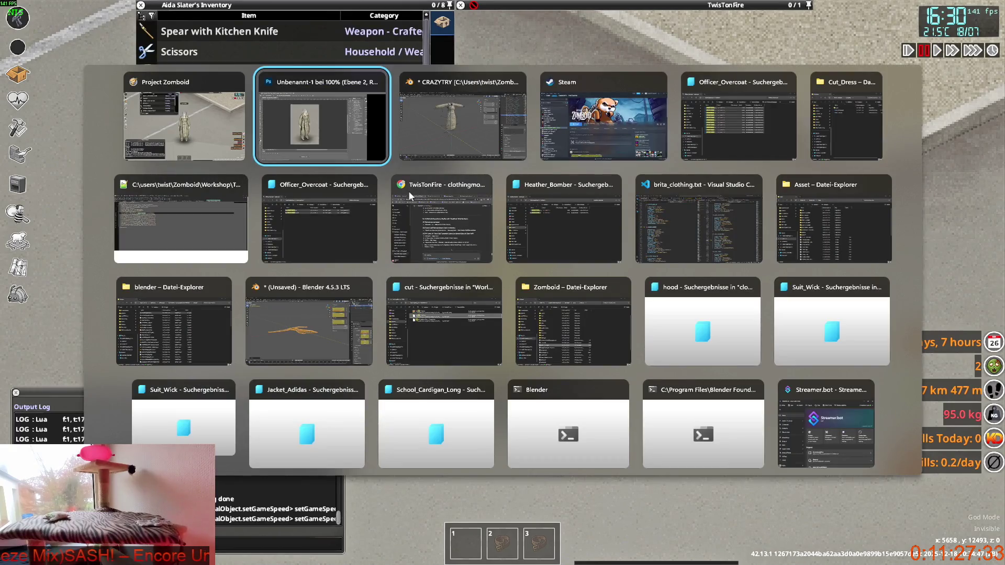
key(alt+Tab)
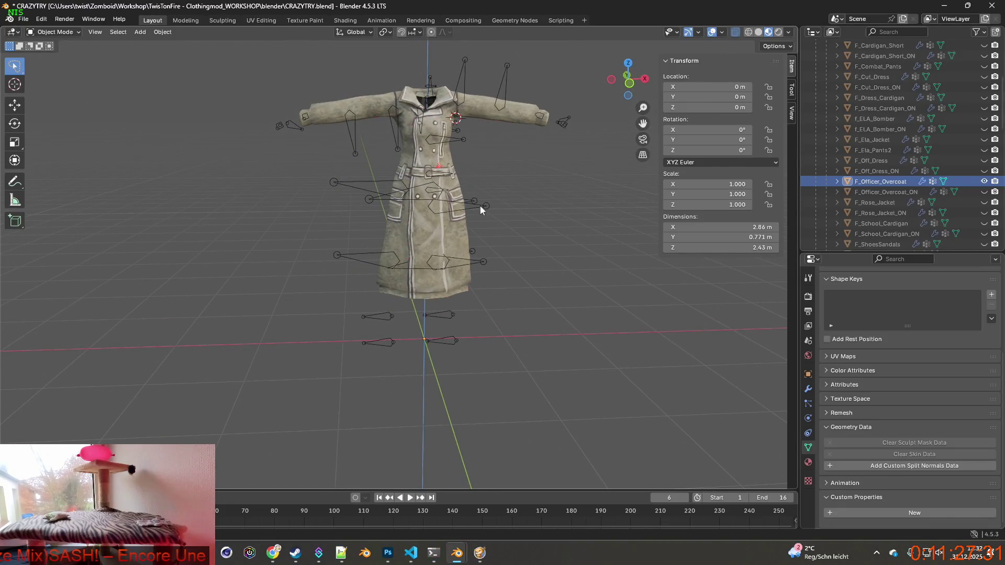
Step: Save the scene as ALLSHOES_LATEST.blend
click(23, 19)
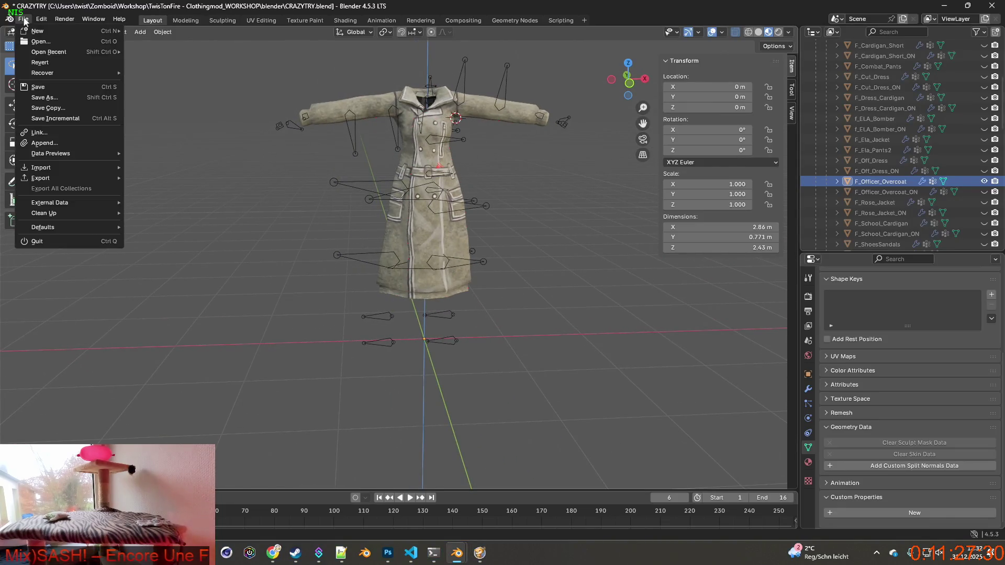
click(56, 98)
click(419, 138)
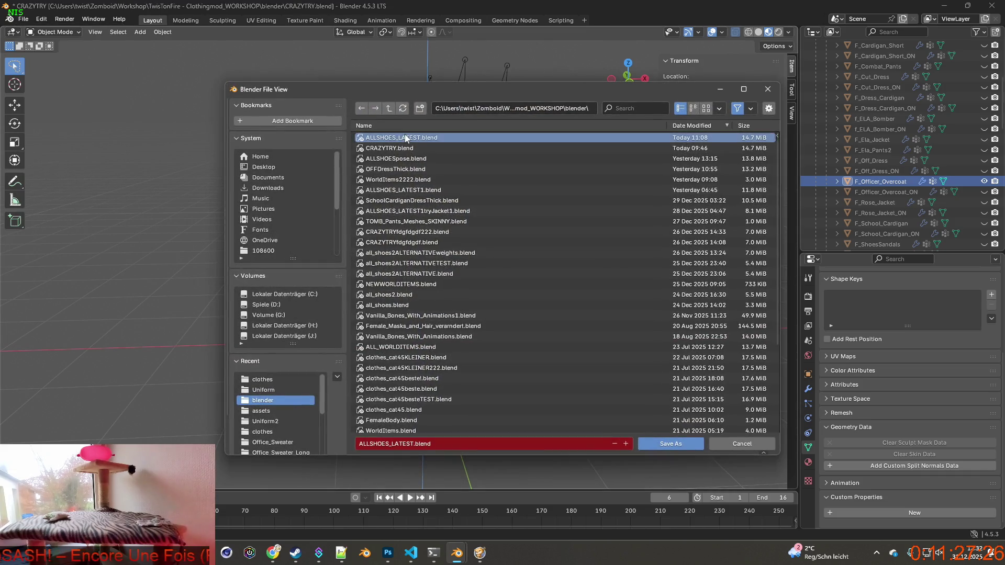
click(671, 444)
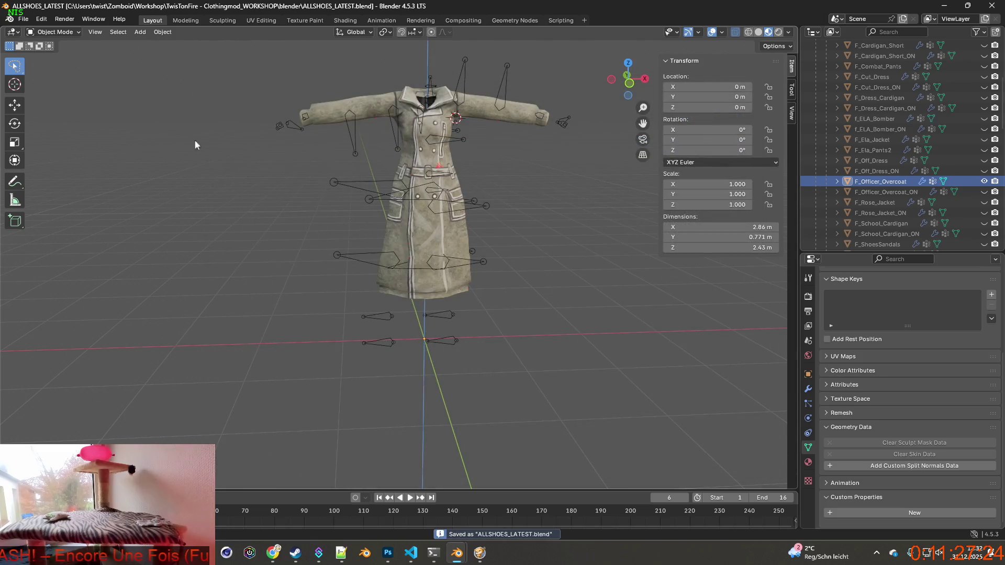
Step: Save a copy as ALLSHOESpose.blend and minimize Blender
click(22, 20)
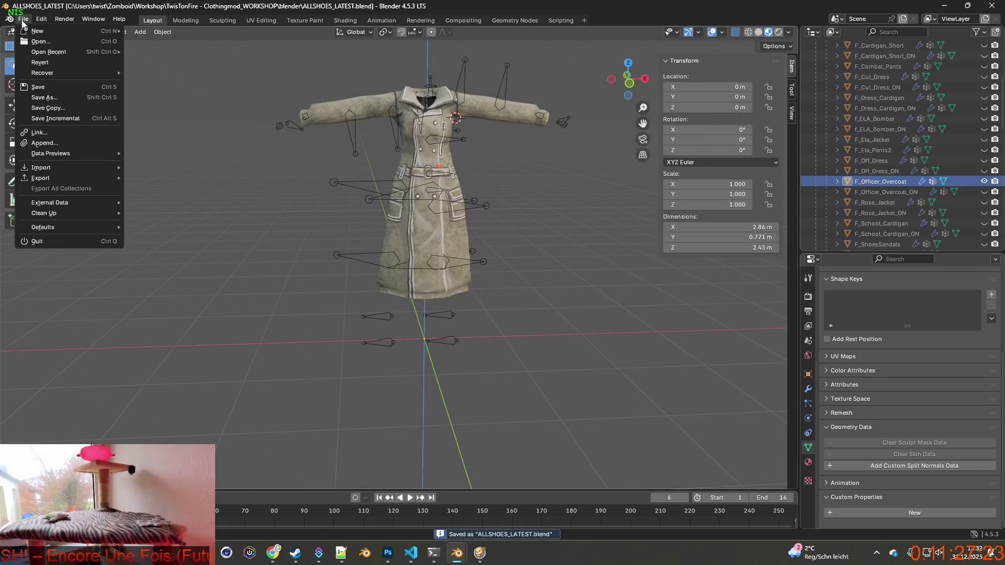
click(50, 108)
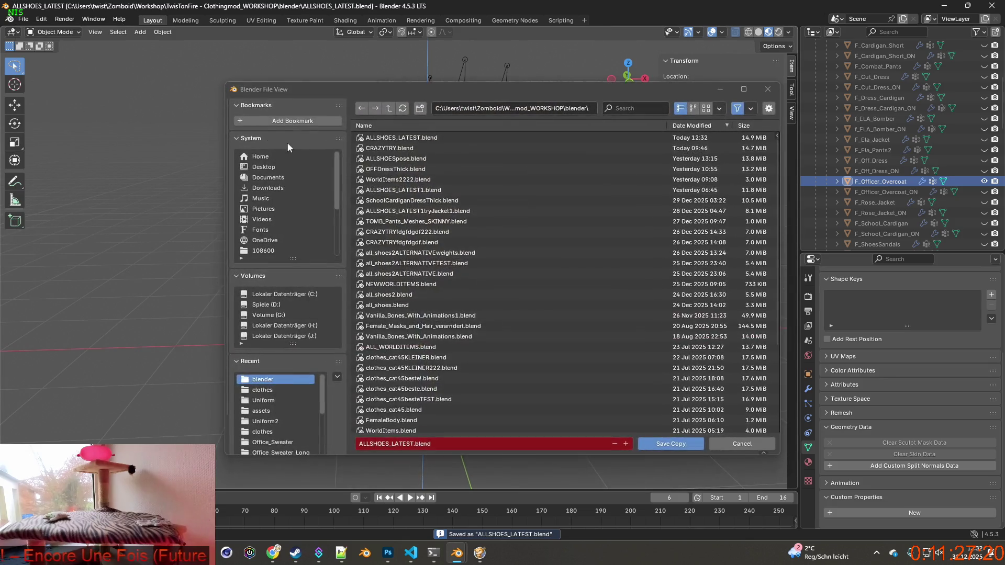
click(398, 159)
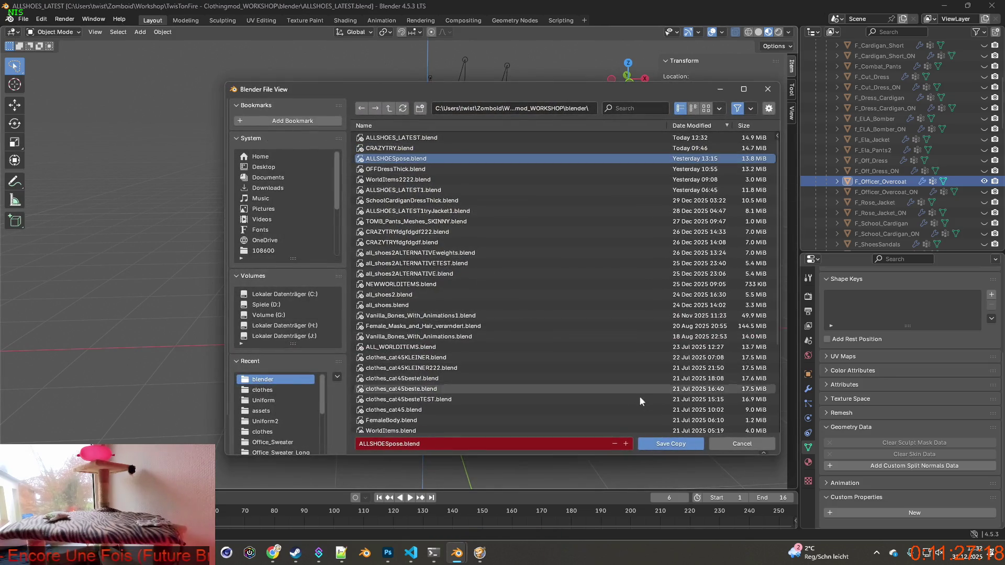
click(671, 444)
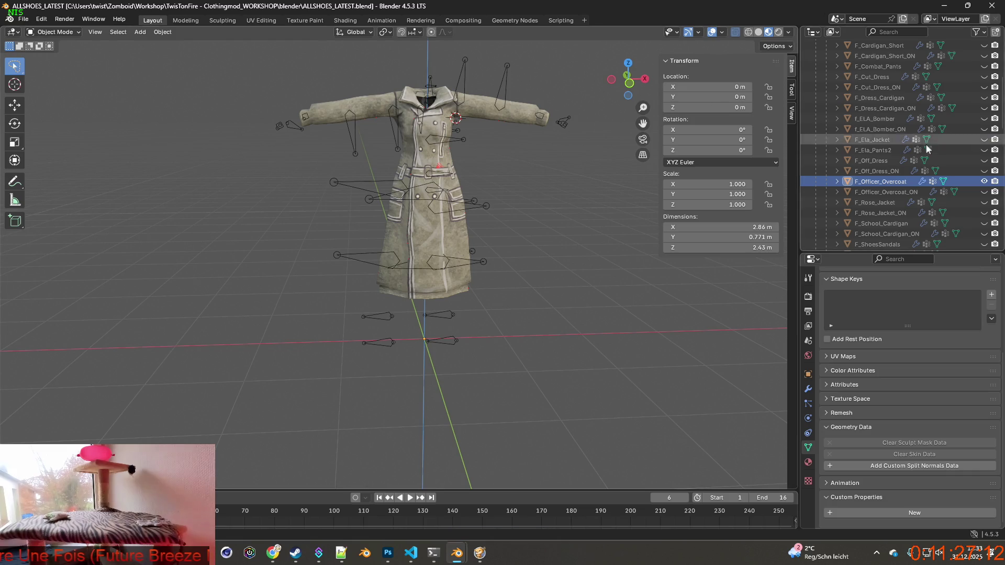
scroll(951, 157, up, 5)
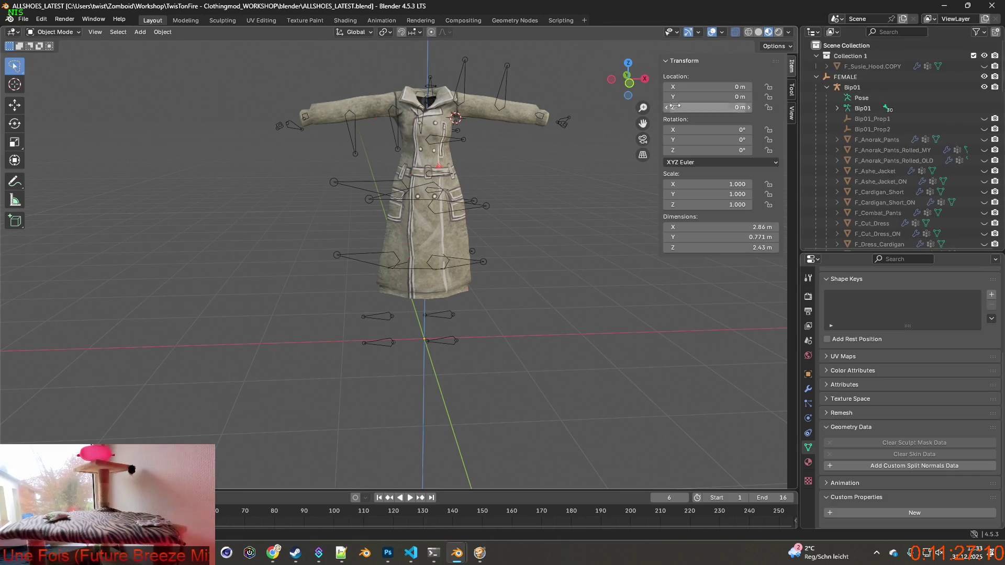
click(946, 9)
key(alt+Tab)
key(alt+Tab)
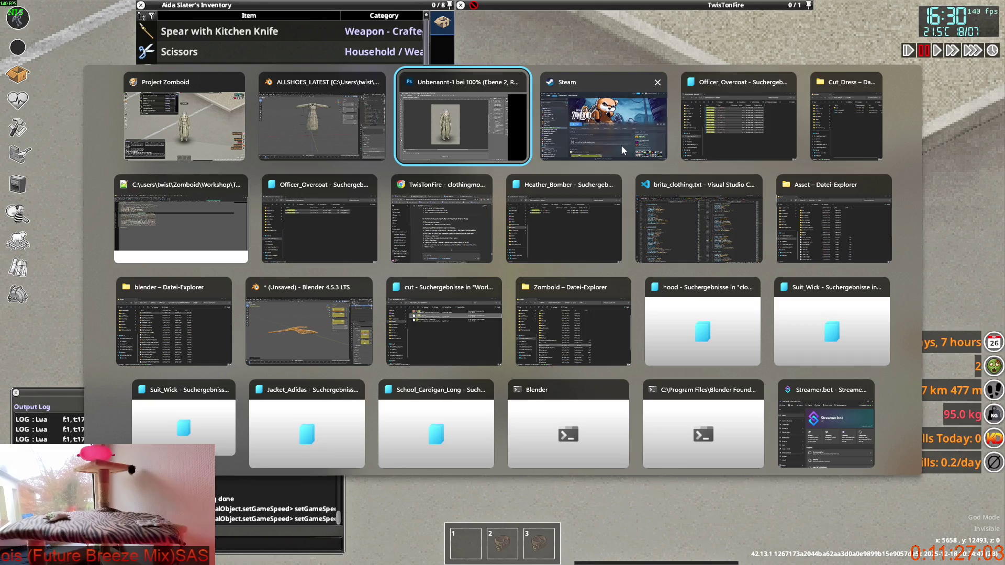
Step: Sort the blender folder by Änderungsdatum and open ALLSHOESpose.blend
click(167, 296)
click(432, 98)
click(432, 97)
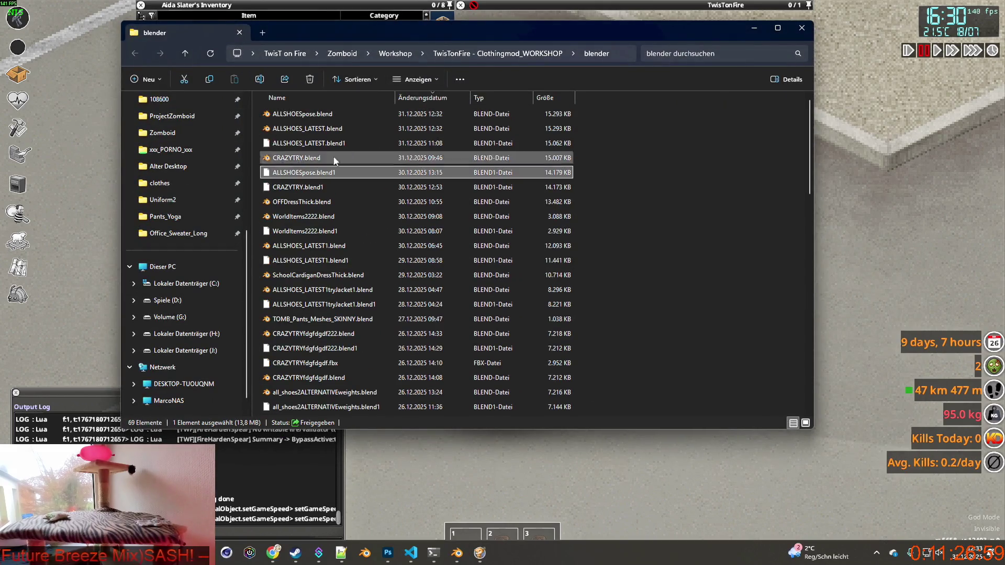
double_click(302, 118)
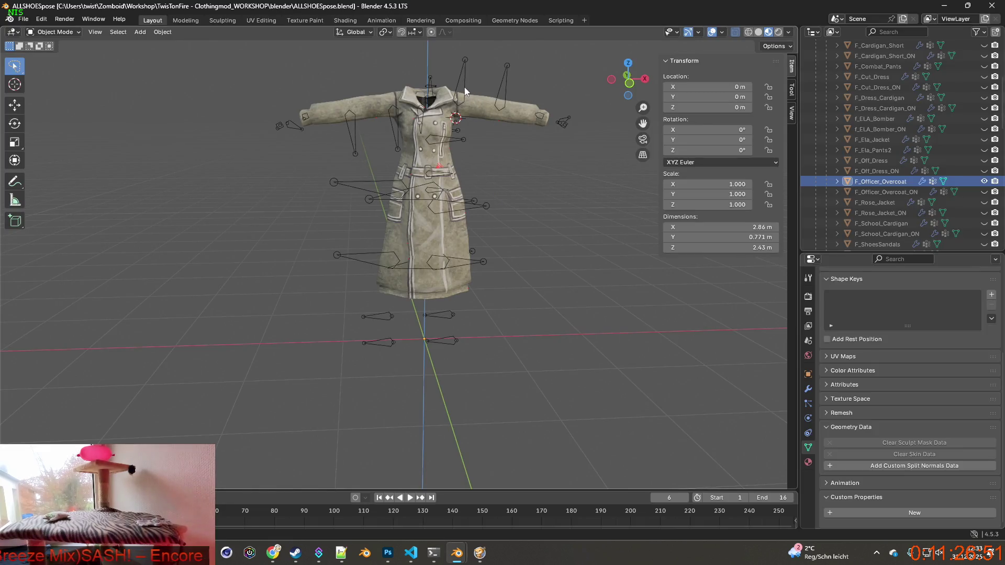
Step: Apply the DataTransfer modifier on F_Officer_Overcoat
click(847, 181)
click(837, 182)
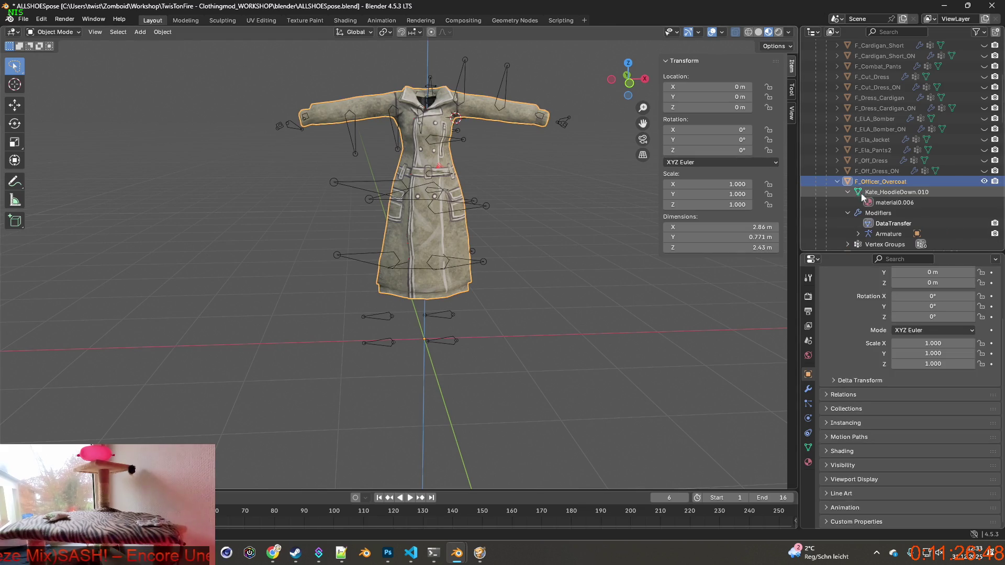
click(892, 224)
scroll(887, 226, down, 2)
right_click(892, 202)
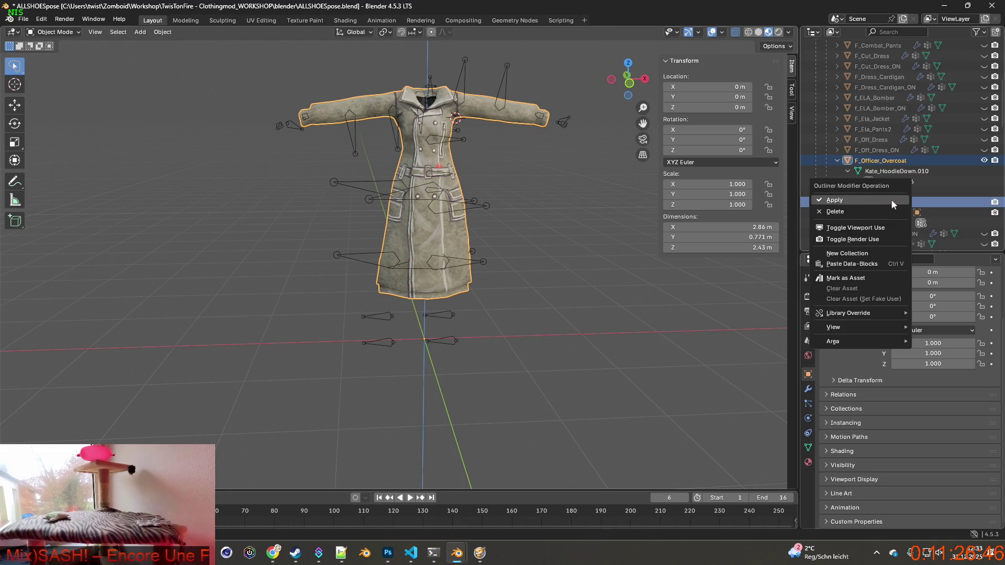
click(853, 200)
scroll(842, 201, down, 2)
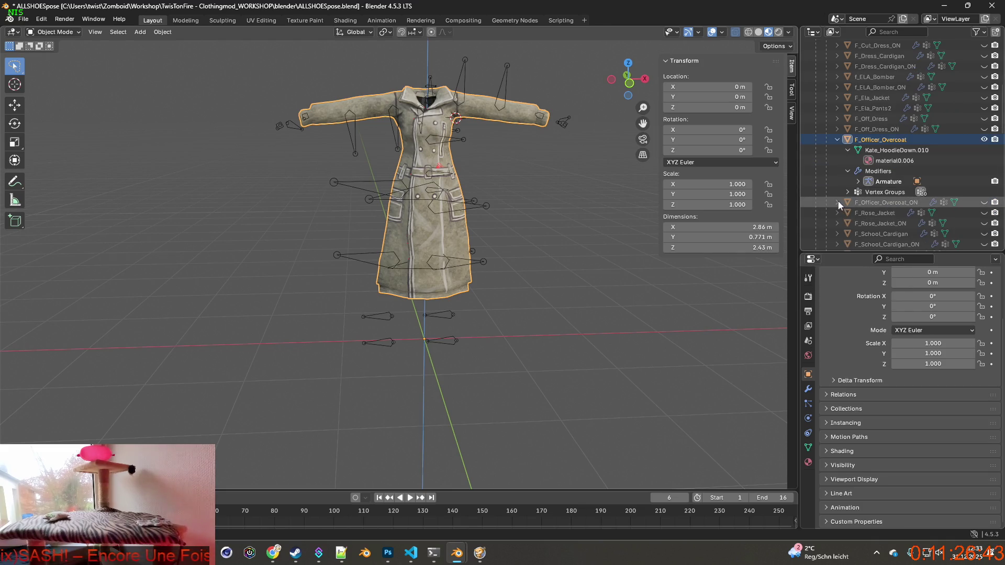
Step: Apply the extra modifier on F_Officer_Overcoat_ON and select the Bip01 armature
click(837, 203)
click(849, 223)
click(880, 234)
right_click(851, 235)
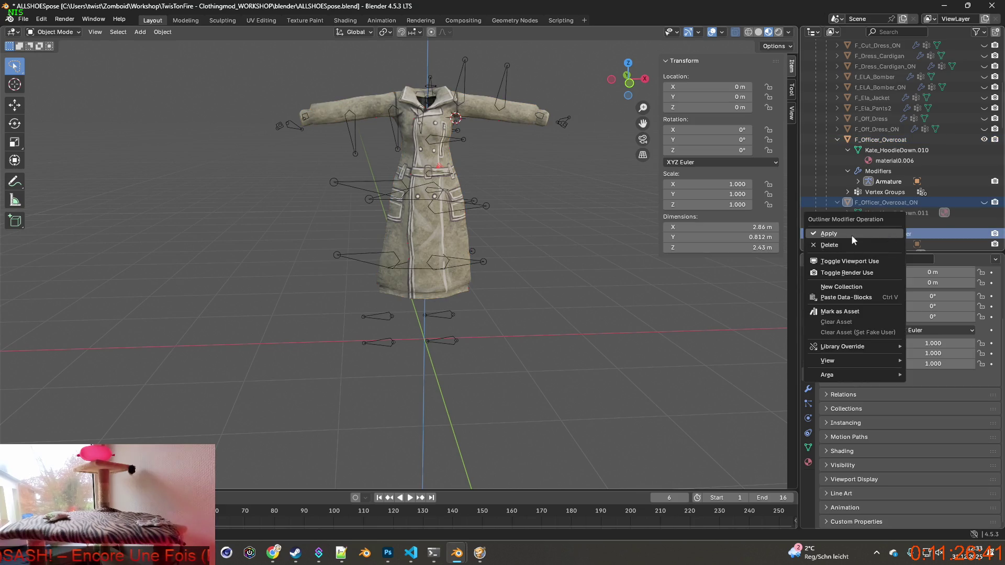
click(851, 234)
click(456, 89)
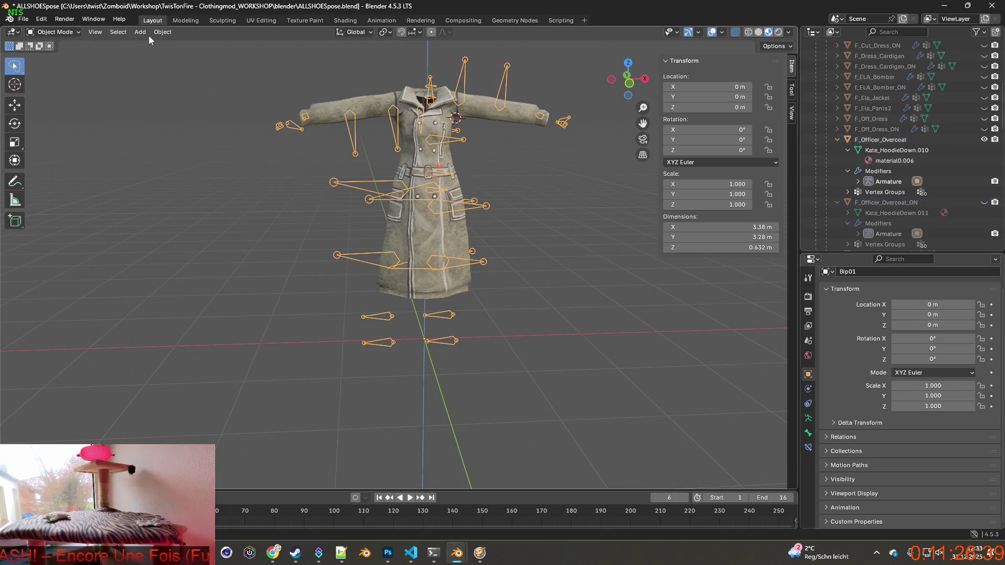
click(71, 29)
Step: Enter Pose Mode and rotate the selected bone 71.3° about Z, then about X
click(55, 68)
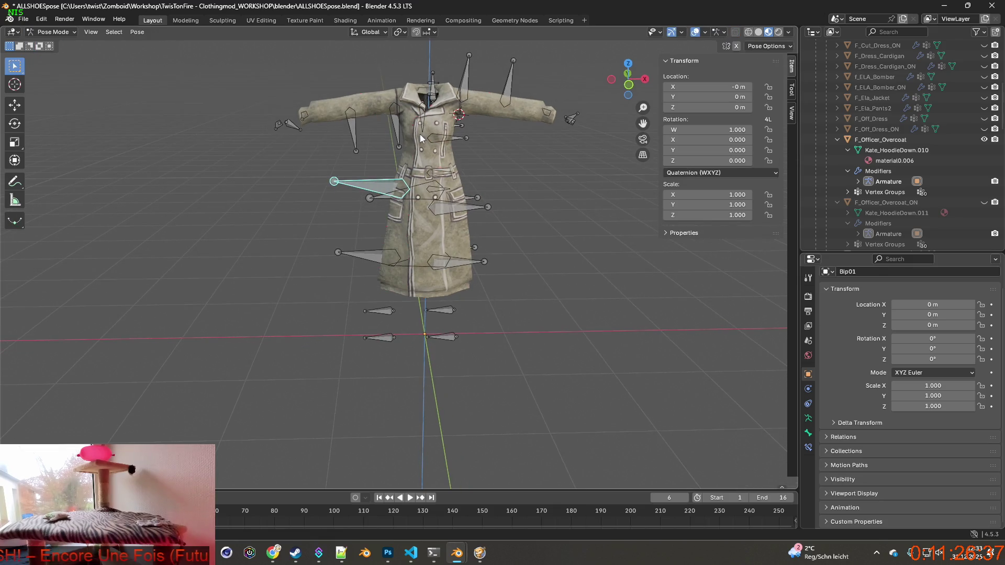
key(r)
key(z)
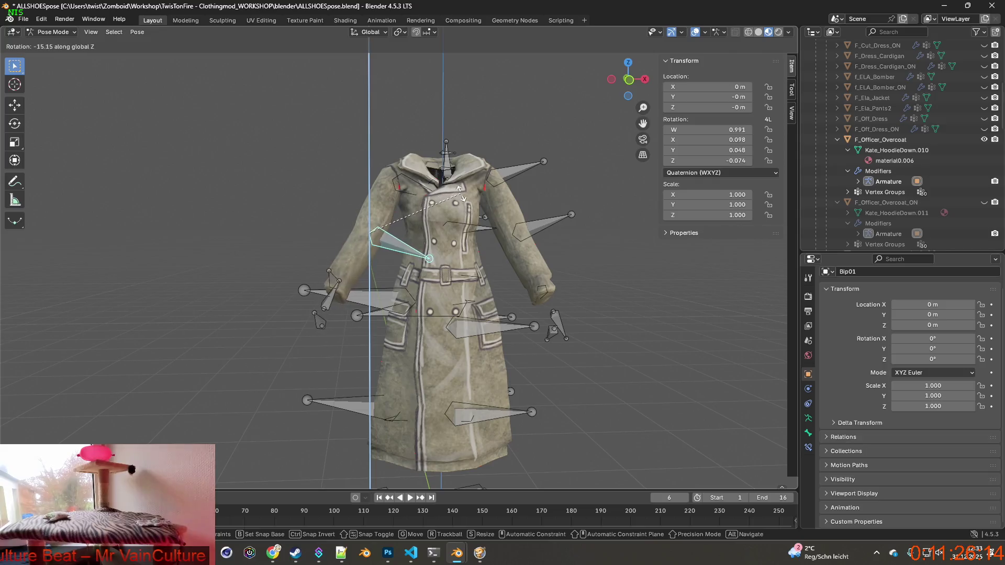
click(349, 178)
key(r)
key(y)
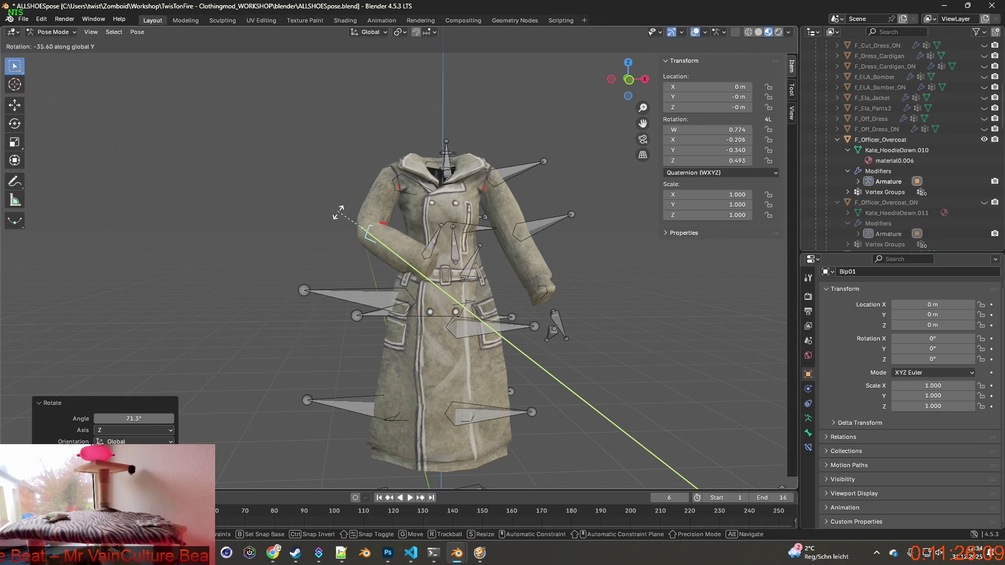
click(341, 219)
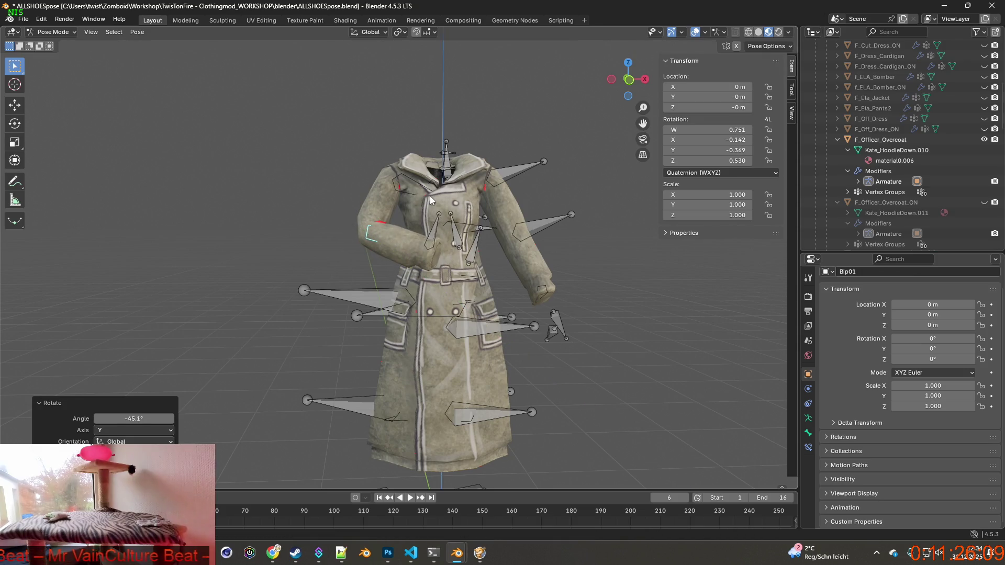
key(ctrl+z)
key(r)
key(y)
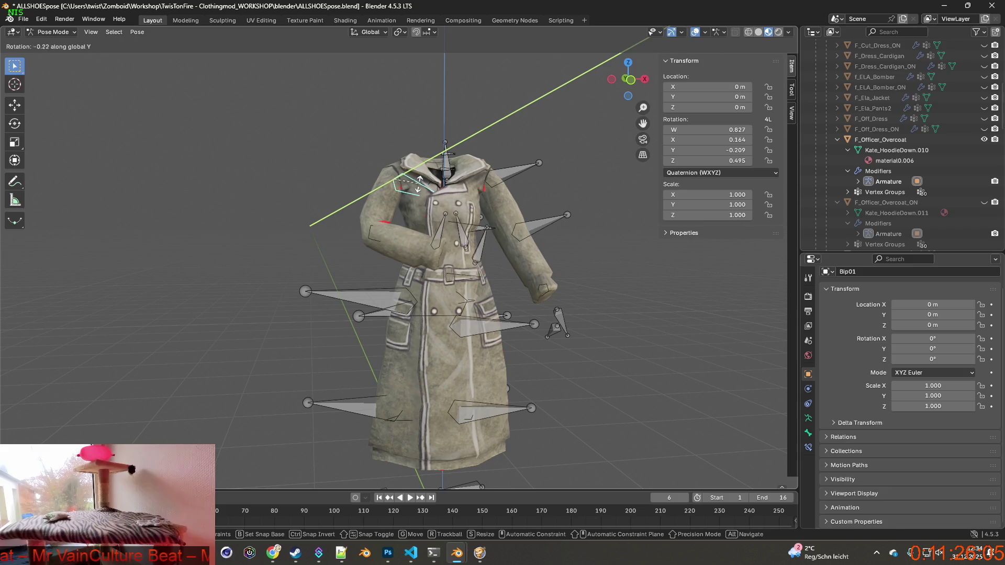
key(x)
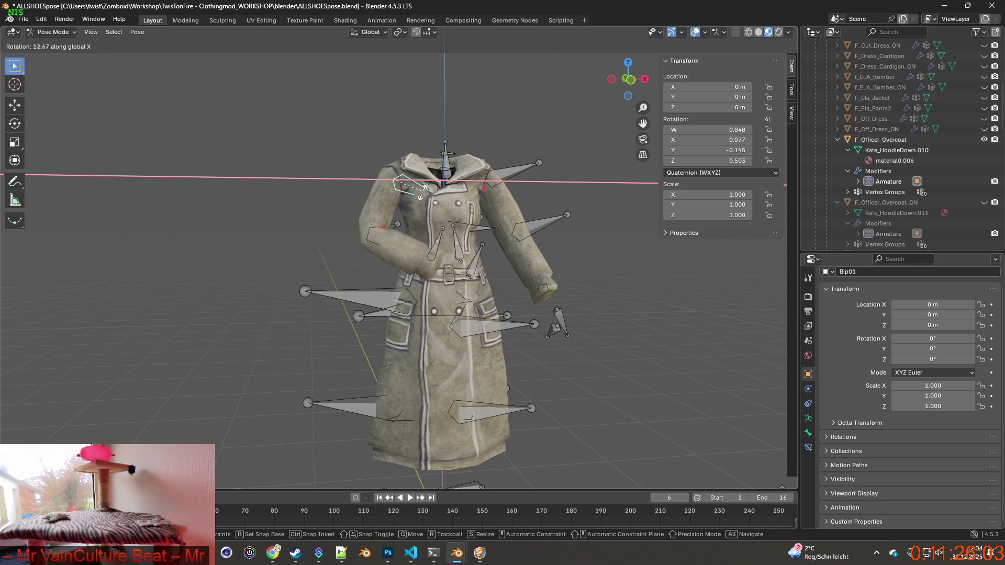
click(421, 196)
Step: Tilt the collar bone about the global X axis
key(r)
key(y)
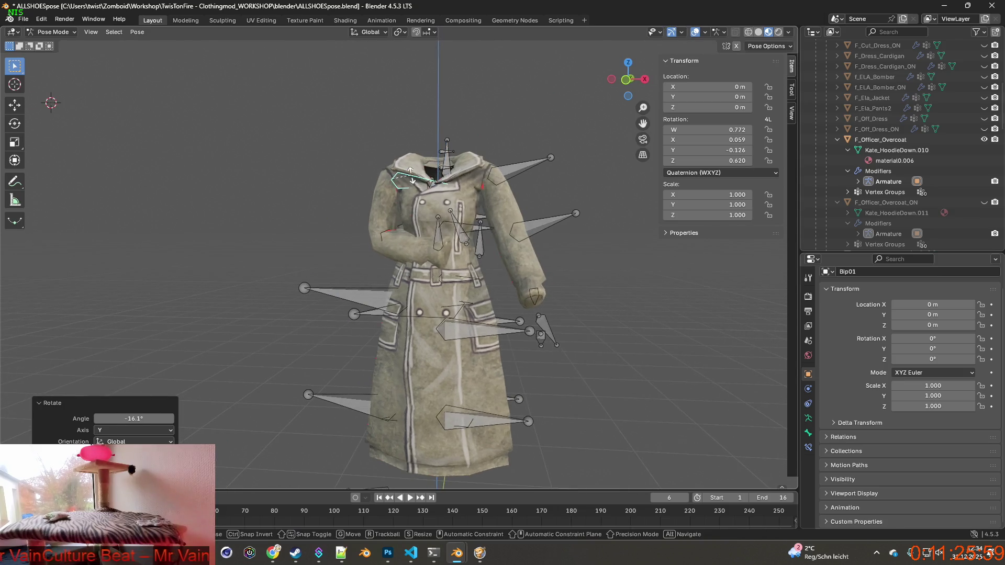
key(r)
key(x)
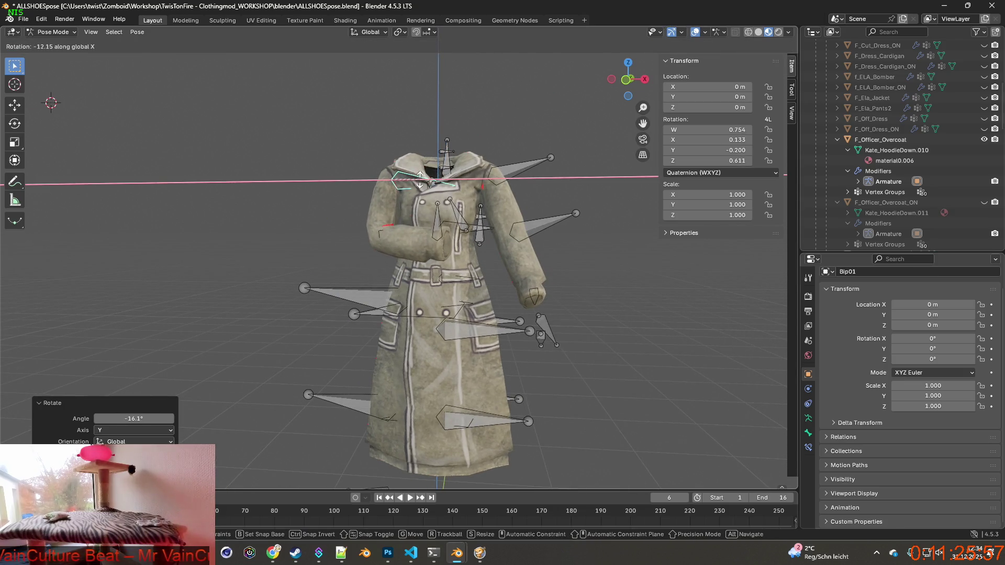
click(447, 187)
Step: Rotate the forearm bone -77.6° about X, then about Z and -32.7° about Y
click(510, 174)
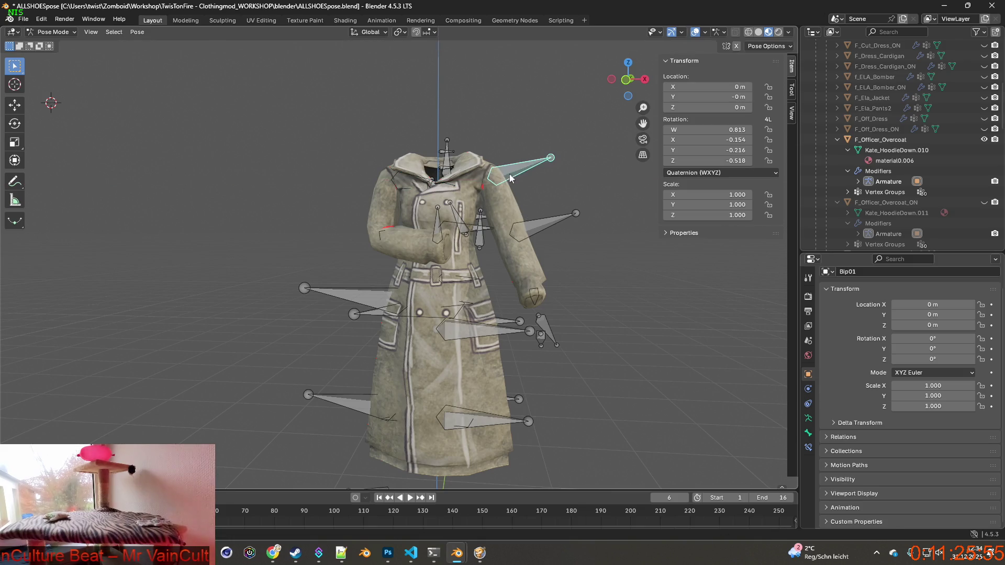
click(544, 224)
key(r)
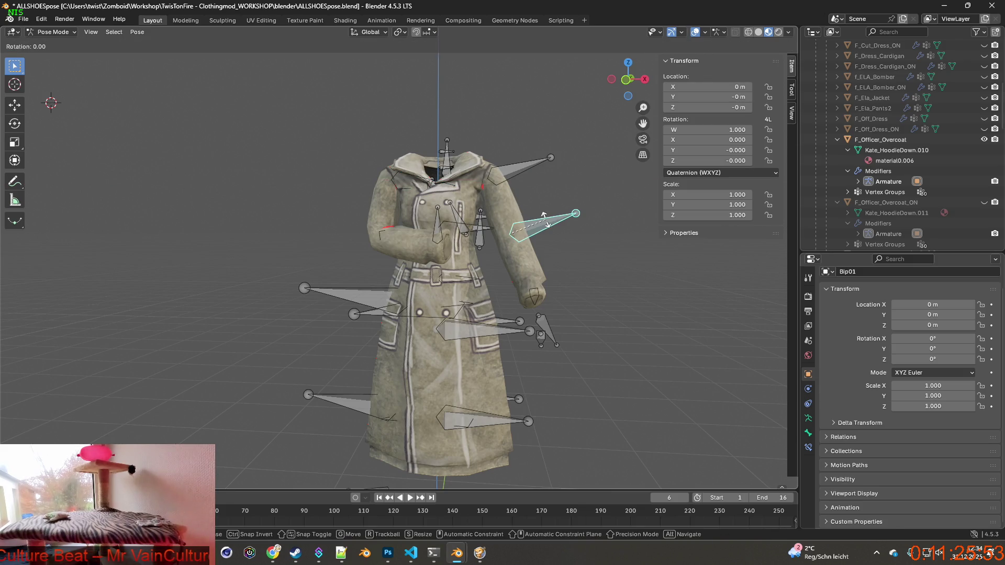
key(x)
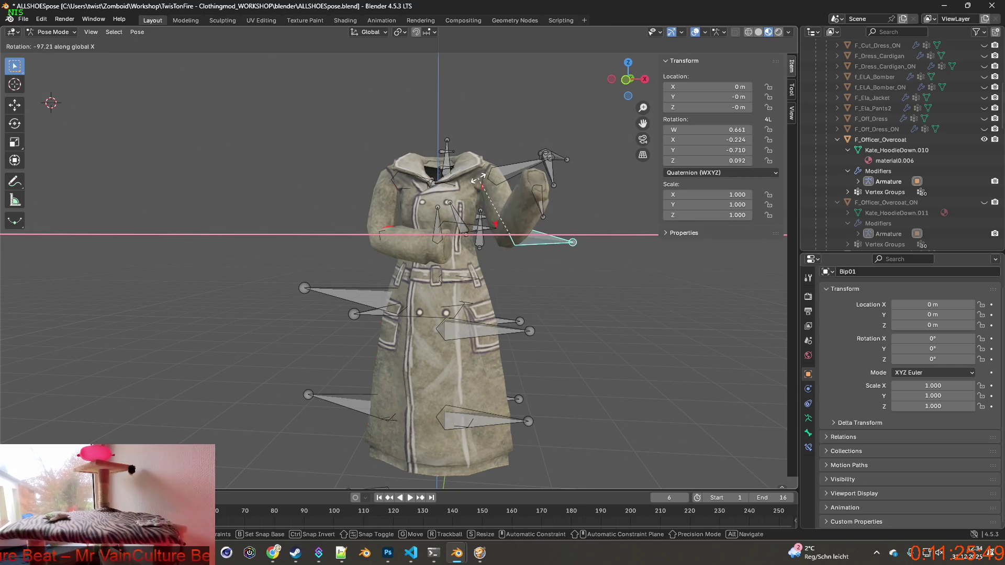
click(508, 182)
key(r)
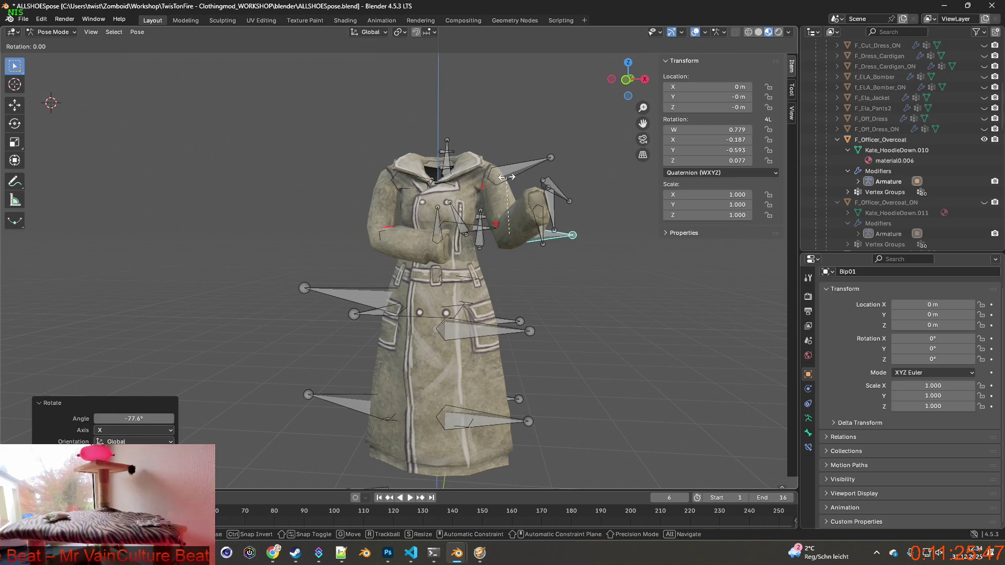
key(z)
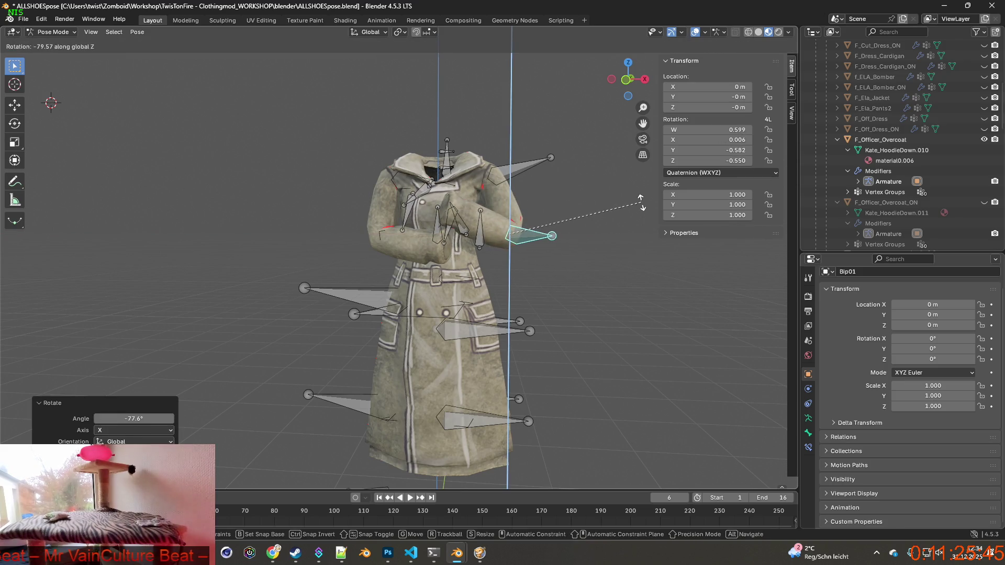
click(641, 202)
key(r)
key(y)
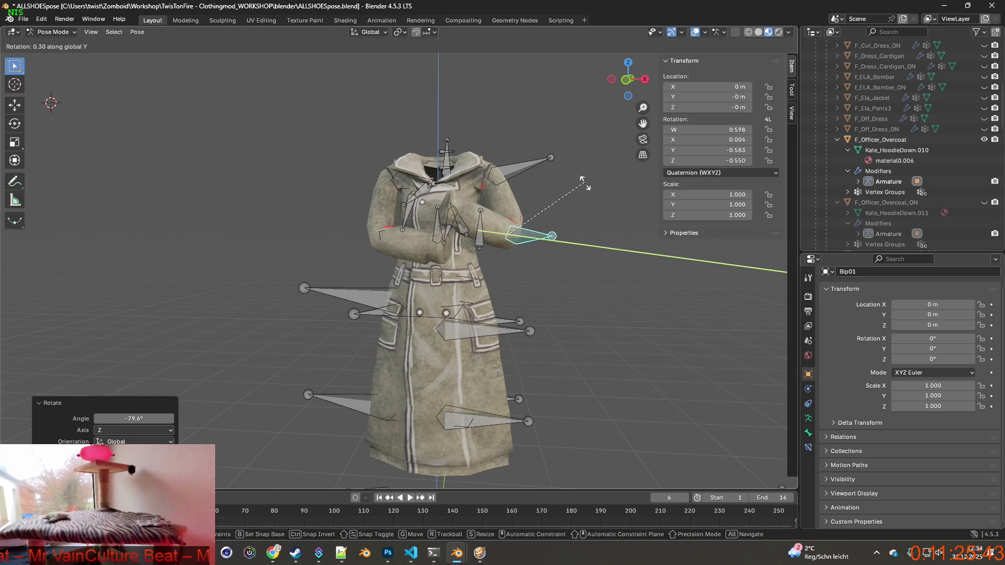
click(532, 182)
Step: Turn the forearm a further -9.58° about the Z axis
mouse_move(521, 186)
middle_down()
mouse_move(574, 189)
mouse_move(543, 190)
middle_up()
key(r)
key(y)
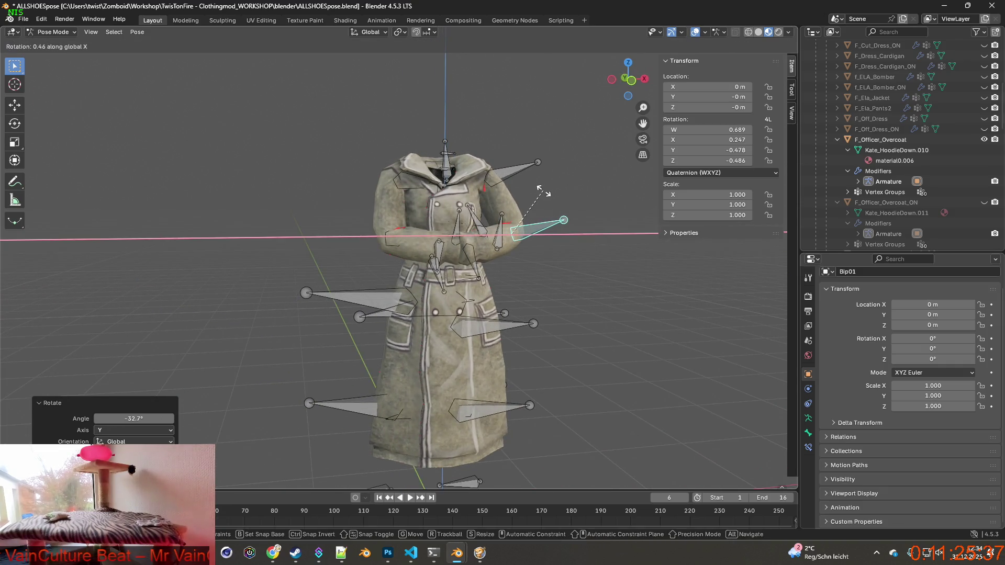
key(x)
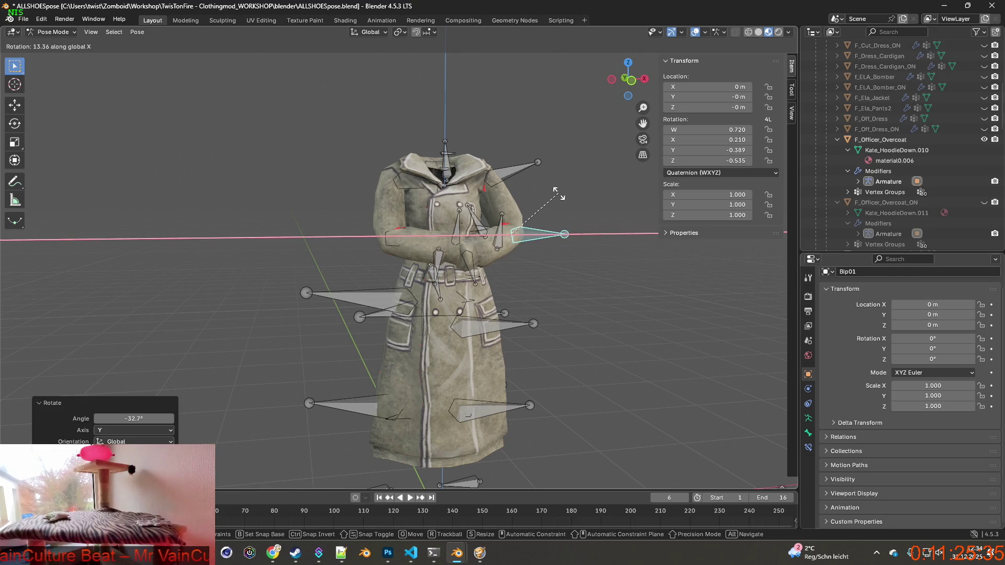
key(z)
click(563, 183)
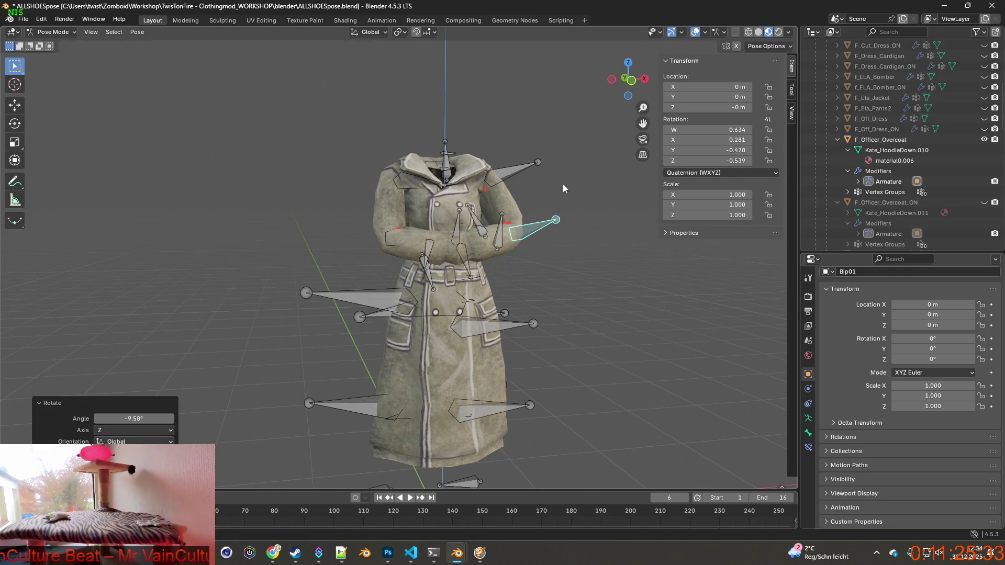
mouse_move(564, 183)
middle_down()
mouse_move(485, 194)
mouse_move(518, 191)
middle_up()
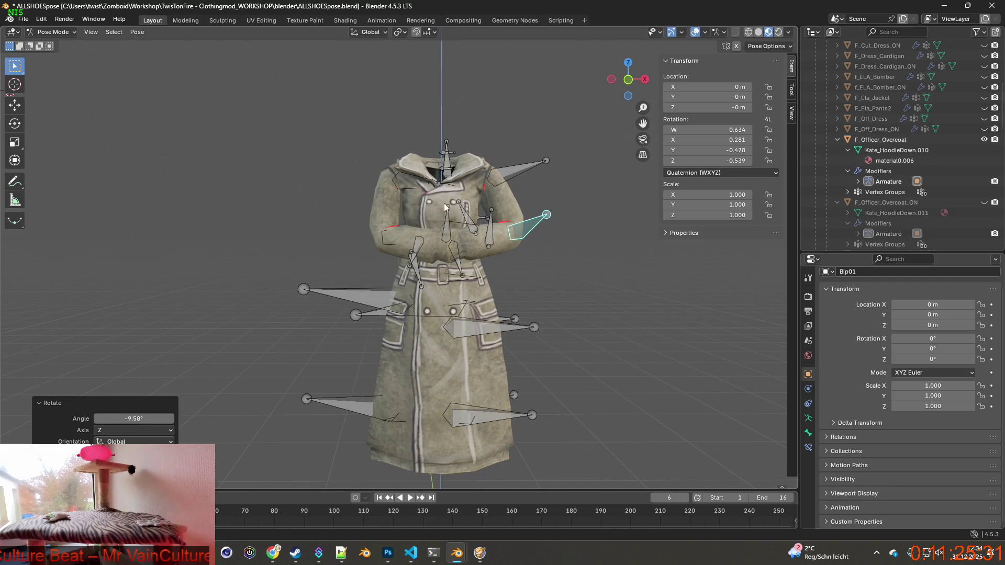
Step: Rotate the collar bone about Y, then -24° about Z
click(403, 184)
key(r)
key(x)
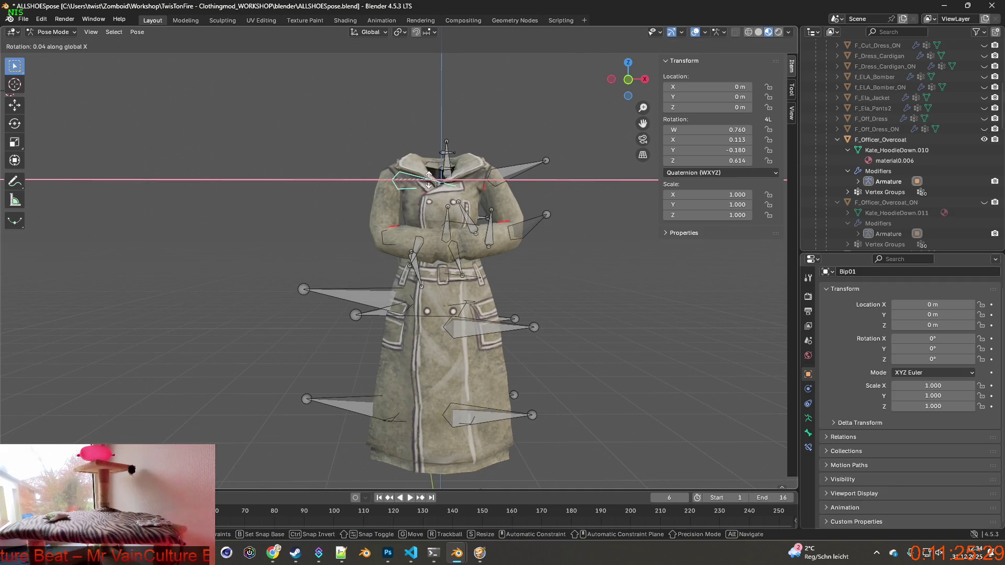
key(y)
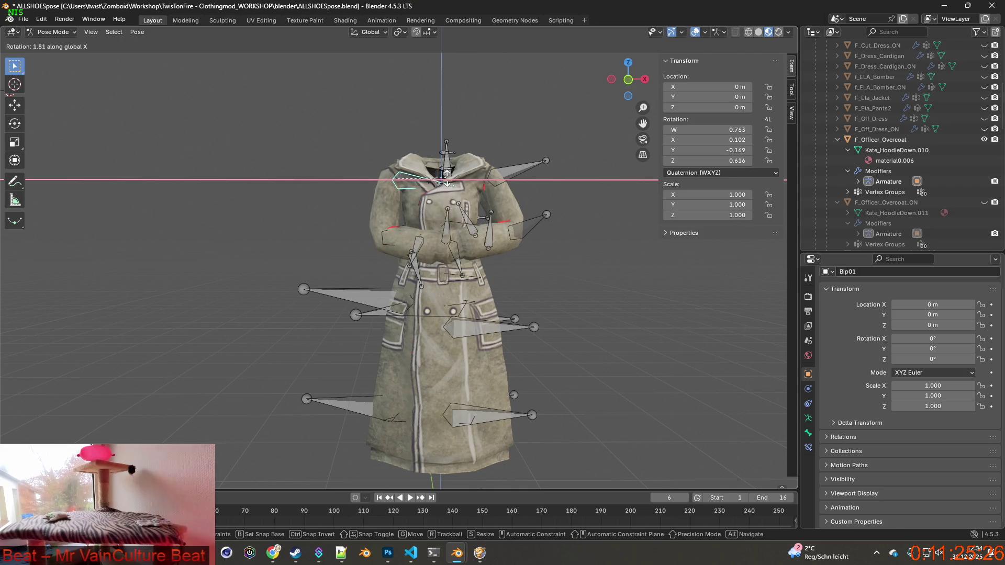
click(447, 181)
key(r)
key(z)
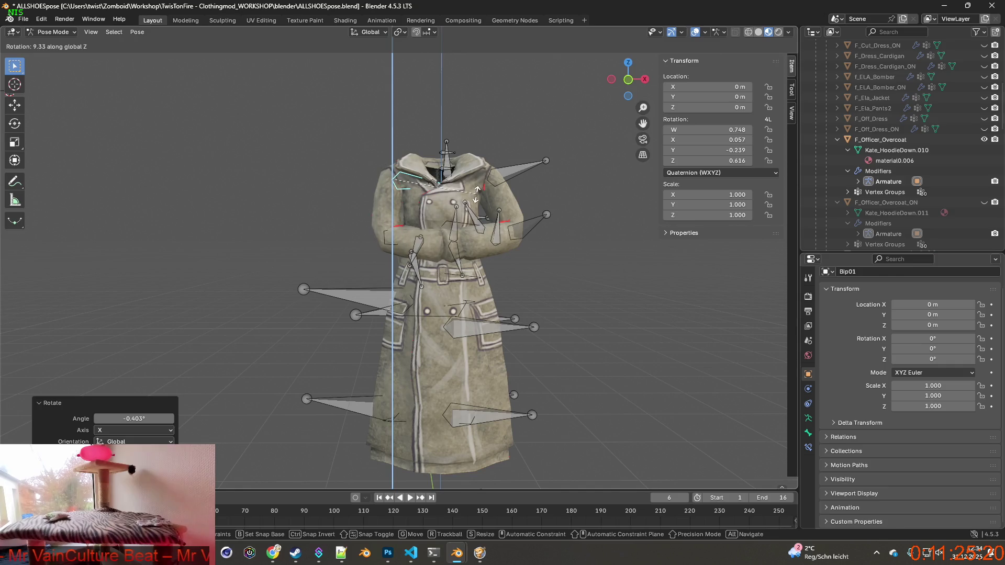
click(473, 153)
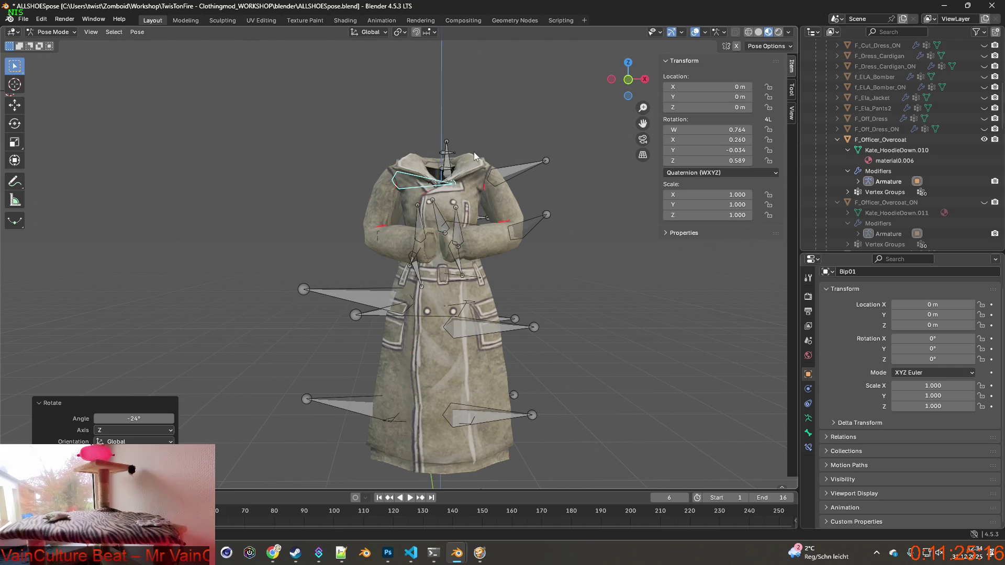
Step: Rotate the right clavicle 13.8° and then 8.7° about Z
click(509, 173)
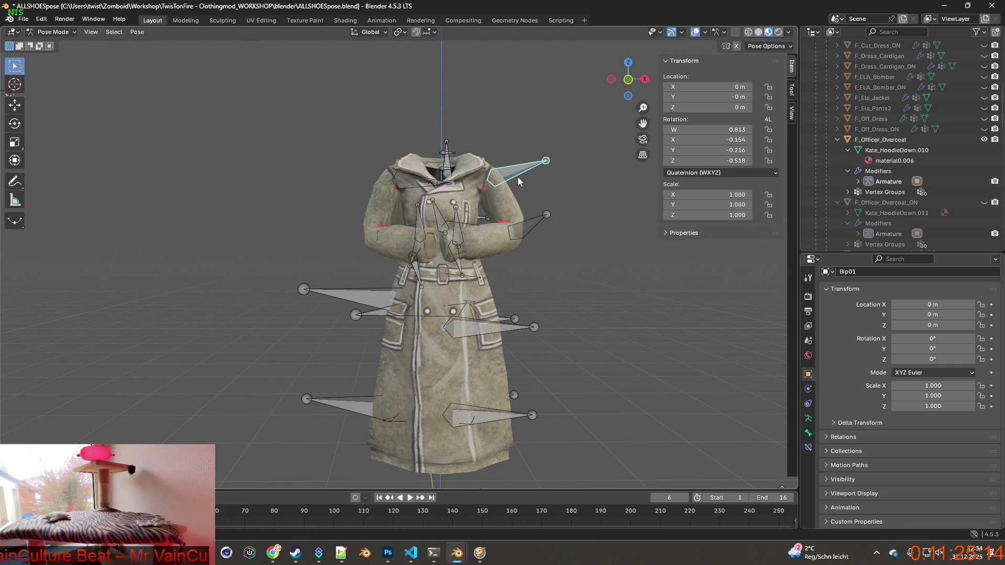
middle_drag(517, 177, 507, 181)
key(r)
key(z)
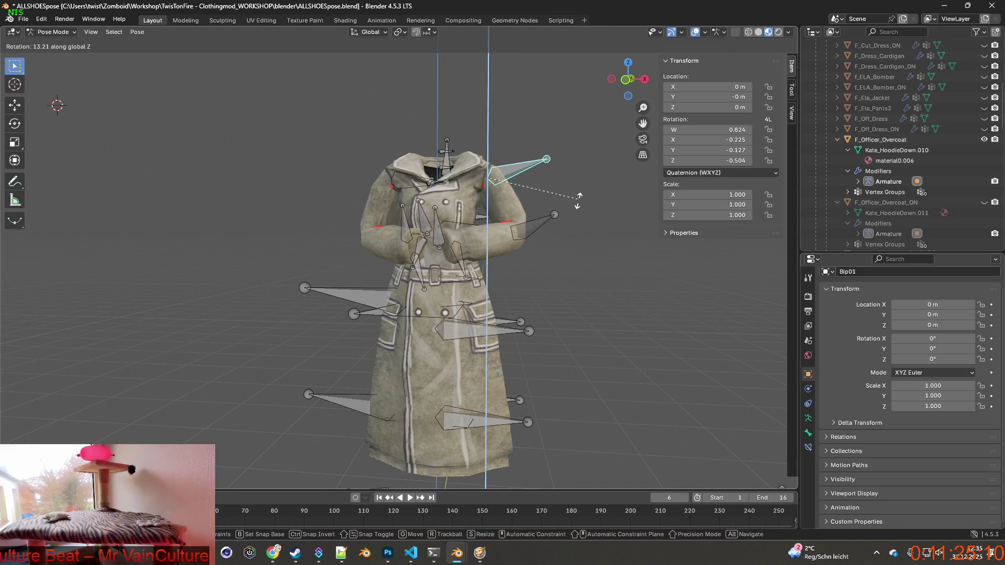
click(580, 200)
mouse_move(579, 201)
middle_down()
mouse_move(570, 238)
mouse_move(586, 290)
middle_up()
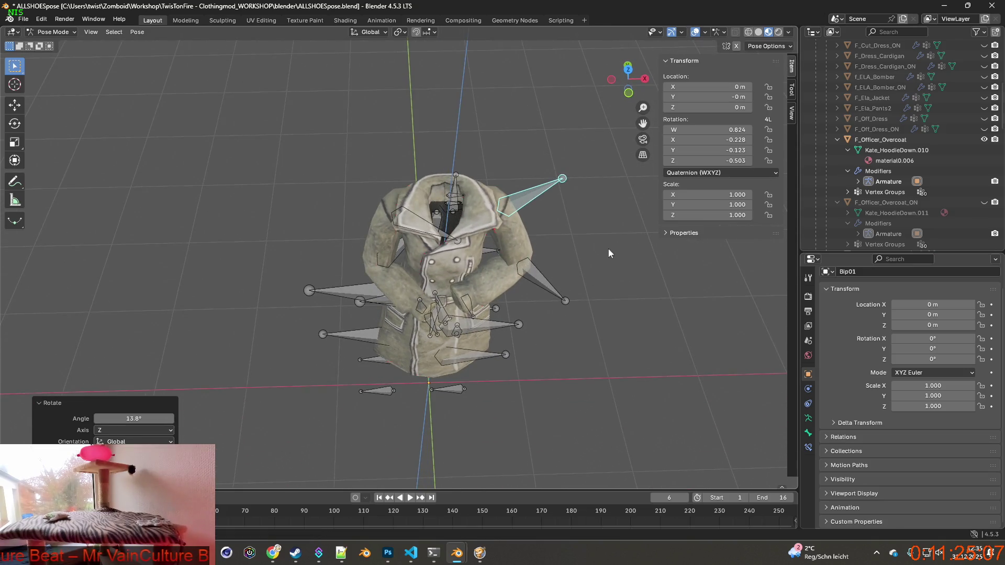
key(r)
key(z)
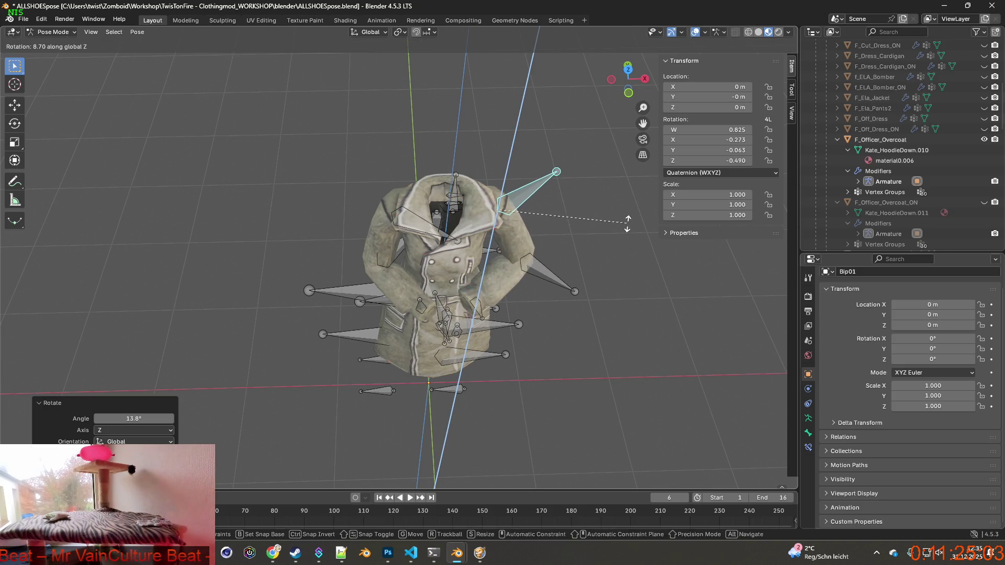
click(628, 226)
mouse_move(627, 227)
middle_down()
mouse_move(598, 196)
mouse_move(607, 172)
middle_up()
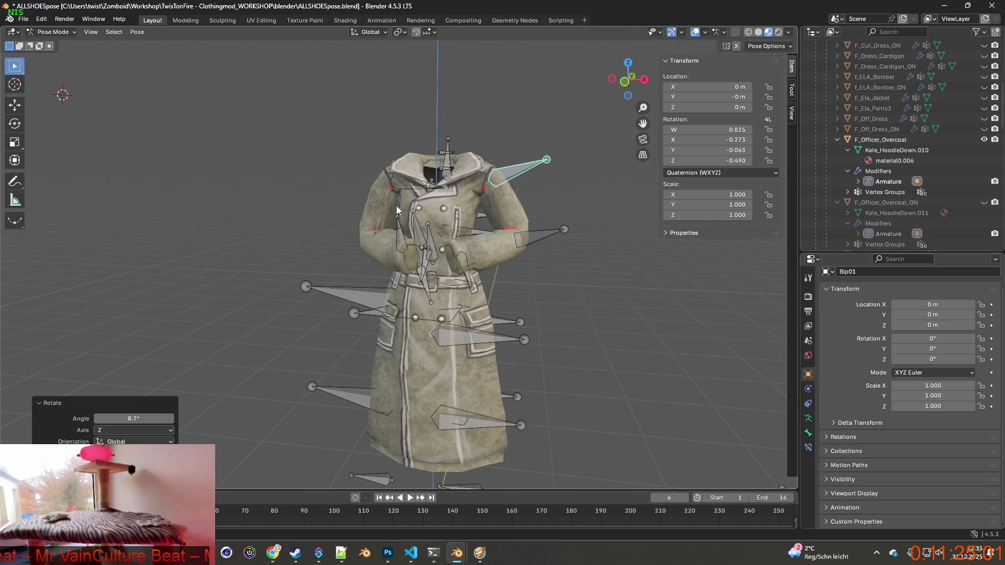
Step: Rotate the collar bone -5.44° about Z
click(443, 186)
middle_drag(443, 186, 449, 192)
key(r)
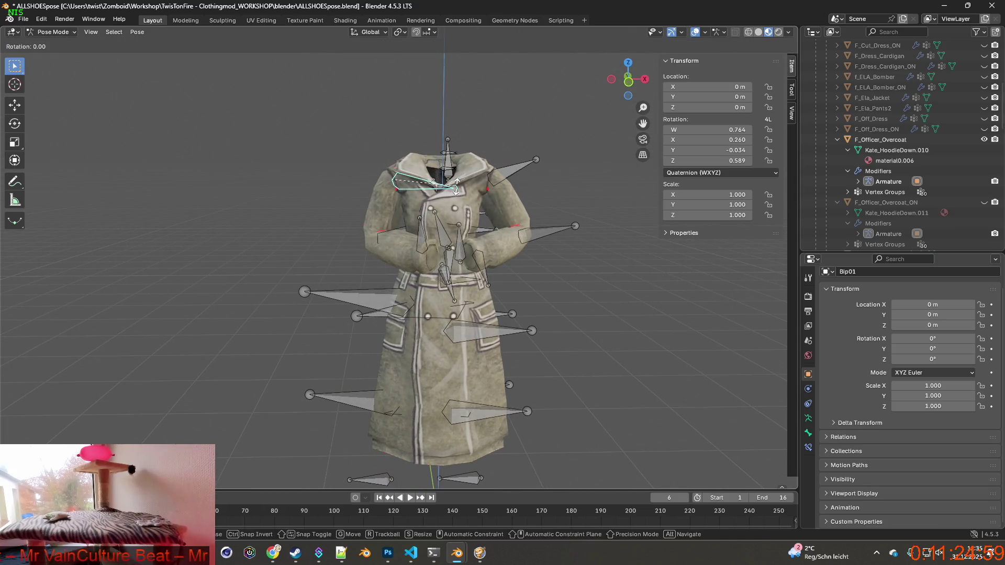
key(z)
click(456, 191)
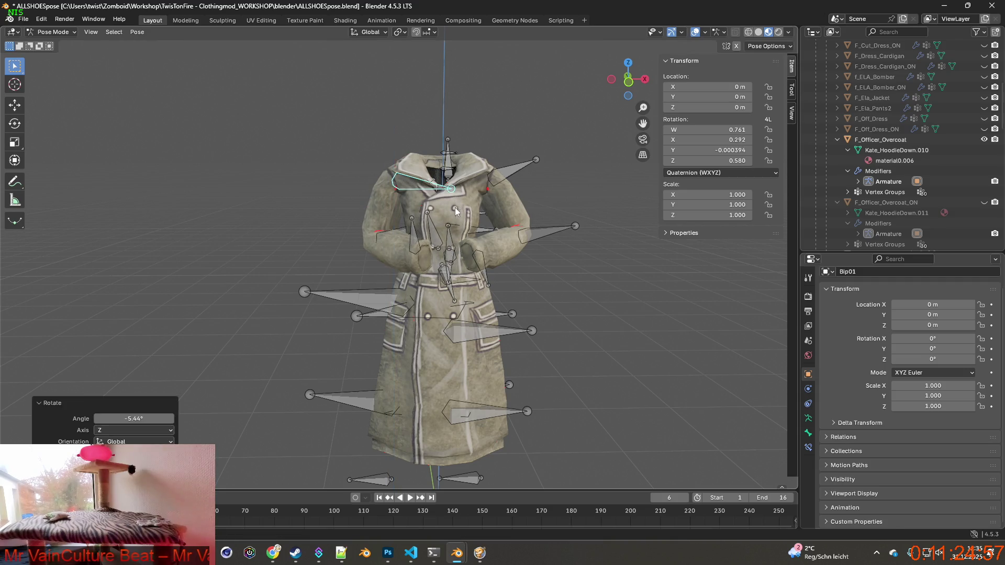
middle_drag(456, 191, 412, 228)
Step: Rotate the bone on the coat's lower left about the X axis
click(406, 236)
key(r)
key(x)
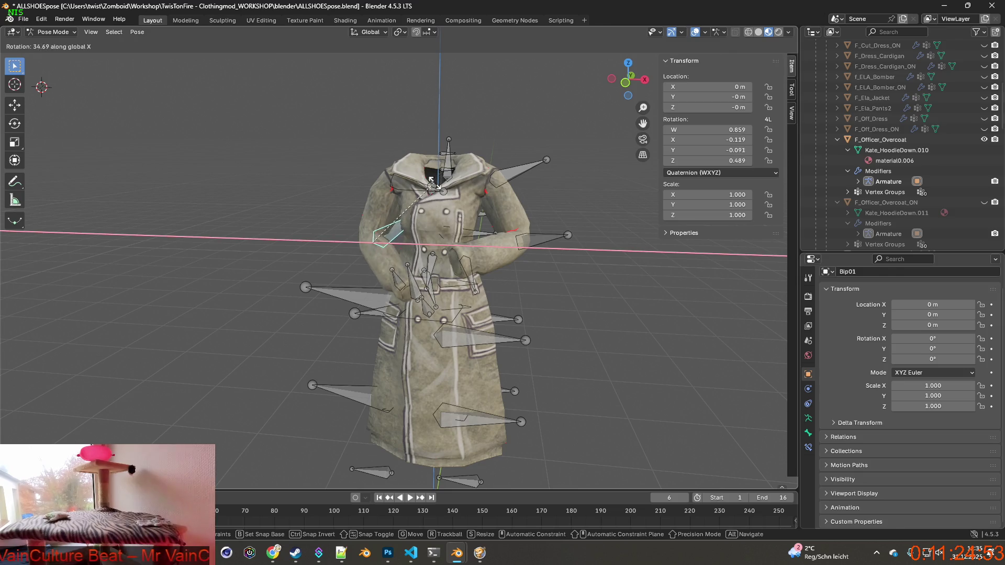
click(438, 196)
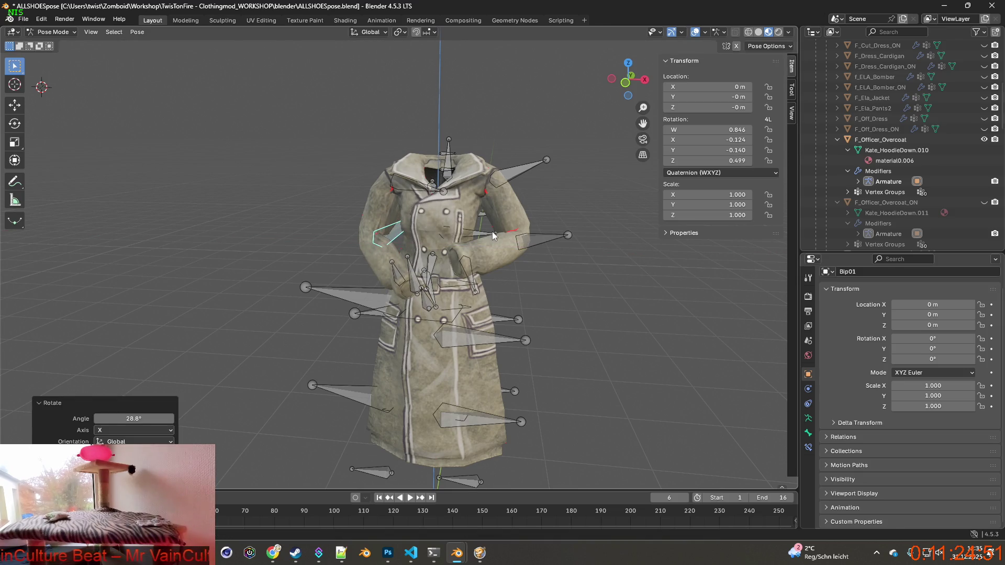
Step: Rotate the right sleeve's forearm about Y, then select all armature bones
click(541, 242)
key(r)
key(x)
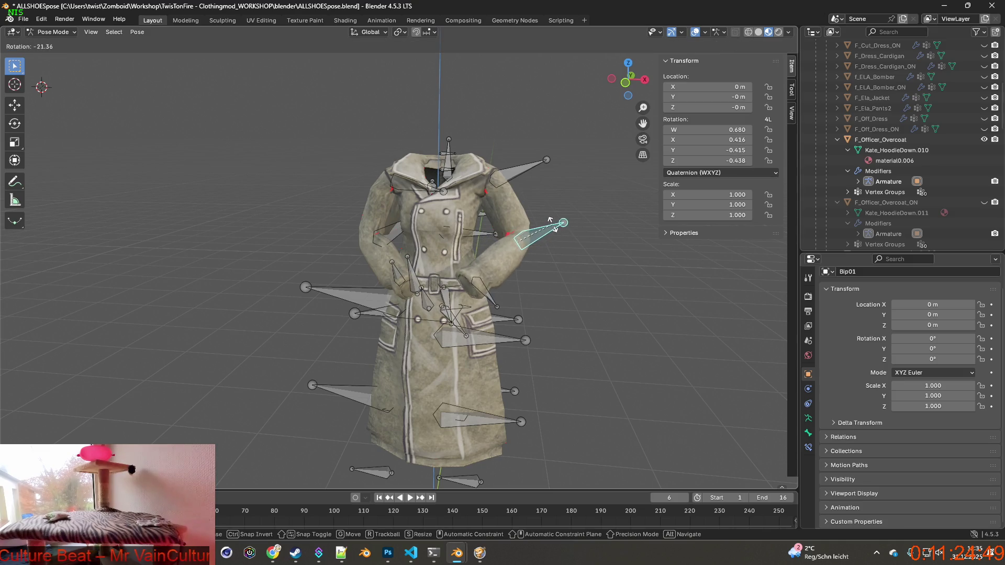
key(y)
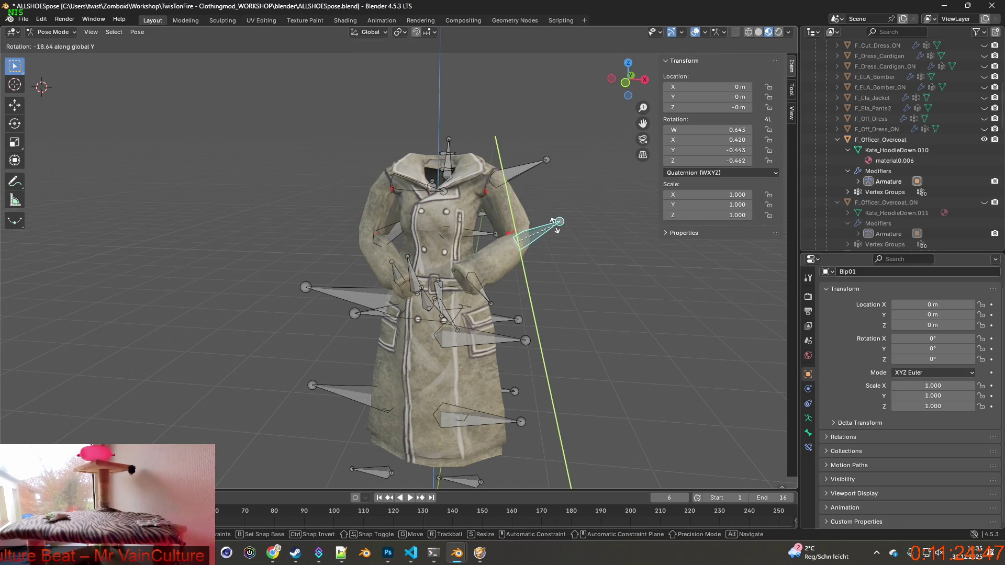
click(550, 216)
middle_drag(551, 218, 521, 205)
click(526, 177)
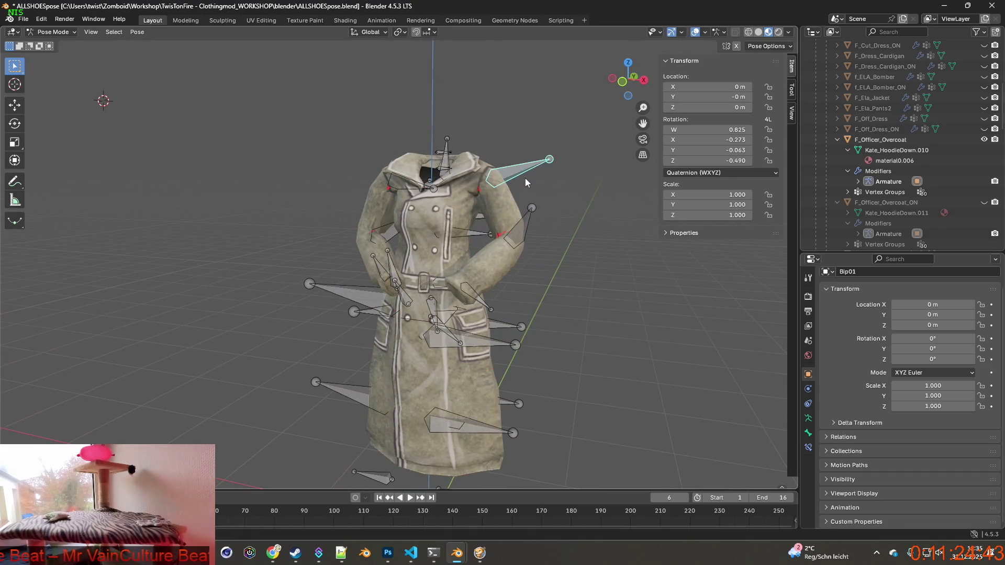
key(a)
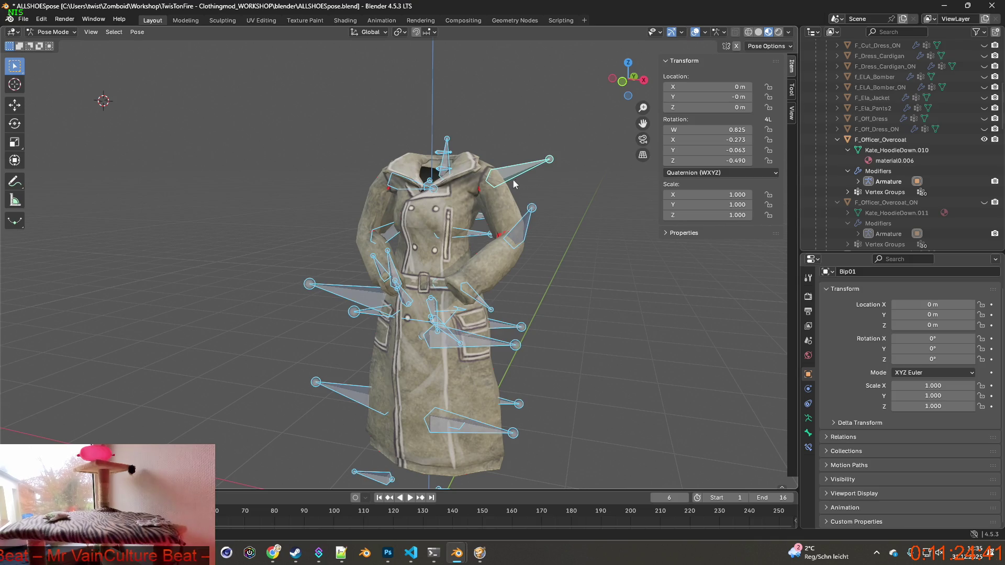
Step: Clear all bone transforms to return the overcoat to its rest pose
click(137, 33)
mouse_move(172, 58)
click(279, 53)
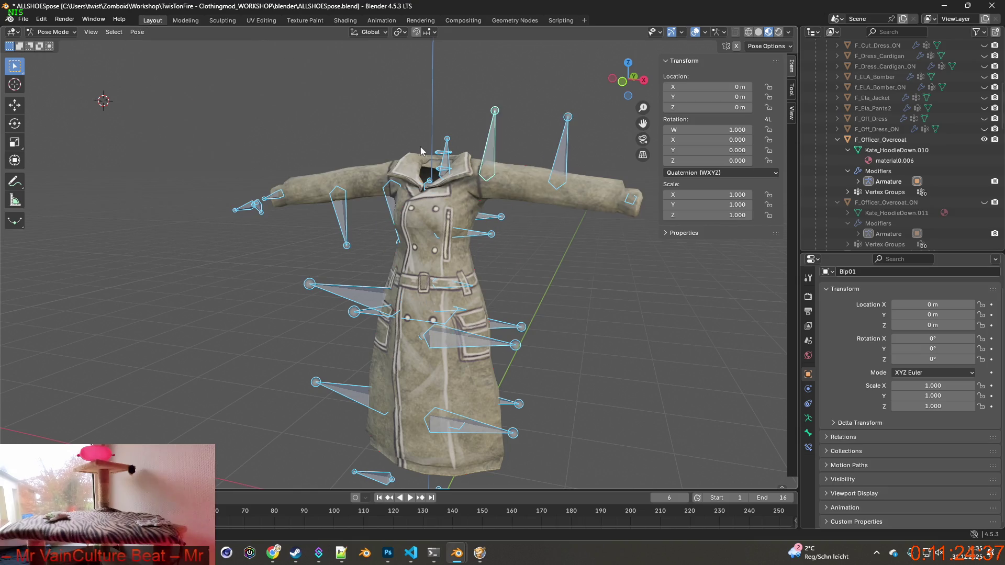
key(KP_1)
Step: Rotate both upper-arm bones to lower the sleeves to the coat's sides
click(397, 209)
key(r)
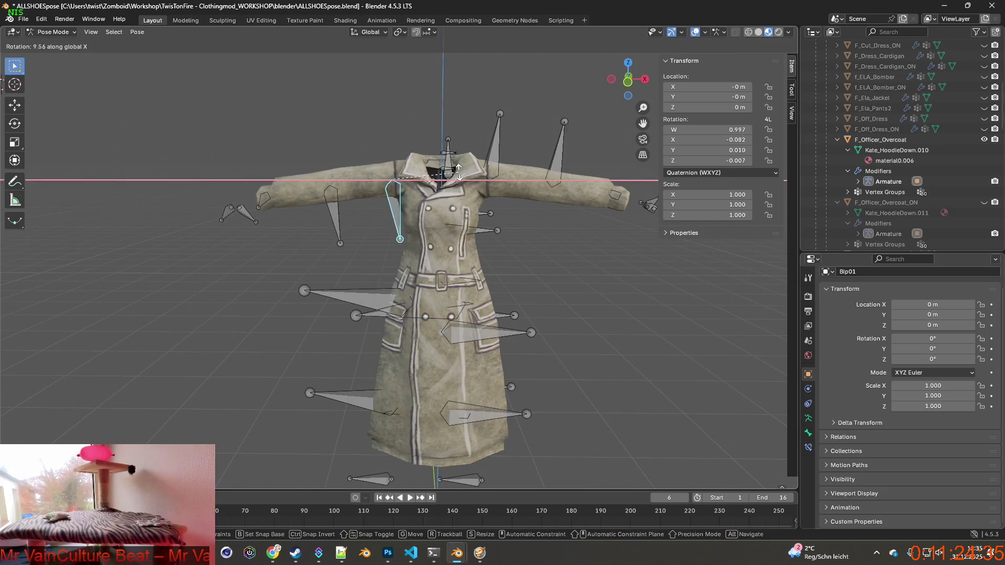
click(421, 127)
click(502, 144)
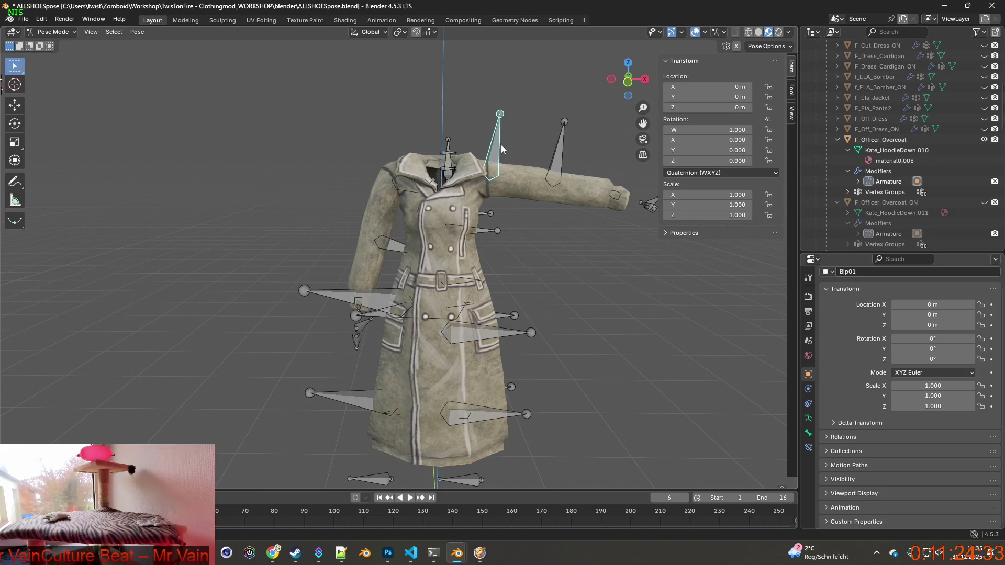
key(r)
key(y)
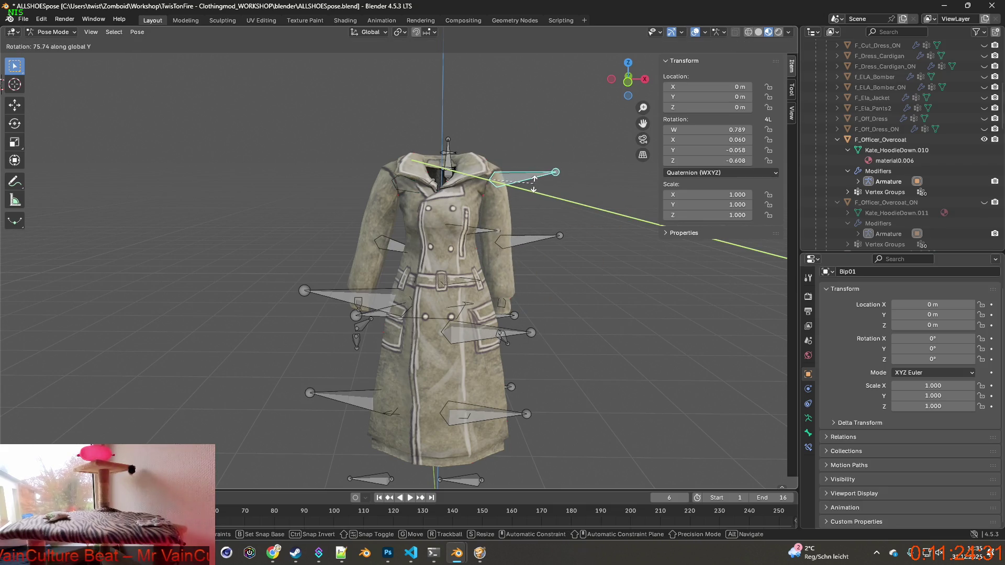
click(533, 181)
Step: Rotate the left shoulder about Y and both lower arms about X, the left by -31.2°
click(414, 183)
key(r)
key(y)
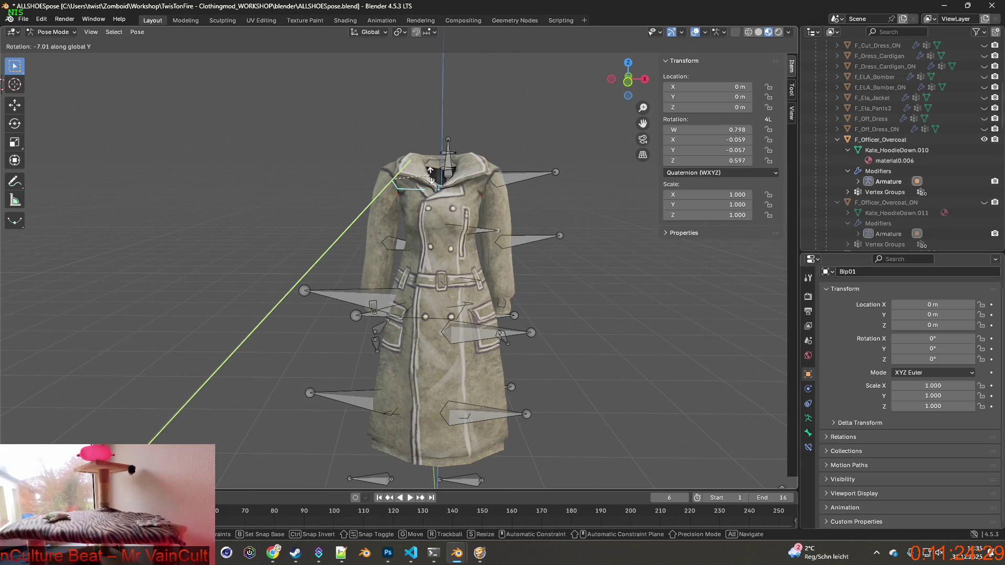
click(432, 172)
click(530, 242)
key(r)
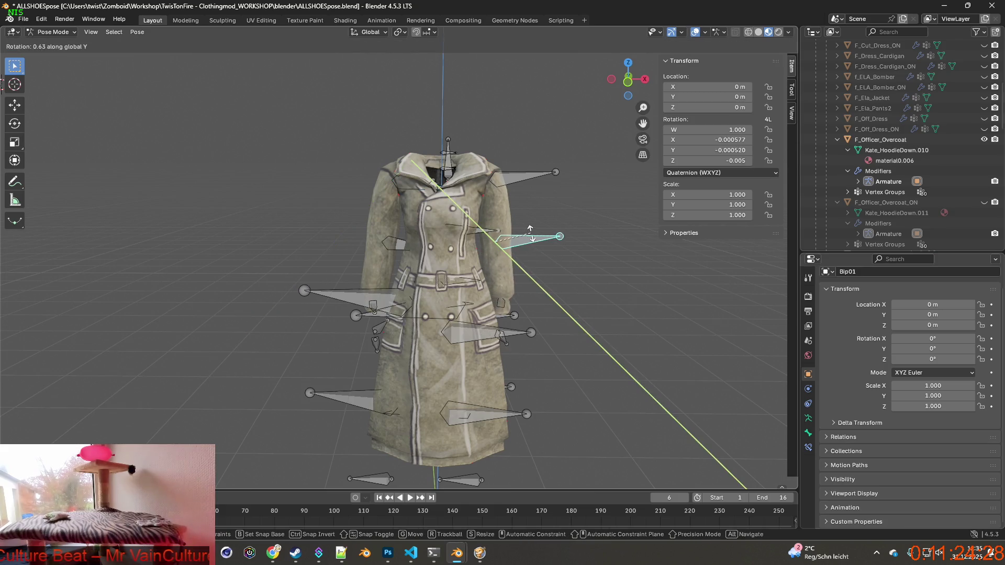
key(x)
click(525, 199)
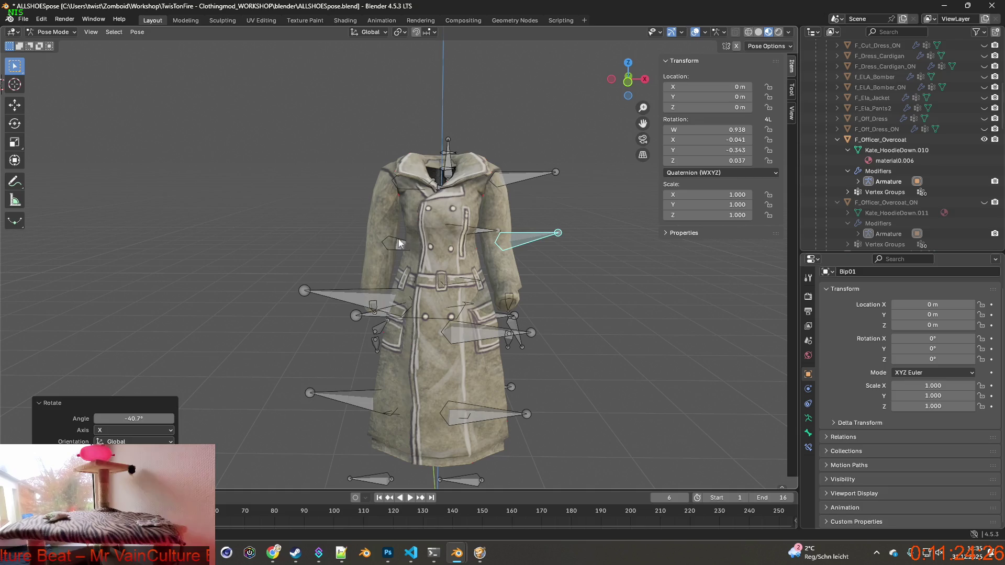
click(401, 242)
key(r)
key(x)
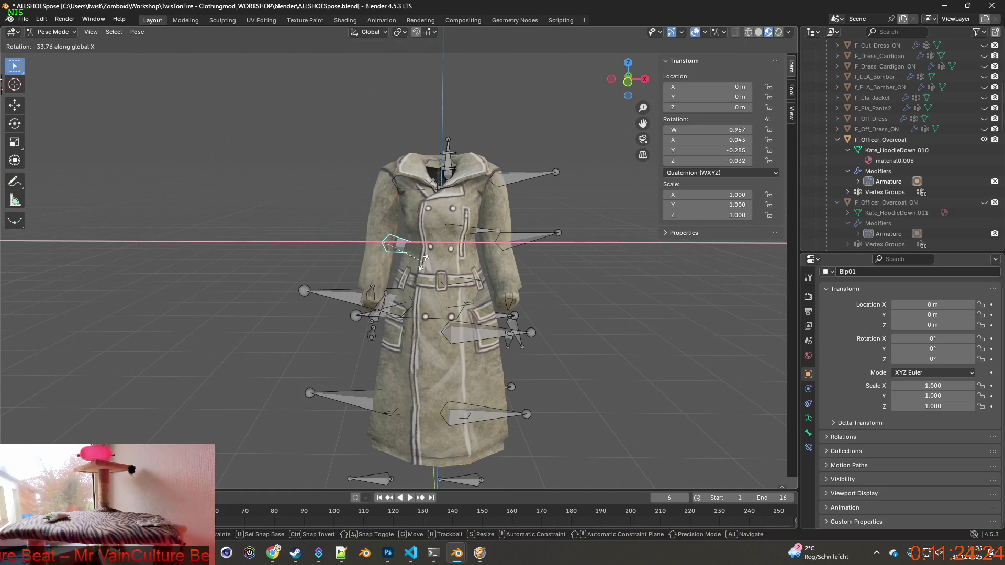
click(435, 261)
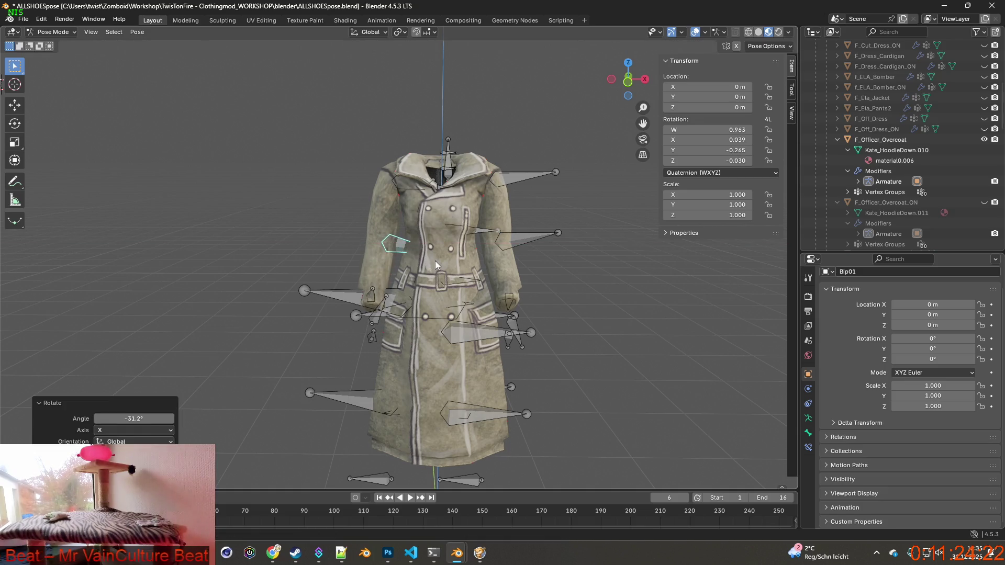
Step: Rotate the left upper-arm bone 29.4° about X, checking it from the side
mouse_move(436, 261)
middle_down()
mouse_move(386, 261)
mouse_move(456, 249)
middle_up()
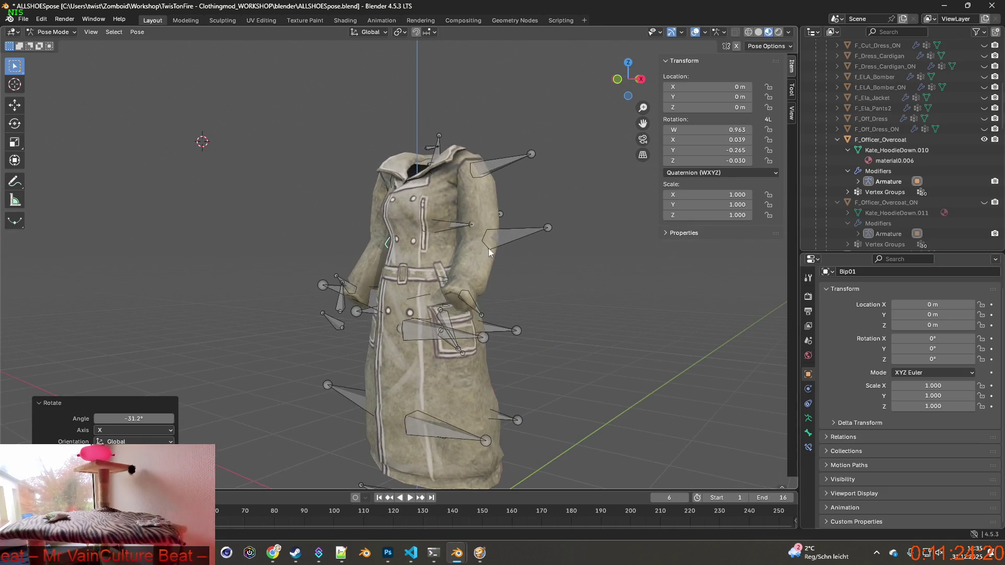
click(519, 230)
middle_drag(519, 231, 456, 240)
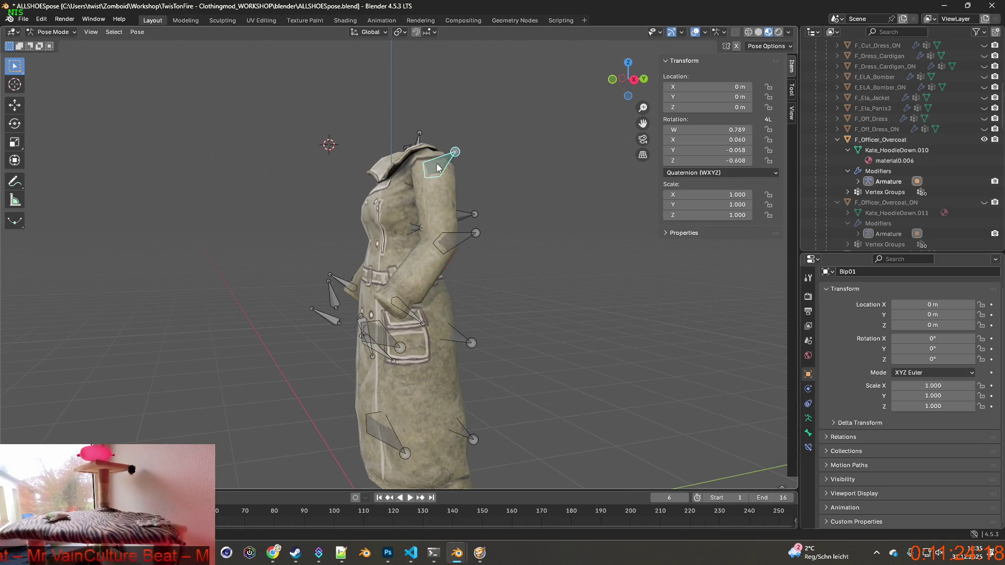
key(r)
key(x)
key(y)
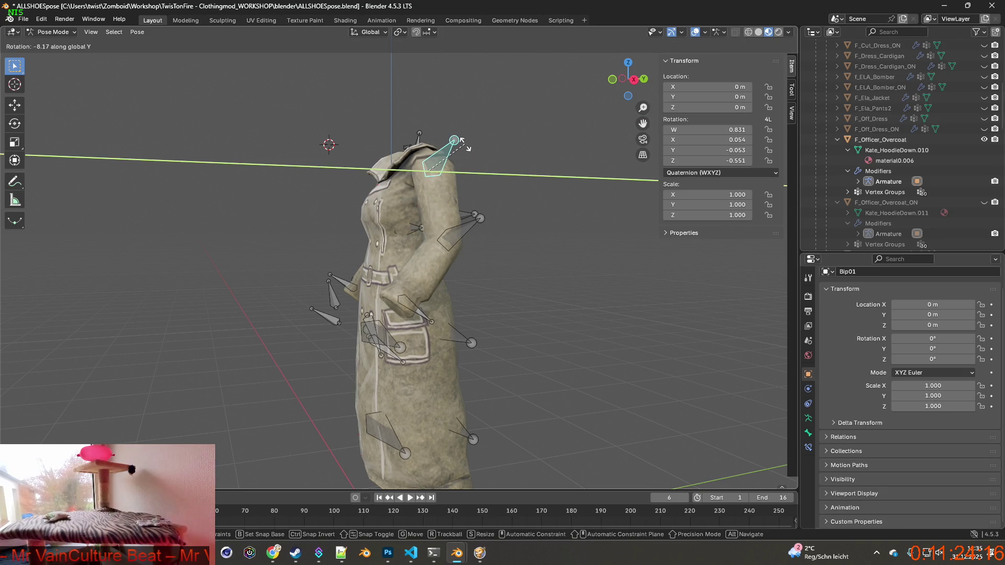
key(x)
click(408, 187)
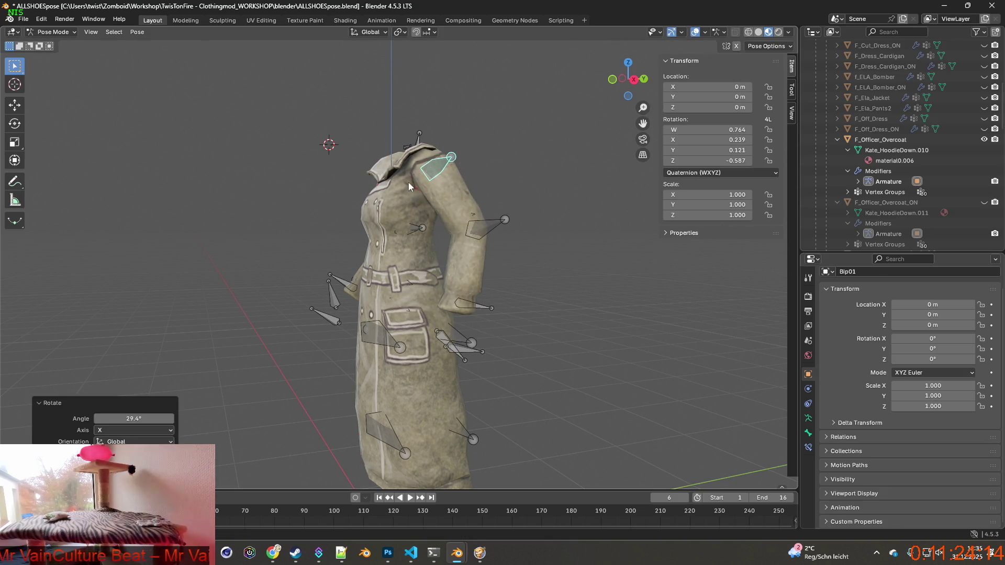
Step: Rotate the left shoulder 23.1° about X and the right shoulder -8.91° about Y
mouse_move(409, 186)
middle_down()
mouse_move(419, 184)
mouse_move(423, 205)
mouse_move(534, 175)
middle_up()
click(419, 184)
key(r)
key(x)
click(447, 197)
click(524, 179)
key(r)
key(y)
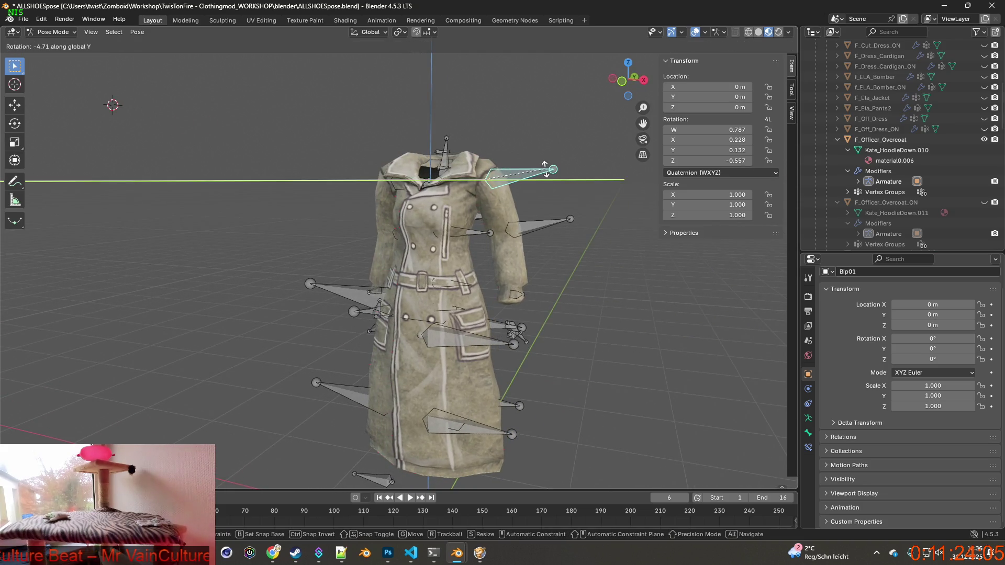
click(544, 170)
Step: Rotate the left shoulder bone 6.83° about Y to refine the shoulder line
click(391, 174)
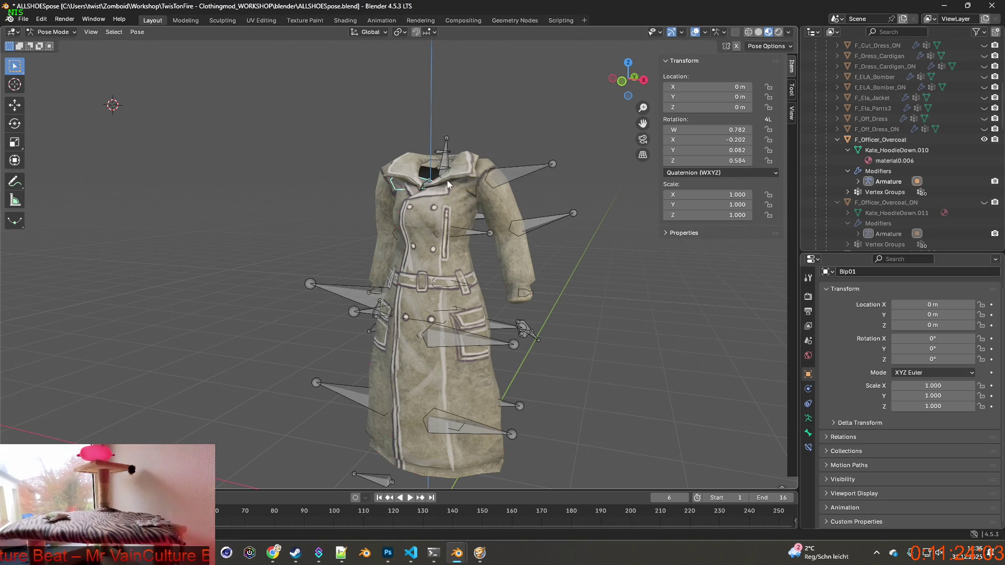
middle_drag(392, 175, 496, 182)
key(r)
key(x)
key(y)
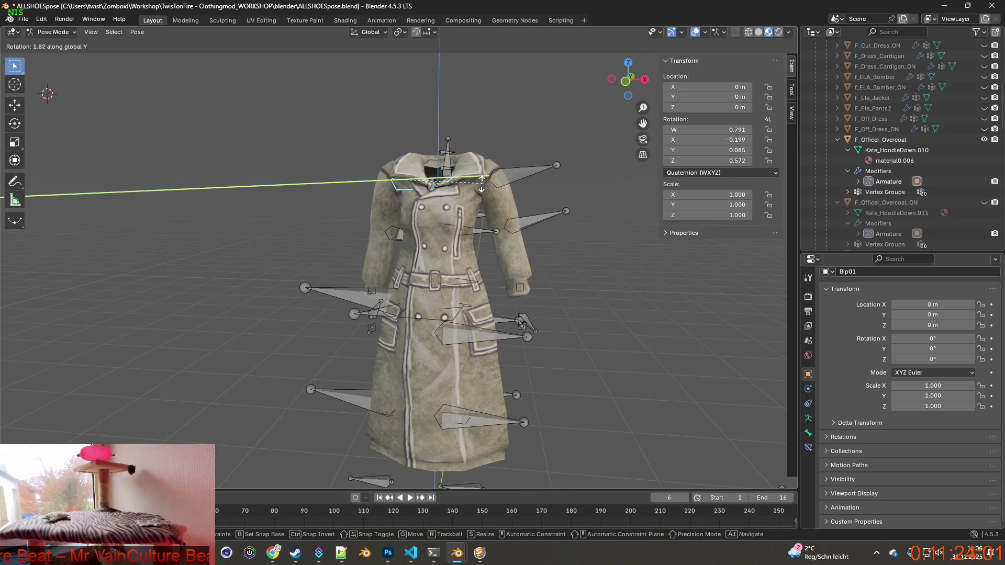
key(z)
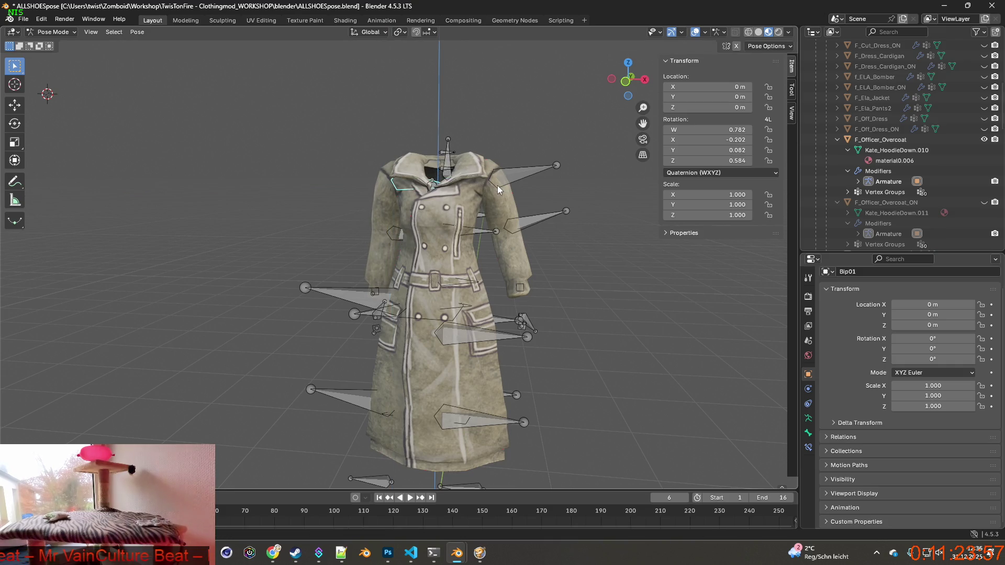
key(x)
key(y)
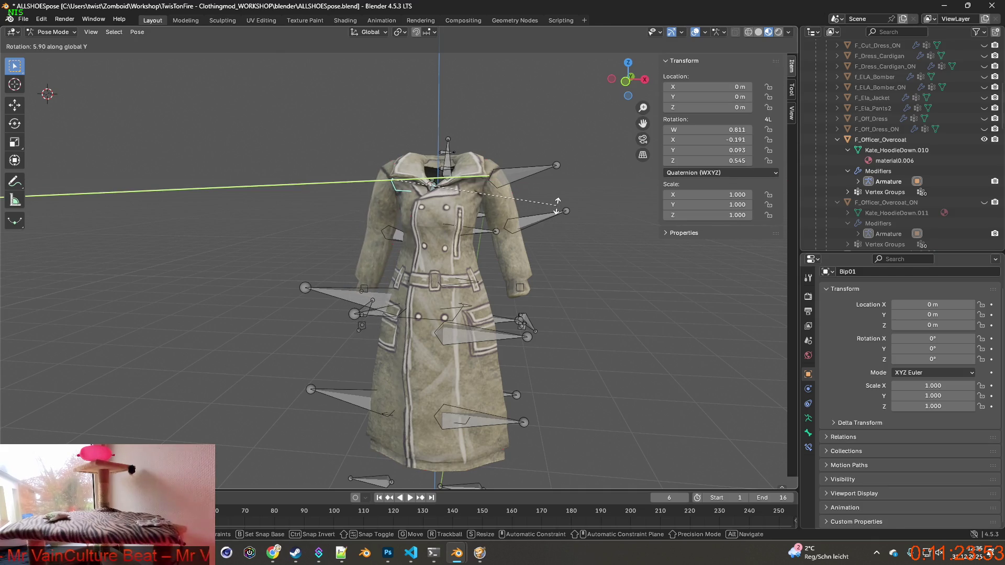
click(559, 210)
middle_drag(596, 215, 536, 208)
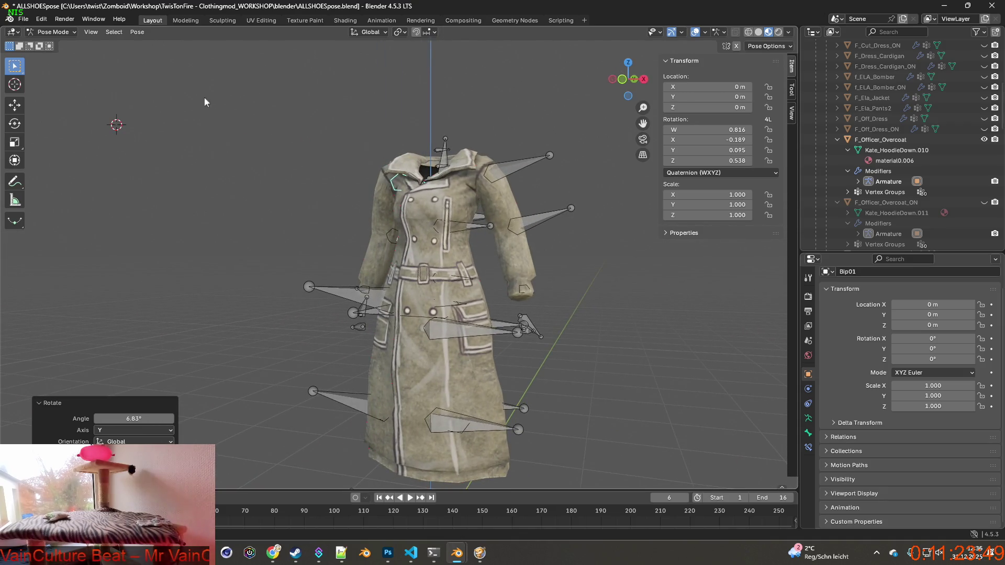
scroll(869, 115, up, 3)
scroll(879, 138, up, 6)
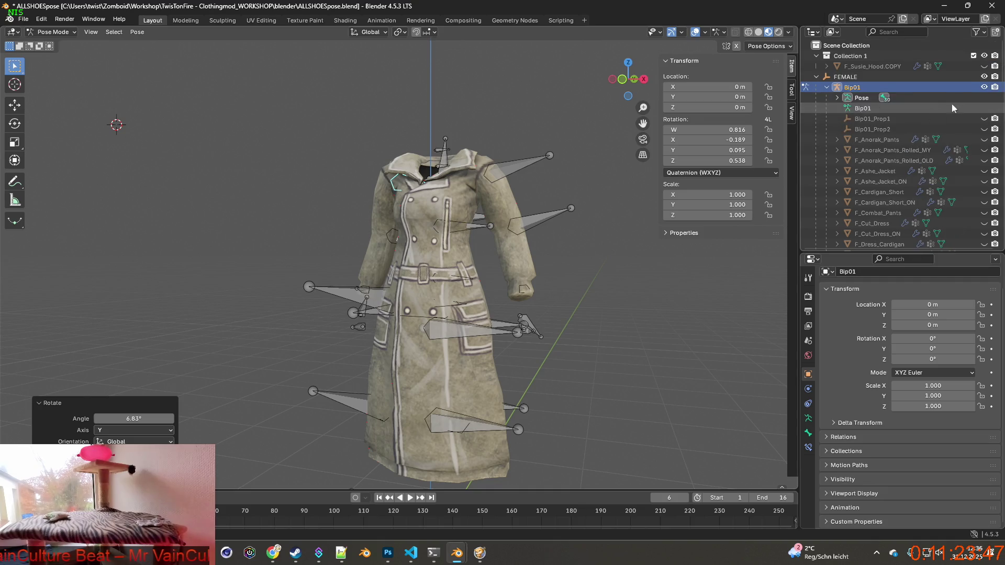
Step: Hide the Bip01 armature, switch to the Shading workspace, and select F_Officer_Overcoat
click(984, 87)
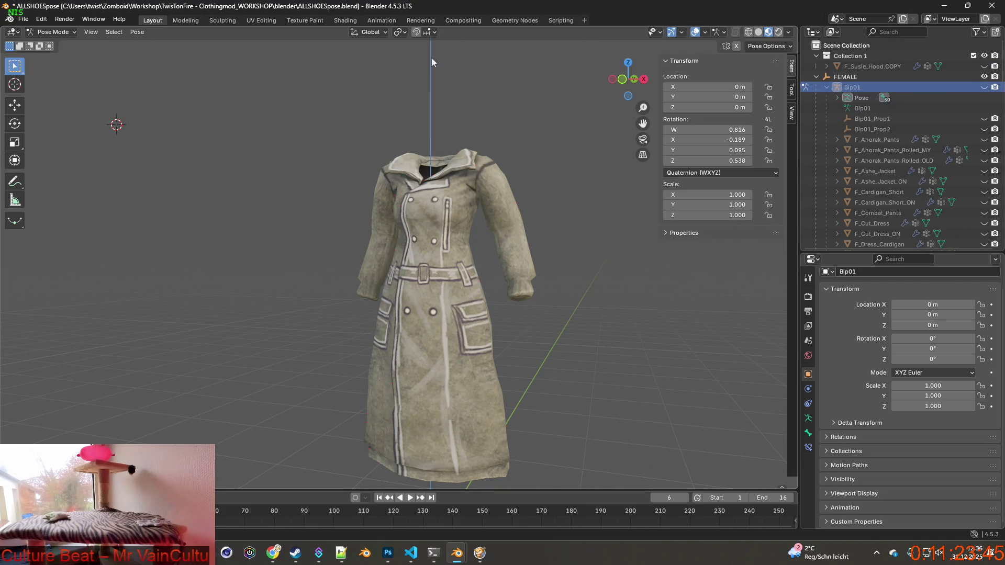
click(331, 20)
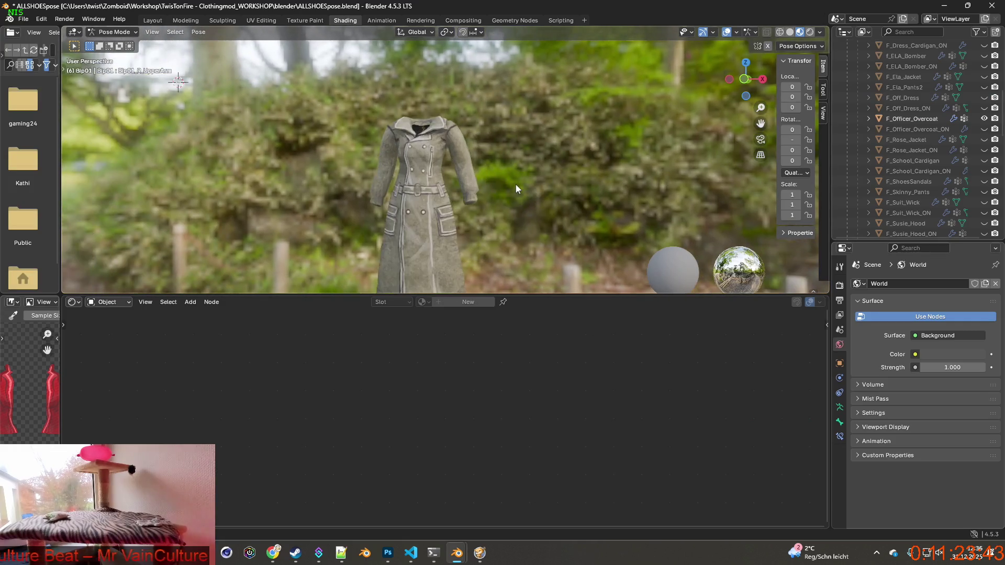
shift+middle_drag(519, 187, 580, 145)
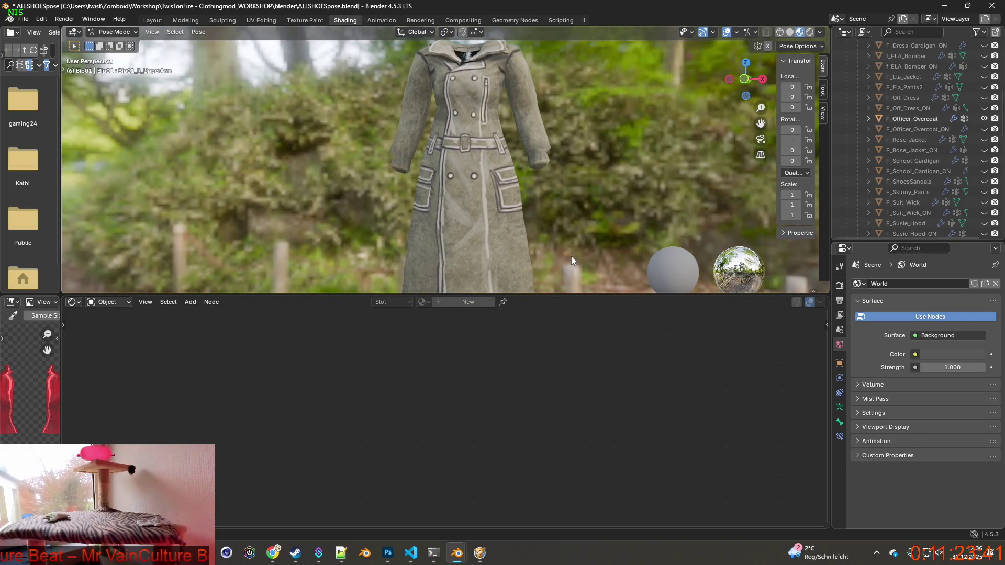
drag(565, 297, 565, 464)
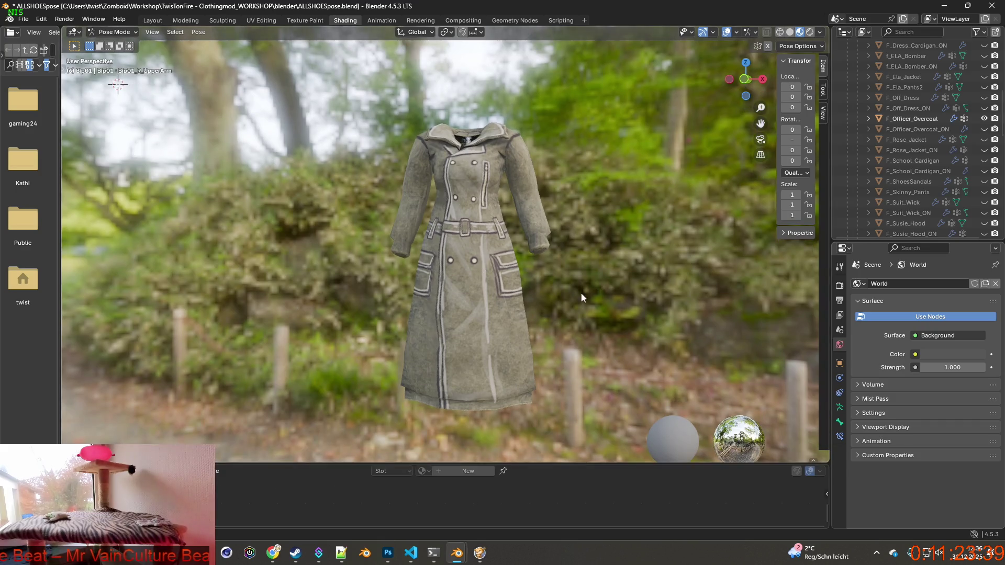
click(912, 119)
middle_drag(579, 264, 570, 340)
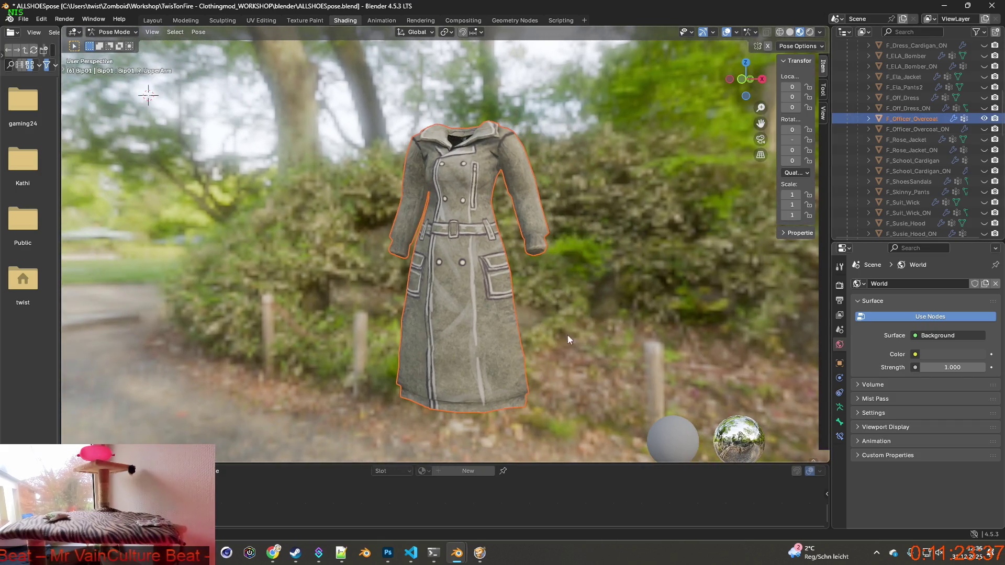
Step: Switch to Object Mode and enlarge the 3D viewport over the shader node editor
drag(530, 464, 441, 338)
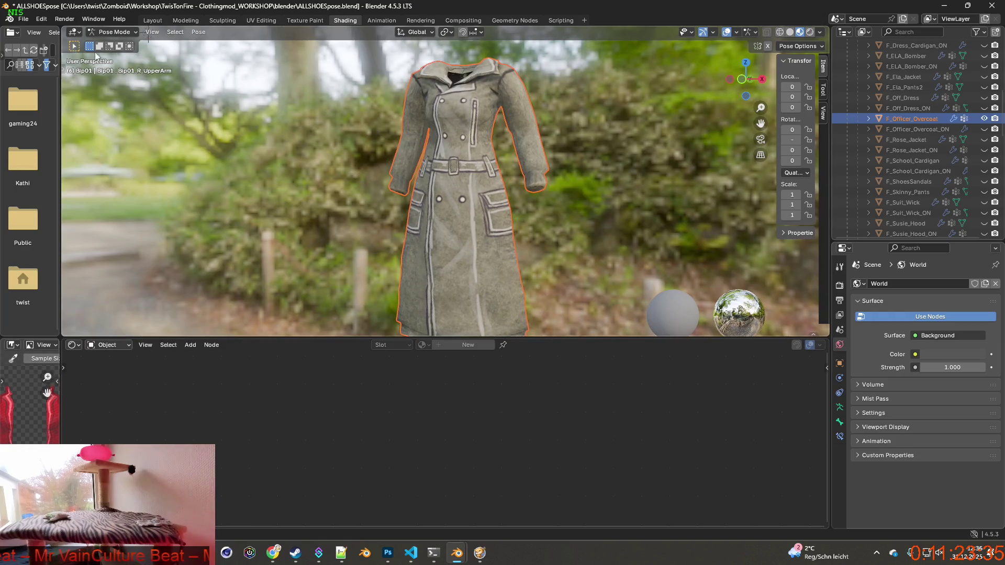
click(113, 32)
click(110, 43)
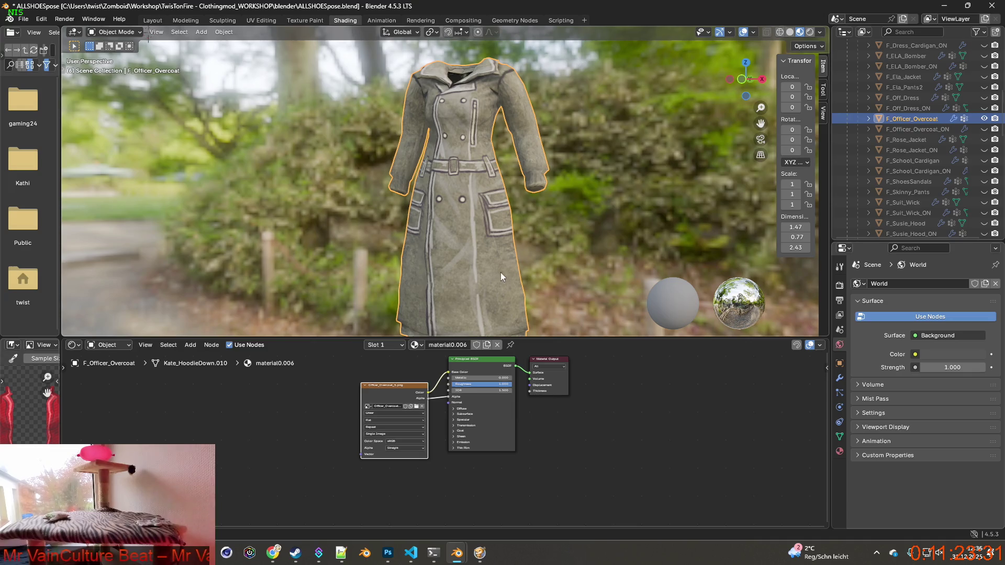
drag(553, 338, 539, 465)
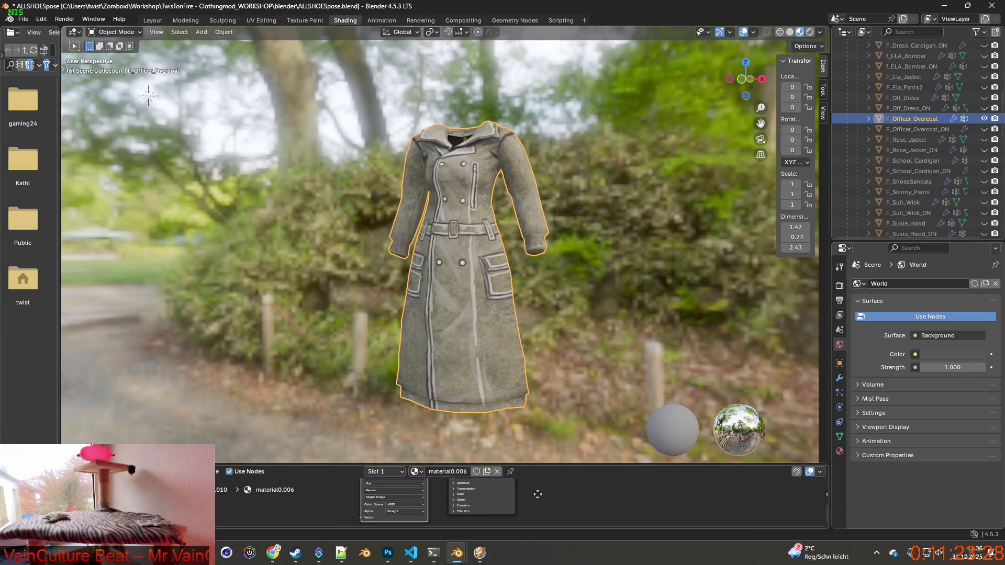
middle_drag(538, 494, 539, 539)
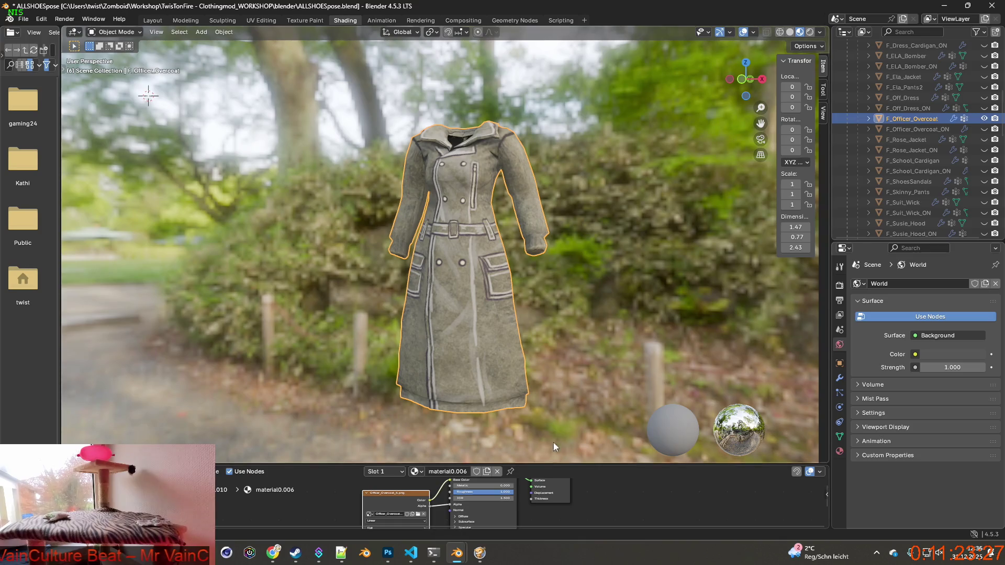
drag(563, 463, 564, 466)
middle_drag(539, 340, 558, 341)
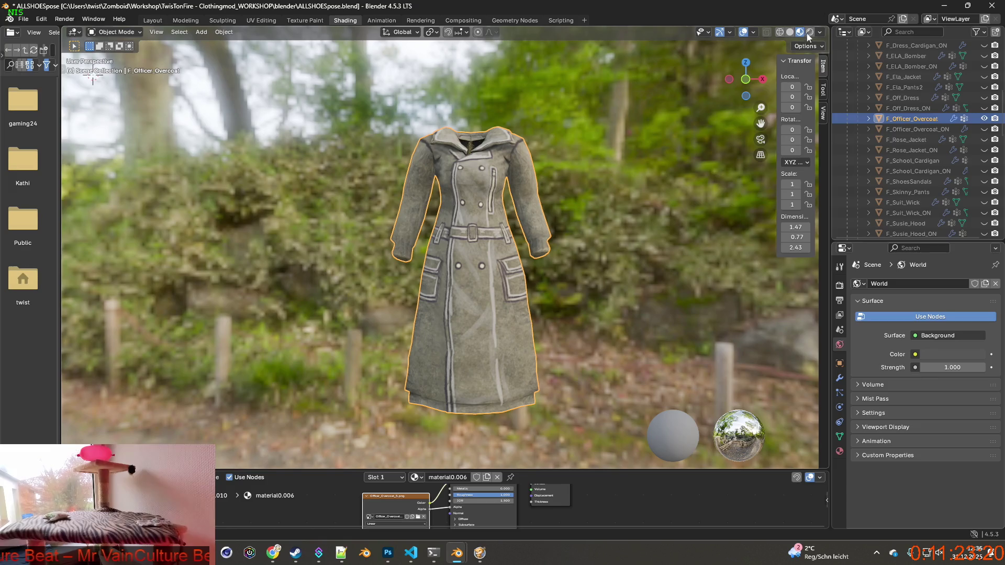
Step: Set the viewport HDRI Blur to 0.69 and World Rotation to 72.4°, then deselect the coat
click(820, 32)
mouse_move(838, 180)
mouse_down()
mouse_move(871, 180)
mouse_move(838, 180)
mouse_up()
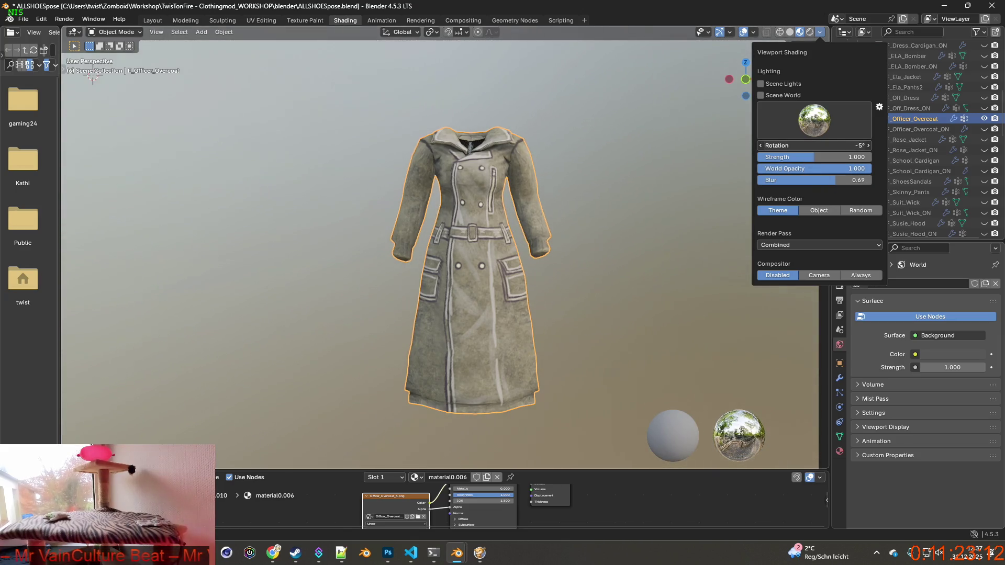
mouse_move(814, 145)
mouse_down()
mouse_move(785, 146)
mouse_move(879, 145)
mouse_move(838, 145)
mouse_up()
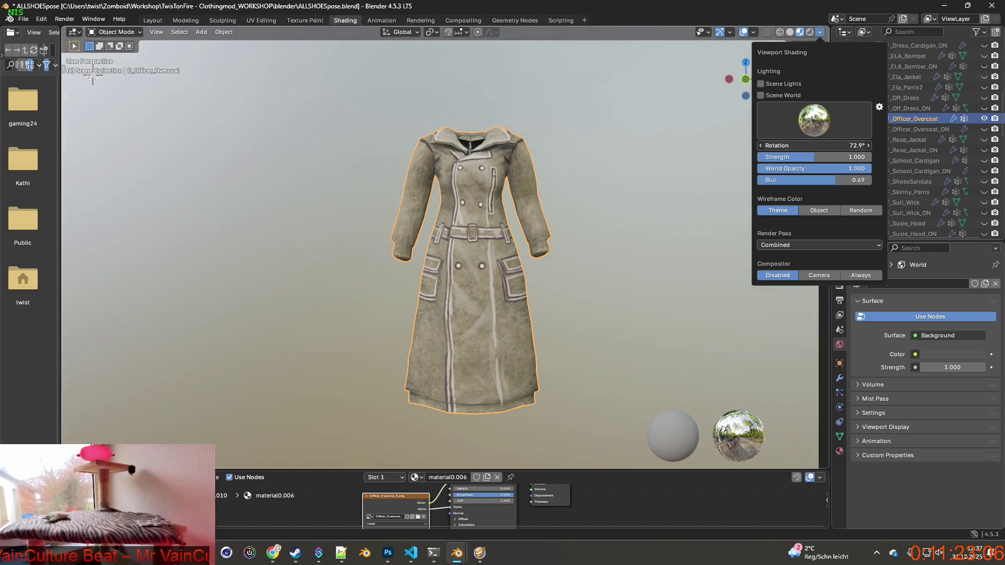
click(667, 221)
middle_drag(680, 226, 646, 226)
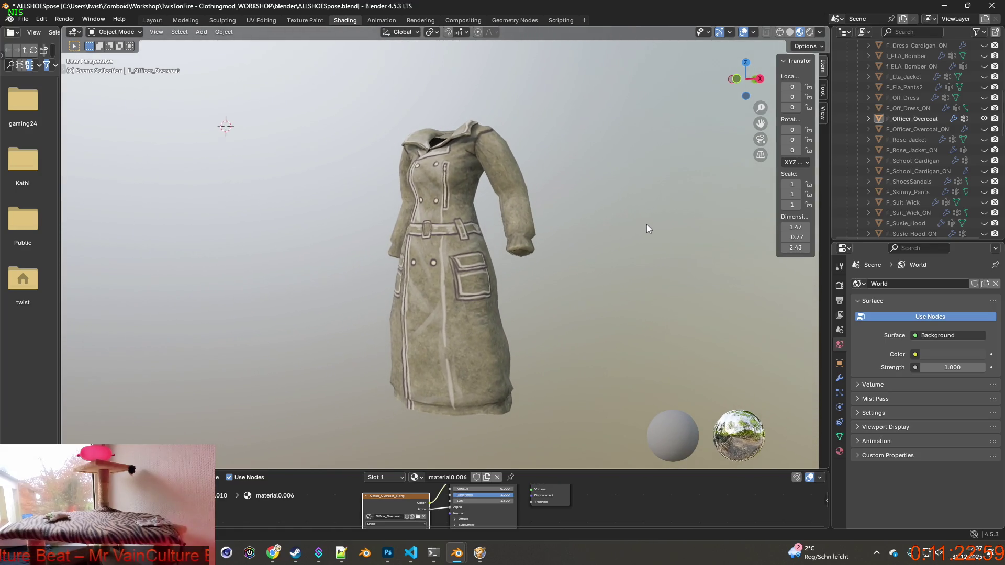
mouse_move(646, 224)
middle_down()
mouse_move(616, 238)
mouse_move(630, 240)
middle_up()
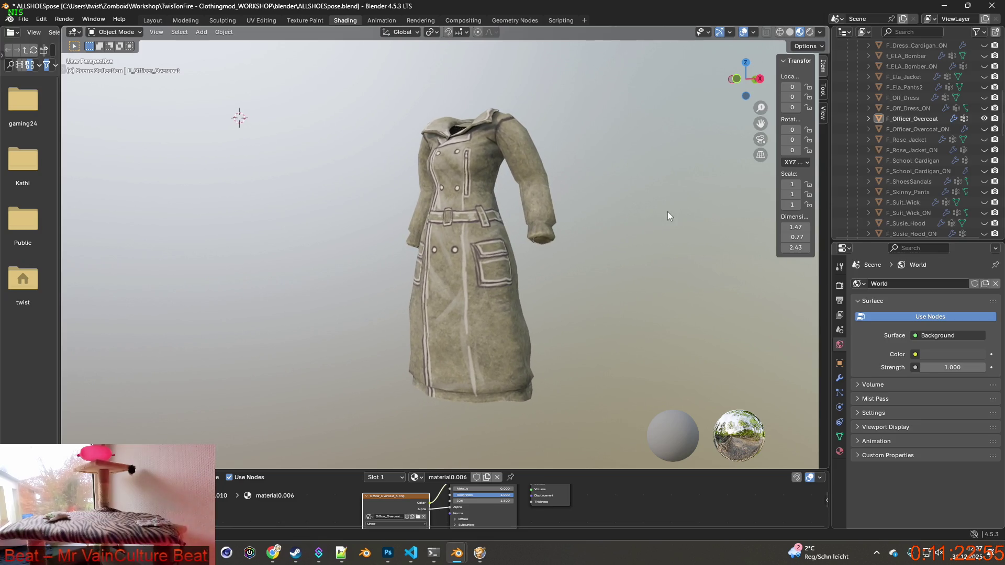
click(820, 32)
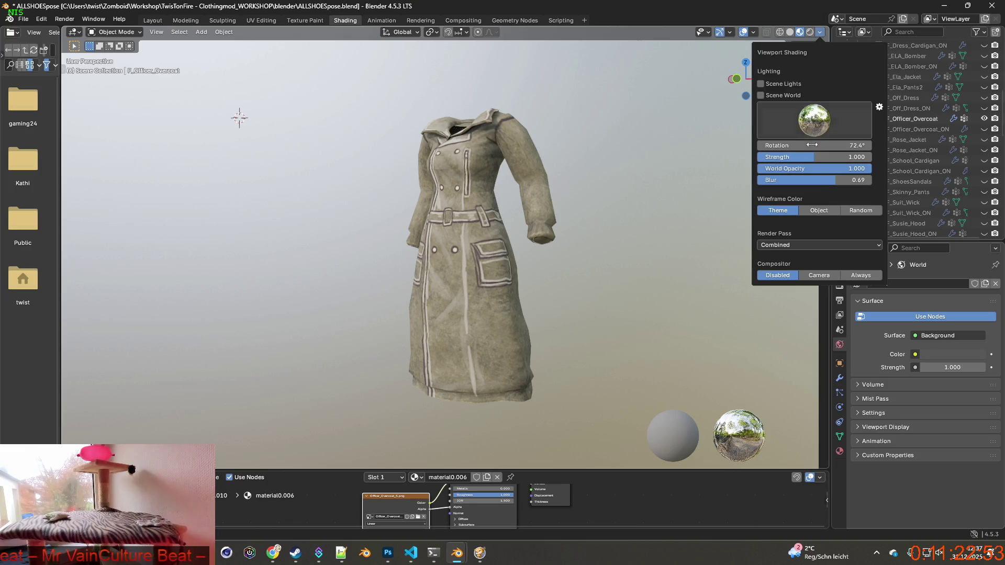
Step: Drop the HDRI background blur to 0.02, then raise it back to 0.35
mouse_move(785, 168)
mouse_down()
mouse_move(859, 169)
mouse_move(763, 181)
mouse_up()
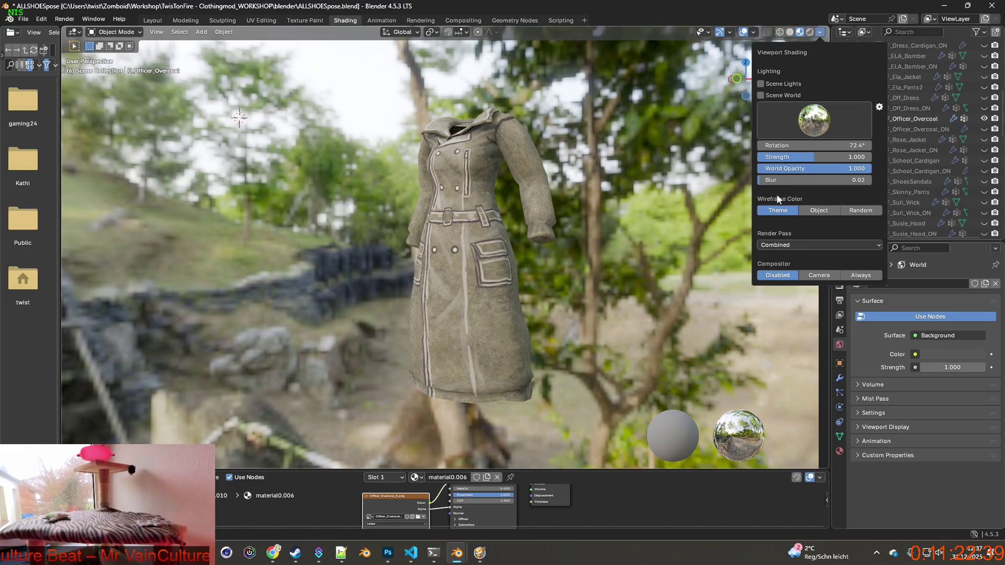
mouse_move(506, 208)
middle_down()
mouse_move(626, 209)
mouse_move(329, 225)
mouse_move(398, 225)
middle_up()
click(819, 32)
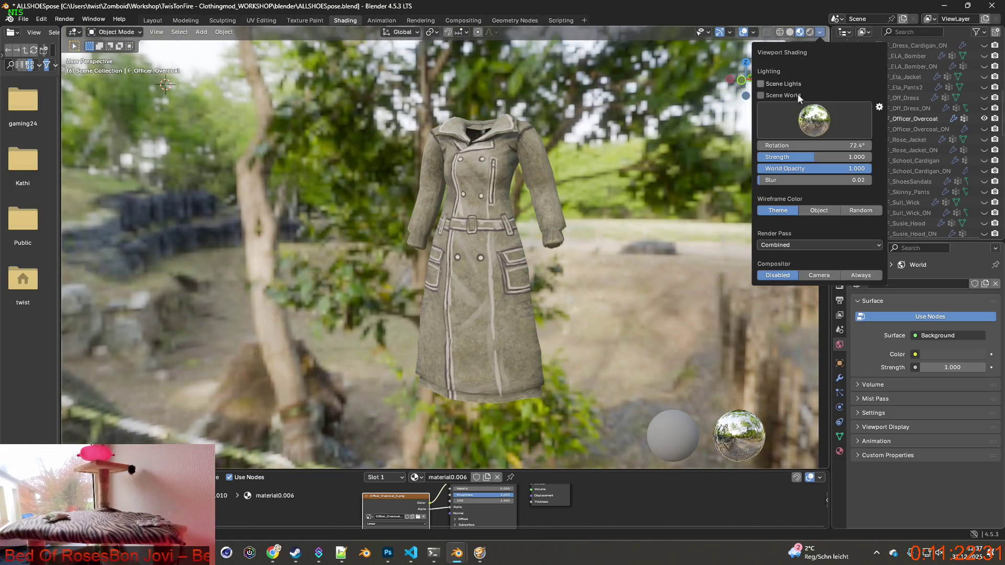
drag(815, 180, 848, 181)
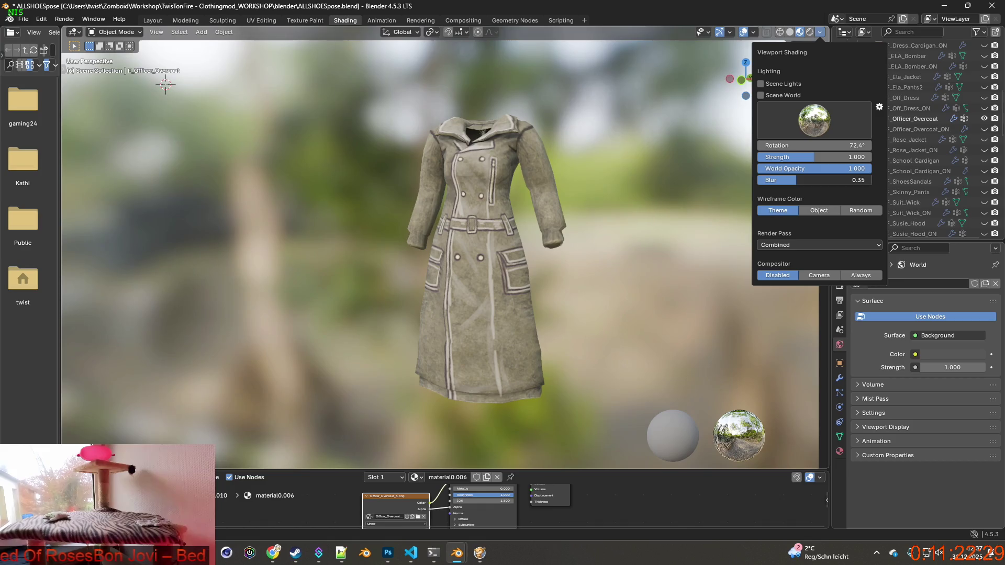
middle_drag(558, 178, 503, 168)
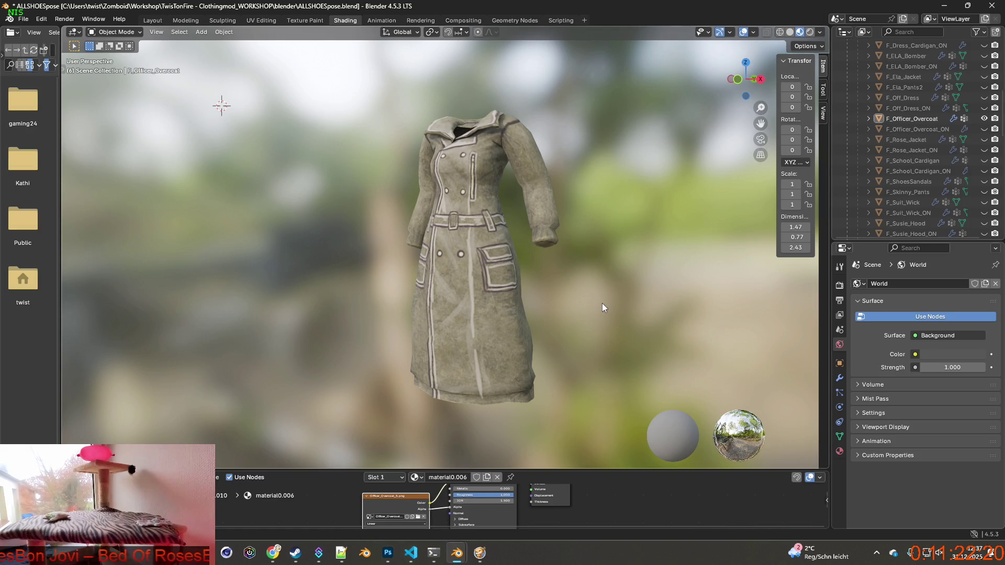
key(alt+Tab)
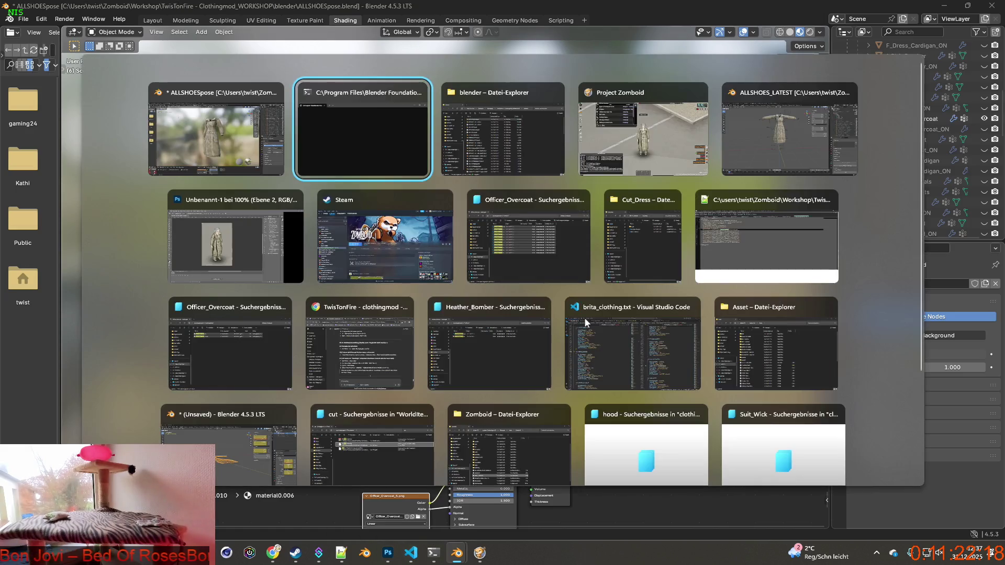
Step: Select all the Officer_Overcoat files in the Explorer search results
key(Tab)
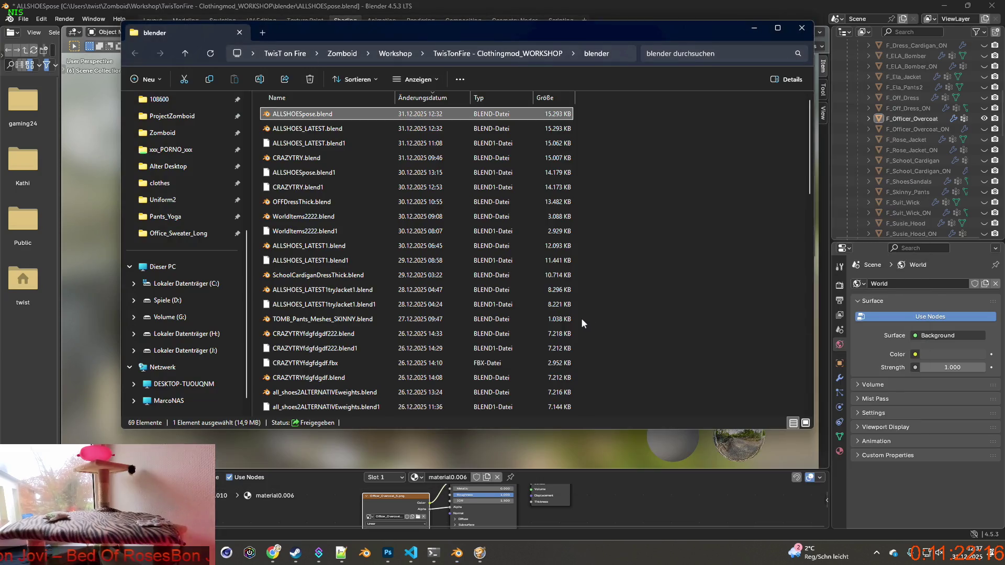
key(alt+Tab)
key(Tab)
key(Tab)
key(Tab)
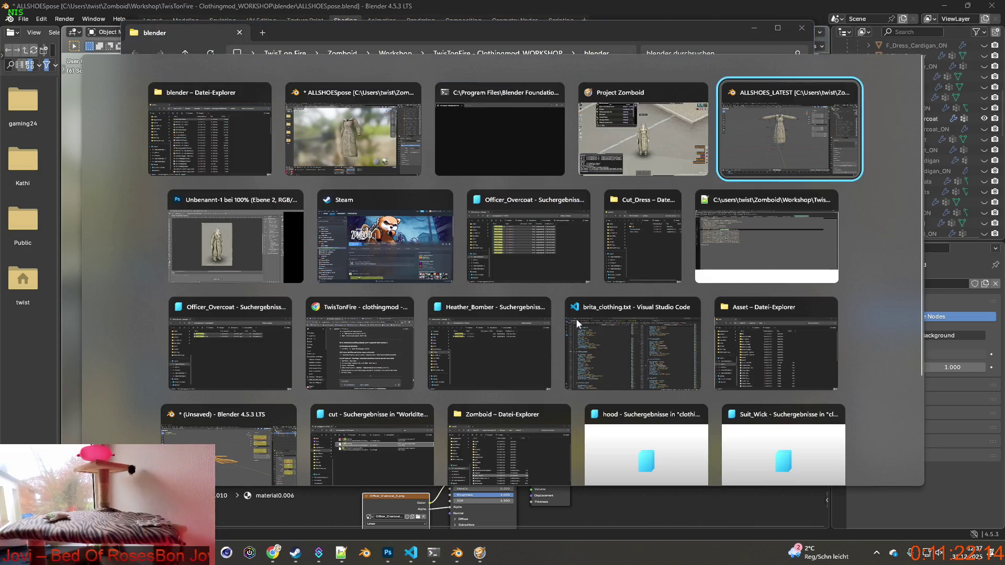
key(Tab)
key(Tab)
key(Tab)
drag(354, 379, 247, 201)
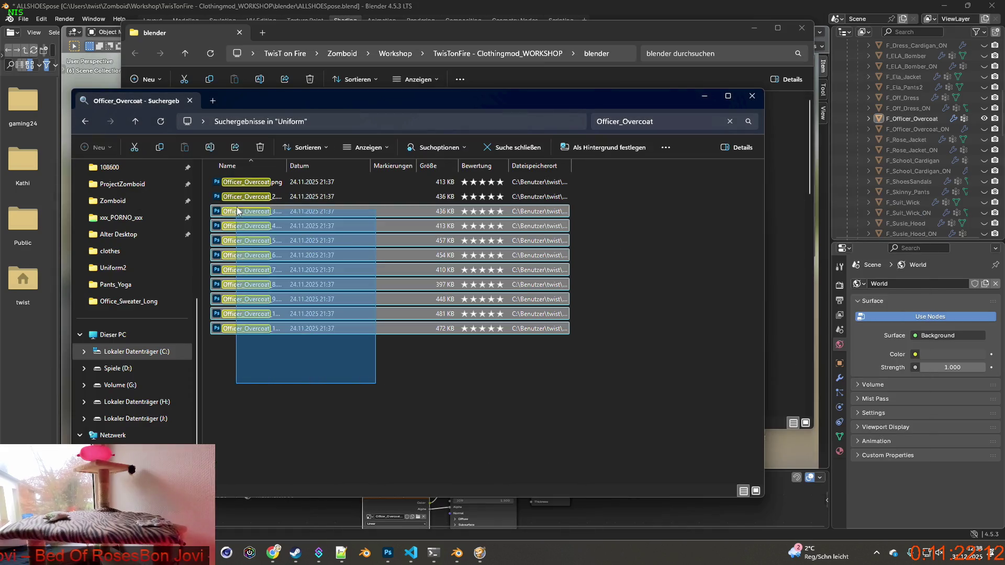
right_click(247, 201)
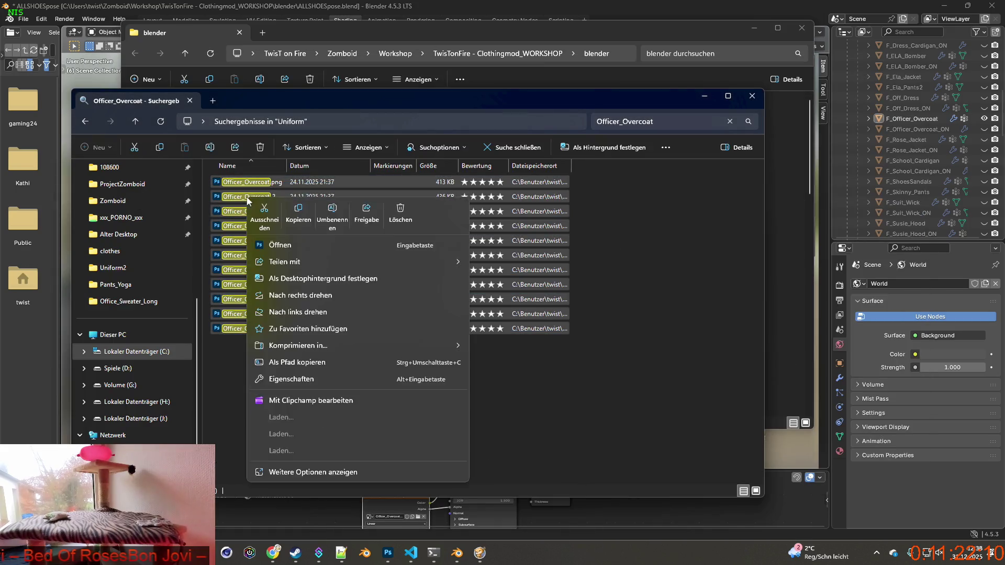
click(282, 222)
Step: Create and open a new Officer_Overcoat folder inside BRITA_Textures
key(alt+Tab)
key(Tab)
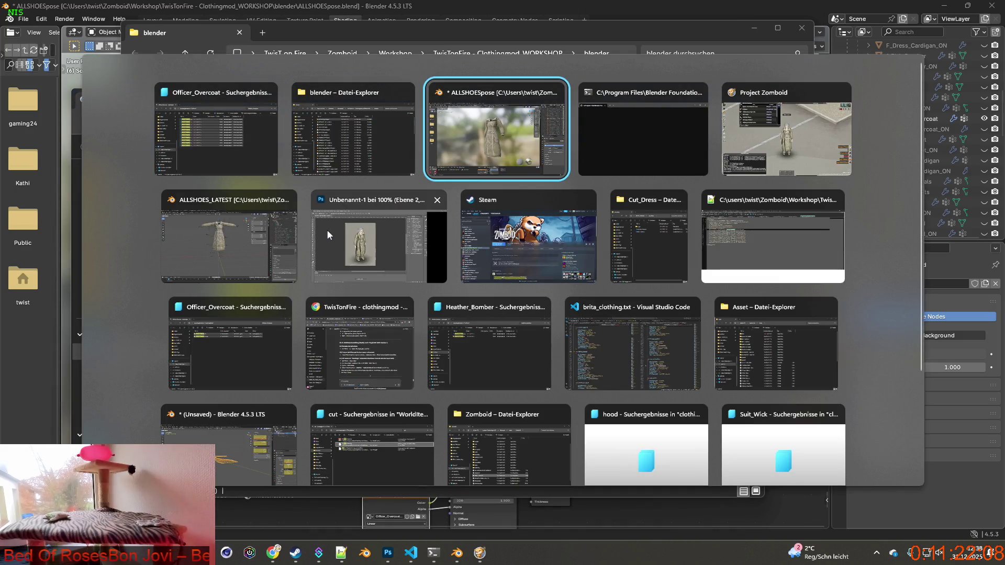
key(Tab)
key(Tab)
key(Tab)
key(Tab)
key(Tab)
key(Tab)
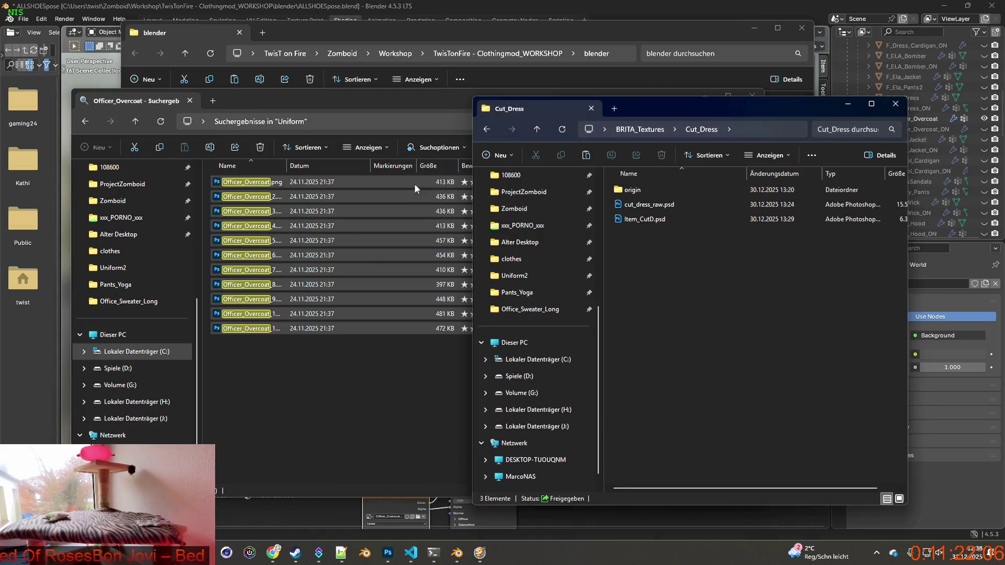
click(640, 131)
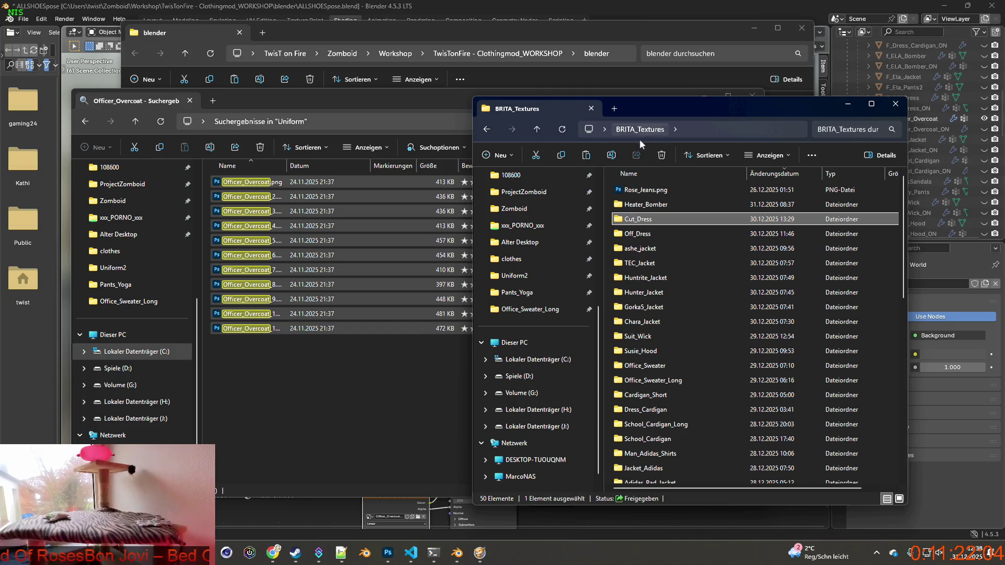
right_click(609, 231)
mouse_move(671, 341)
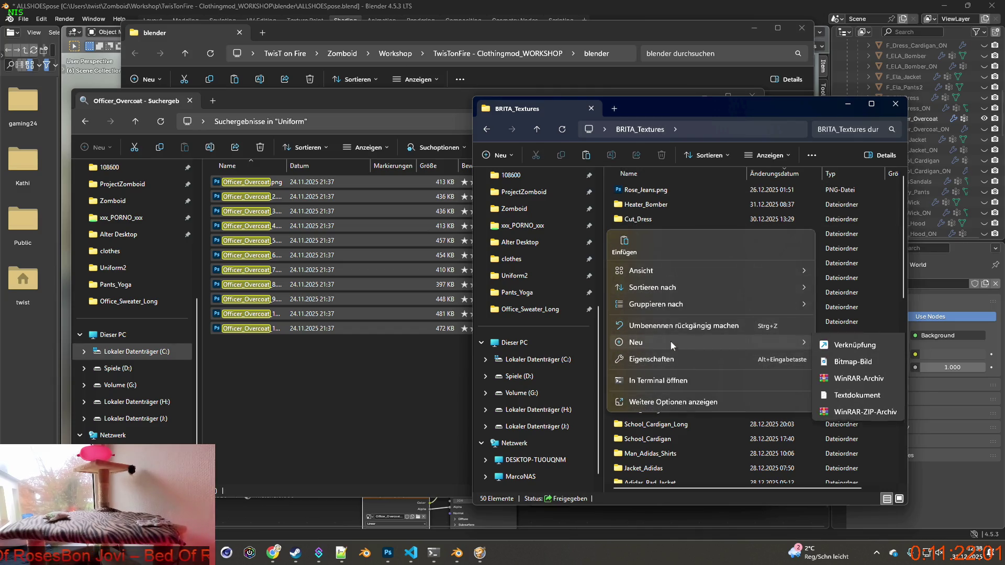
click(837, 343)
text(Officer_Overcoat)
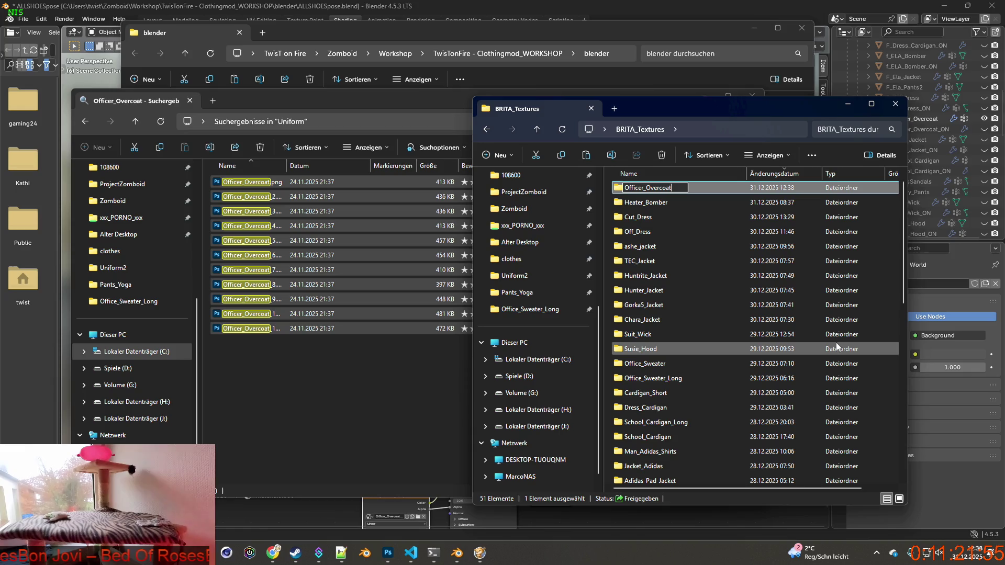
key(Return)
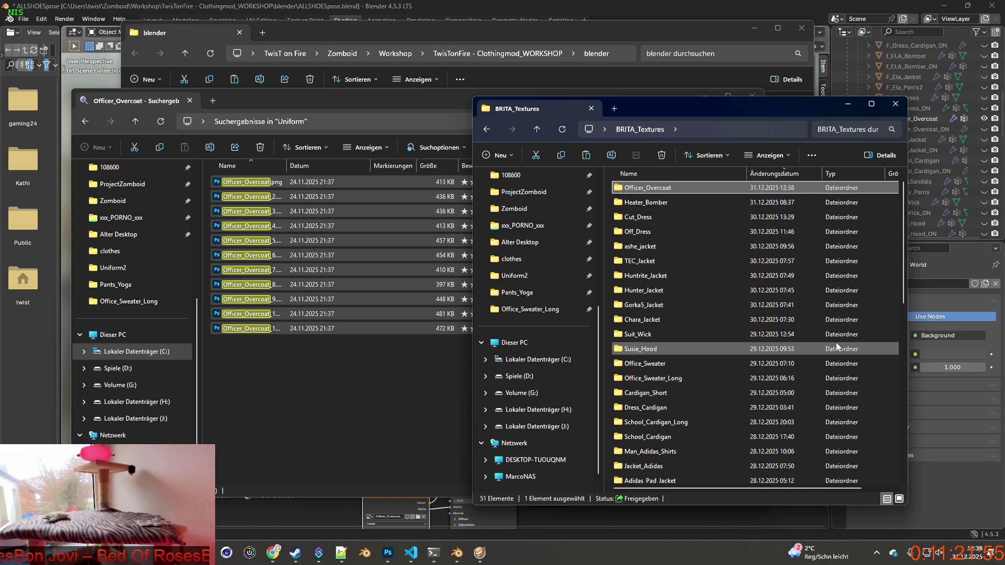
double_click(660, 192)
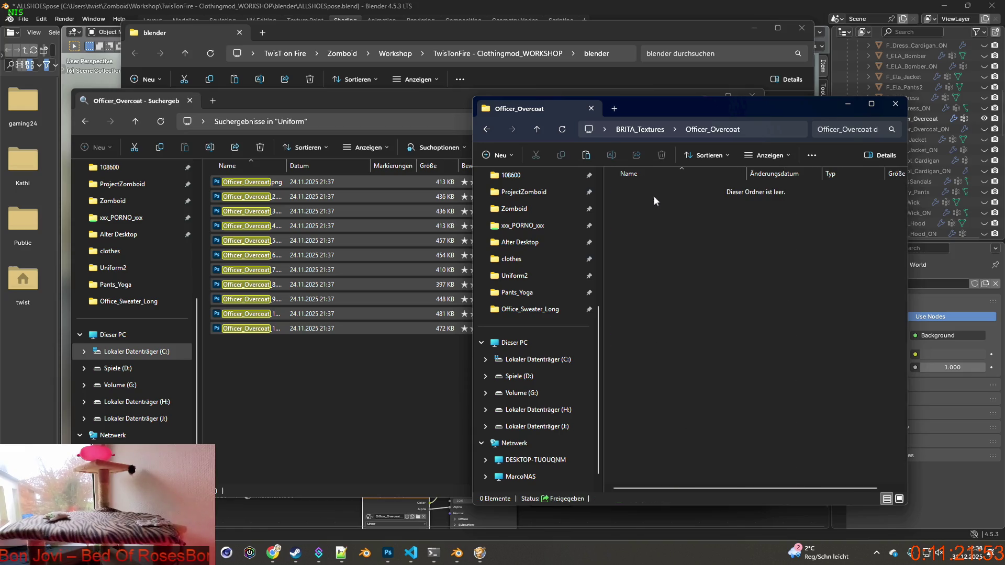
Step: Create and open an 'origin' subfolder inside Officer_Overcoat
right_click(654, 232)
mouse_move(711, 345)
click(870, 344)
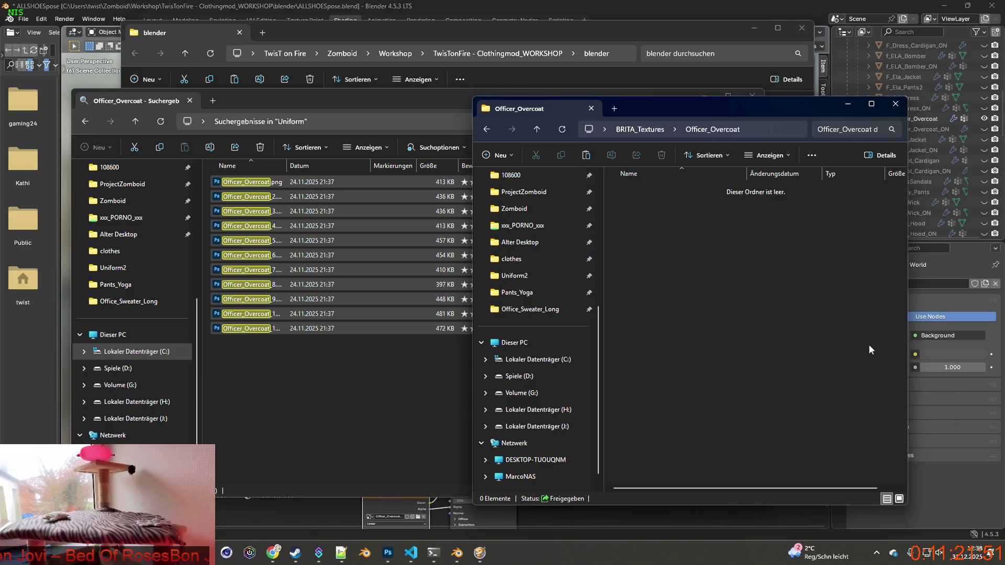
text(origin)
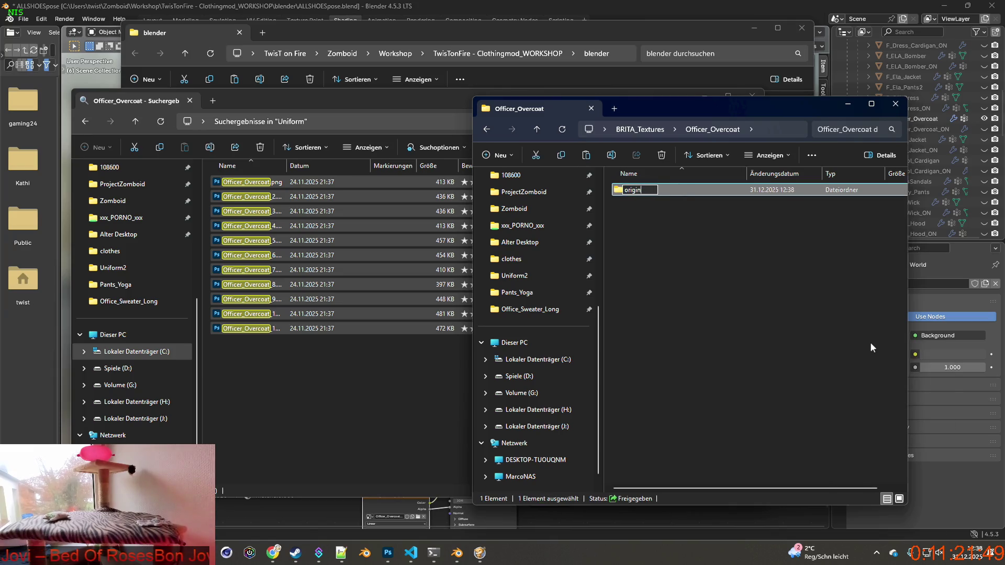
key(Return)
double_click(633, 190)
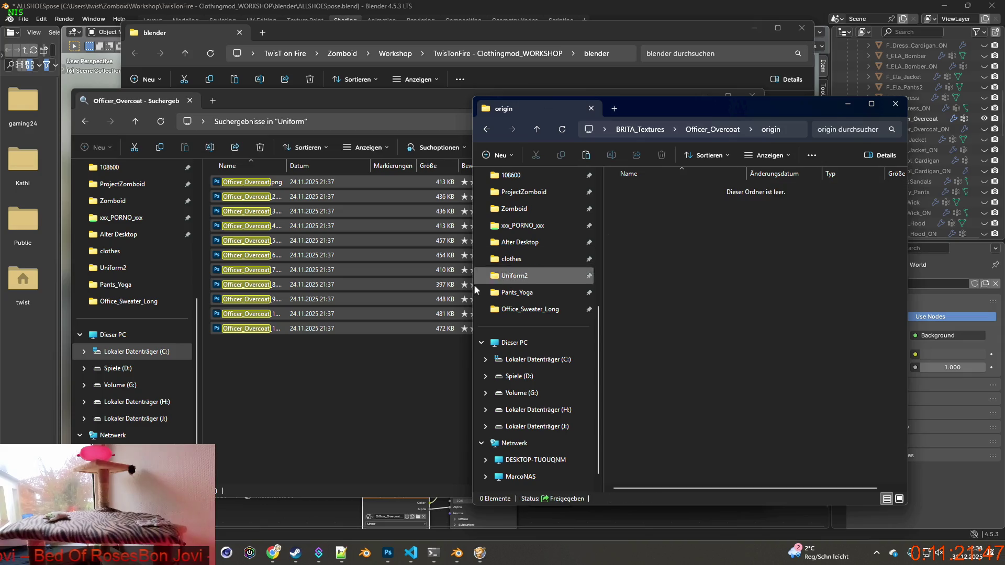
Step: Copy the eleven Officer_Overcoat PNGs into origin and bring the Blender pose scene back
click(307, 366)
drag(306, 379, 231, 167)
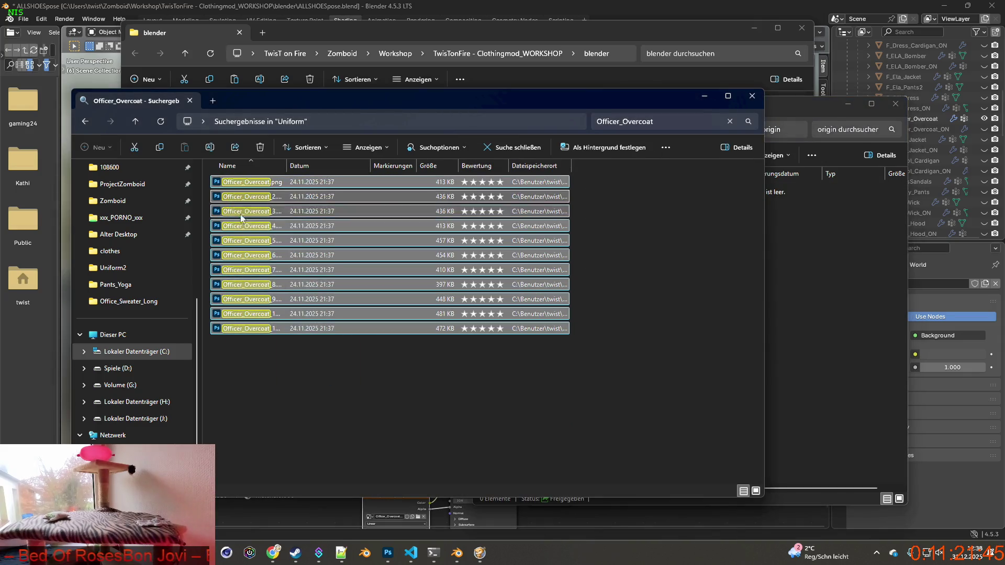
drag(239, 218, 812, 247)
drag(328, 376, 227, 179)
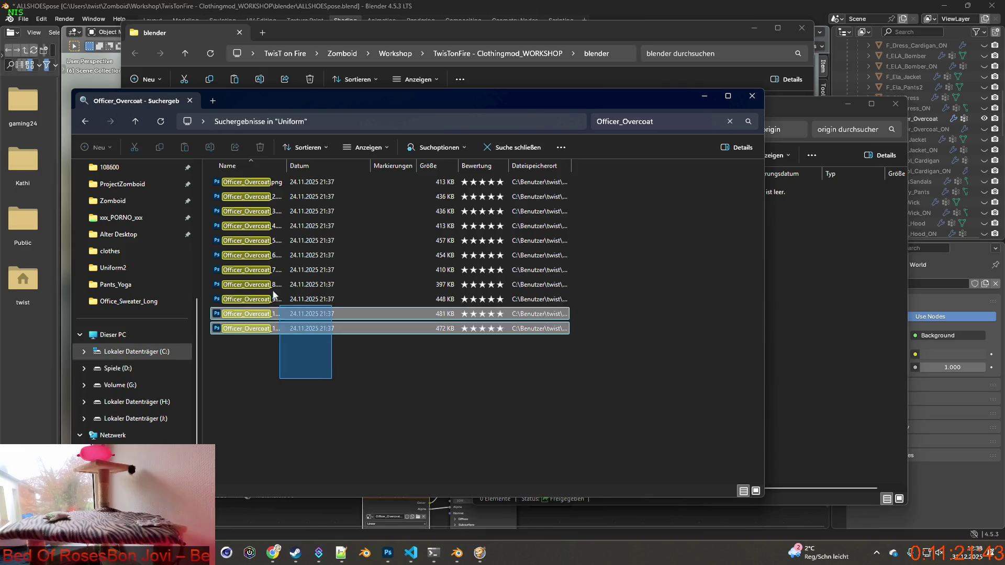
right_drag(239, 201, 811, 244)
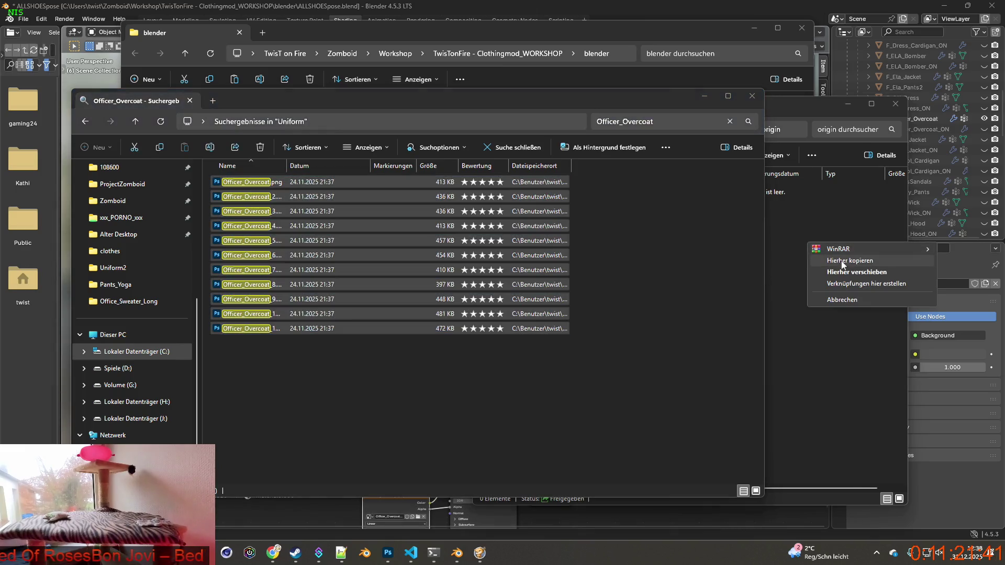
click(846, 260)
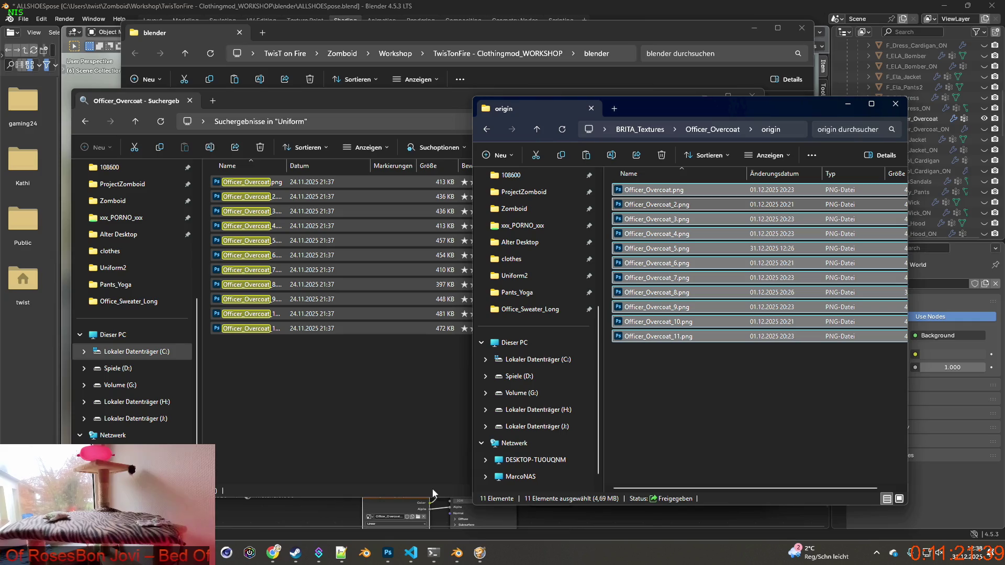
click(457, 553)
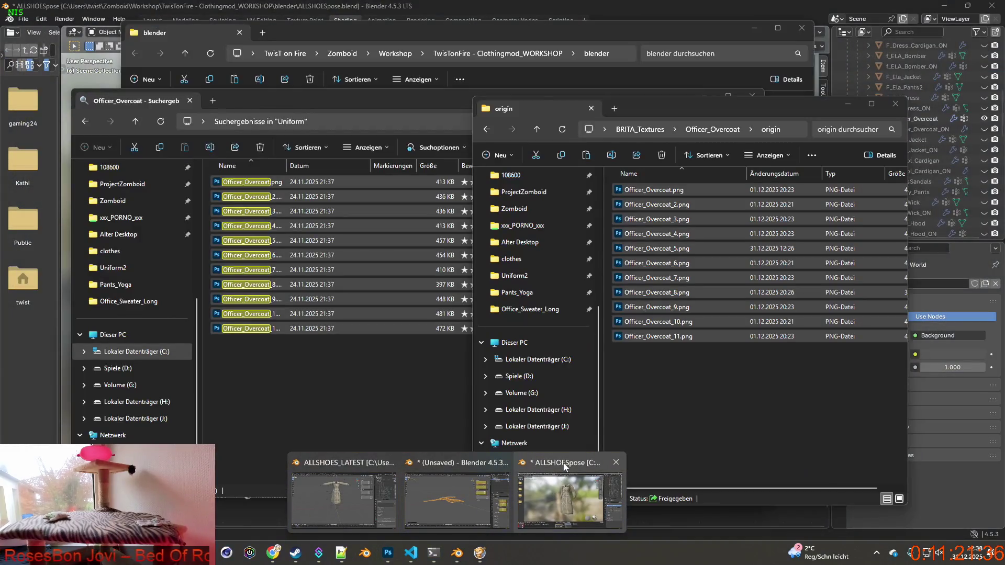
click(565, 466)
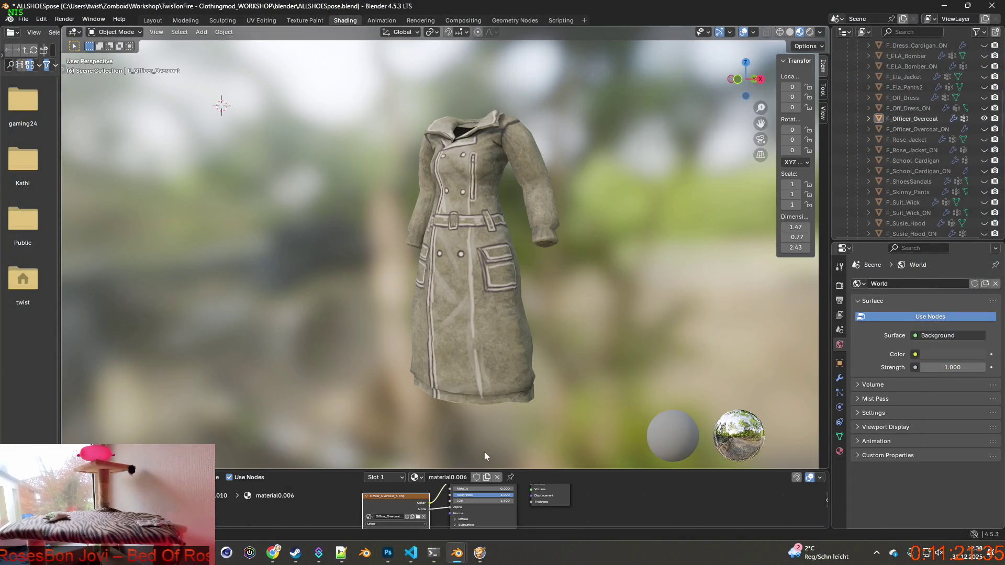
Step: Load Officer_Overcoat_5.png from the origin folder onto the coat and snip the pink result
click(418, 516)
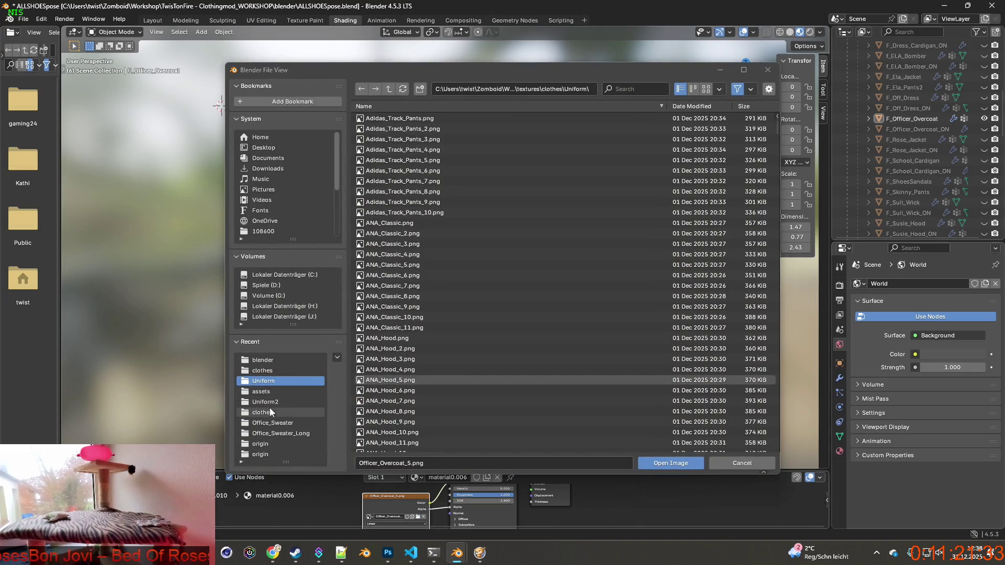
click(261, 444)
click(389, 89)
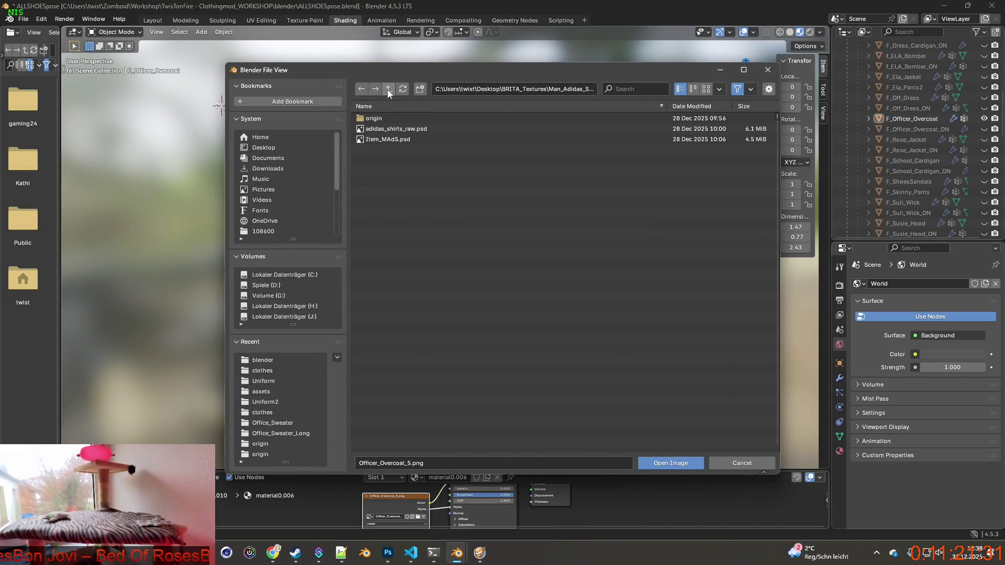
click(389, 90)
click(707, 106)
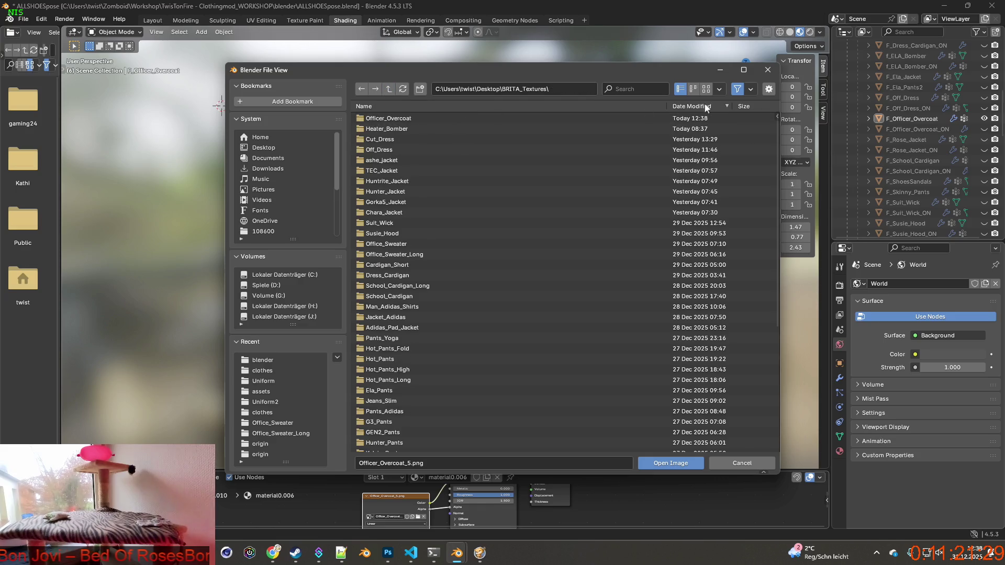
double_click(397, 118)
double_click(397, 118)
click(399, 107)
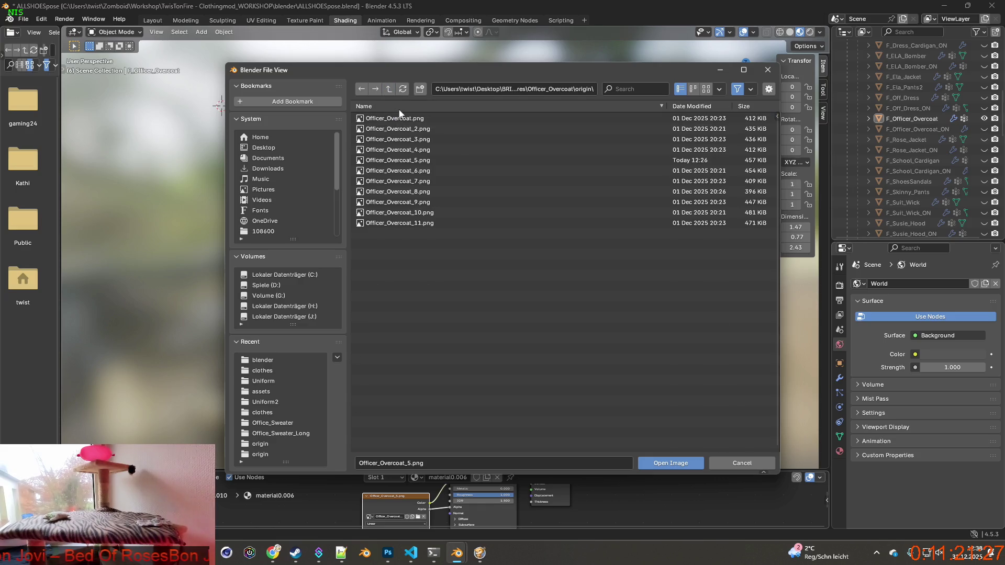
click(399, 118)
click(665, 463)
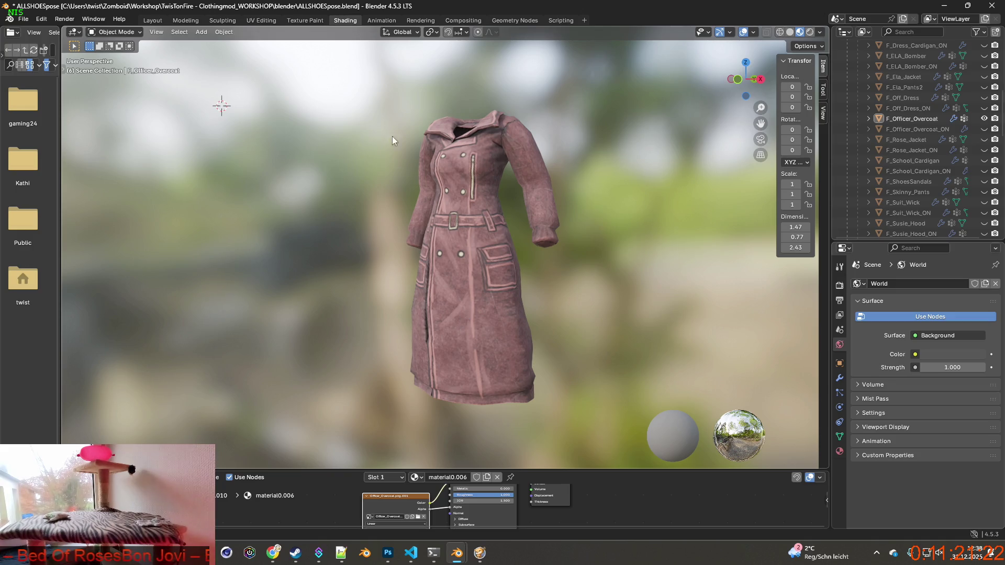
key(super+shift+s)
drag(336, 91, 602, 427)
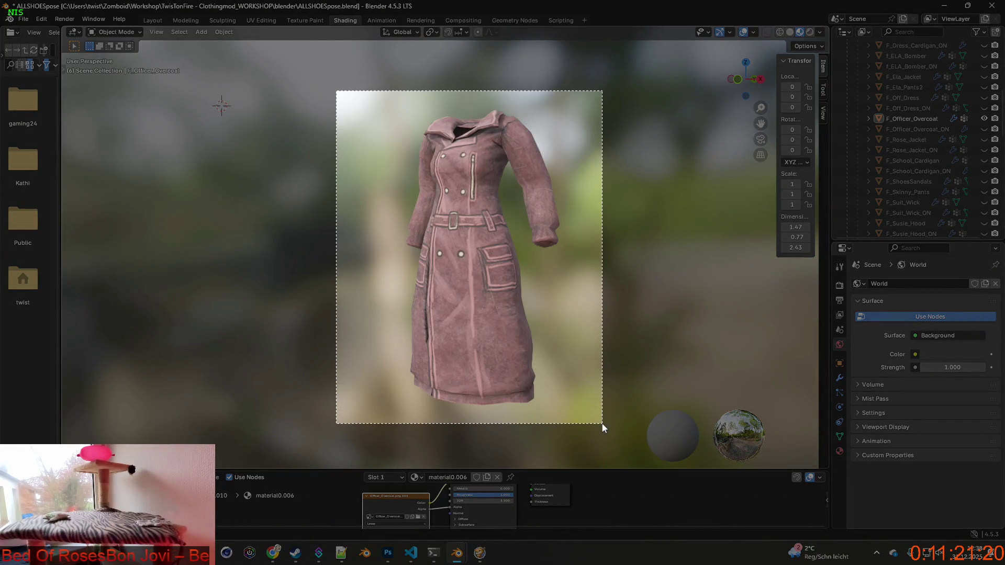
Step: In Photoshop, discard the old document and paste the coat snip into a new 507×635 document
key(alt+Tab)
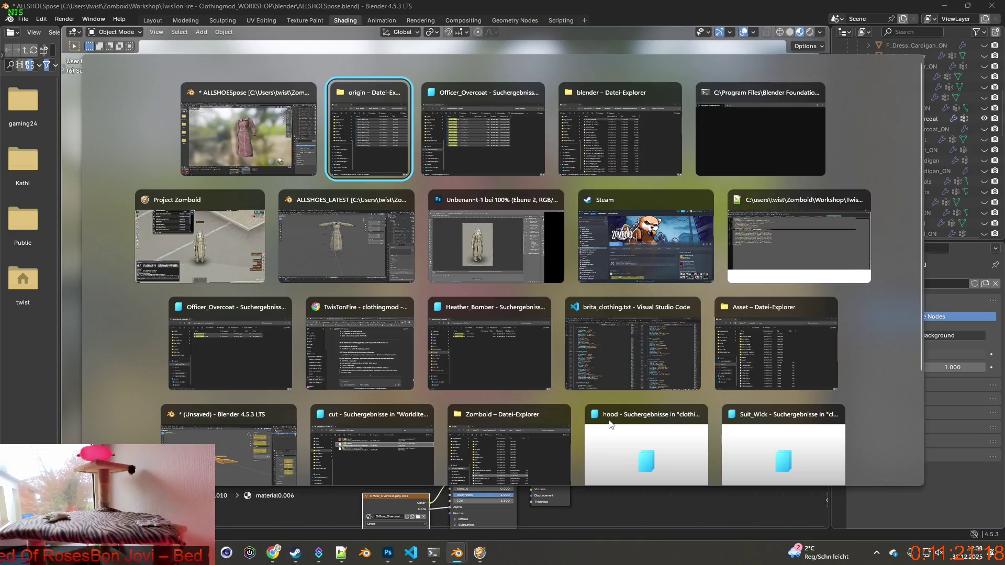
key(alt+Tab)
key(alt+Tab)
key(alt+Tab)
key(alt+Tab)
key(alt+Tab)
key(alt+Tab)
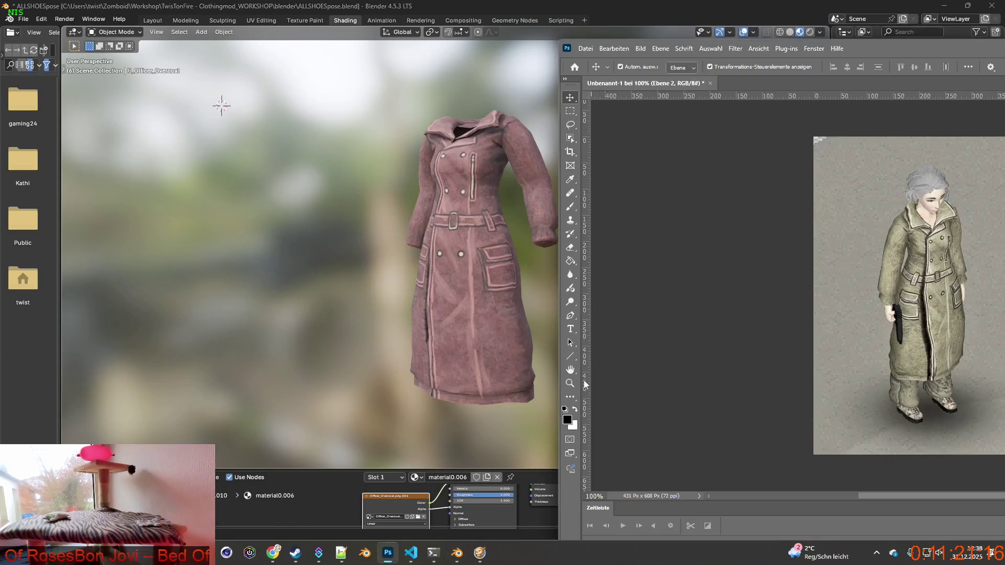
click(711, 84)
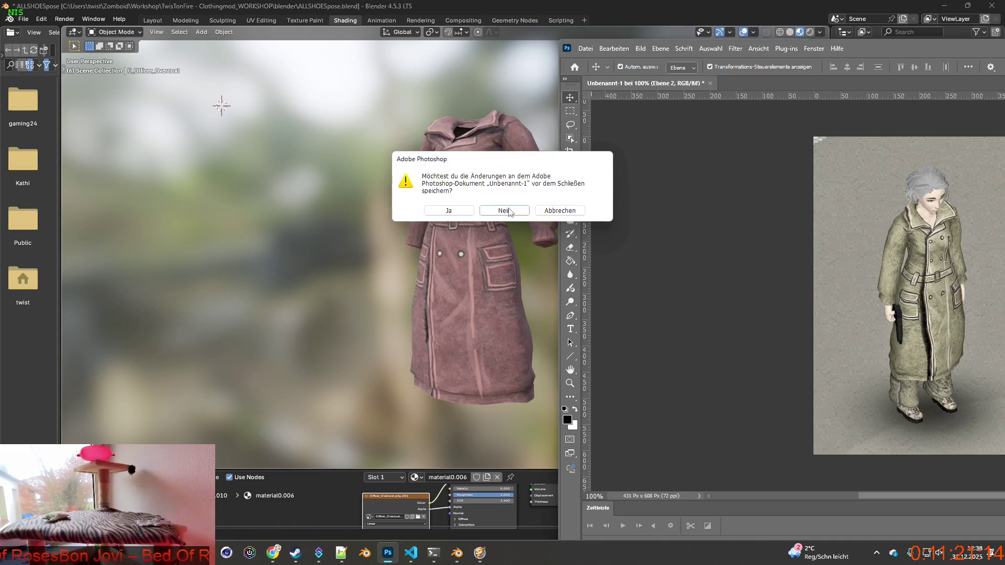
click(504, 210)
click(586, 48)
click(604, 64)
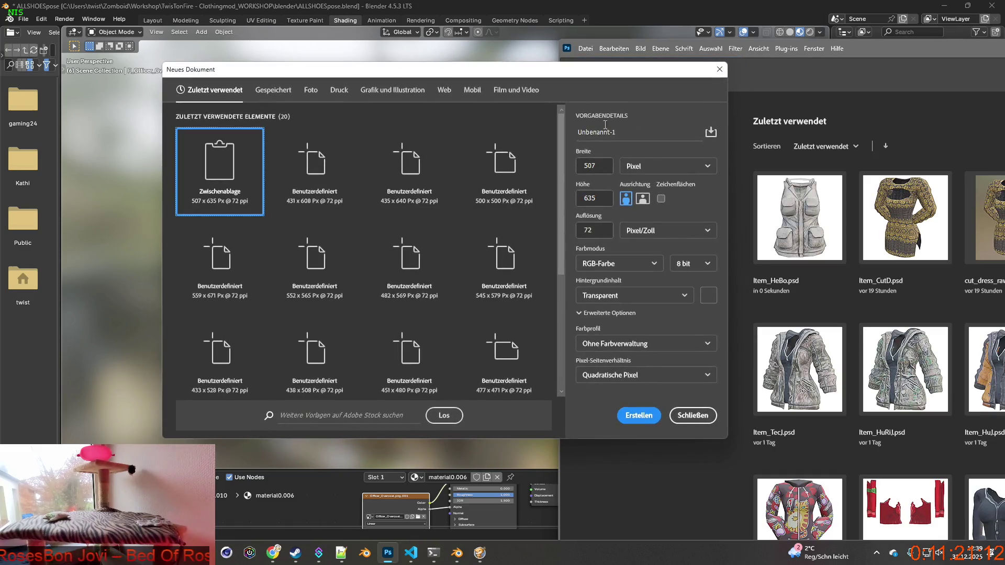
click(638, 414)
key(ctrl+v)
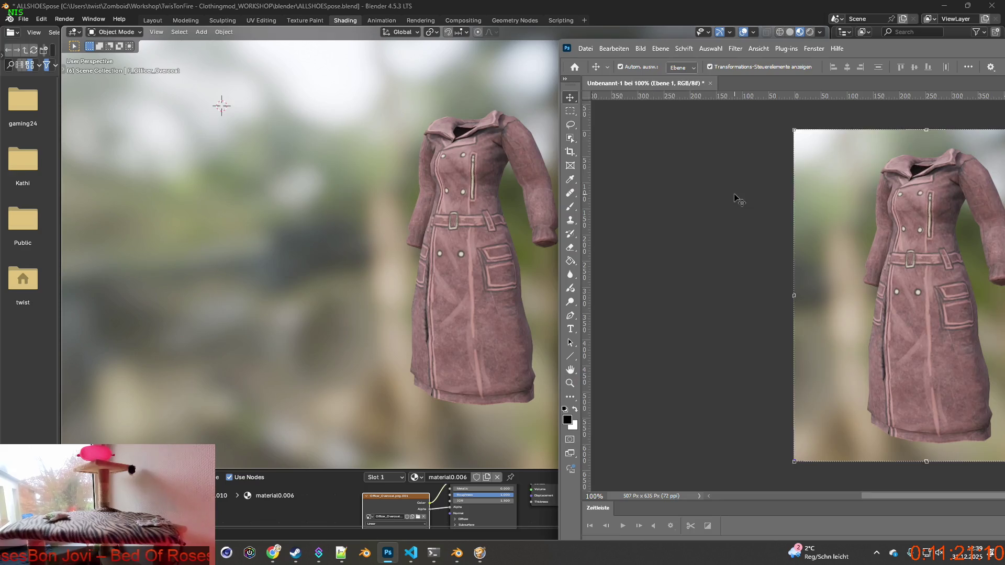
Step: Load the brown Officer_Overcoat_2.png texture, snip the coat and paste it into Photoshop as a layer
click(418, 517)
click(397, 129)
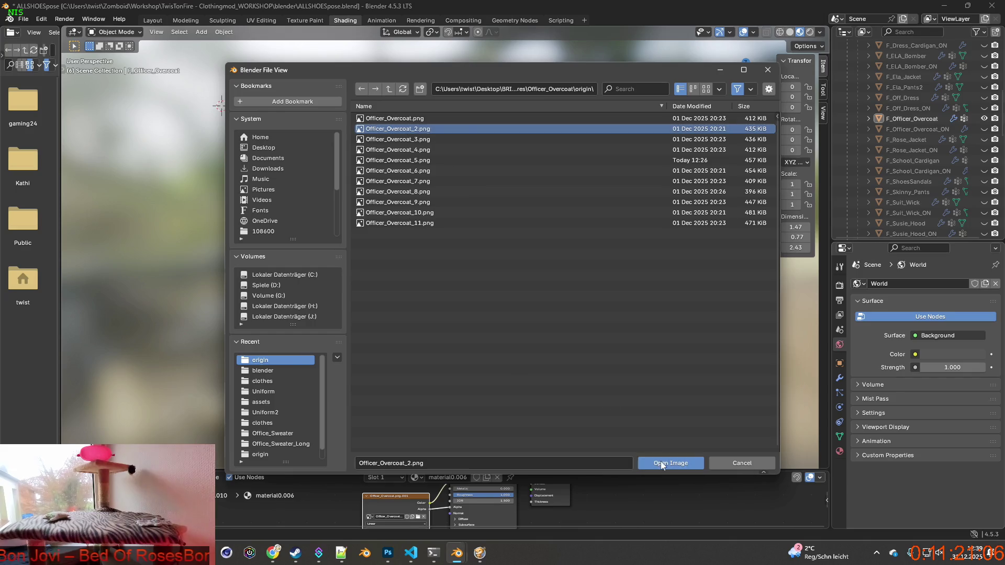
click(662, 463)
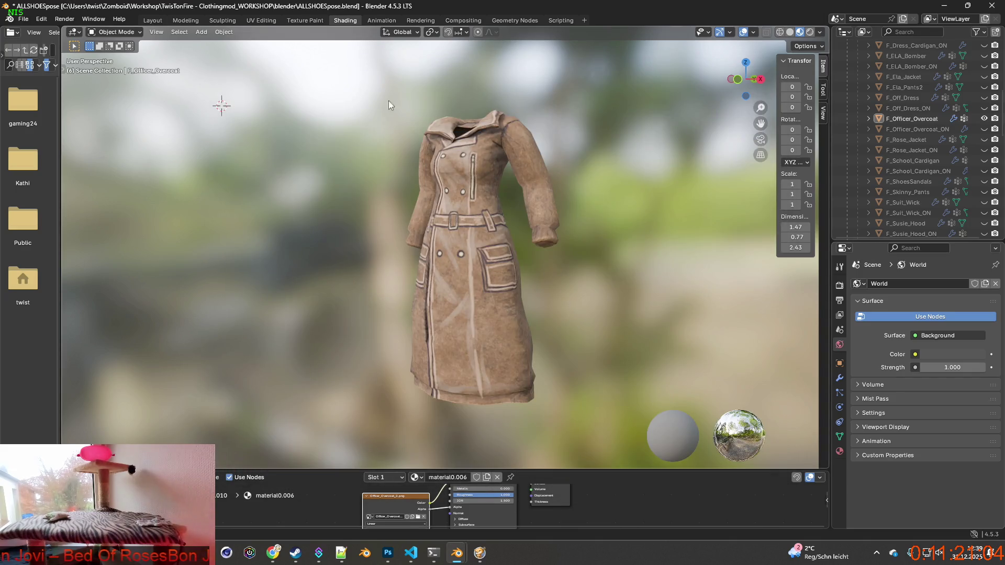
key(super+shift+s)
drag(358, 90, 599, 423)
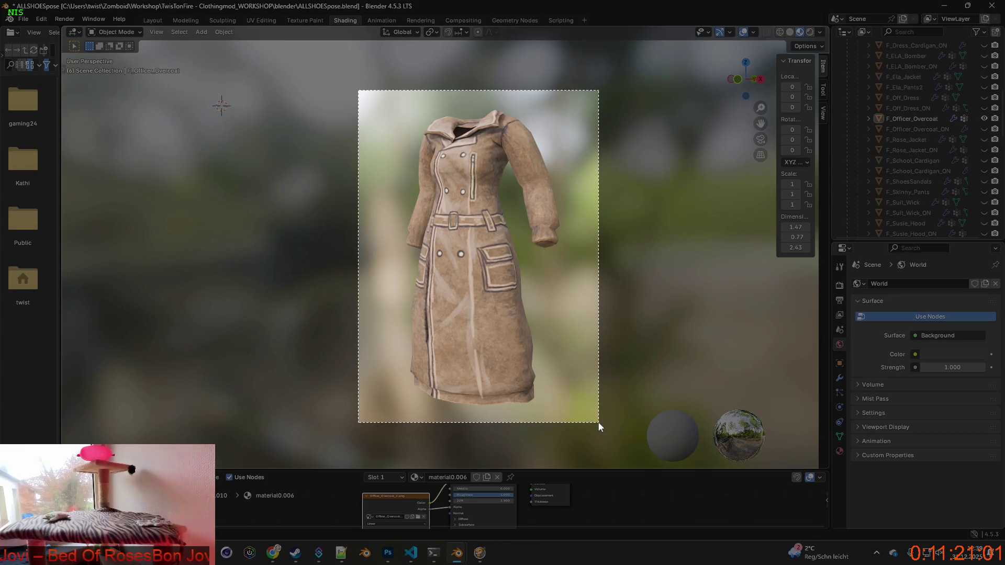
key(alt+Tab)
key(ctrl+v)
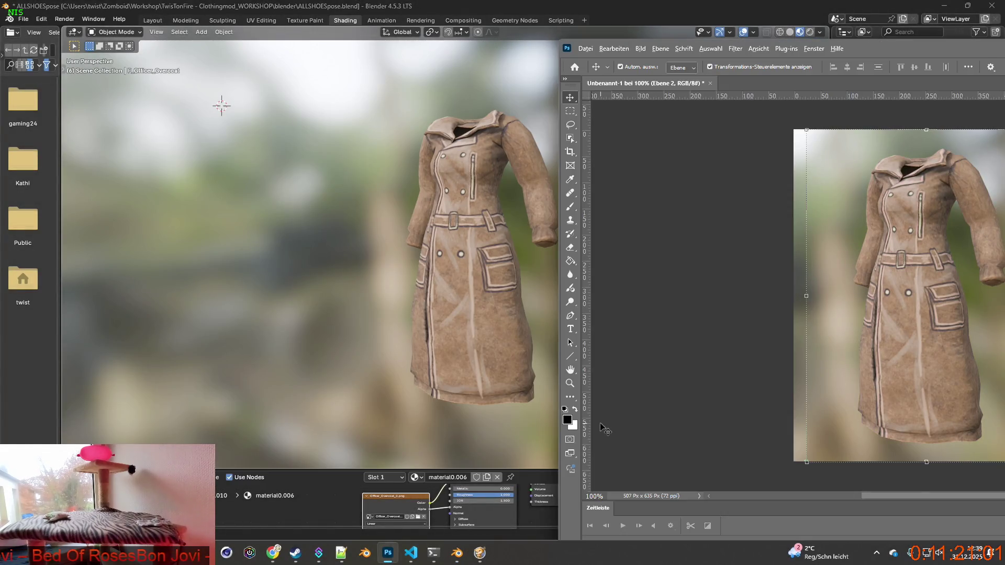
key(alt+Tab)
Step: Load the blue Officer_Overcoat_3.png texture, snip the coat and paste it into Photoshop as a layer
click(417, 516)
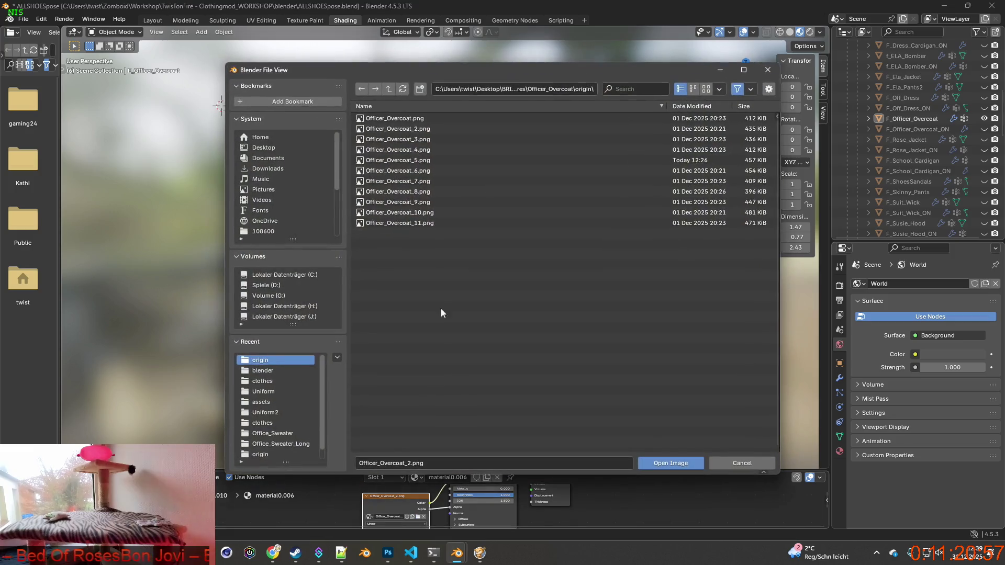
click(434, 139)
click(669, 464)
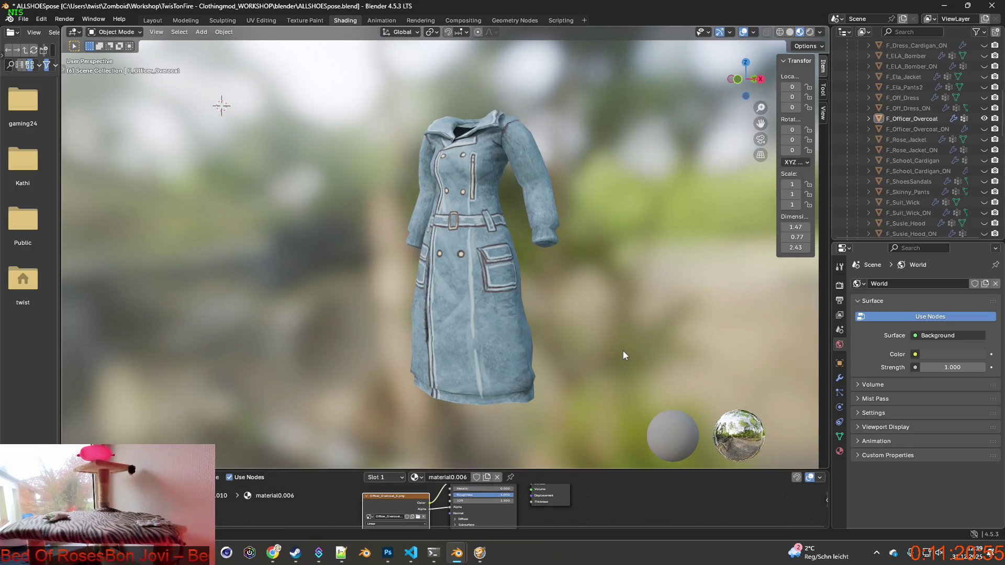
key(super+shift+s)
drag(335, 85, 605, 424)
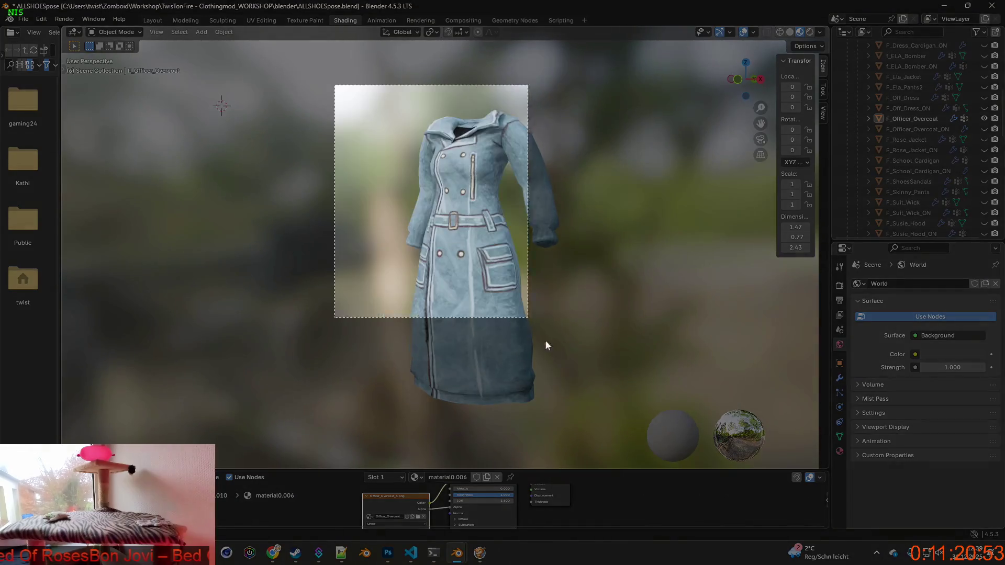
key(alt+Tab)
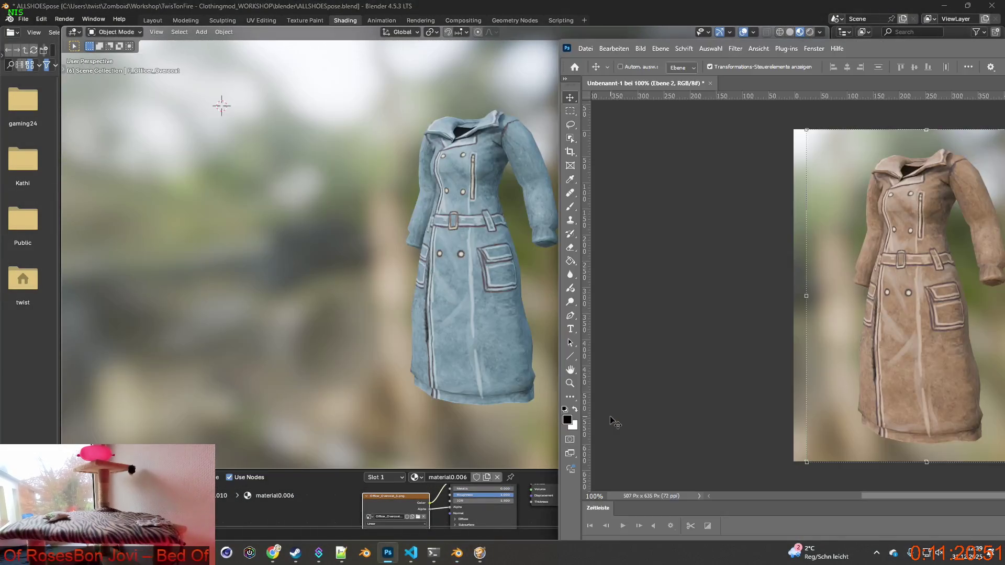
key(ctrl+v)
key(alt+Tab)
Step: Load the grey Officer_Overcoat_4.png texture onto the coat and snip the coat region
click(420, 519)
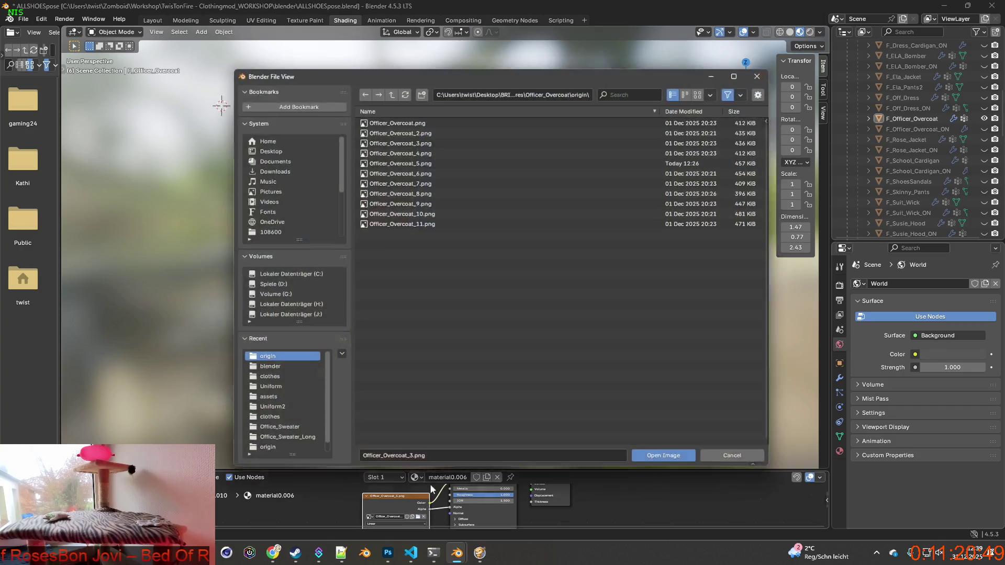
click(414, 150)
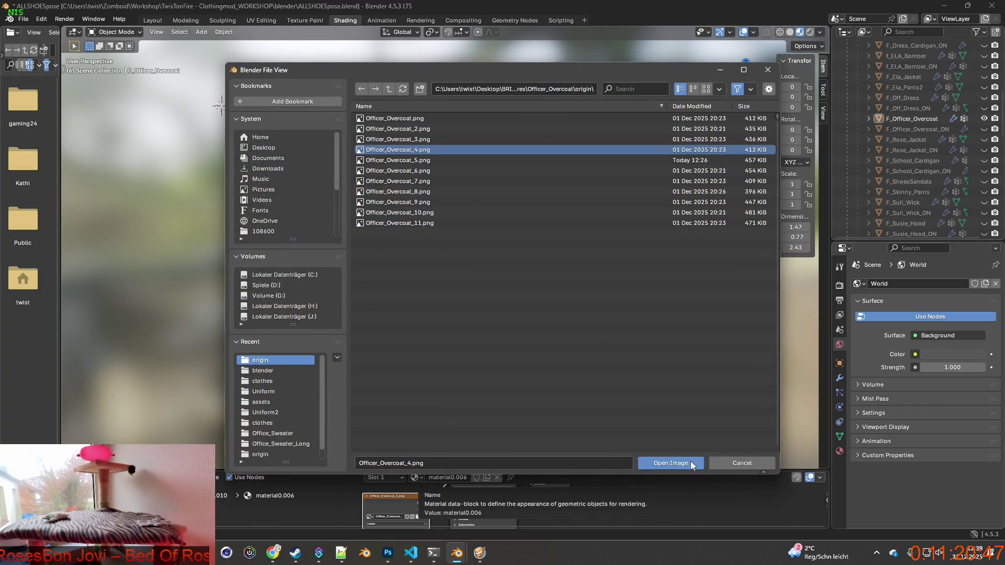
click(690, 463)
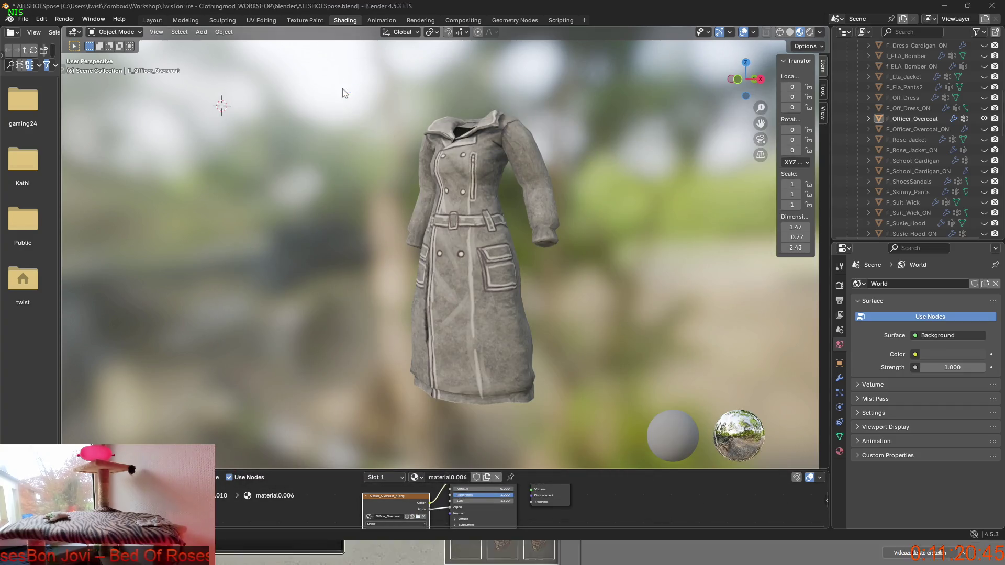
key(super+shift+s)
drag(339, 84, 608, 421)
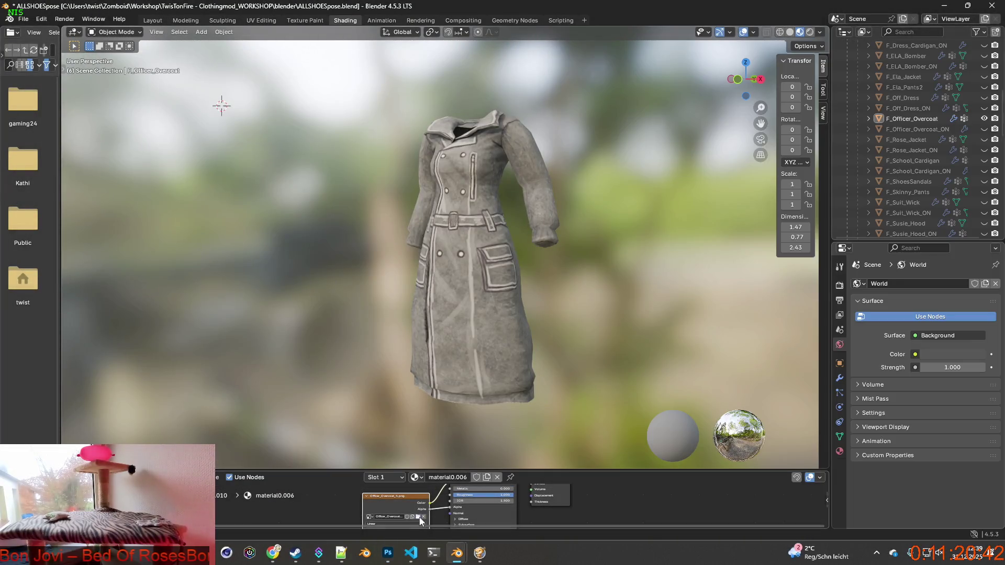
click(420, 518)
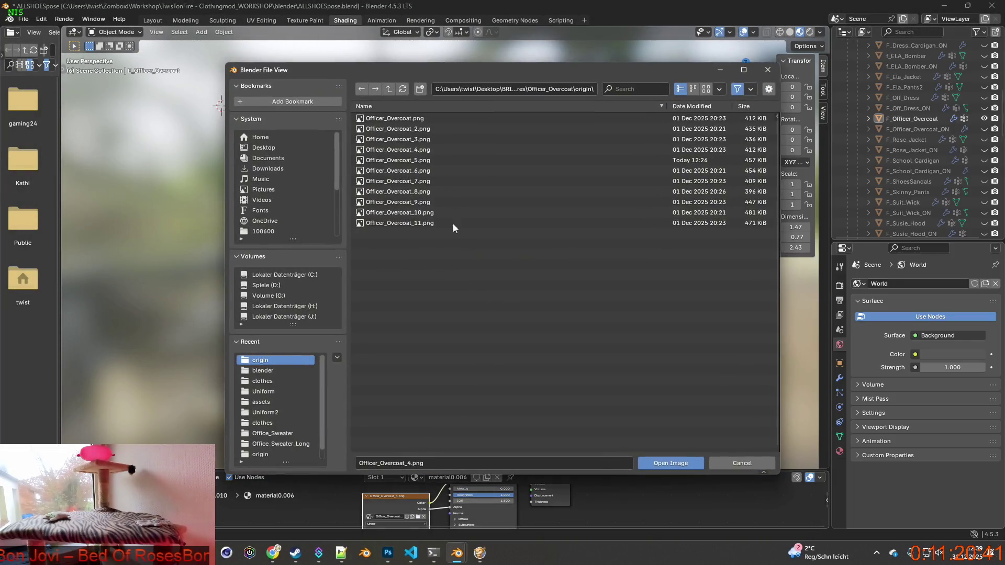
Step: Load Officer_Overcoat_5.png onto the coat and snip the coat region
click(455, 160)
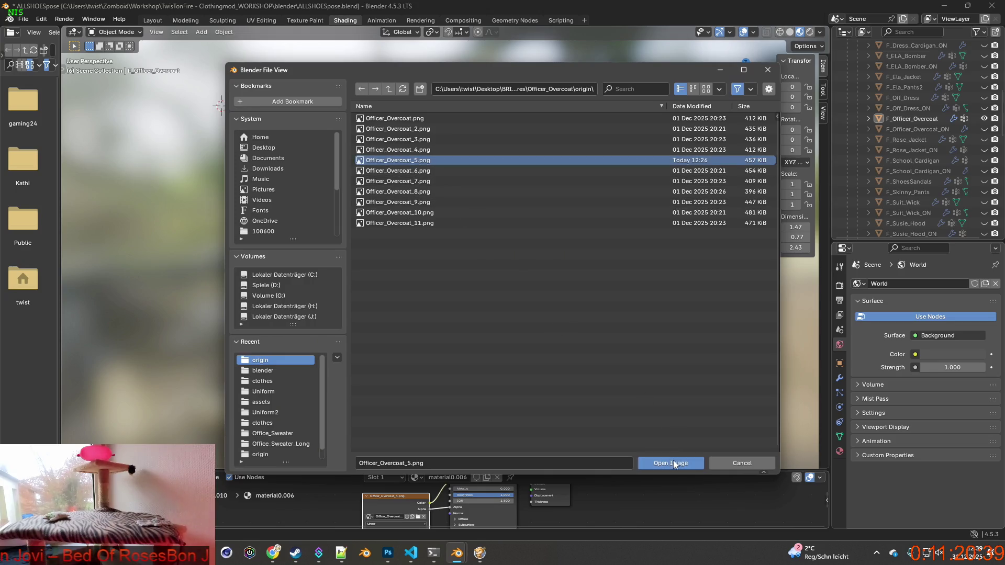
click(674, 464)
key(super+shift+s)
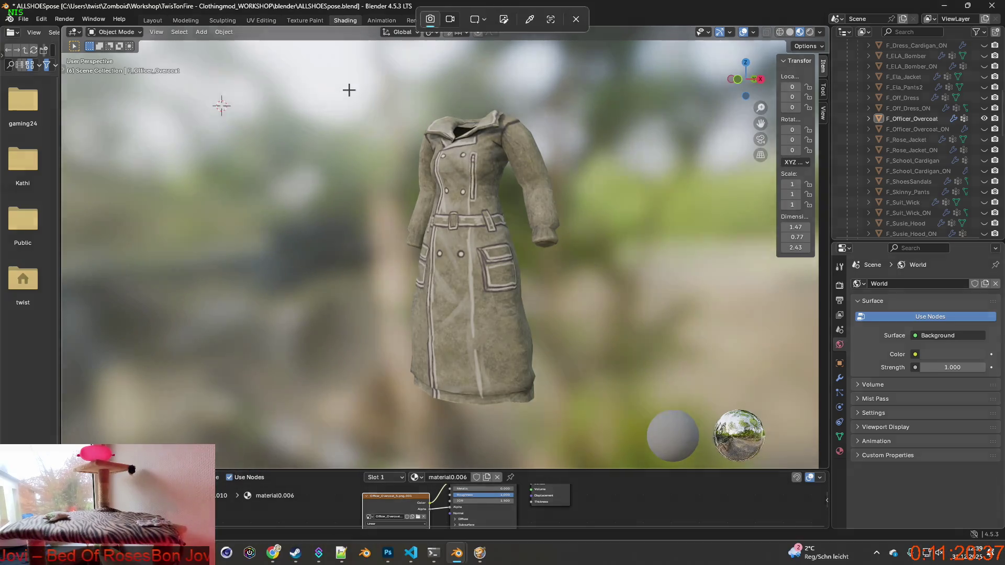
drag(346, 84, 612, 425)
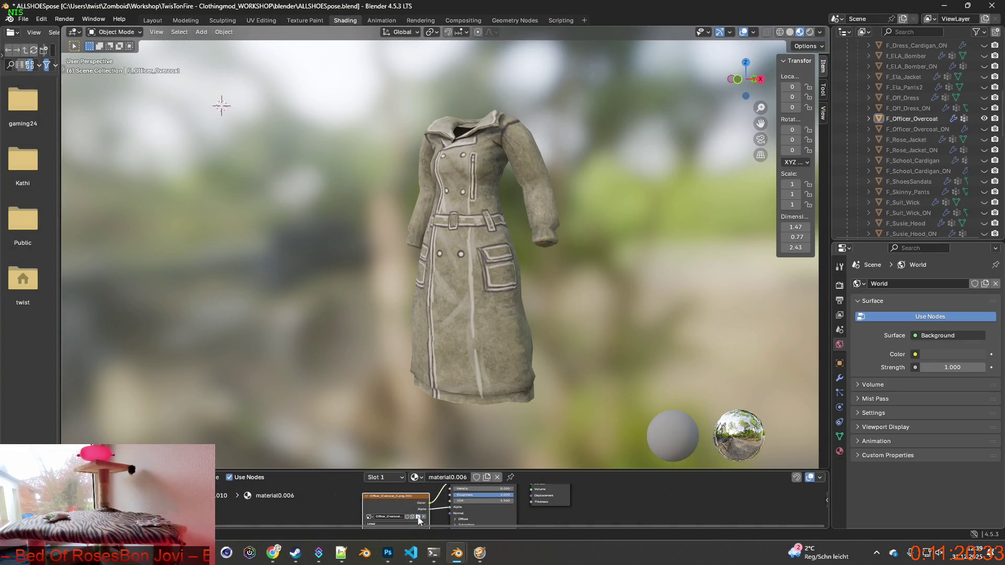
Step: Load the cream Officer_Overcoat_6.png texture and snip the coat region
click(418, 517)
mouse_move(414, 173)
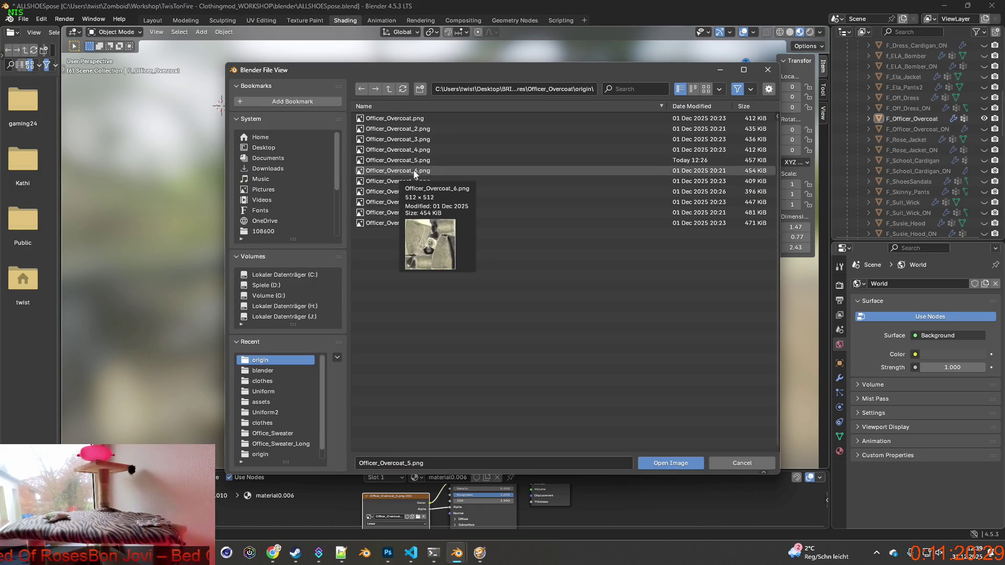
click(414, 172)
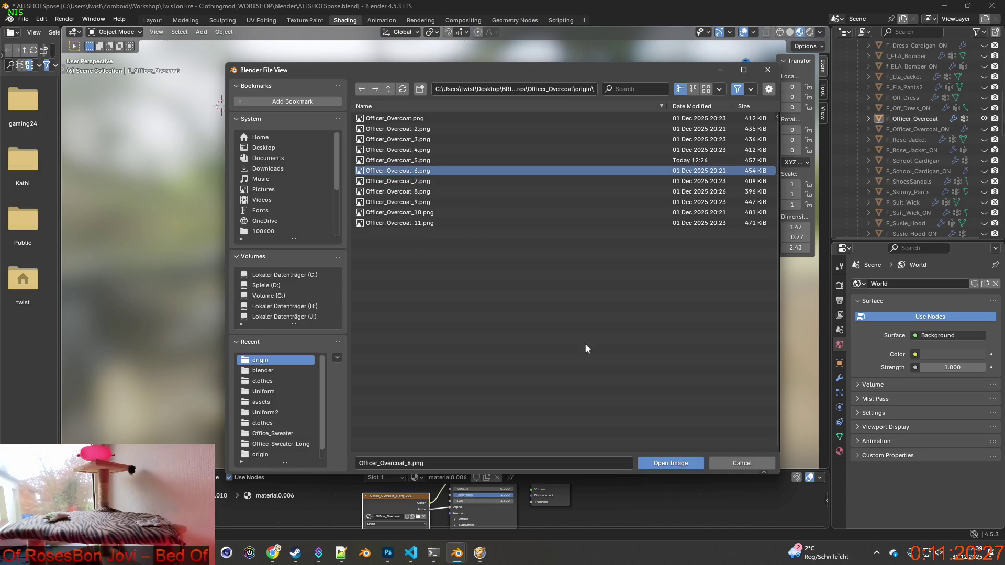
click(661, 461)
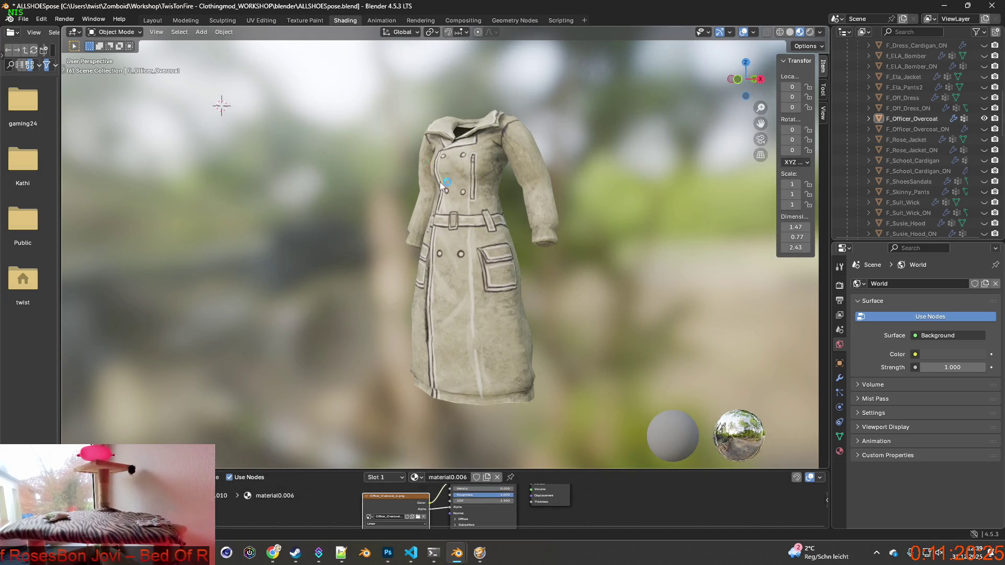
key(super+shift+s)
drag(341, 83, 600, 430)
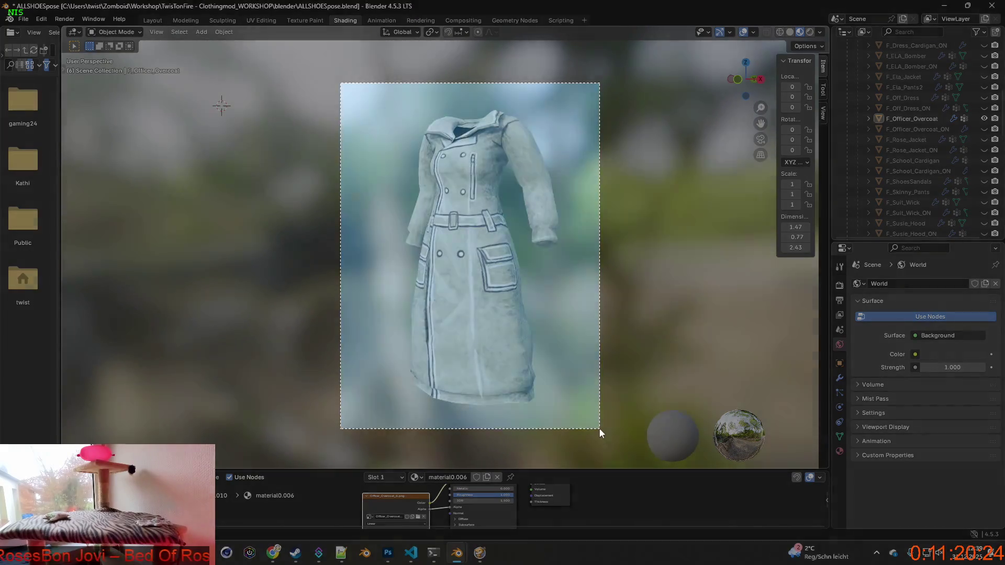
key(alt+Tab)
click(454, 484)
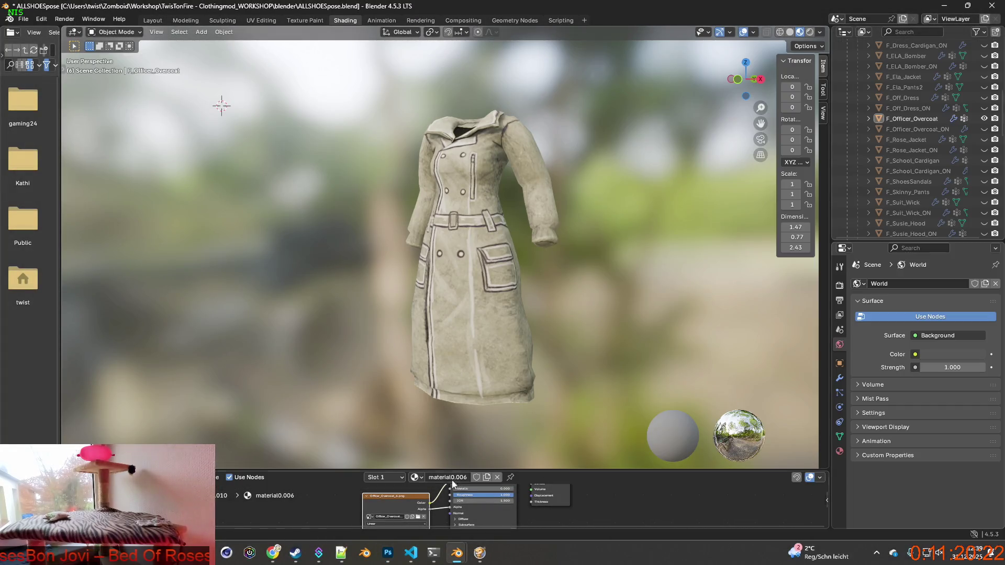
Step: Load the camouflage Officer_Overcoat_7.png texture and snip the coat region
click(418, 517)
click(419, 182)
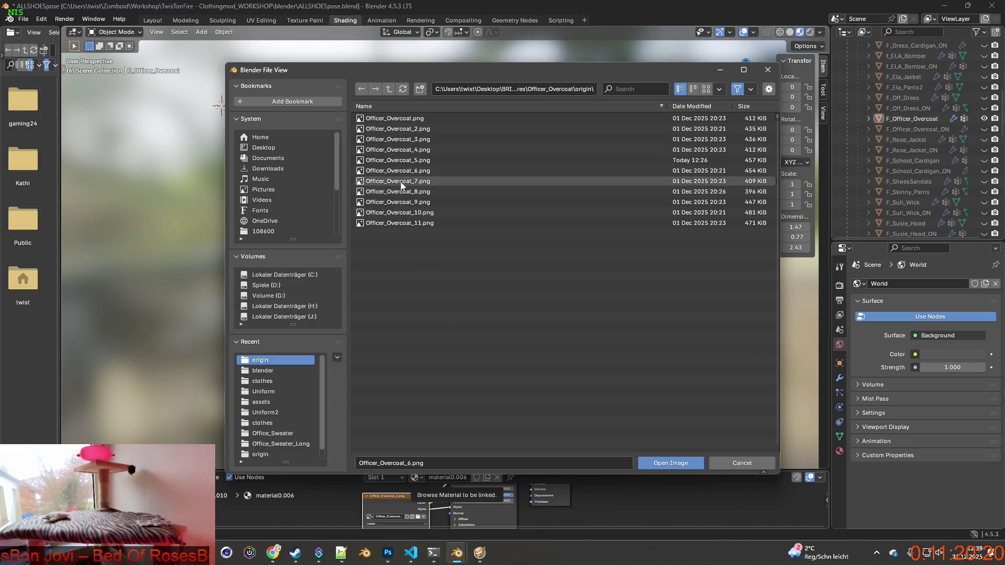
click(681, 463)
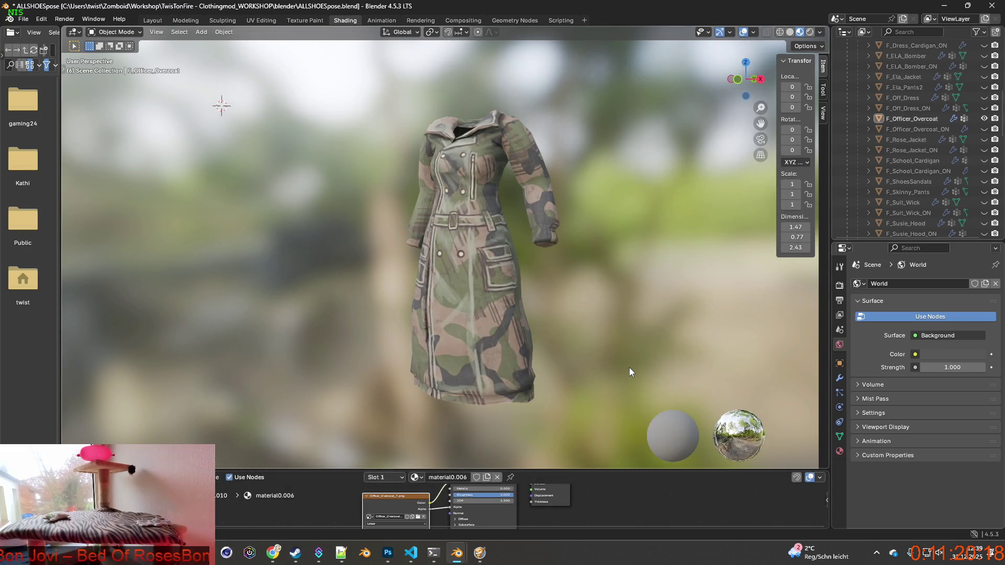
key(super+shift+s)
drag(347, 89, 600, 424)
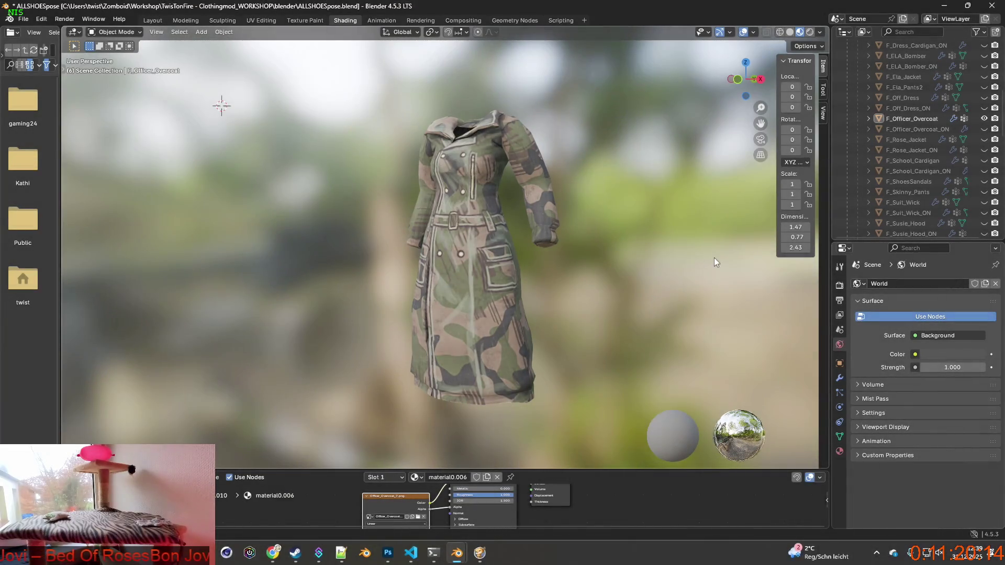
click(821, 32)
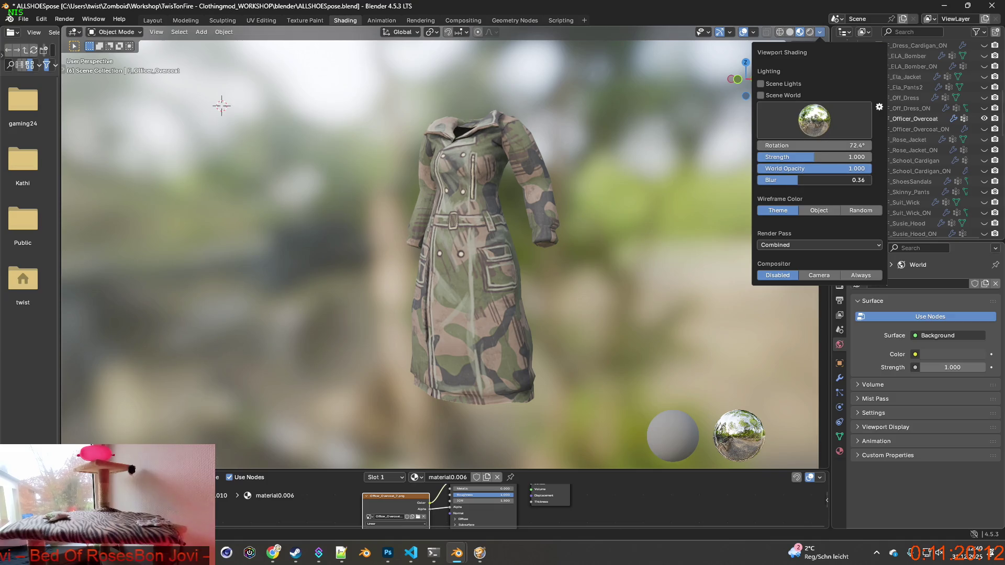
Step: Blur the viewport background to plain grey and snip the coat region
drag(838, 180, 764, 181)
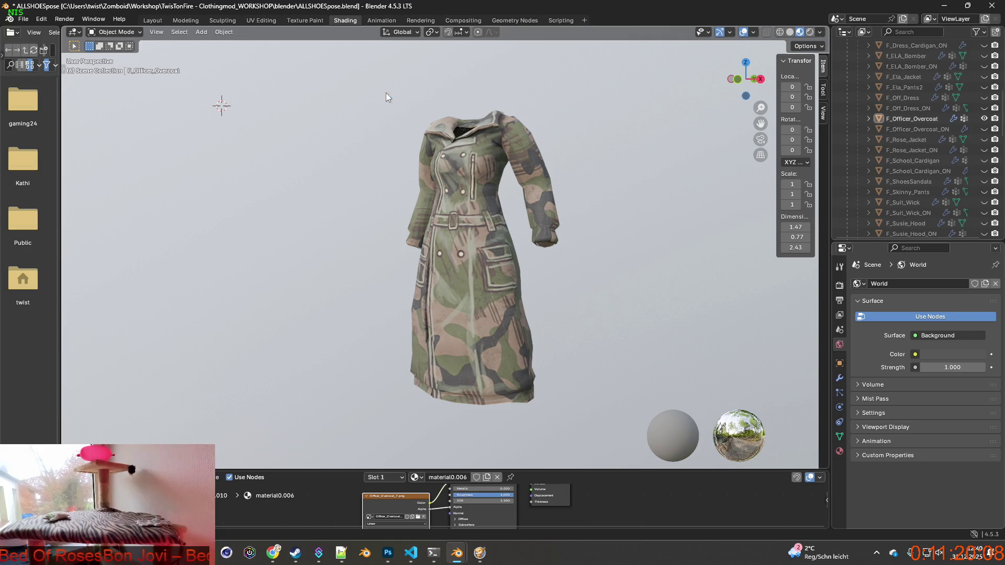
key(super+shift+s)
drag(373, 102, 599, 423)
key(alt+Tab)
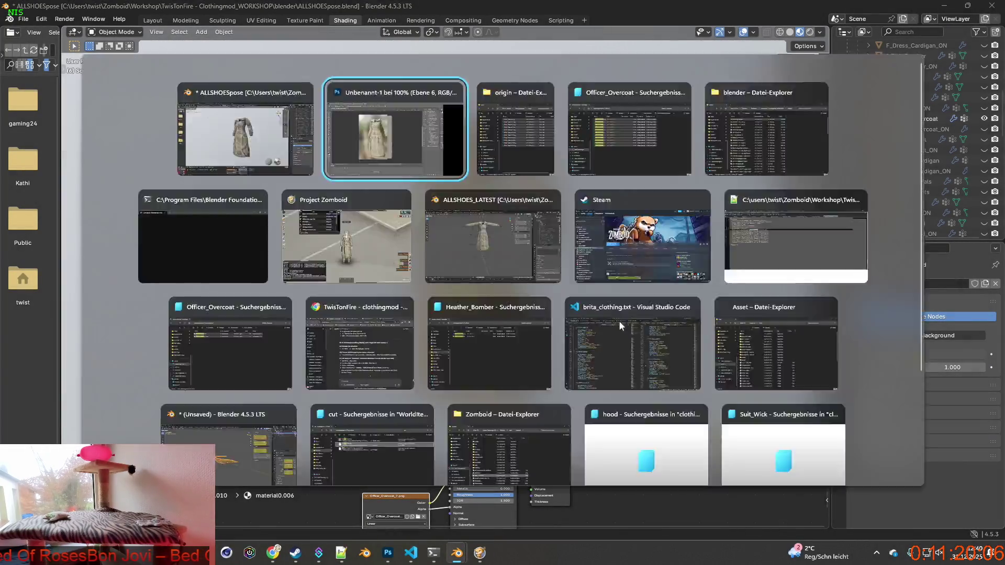
key(alt+Tab)
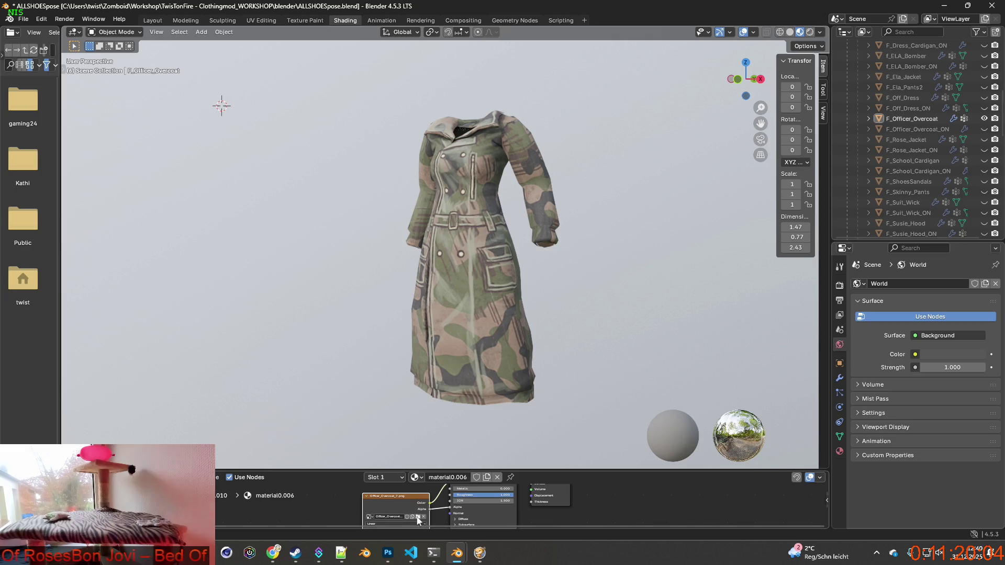
Step: Load Officer_Overcoat_8.png onto the coat and snip the coat region
click(417, 517)
key(Up)
key(Up)
key(Up)
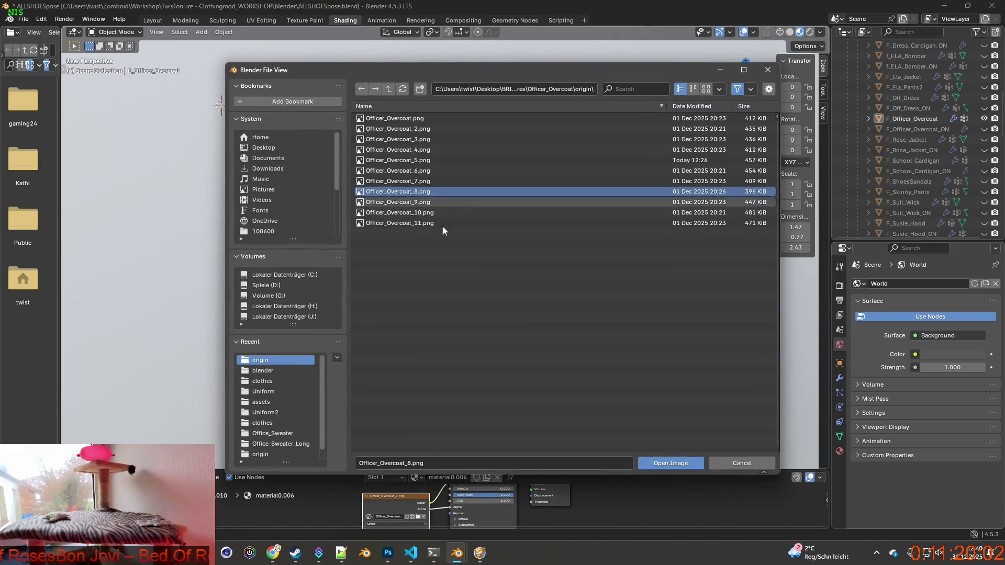
click(661, 463)
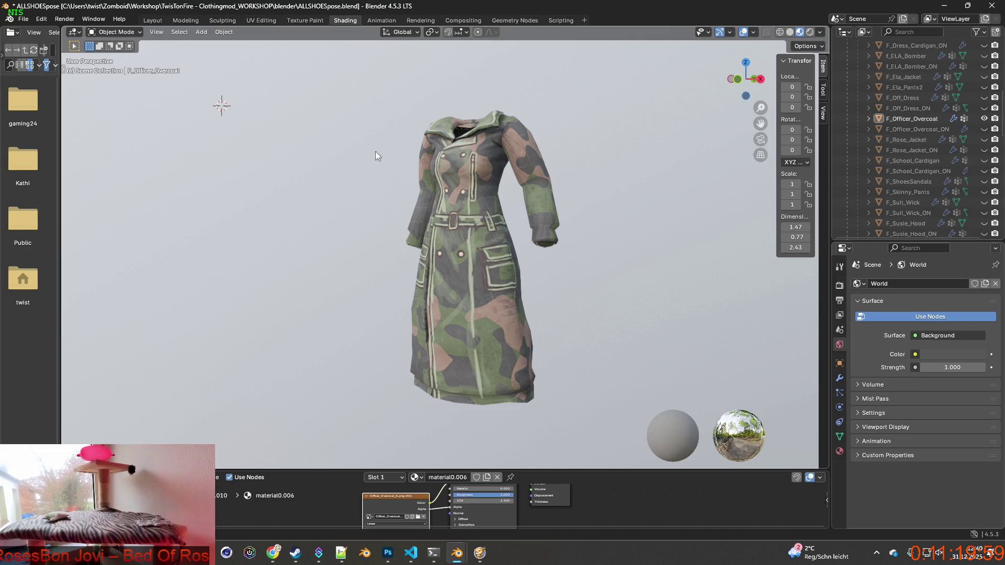
key(super+shift+s)
drag(348, 86, 598, 425)
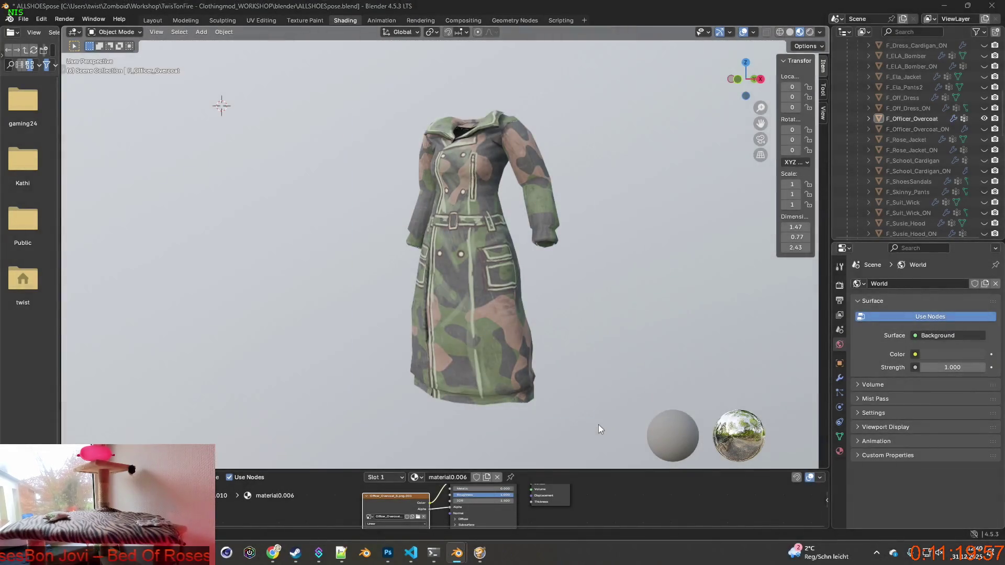
key(alt+tab)
key(alt+tab)
Step: Load Officer_Overcoat_9.png and reduce the background blur to reveal the outdoor scene
click(418, 518)
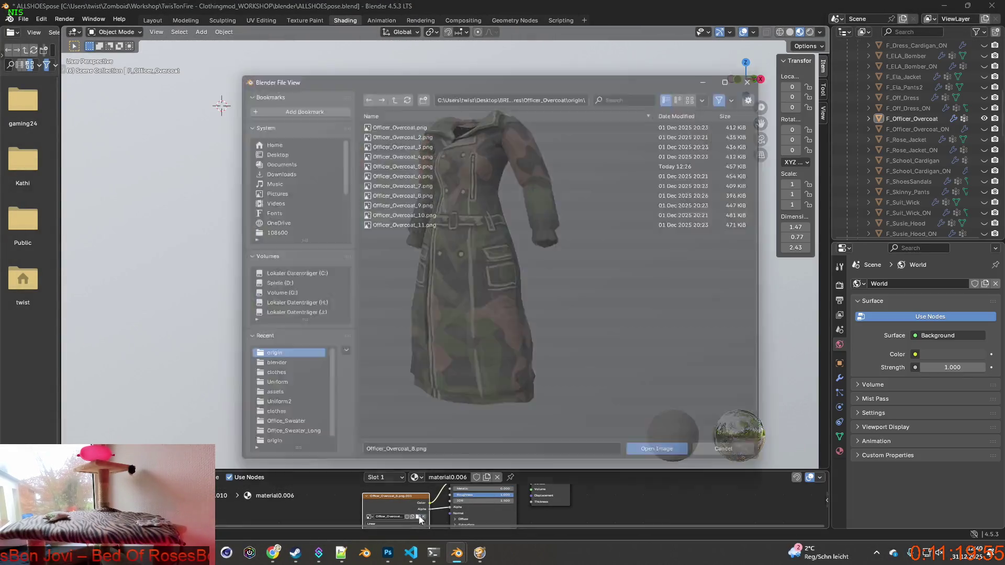
click(429, 202)
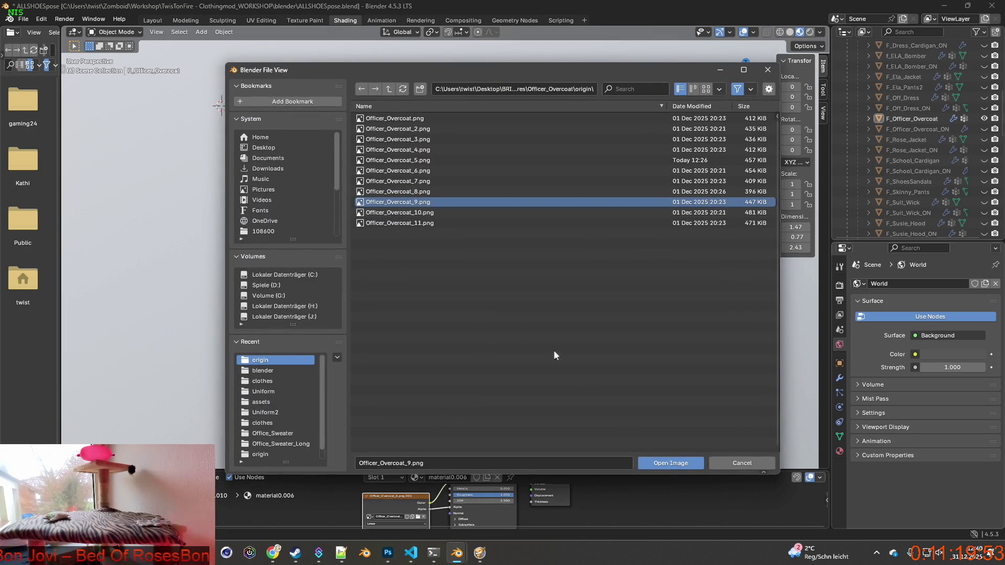
click(665, 462)
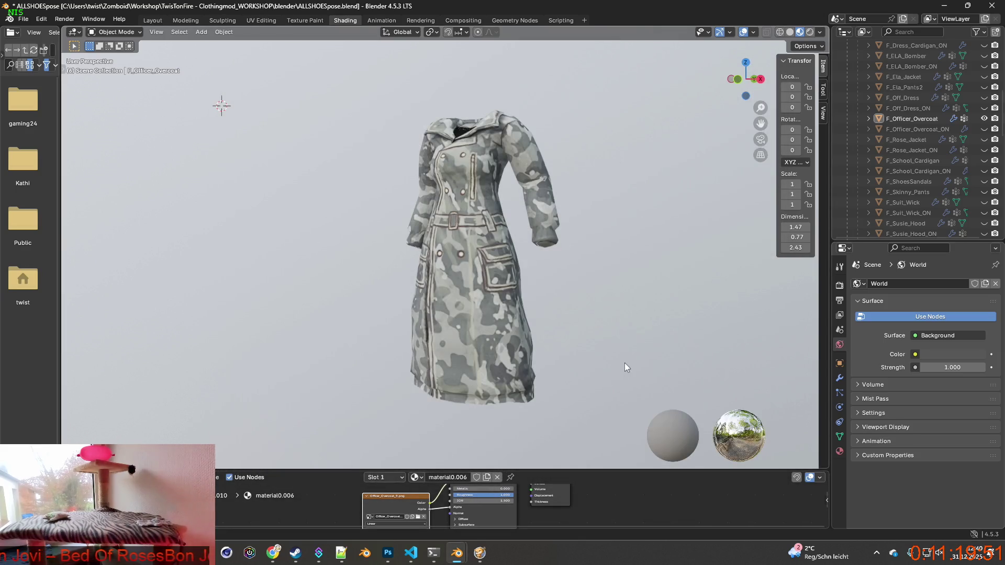
click(820, 32)
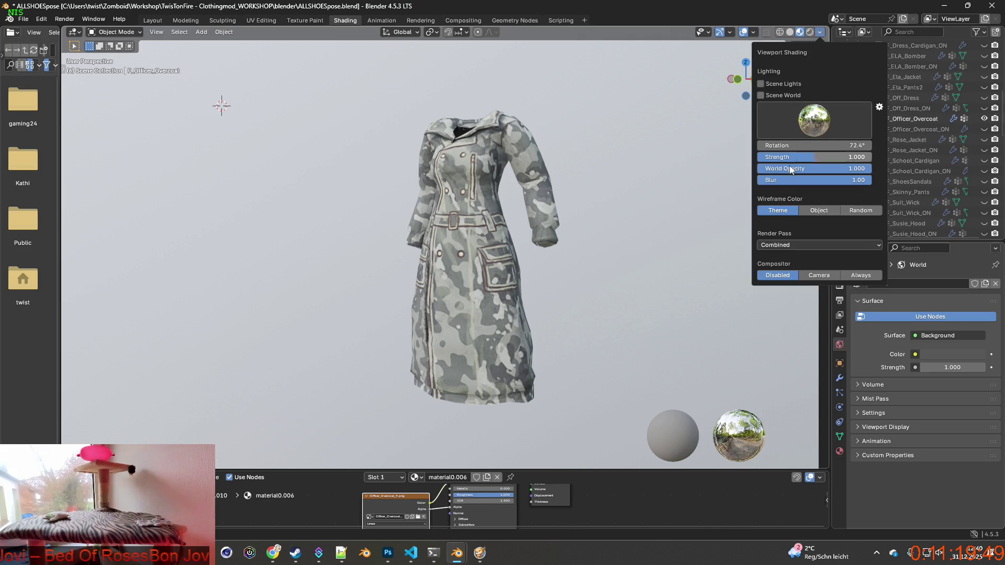
key(Return)
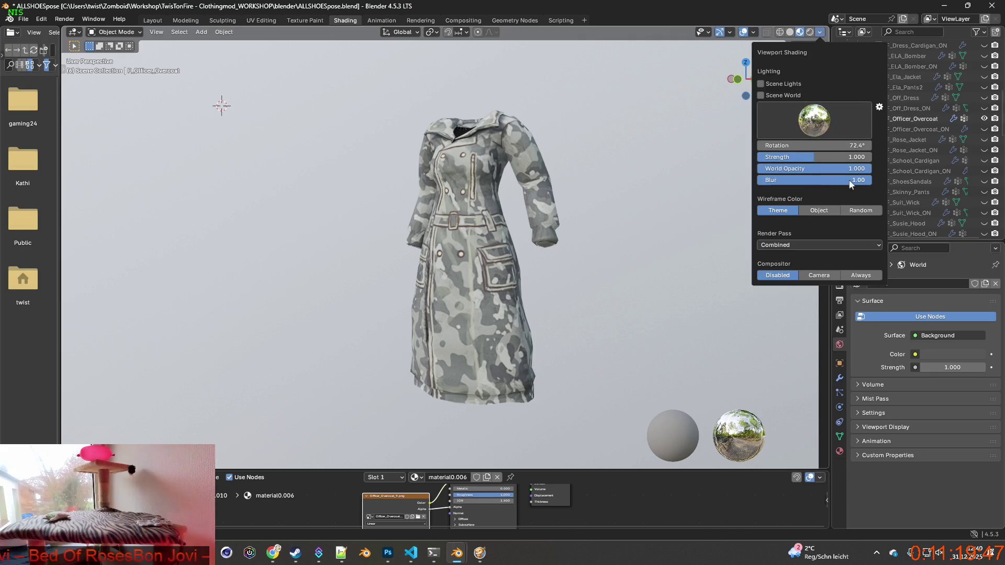
drag(787, 180, 747, 180)
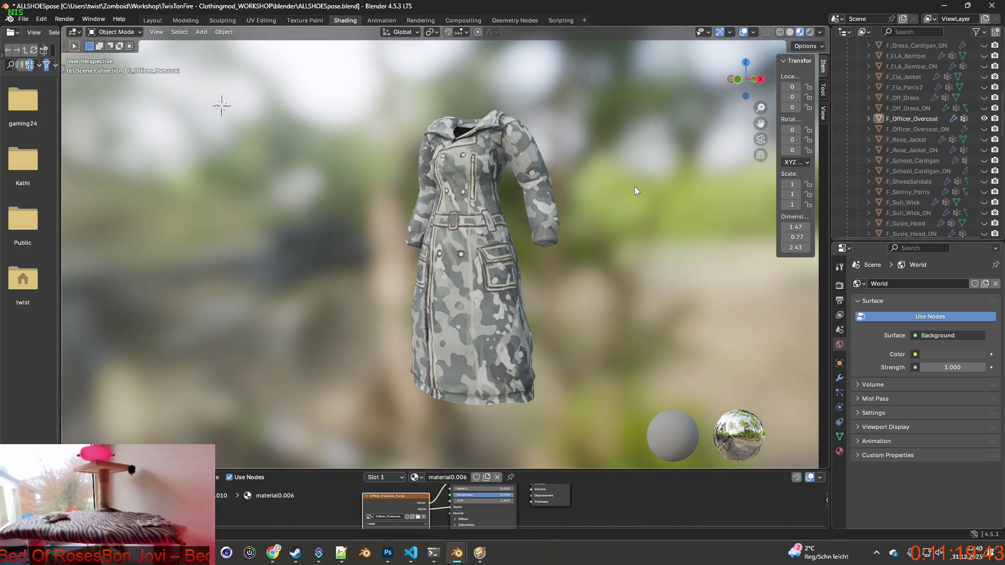
Step: Snip the grey-camouflage coat and paste it into Photoshop as a new layer
key(super+shift+s)
drag(352, 88, 593, 418)
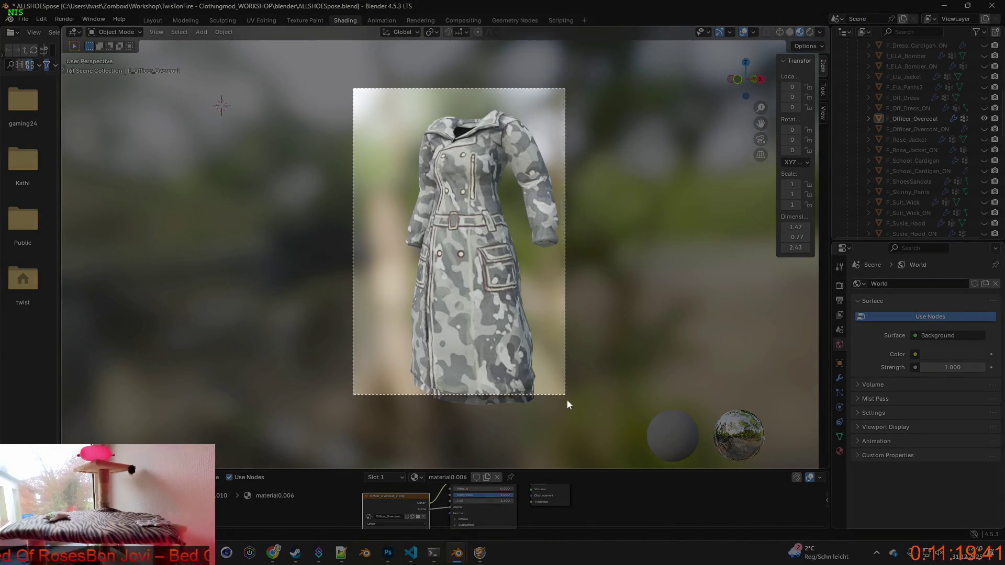
key(alt+Tab)
key(ctrl+v)
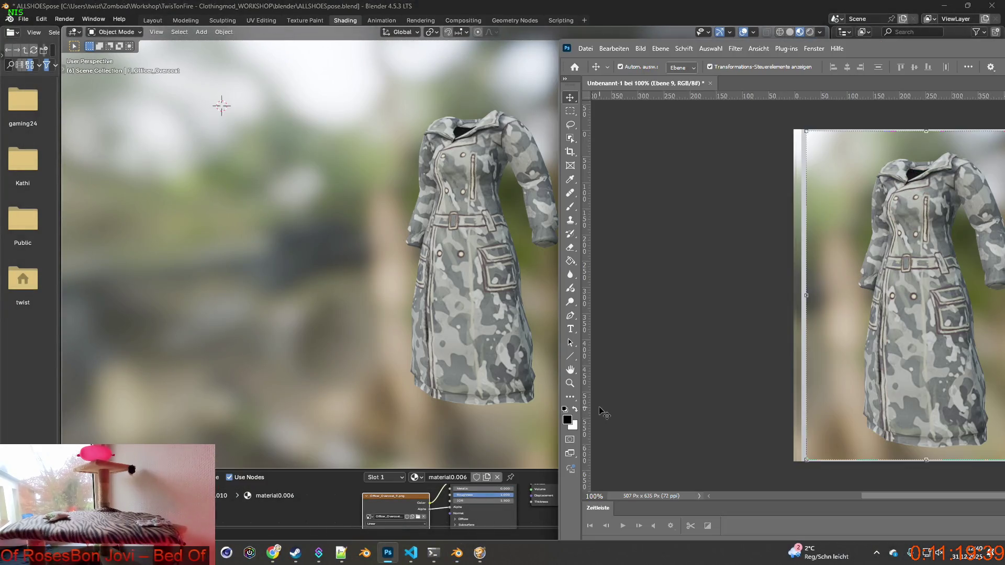
key(alt+Tab)
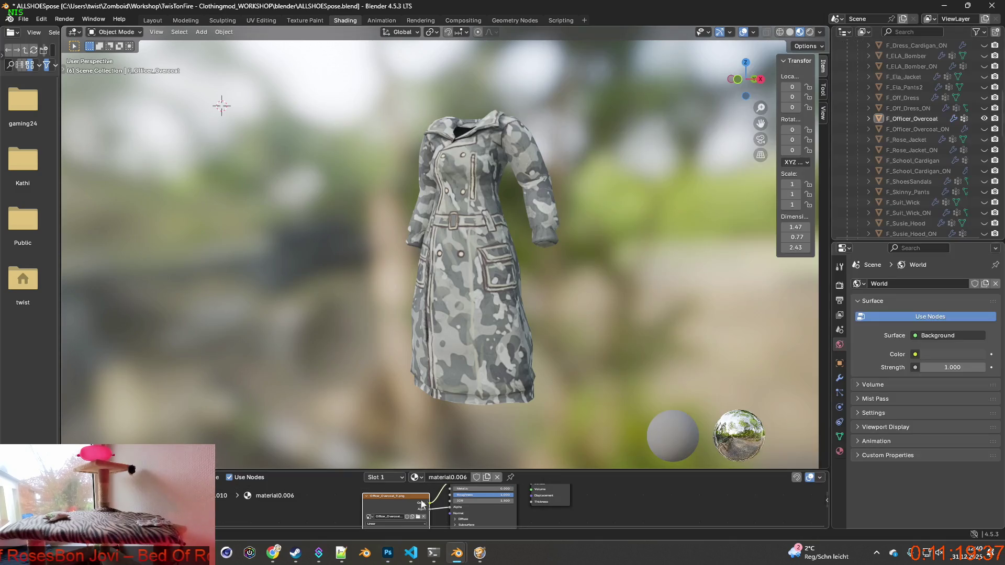
Step: Load Officer_Overcoat_10.png, blur the background to grey, then snip and paste the coat
click(418, 517)
click(398, 212)
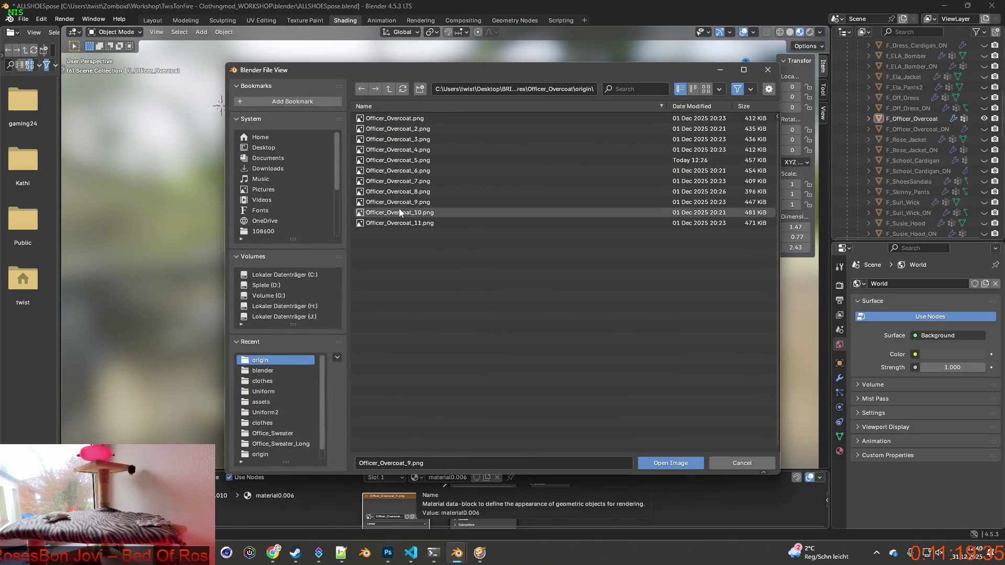
click(670, 464)
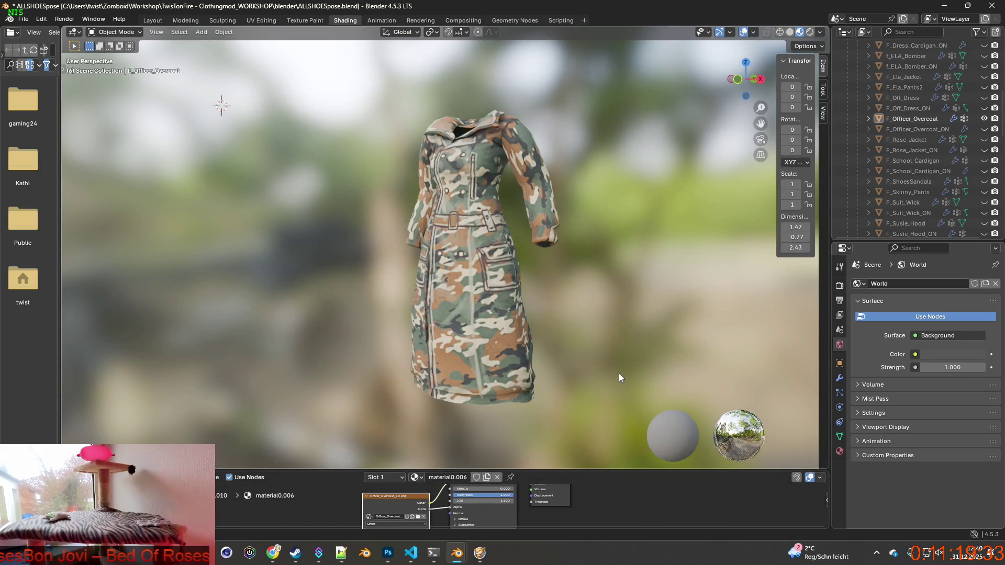
click(820, 32)
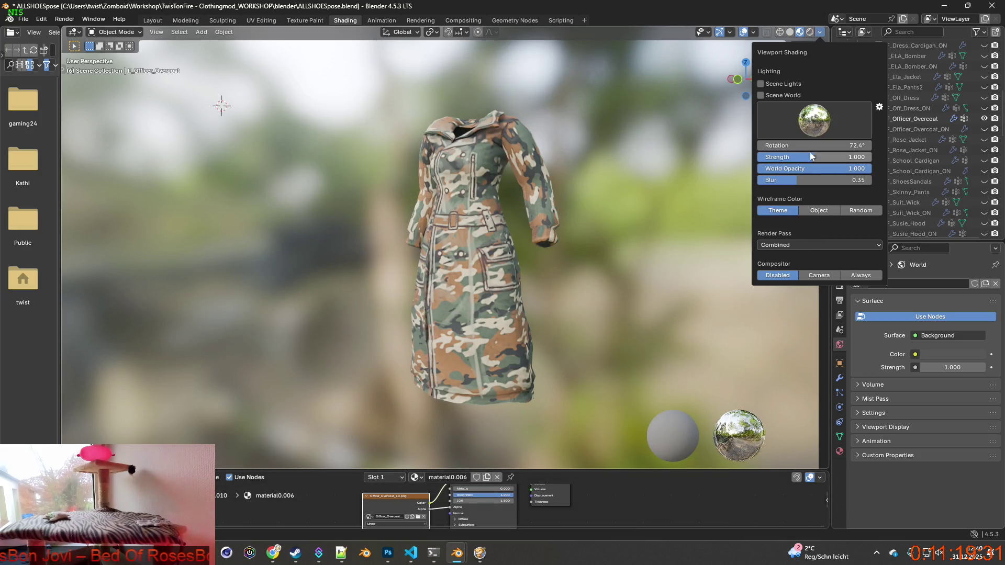
drag(812, 180, 870, 180)
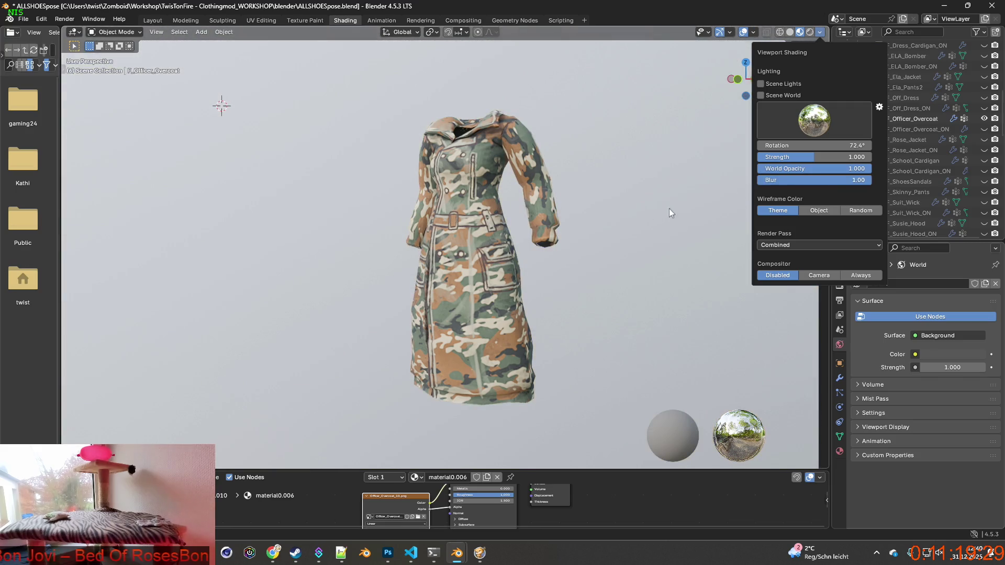
key(super+shift+s)
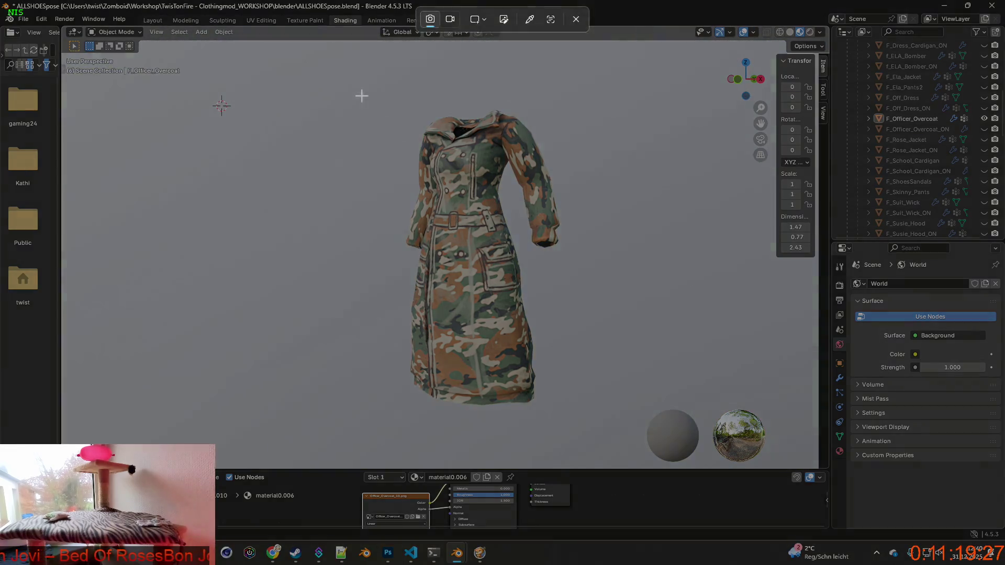
drag(360, 95, 589, 420)
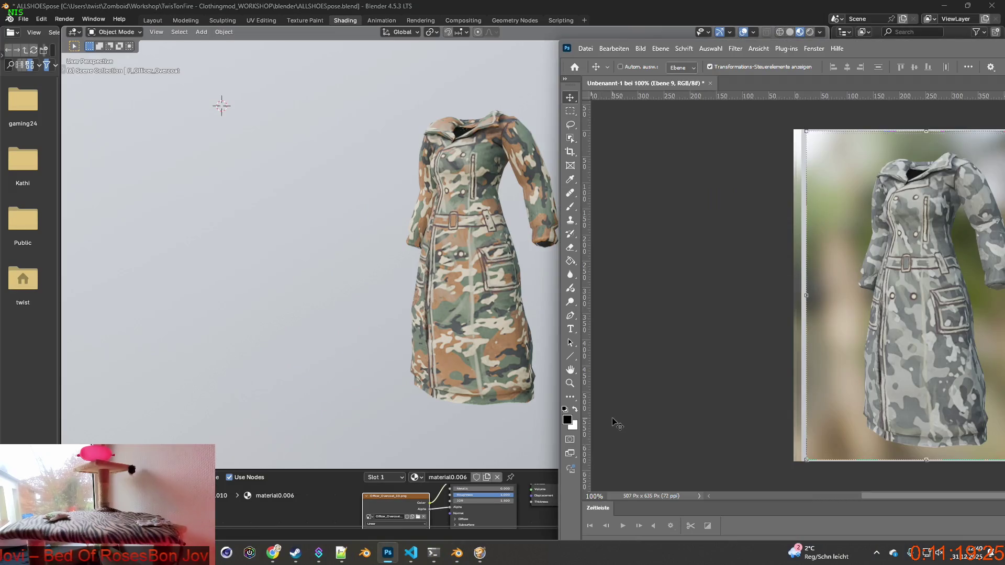
key(ctrl+v)
click(421, 506)
Step: Load Officer_Overcoat_11.png in material preview, reduce background blur, then snip and paste it into Photoshop
click(419, 518)
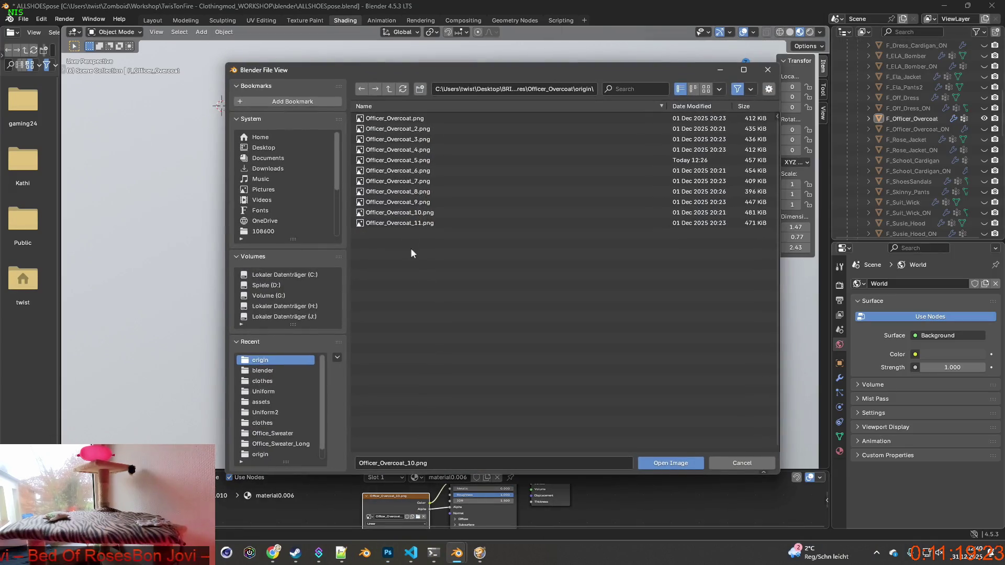
click(406, 224)
click(652, 463)
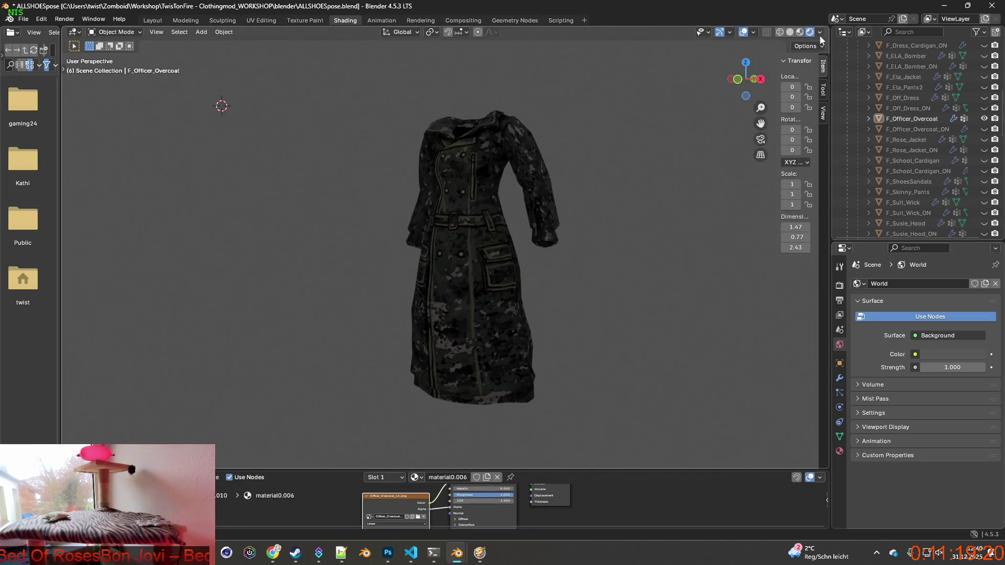
click(800, 32)
click(820, 32)
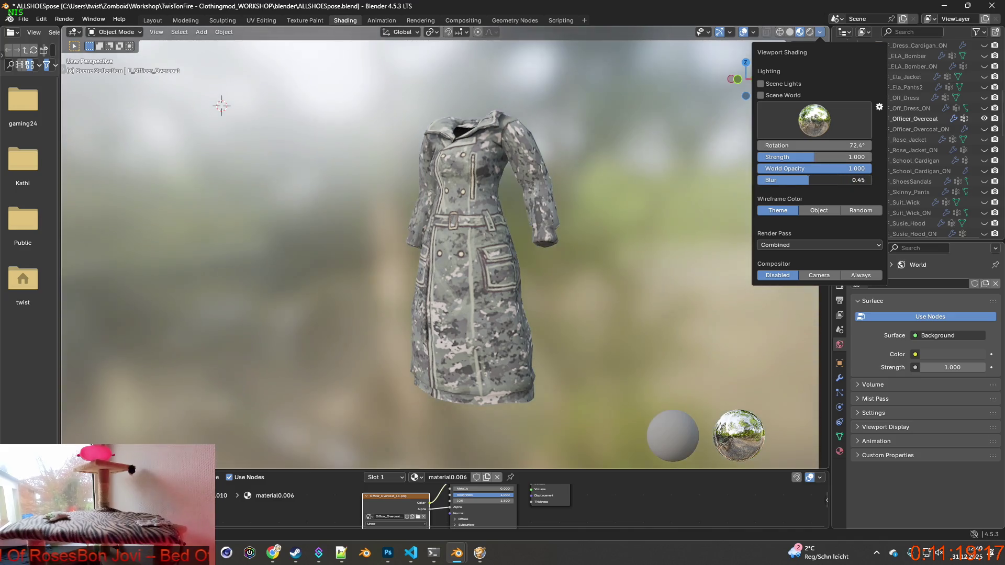
drag(837, 180, 716, 195)
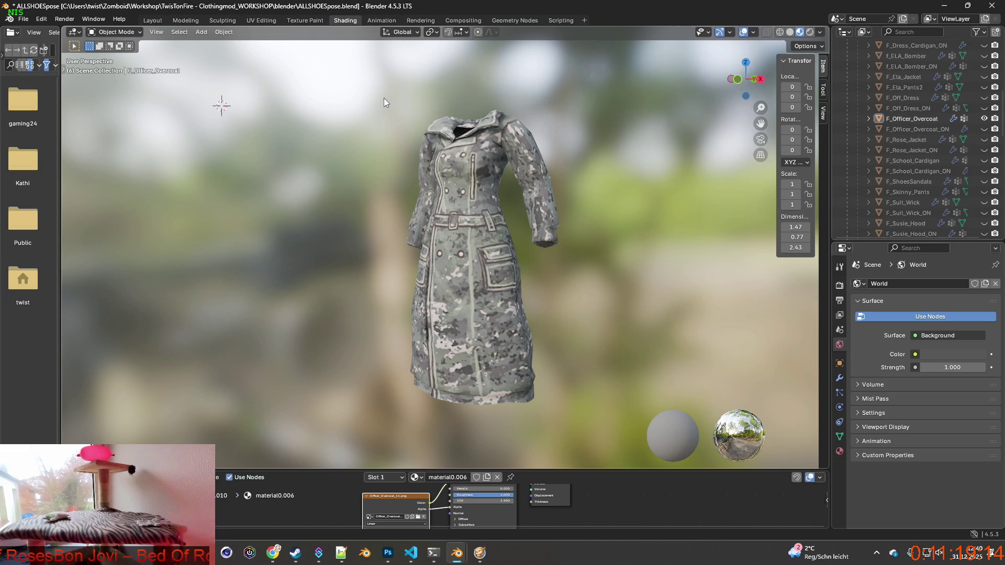
key(super+shift+s)
drag(364, 93, 590, 422)
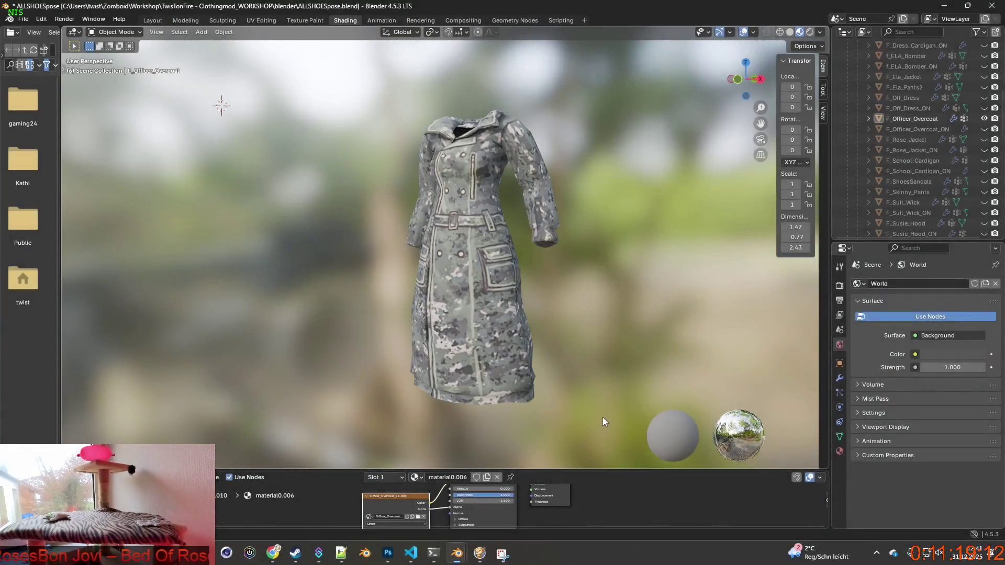
key(alt+Tab)
key(ctrl+v)
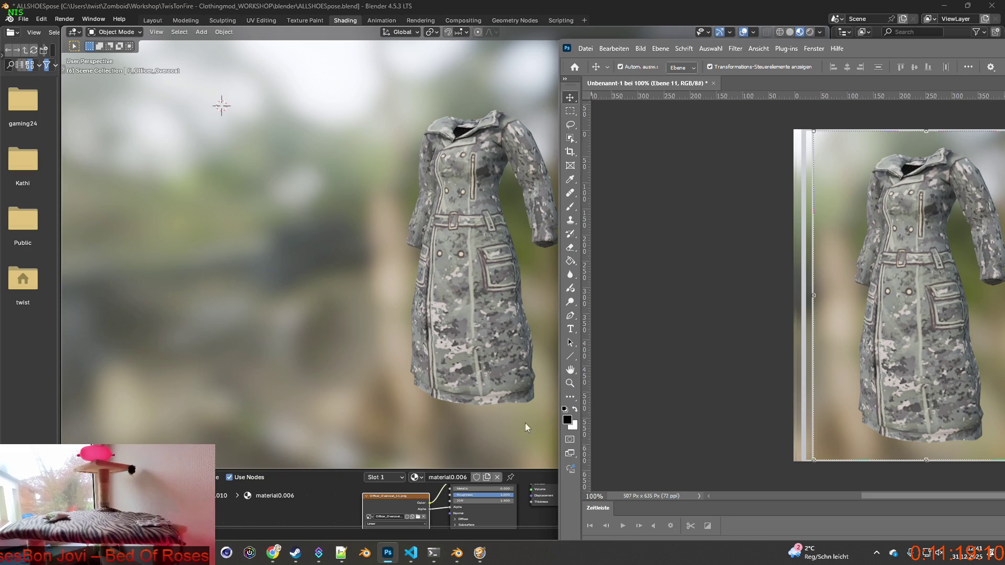
Step: Cancel Blender's image file browser without loading anything and return to Photoshop
click(418, 517)
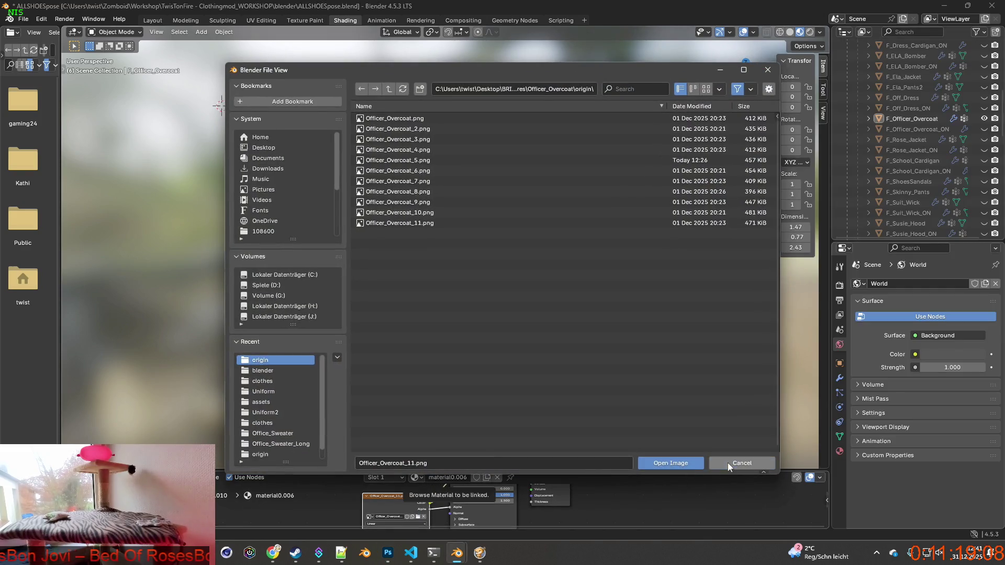
click(727, 463)
key(alt+Tab)
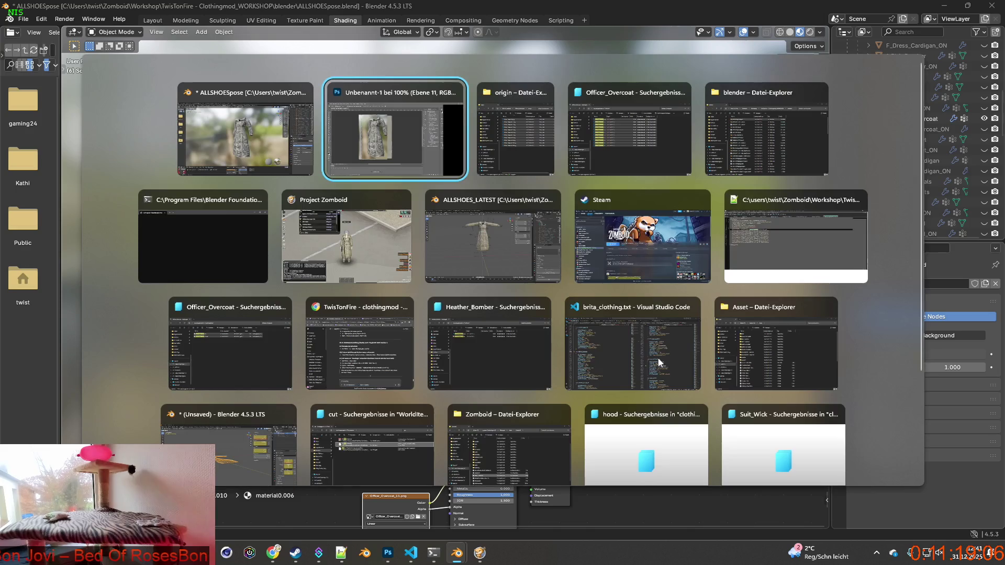
Step: Hide all coat layers except Ebene 1 and save as officer_overcoat_raw.psd in BRITA_Textures/Officer_Overcoat
double_click(730, 46)
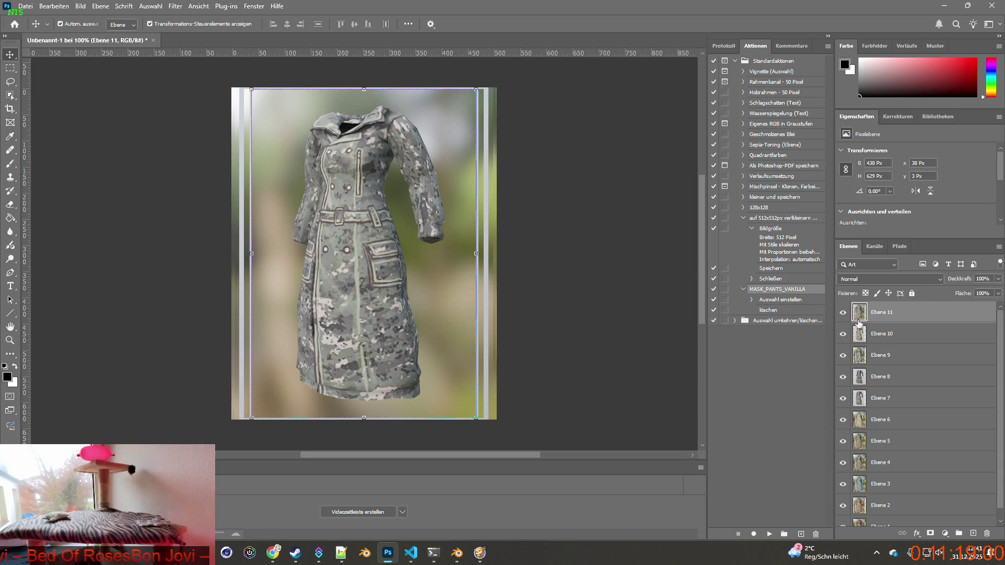
drag(843, 312, 846, 500)
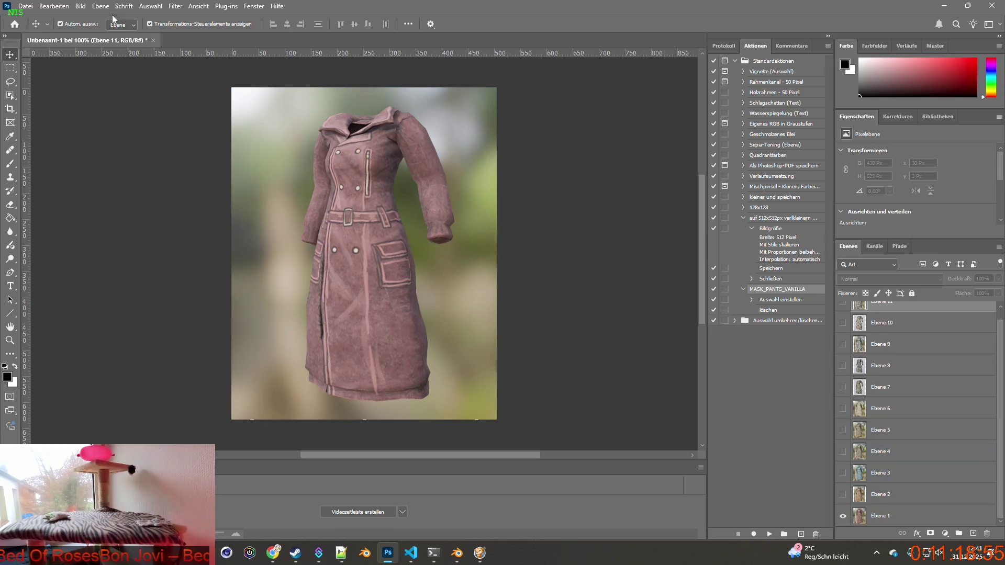
click(25, 6)
click(68, 136)
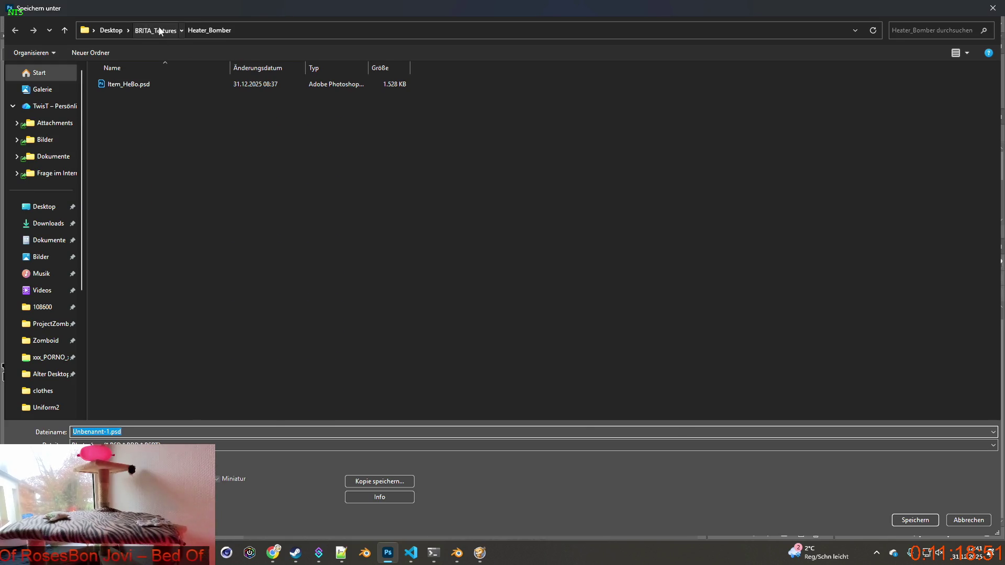
click(157, 30)
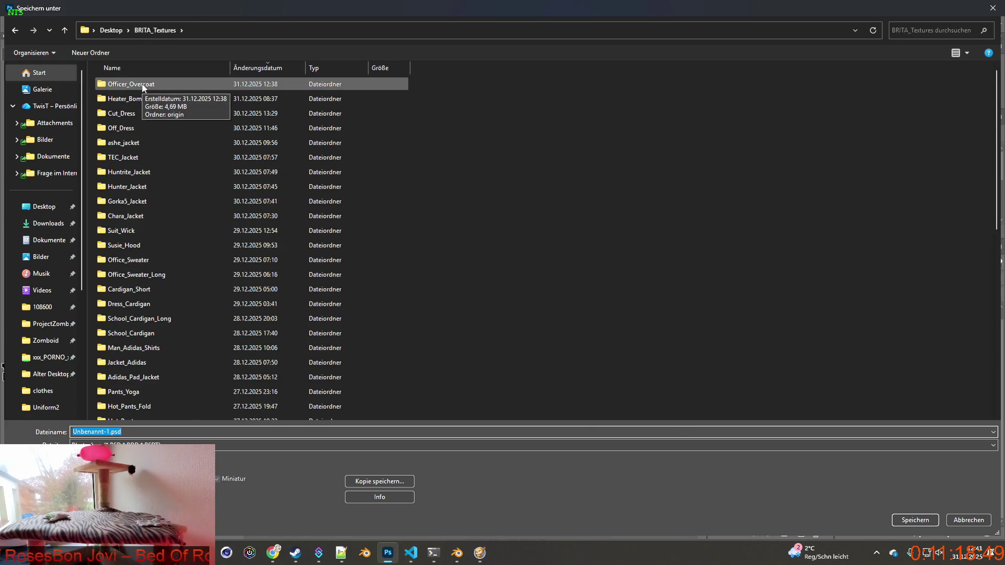
double_click(143, 85)
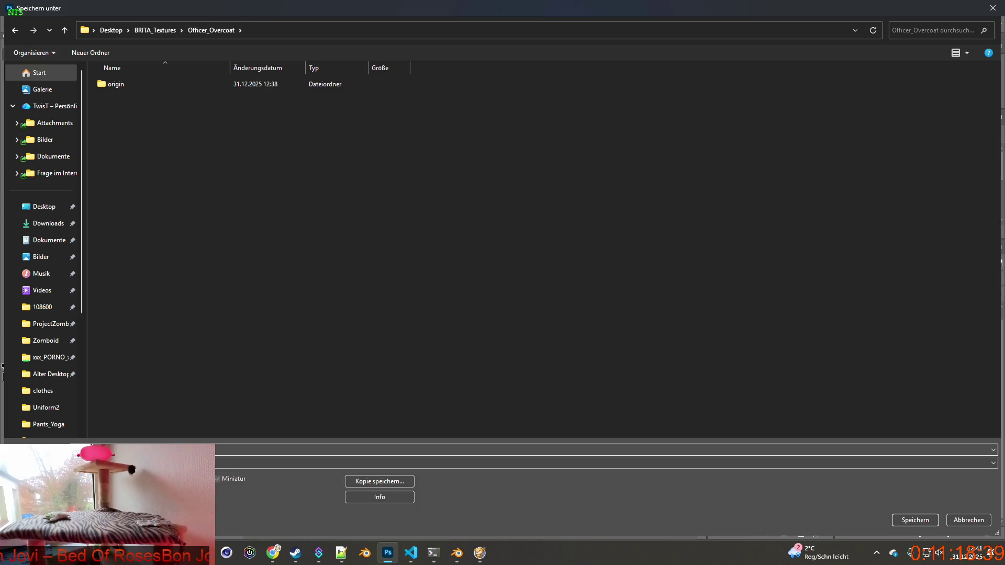
key(Return)
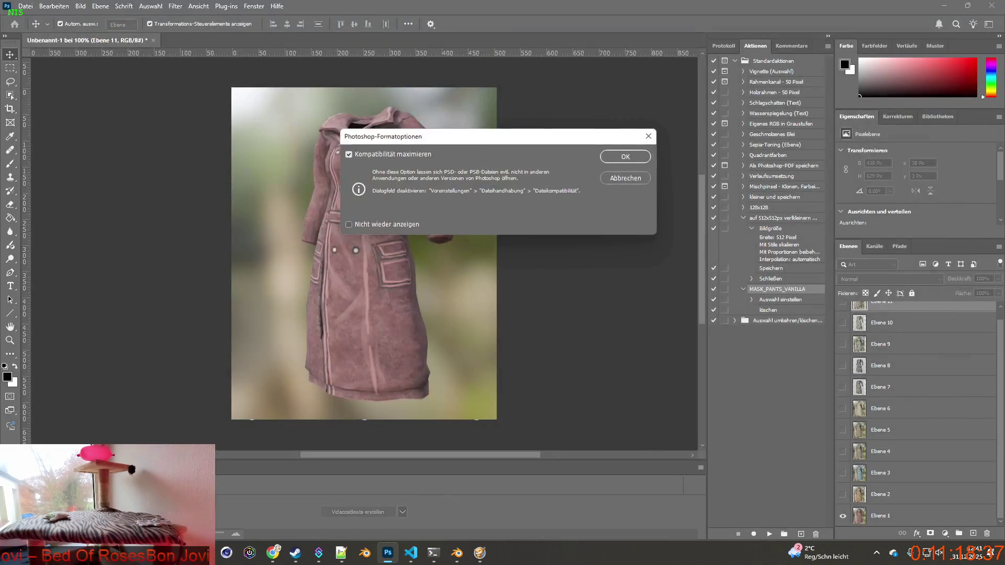
click(625, 156)
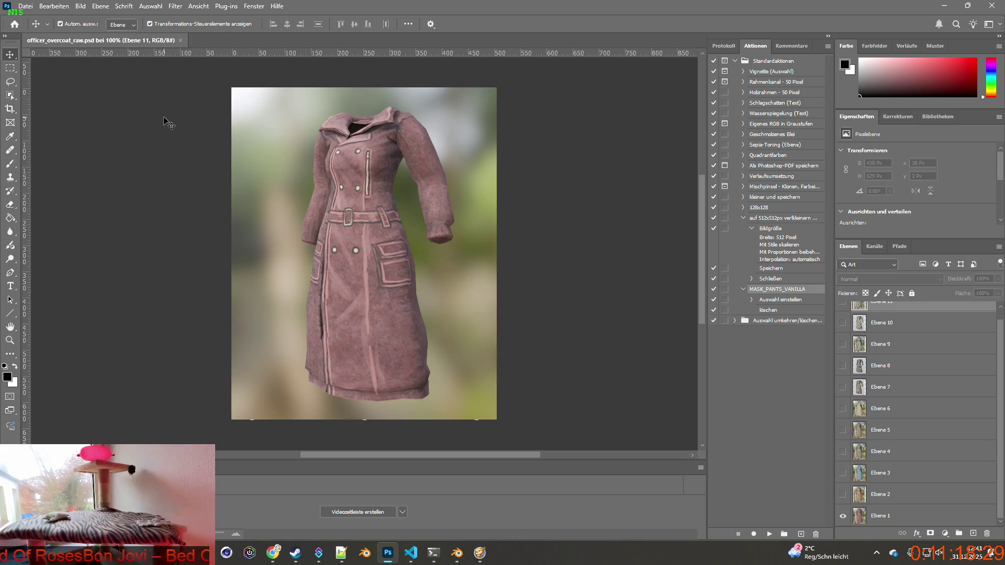
click(27, 7)
Step: Create a new 500 x 500 px transparent document, then bring officer_overcoat_raw.psd back into view
click(30, 18)
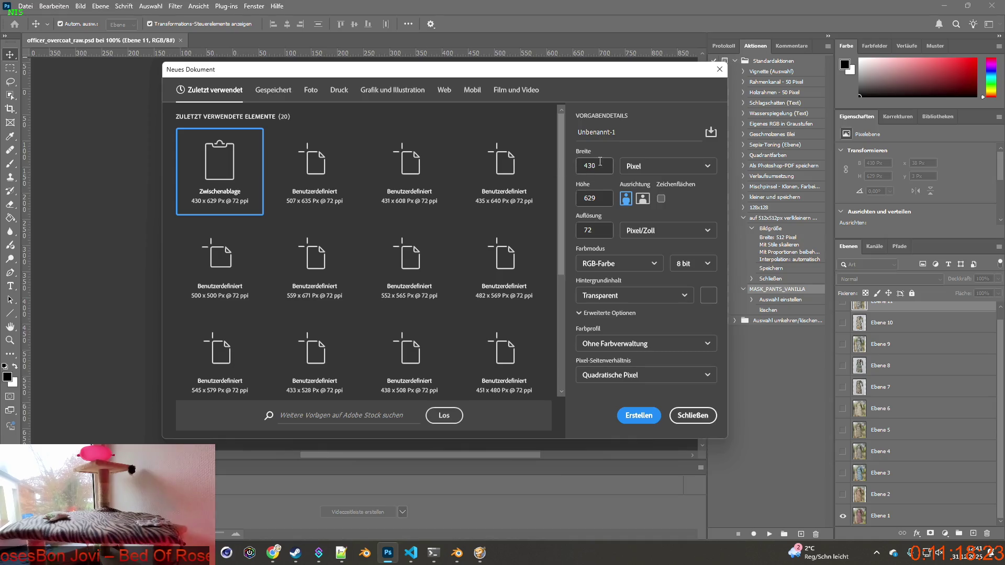
click(576, 164)
click(593, 196)
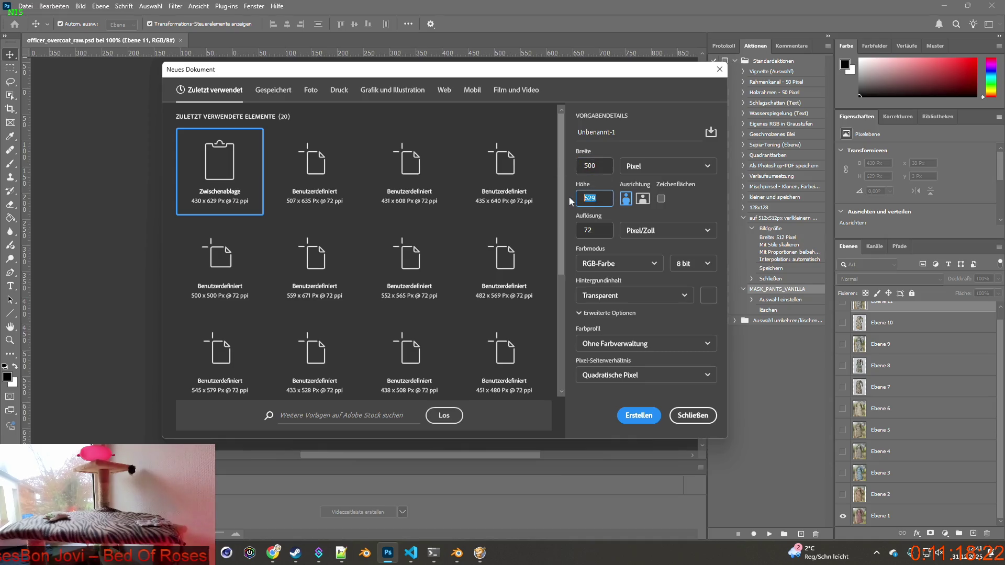
text(500)
key(Return)
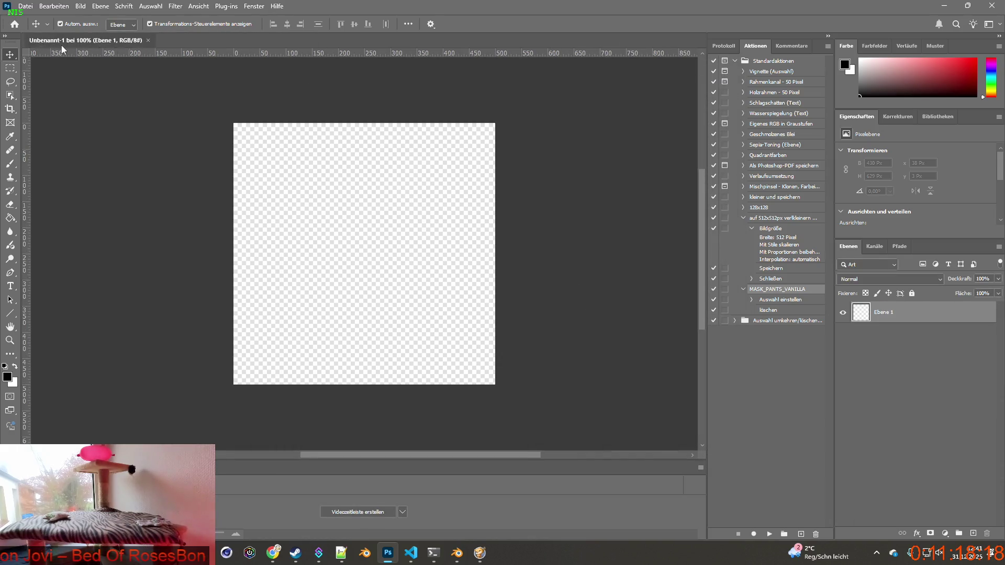
drag(140, 43, 246, 41)
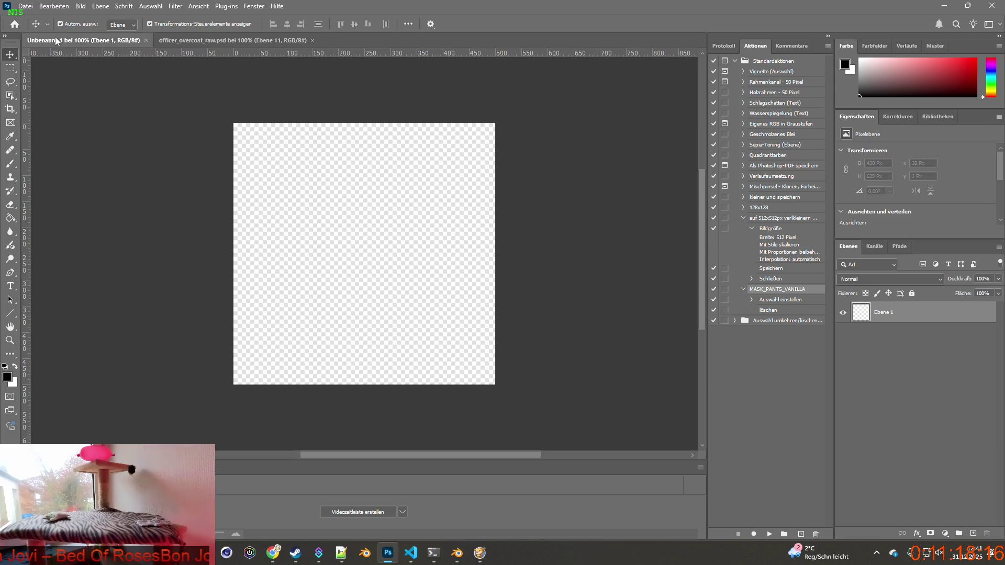
scroll(903, 369, down, 1)
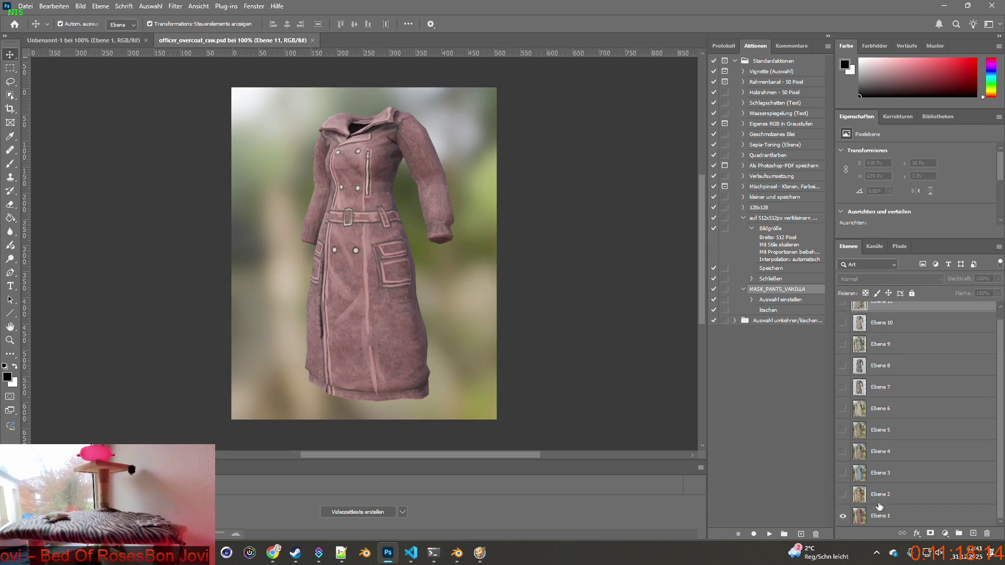
Step: Cut out the pink coat from Ebene 1 with Object Selection and paste it into Unbenannt-1
click(879, 508)
click(10, 95)
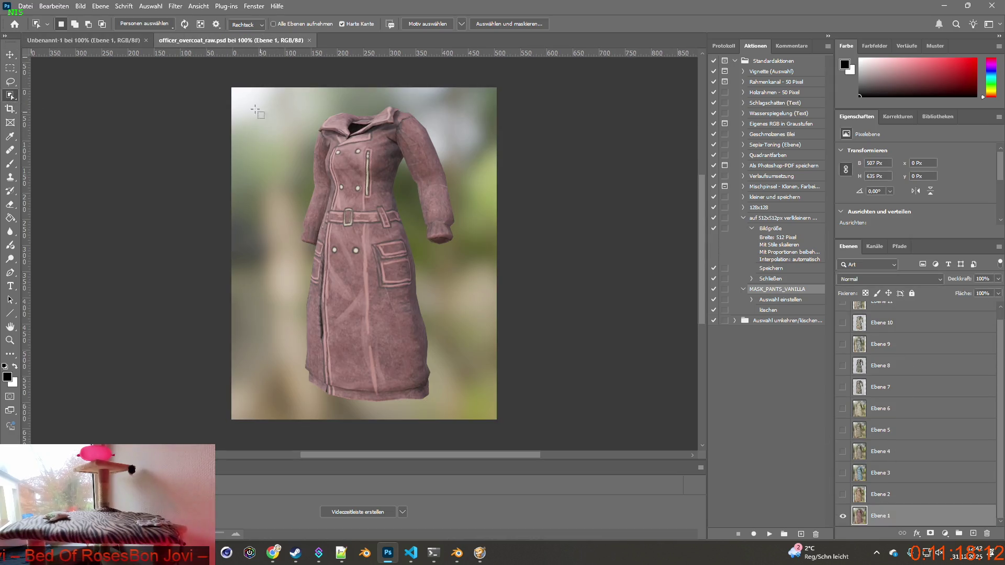
mouse_move(202, 84)
mouse_down()
mouse_move(583, 412)
mouse_move(582, 429)
mouse_up()
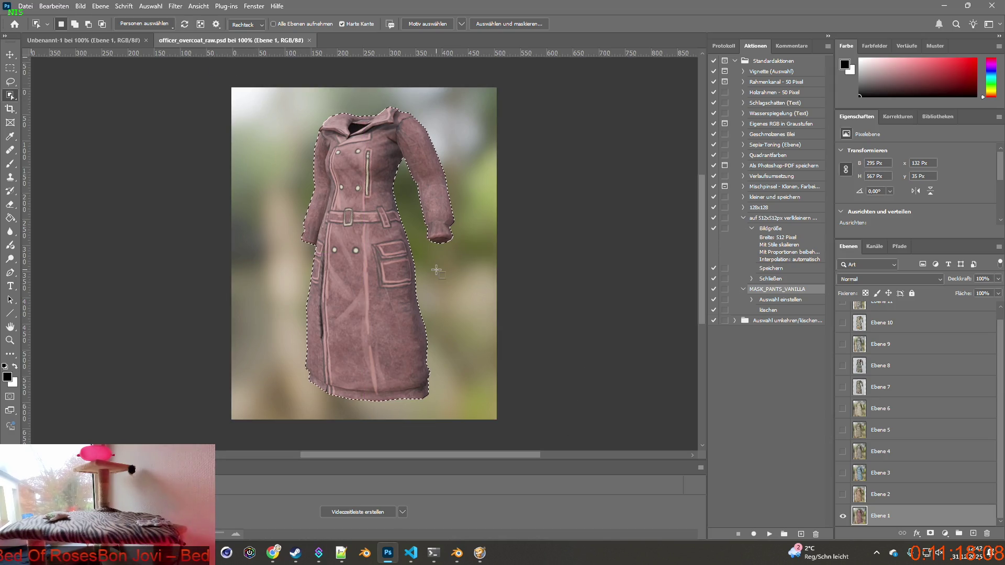
key(ctrl+c)
click(107, 41)
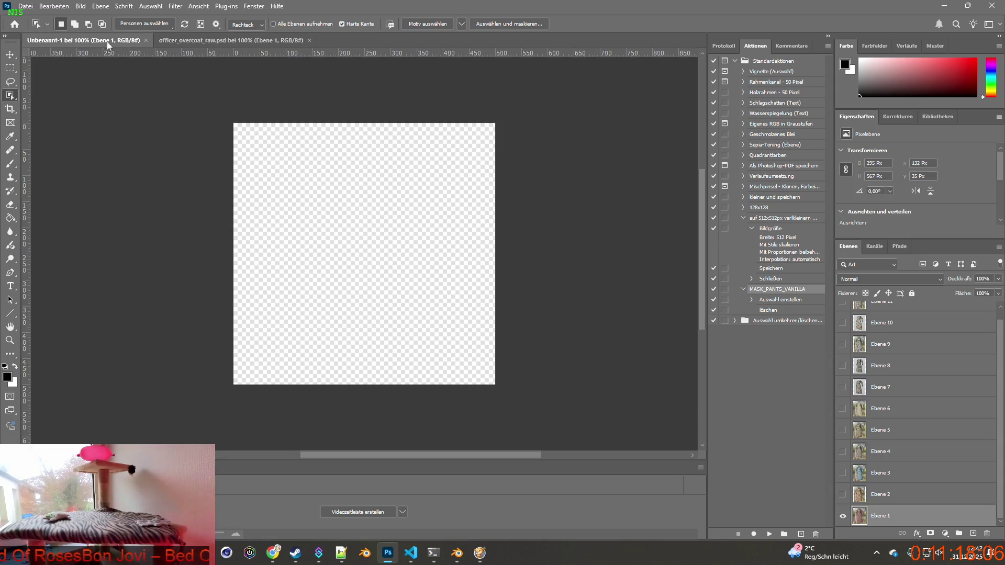
key(ctrl+v)
Step: Cut out the beige coat from Ebene 2 and paste it into Unbenannt-1 as a layer
click(233, 42)
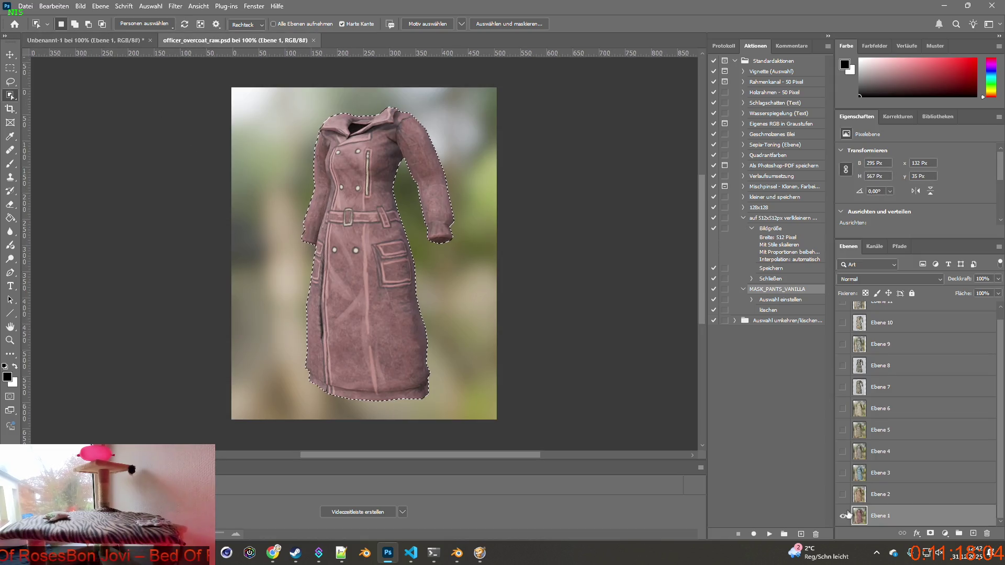
click(861, 498)
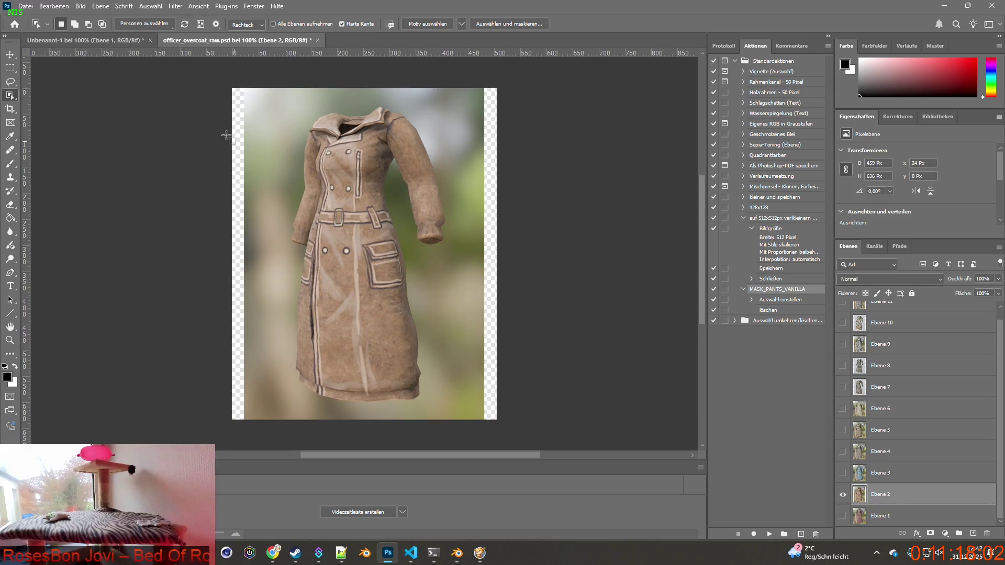
mouse_move(197, 86)
mouse_down()
mouse_move(552, 434)
mouse_move(550, 348)
mouse_up()
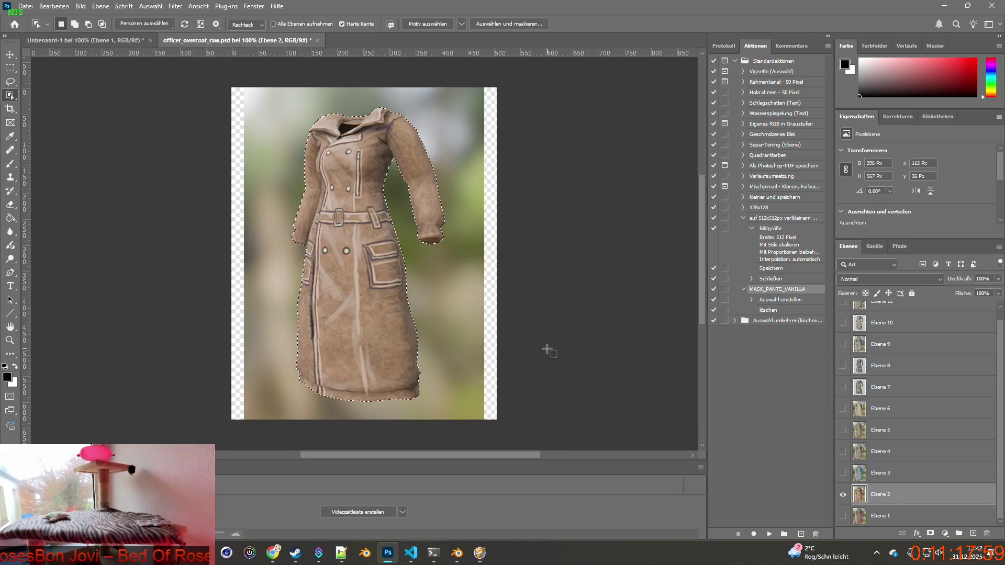
key(ctrl+c)
key(ctrl+Tab)
key(ctrl+v)
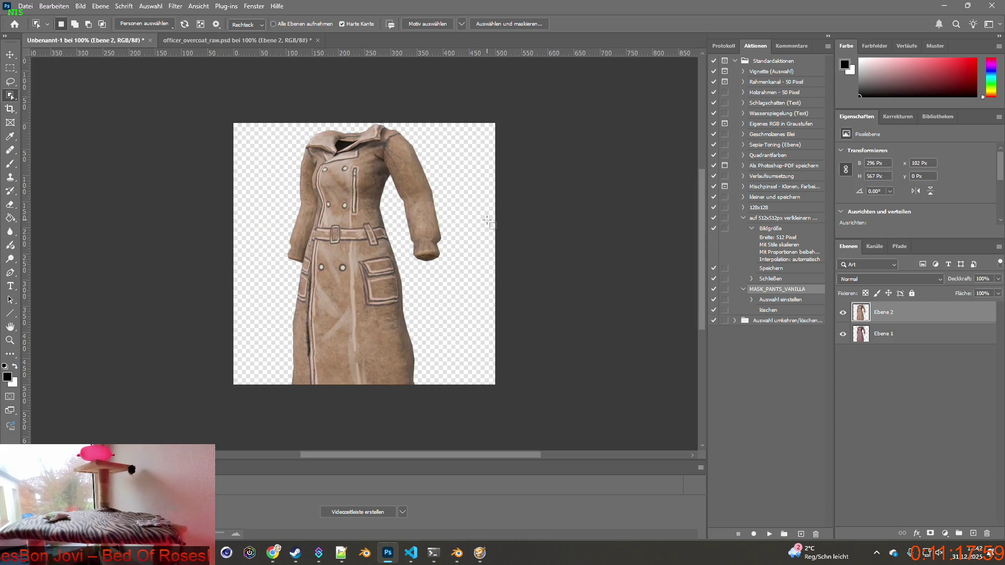
key(ctrl+Tab)
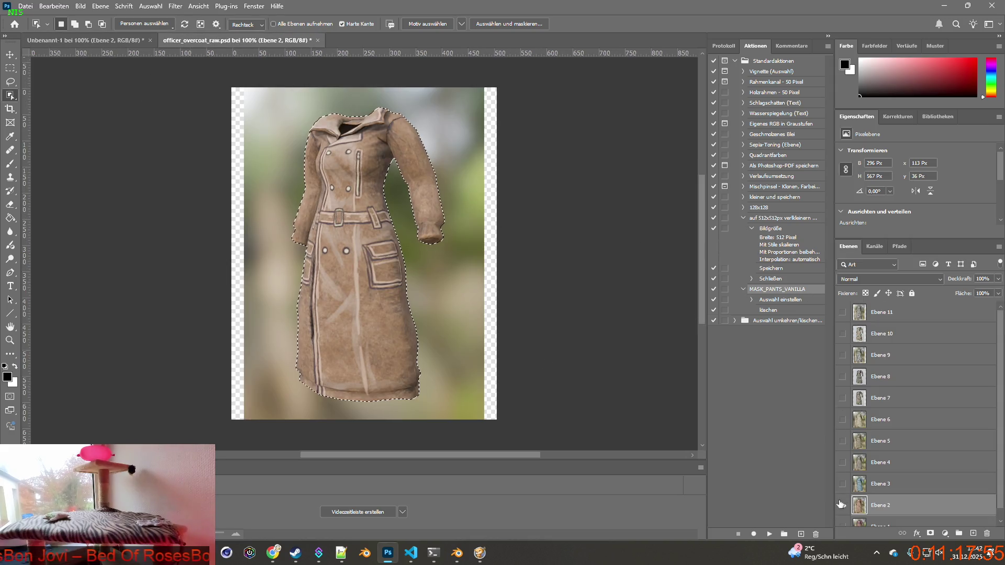
Step: Cut out the blue coat from Ebene 3 and paste it into Unbenannt-1 as a layer
click(843, 505)
click(843, 485)
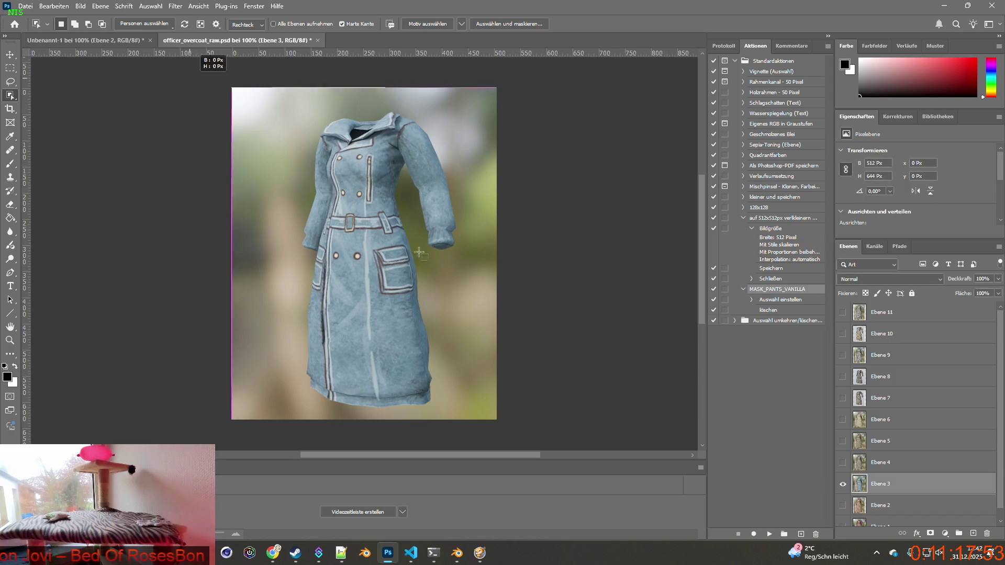
mouse_move(231, 88)
mouse_down()
mouse_move(590, 422)
mouse_move(579, 398)
mouse_up()
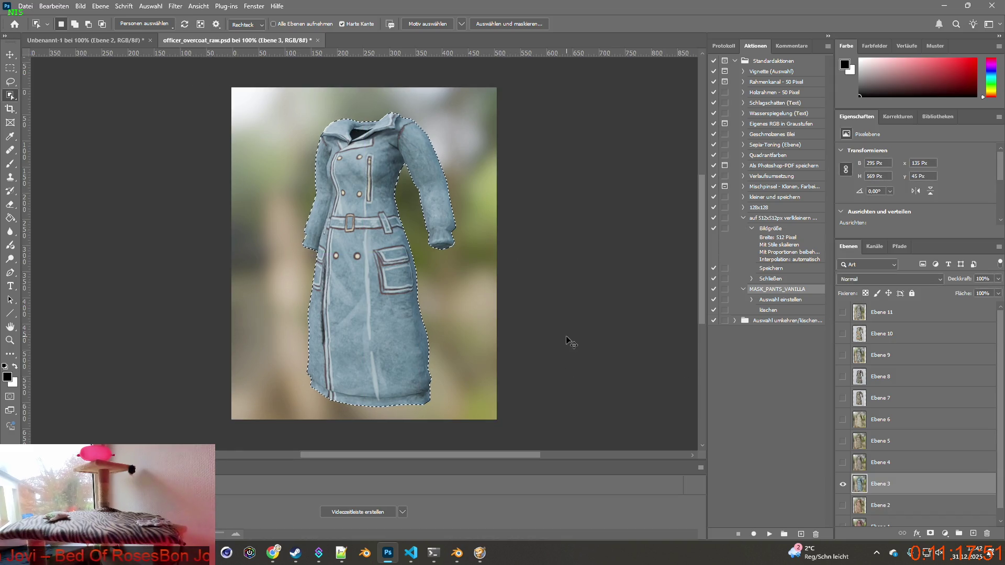
key(ctrl+c)
click(84, 41)
key(ctrl+v)
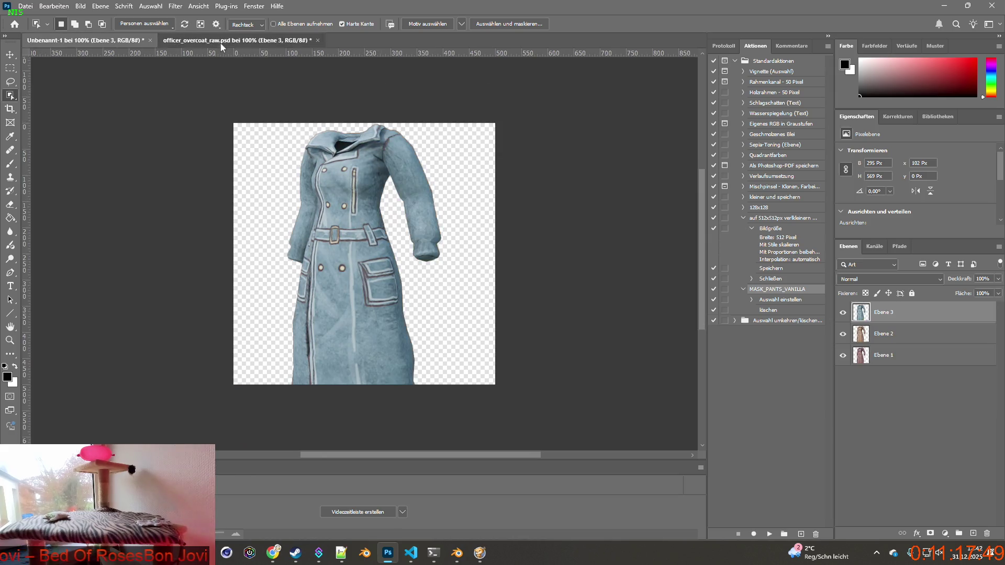
click(221, 42)
Step: Cut out the grey coat from Ebene 4 and paste it into Unbenannt-1 on top
click(843, 484)
click(843, 462)
click(891, 463)
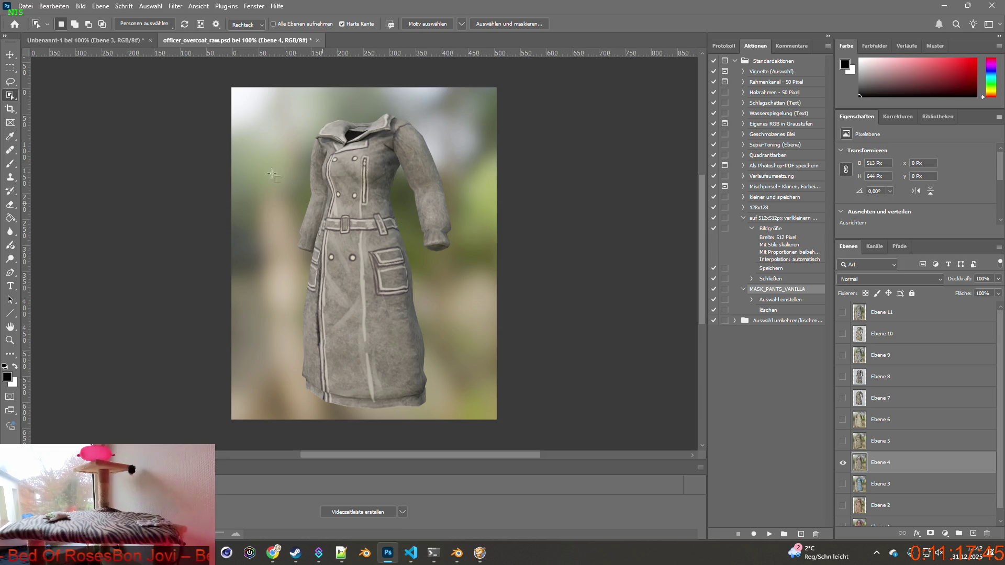
mouse_move(232, 93)
mouse_down()
mouse_move(321, 201)
mouse_move(531, 367)
mouse_up()
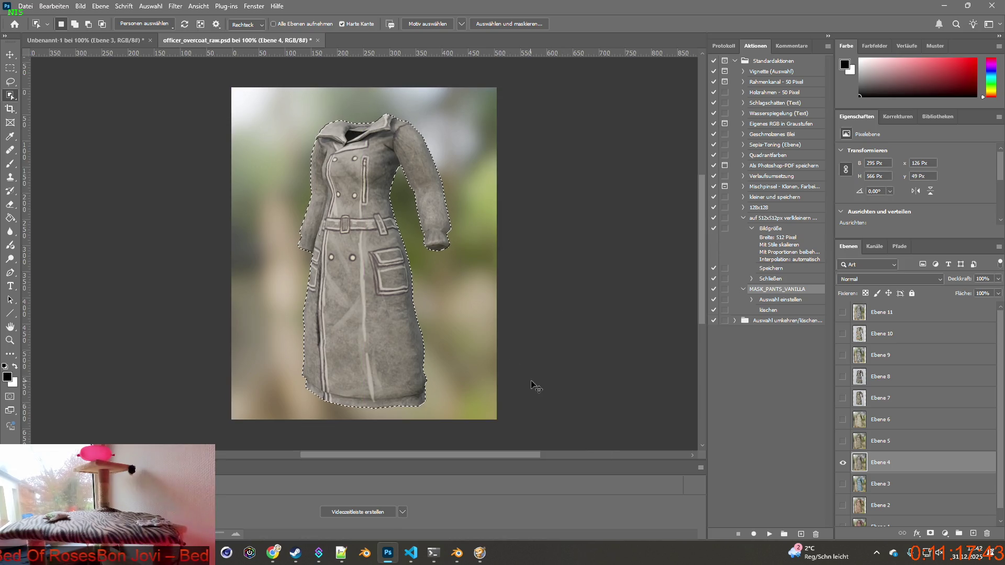
click(89, 39)
key(ctrl+v)
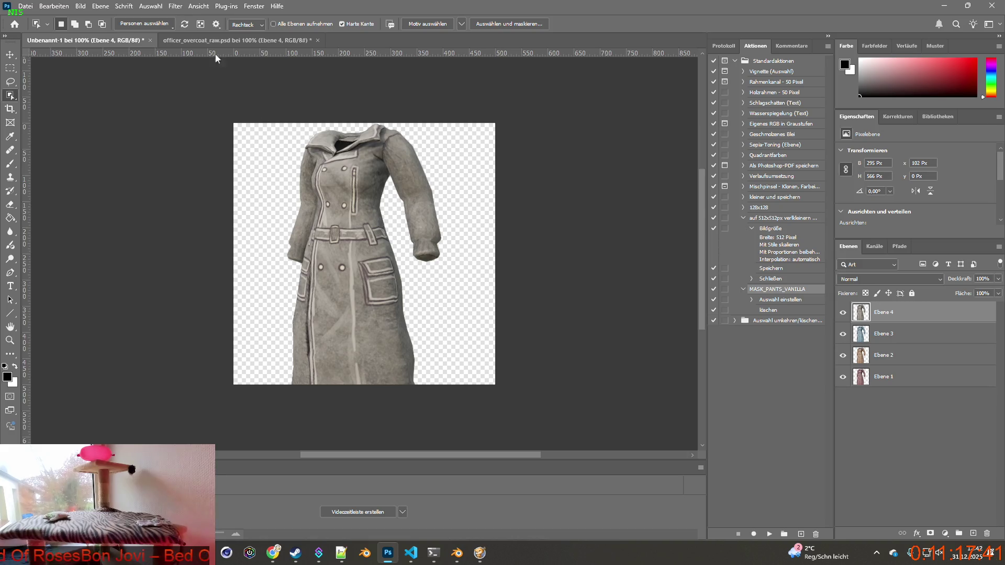
Step: Select the olive coat on Ebene 5 and paste it into Unbenannt-1 as a new layer
click(225, 40)
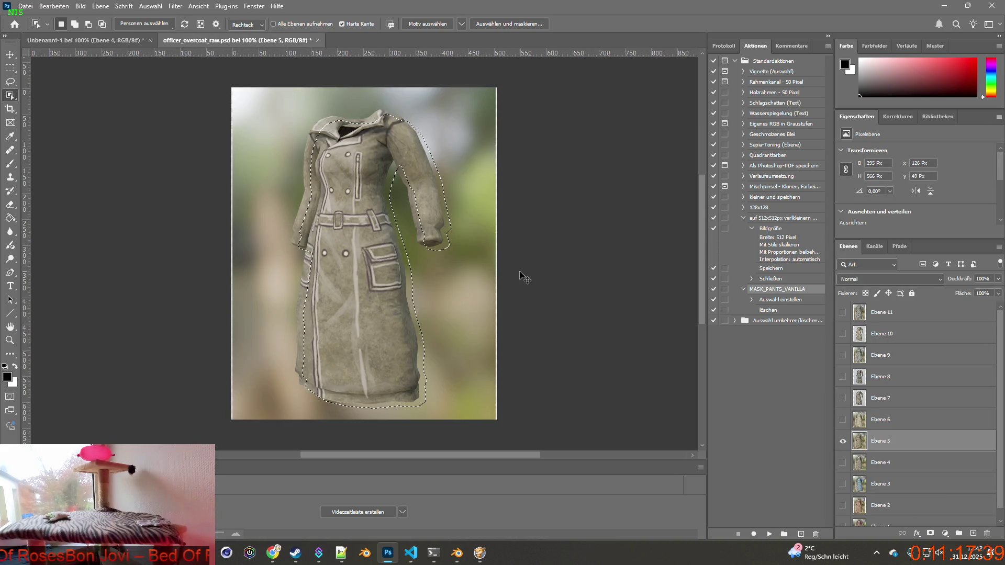
drag(241, 79, 561, 412)
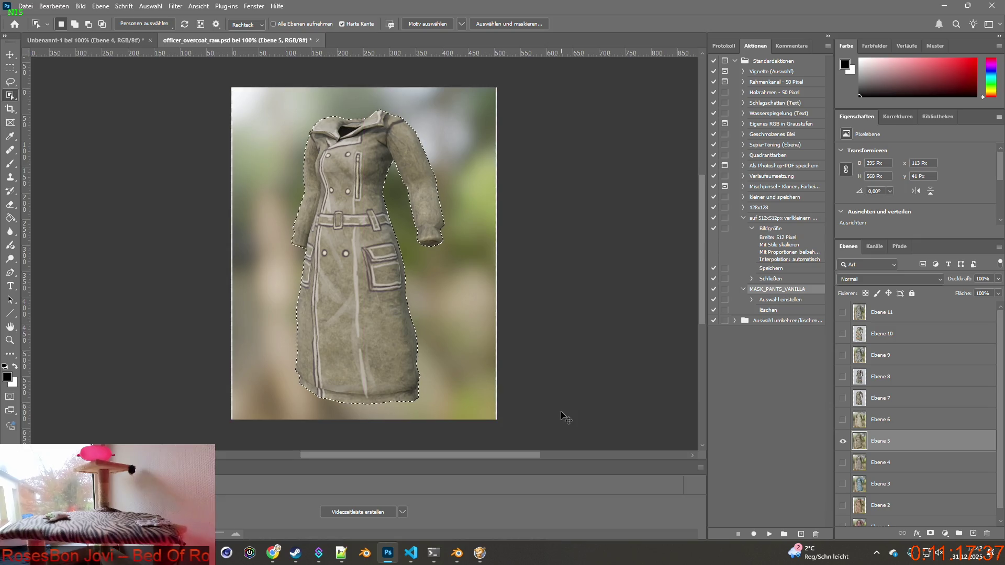
click(80, 42)
key(ctrl+v)
Step: Hide Ebene 5, then copy the lighter coat from Ebene 6 into Unbenannt-1
click(209, 40)
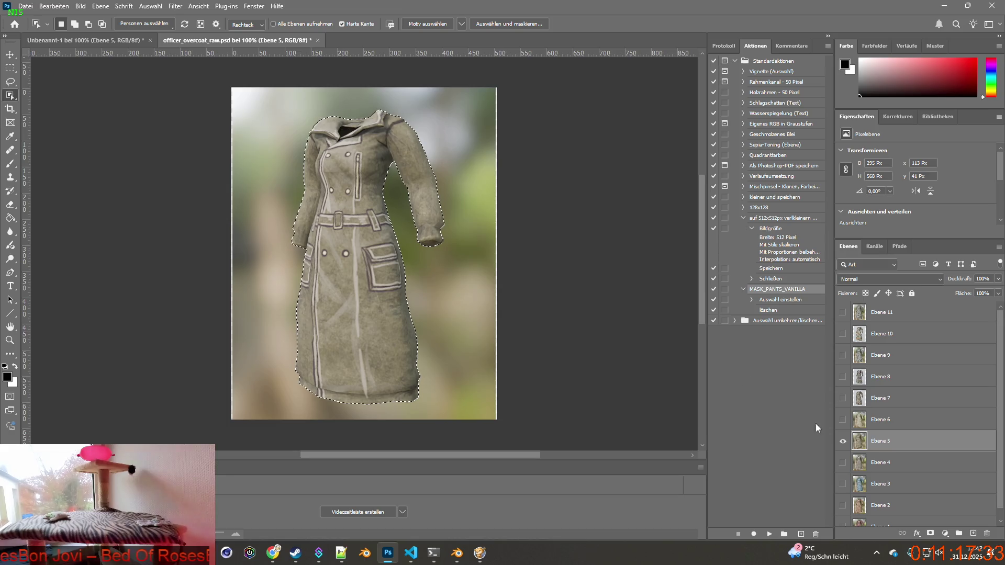
click(843, 441)
click(843, 419)
click(880, 420)
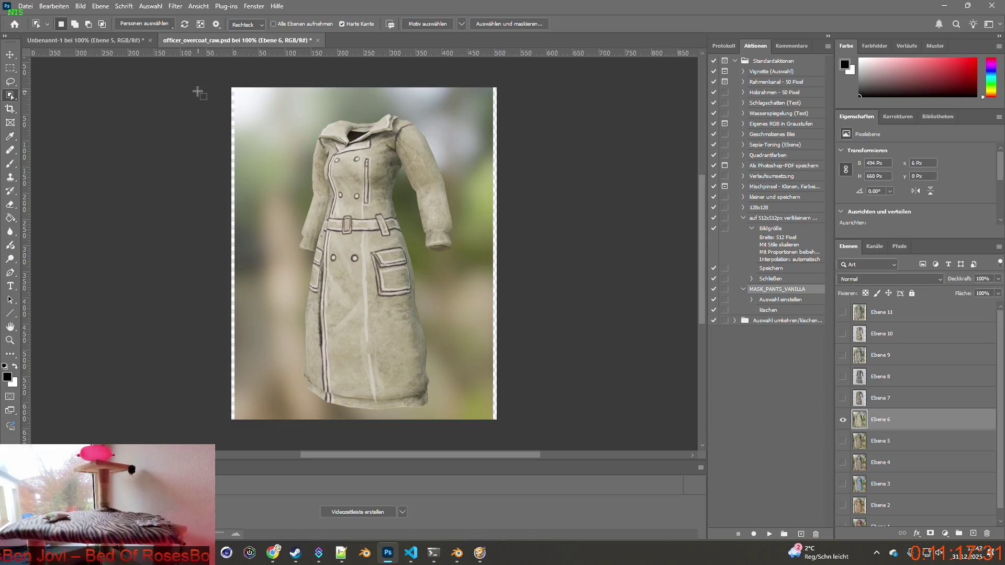
drag(198, 93, 599, 400)
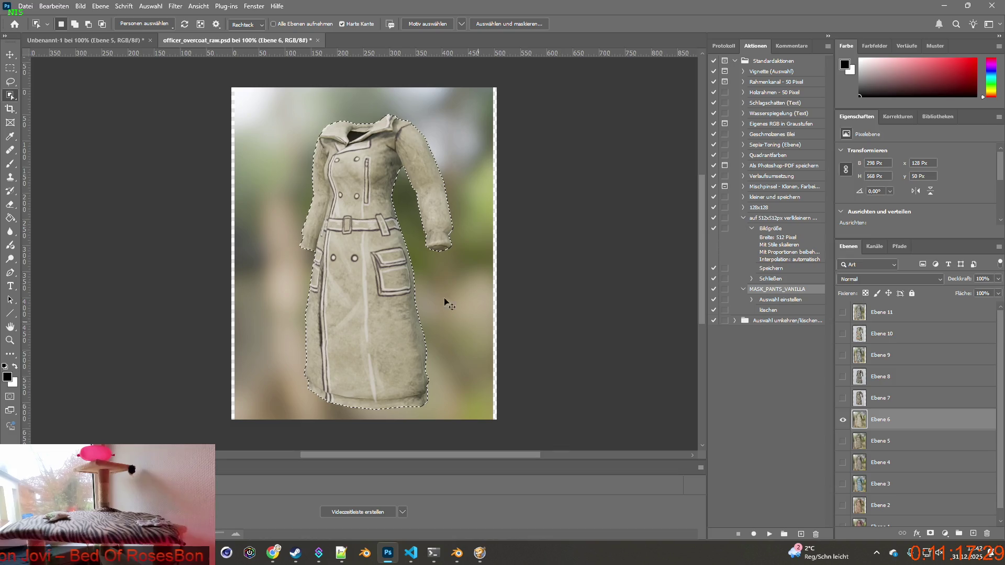
key(ctrl+c)
key(ctrl+Tab)
key(ctrl+v)
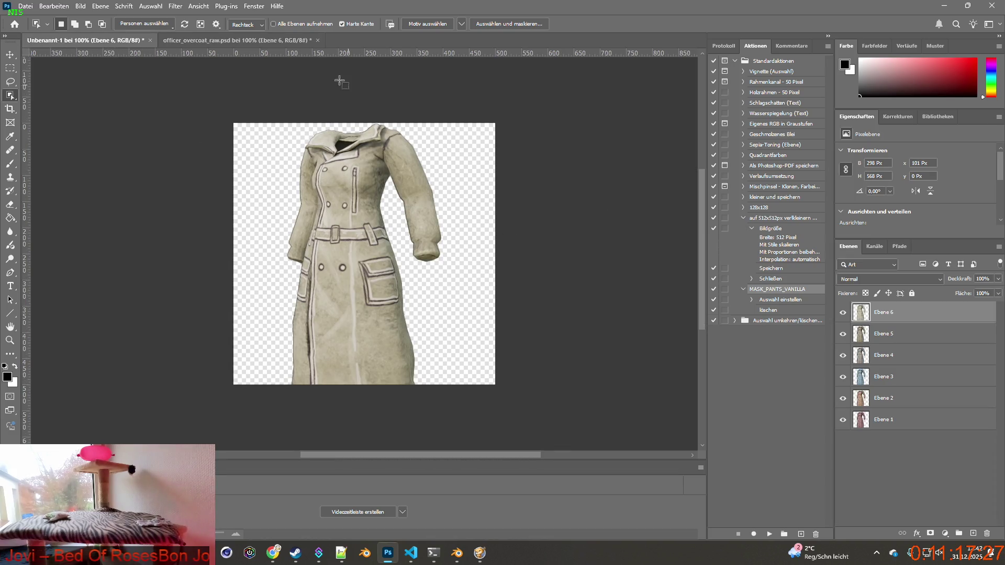
key(ctrl+Tab)
Step: Cut out the camo coat on Ebene 7 and paste it into Unbenannt-1
click(843, 419)
click(843, 398)
click(880, 398)
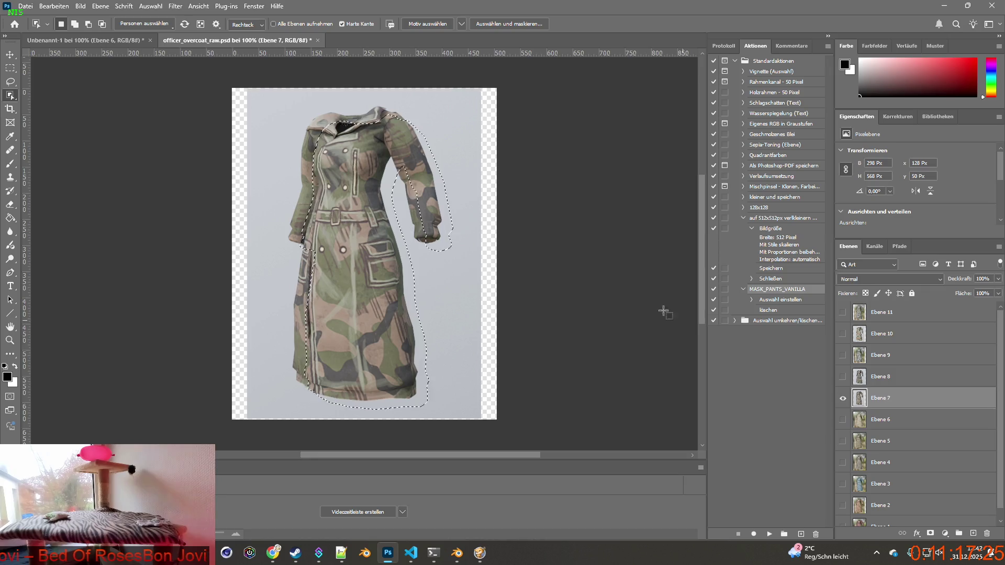
mouse_move(211, 90)
mouse_down()
mouse_move(576, 435)
mouse_move(556, 377)
mouse_up()
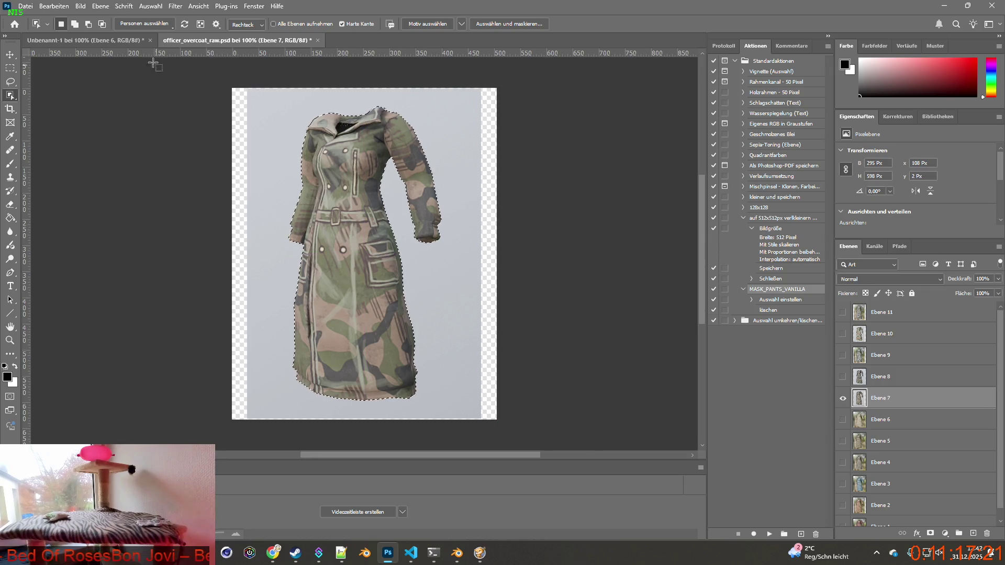
key(ctrl+c)
key(ctrl+Tab)
key(ctrl+v)
Step: Add the darker camo coat from Ebene 8 to Unbenannt-1 as a new layer
click(236, 41)
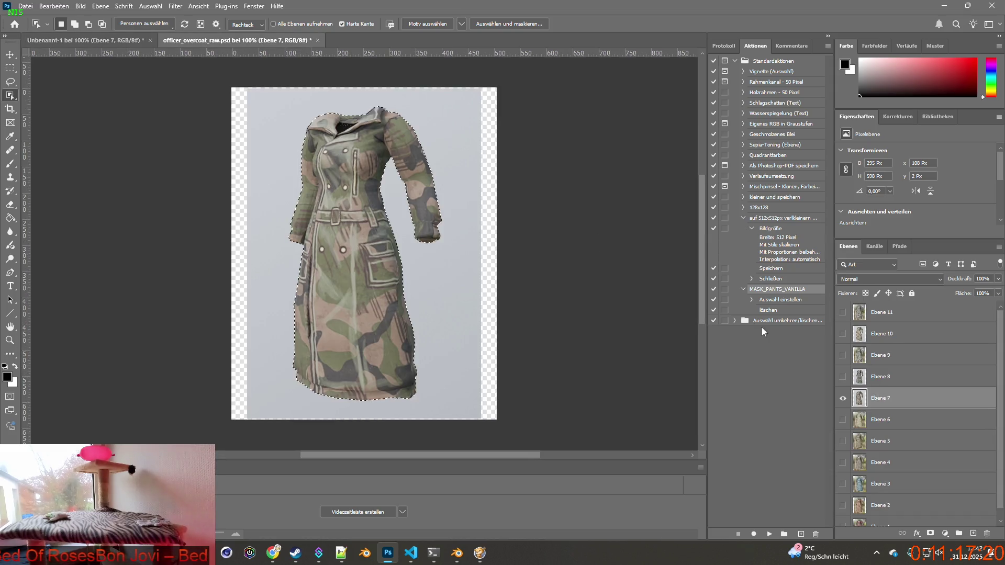
alt+click(843, 376)
click(890, 377)
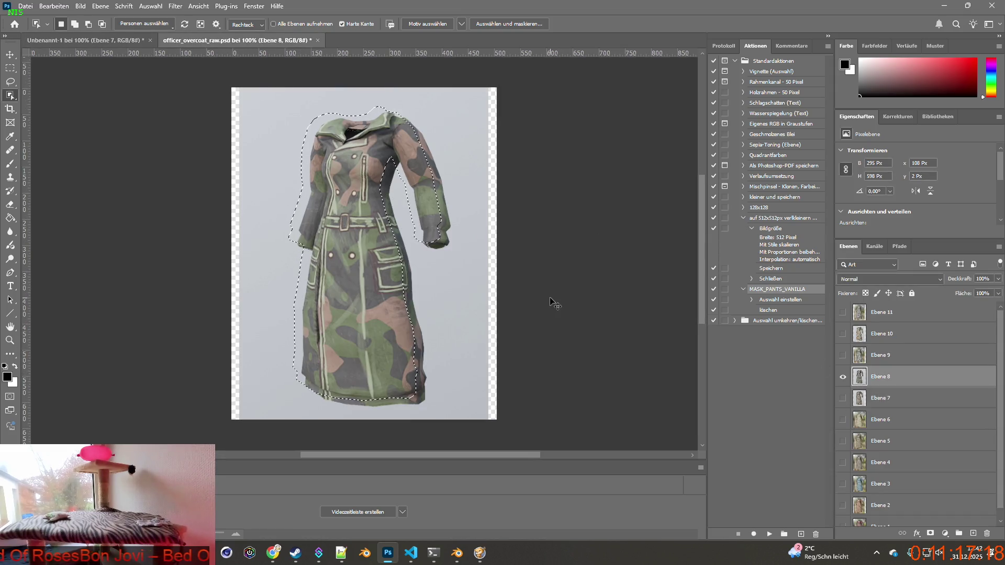
mouse_move(269, 98)
mouse_down()
mouse_move(506, 411)
mouse_move(516, 410)
mouse_up()
click(129, 40)
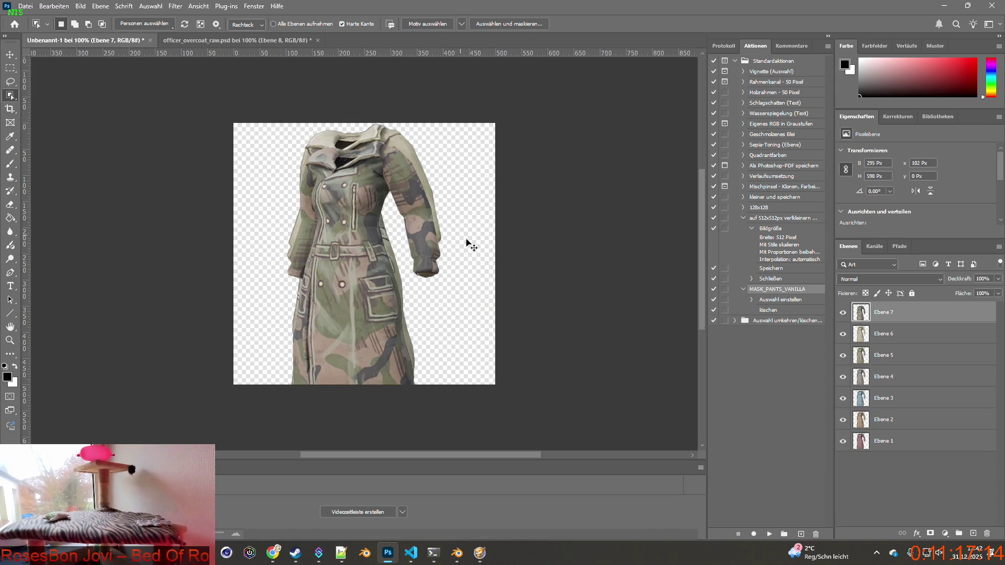
key(ctrl+v)
Step: Add the grey camo coat from Ebene 9 to Unbenannt-1 as a new layer
click(234, 41)
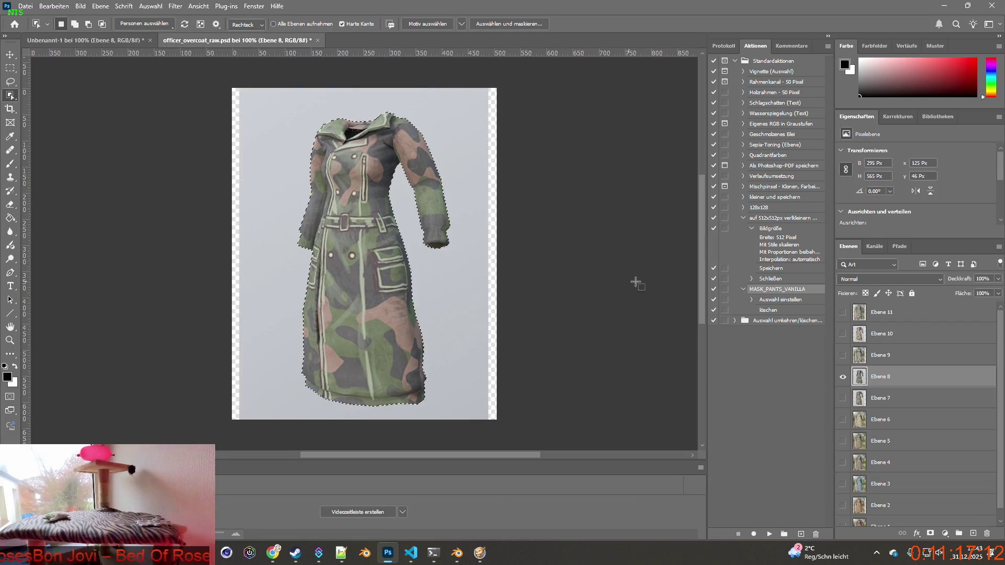
click(842, 357)
click(842, 356)
click(881, 355)
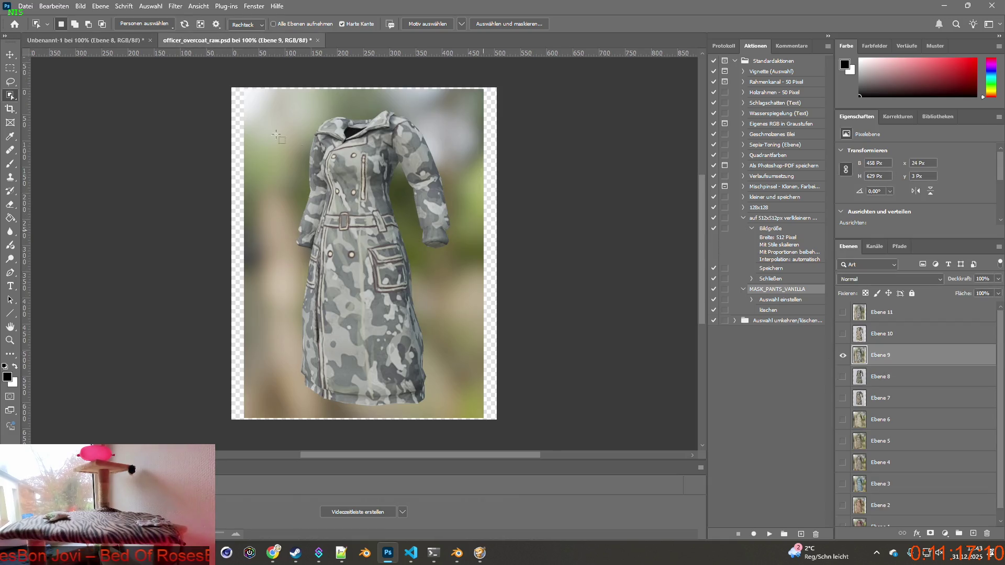
drag(252, 99, 485, 403)
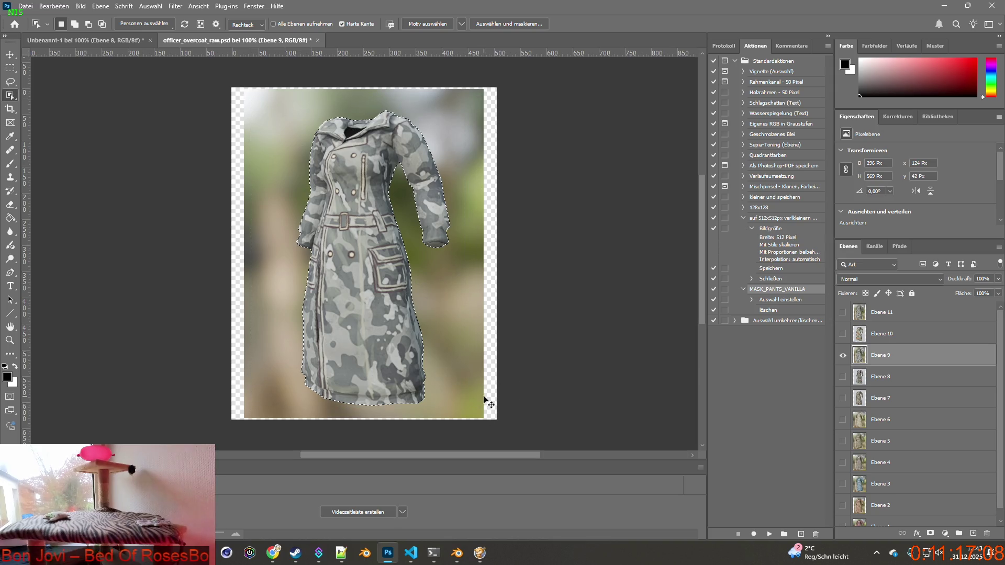
click(105, 40)
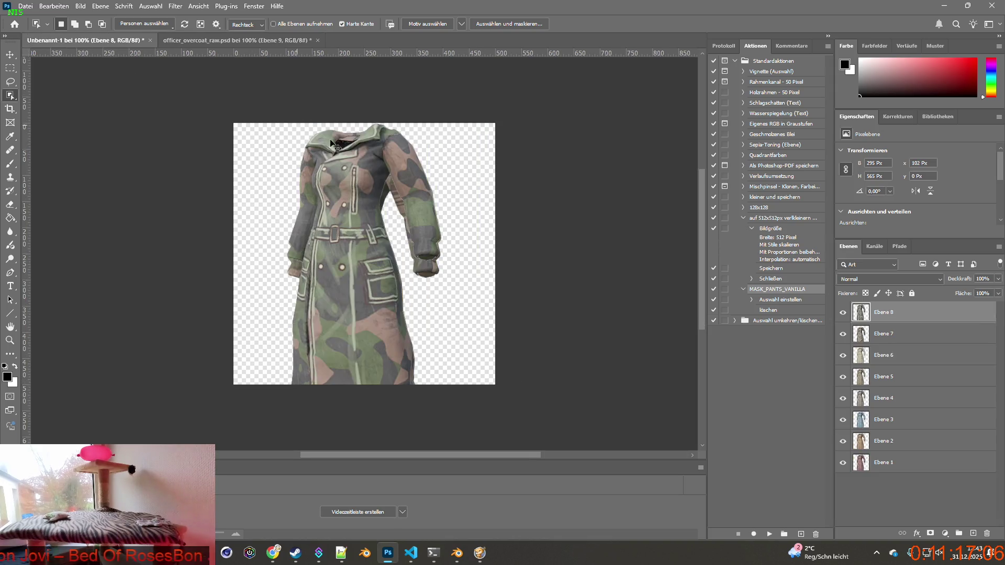
key(ctrl+v)
Step: Tightly select the orange camo coat on Ebene 10 and paste it into Unbenannt-1
click(236, 40)
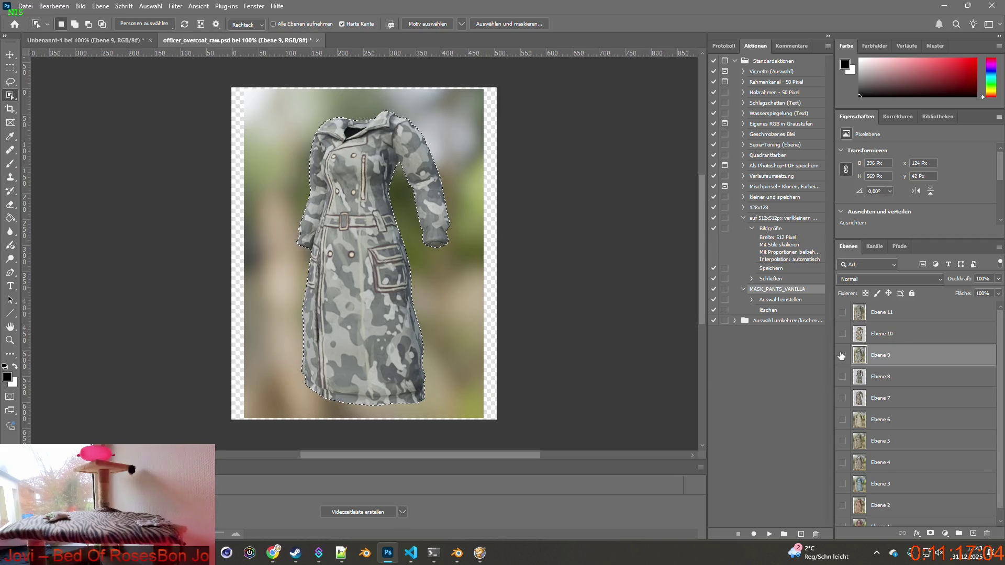
click(842, 355)
click(843, 333)
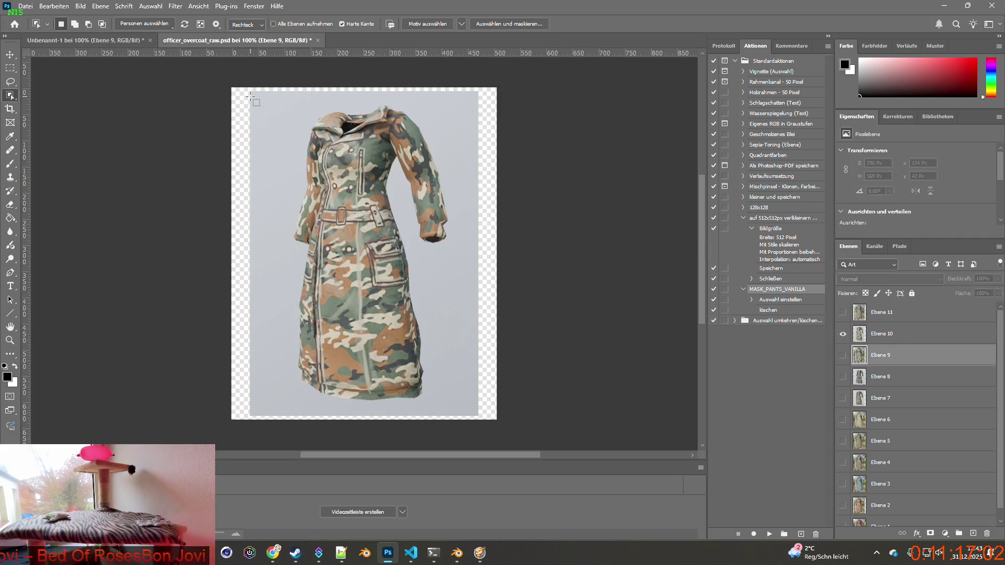
drag(250, 96, 511, 406)
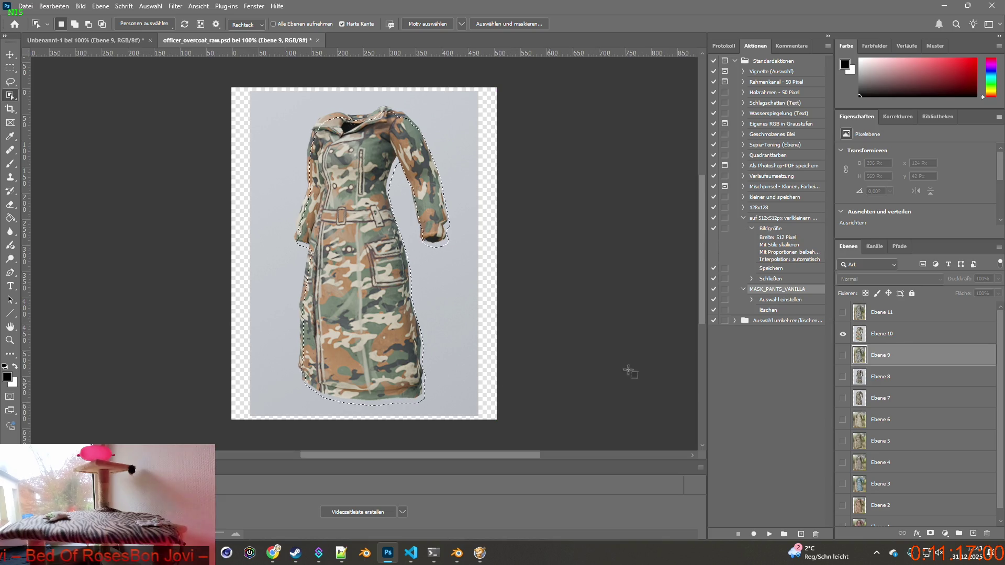
click(863, 335)
drag(250, 89, 563, 404)
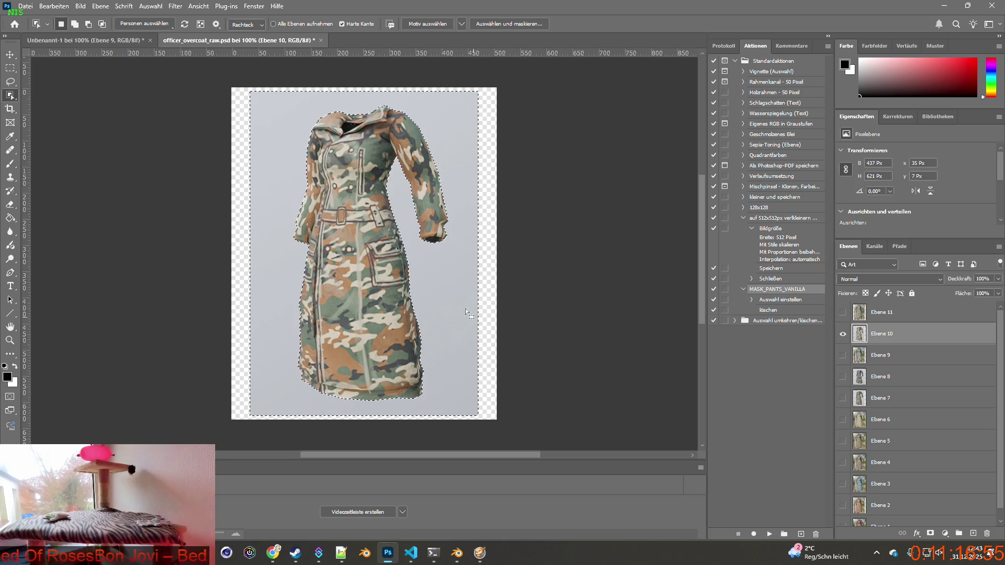
drag(265, 99, 461, 405)
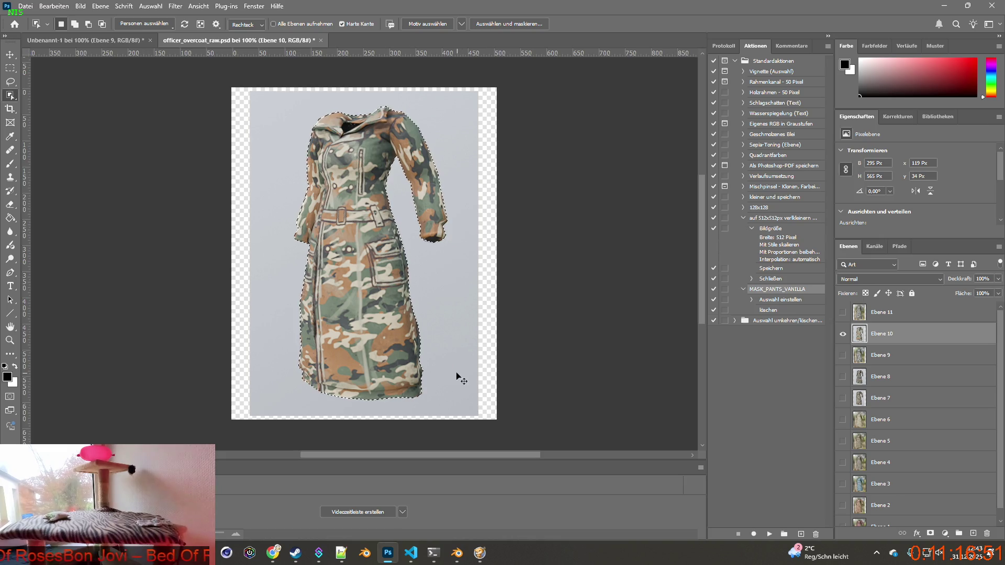
key(ctrl+Tab)
key(ctrl+v)
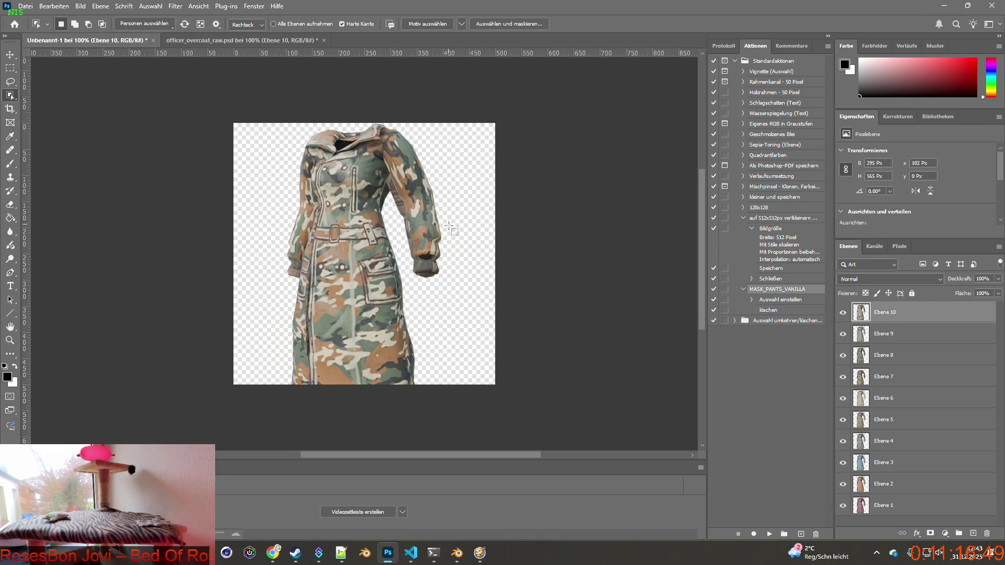
Step: Select the digital camo coat and paste it into Unbenannt-1 as Ebene 11
key(ctrl+Tab)
key(ctrl+v)
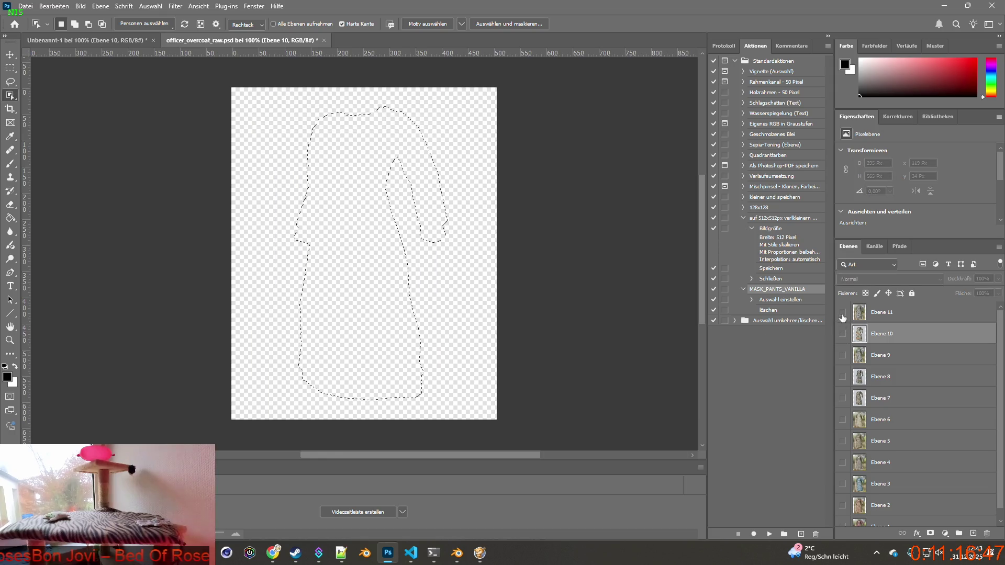
key(ctrl+d)
drag(264, 96, 464, 410)
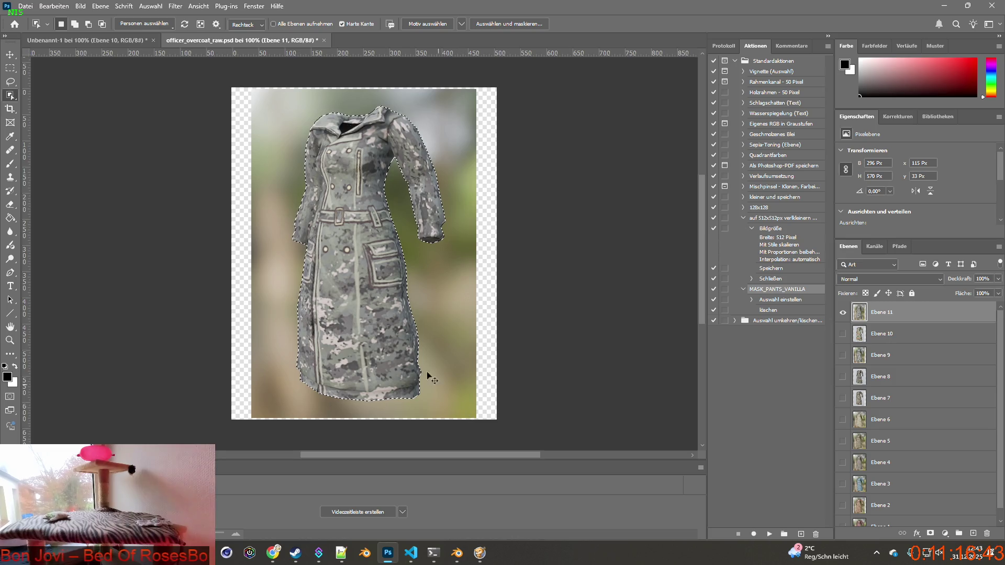
click(89, 40)
key(ctrl+v)
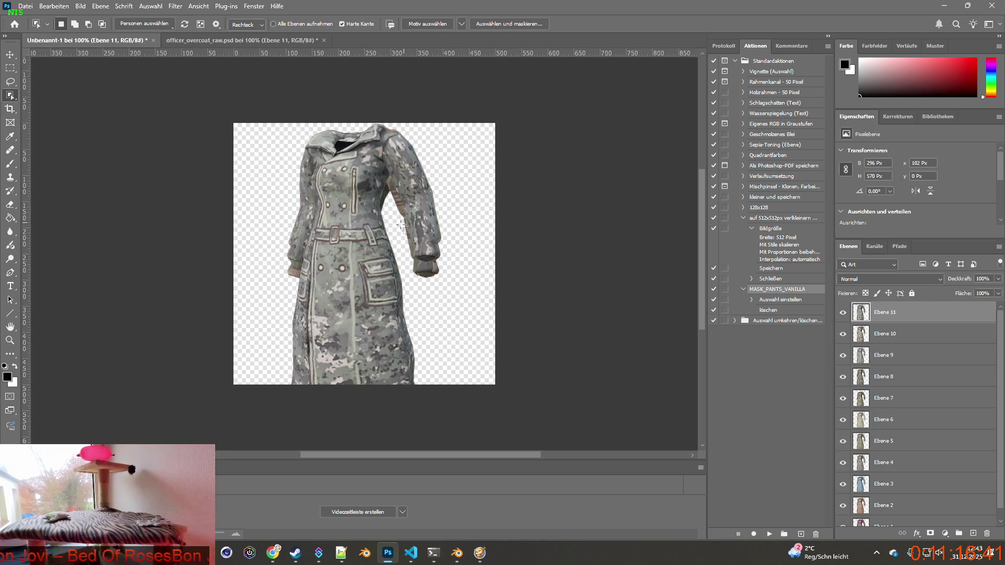
Step: Select all coat layers, shrink them to about 84% and move them onto the canvas
key(v)
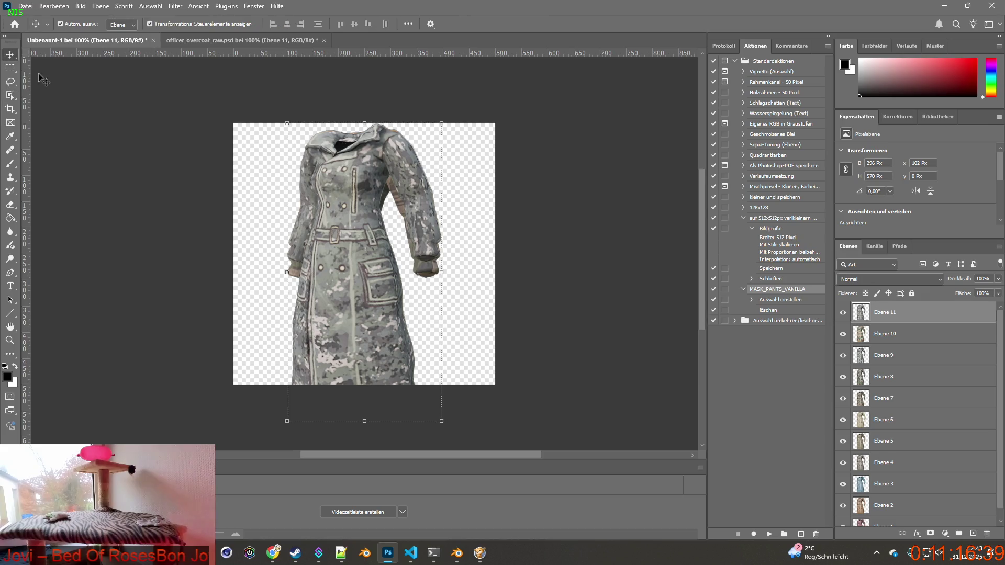
click(885, 462)
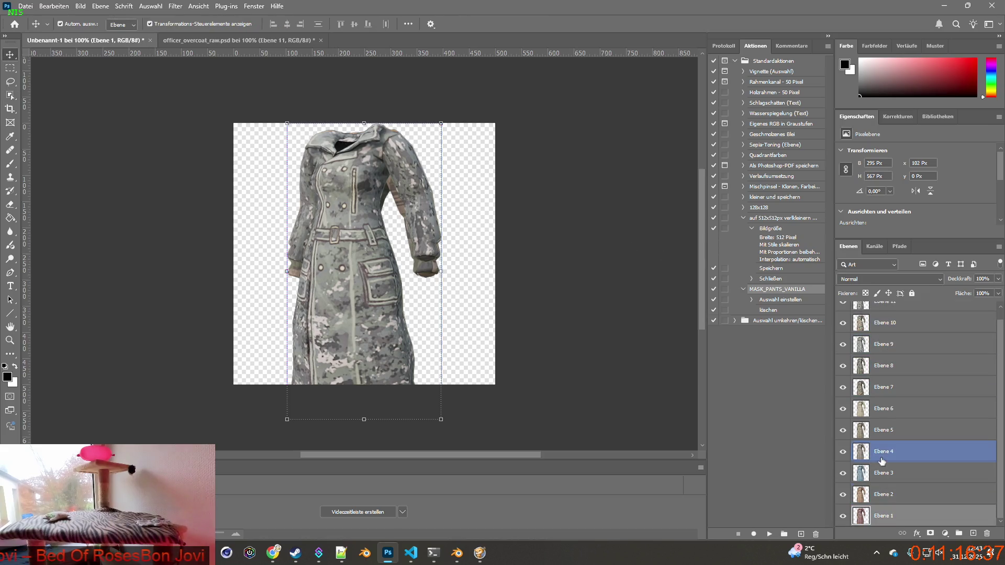
key(ctrl+alt+a)
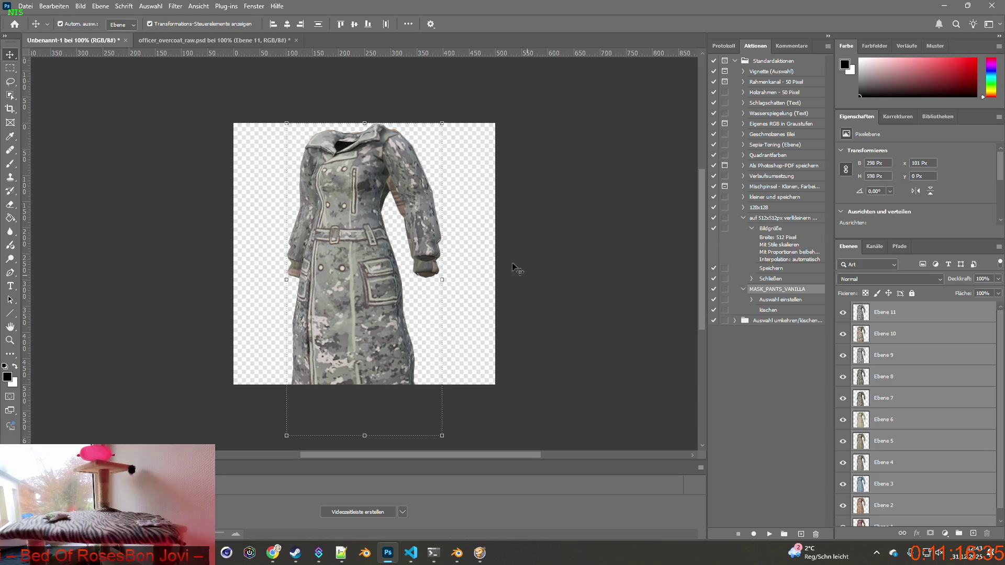
drag(441, 124, 418, 172)
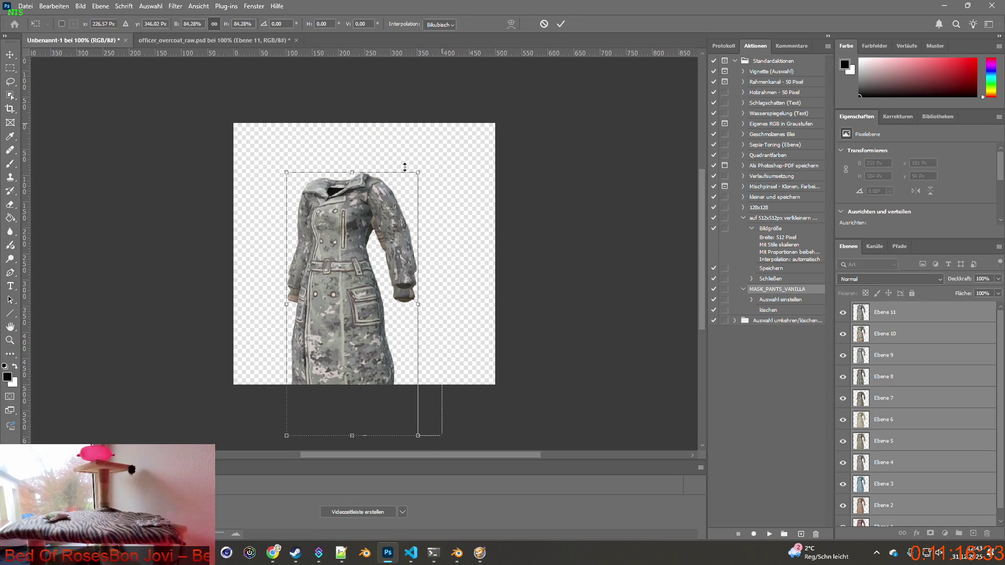
mouse_move(365, 240)
mouse_down()
mouse_move(365, 191)
mouse_move(377, 191)
mouse_up()
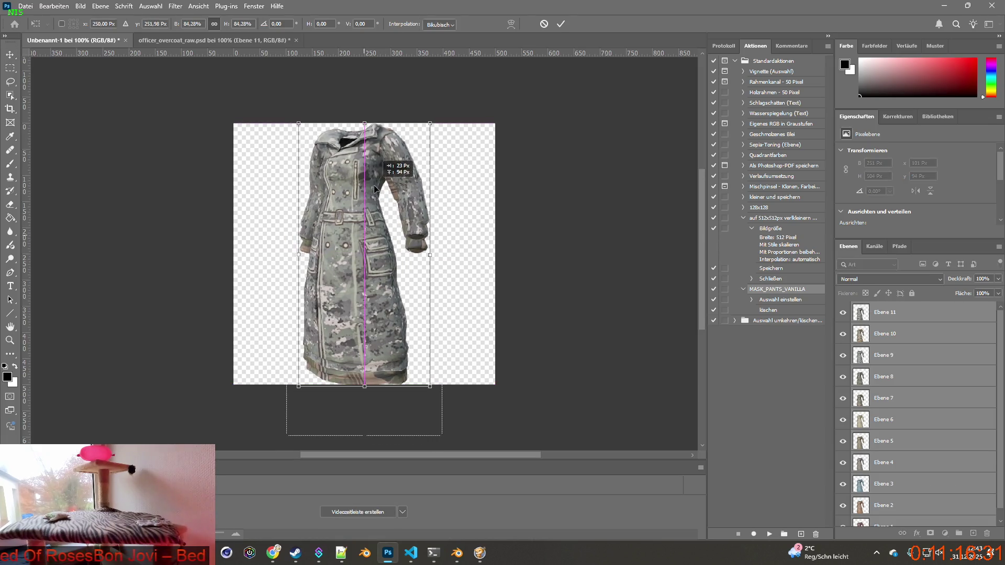
Step: Scale the coats to 79.66%, centre them horizontally, apply, and hide Ebene 11 and 10
drag(430, 124, 419, 132)
drag(371, 186, 366, 178)
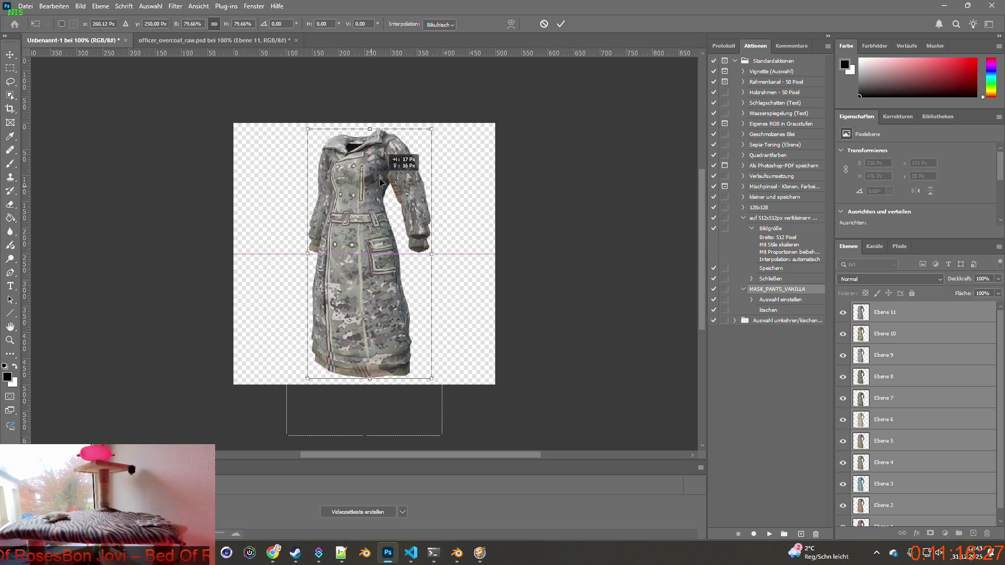
drag(366, 178, 373, 178)
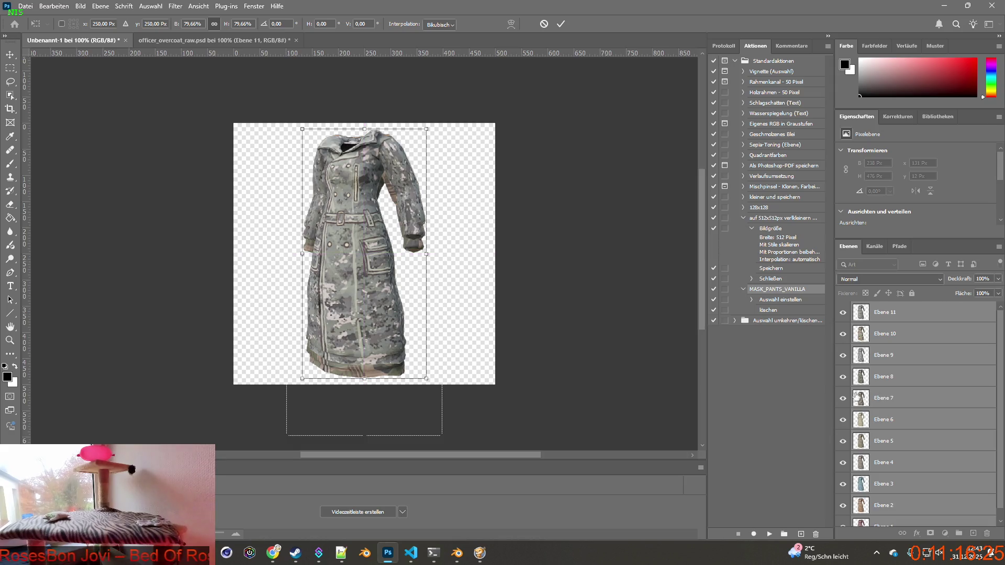
click(843, 312)
click(843, 334)
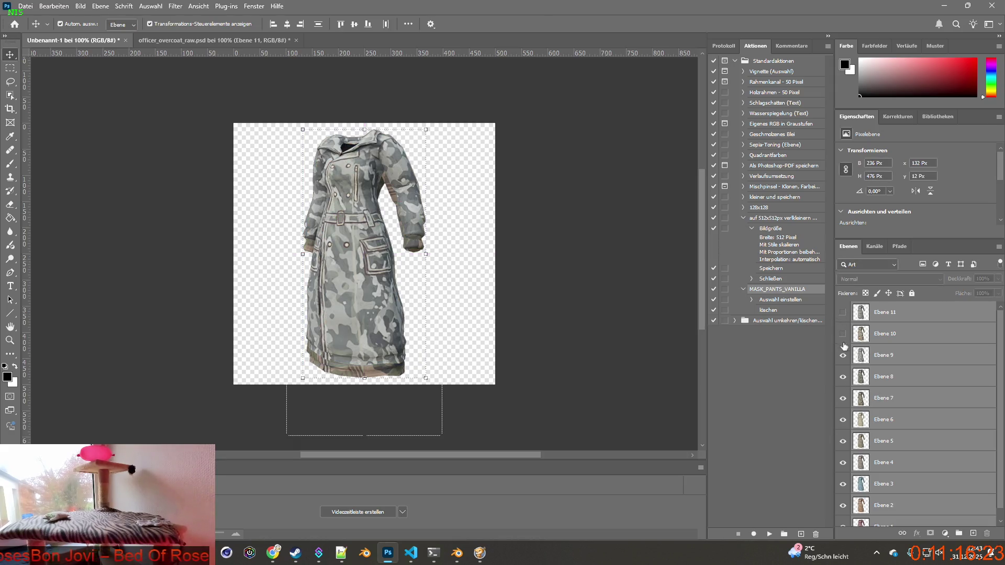
Step: Hide Ebene 9 to 7 to check, then move the Ebene 7 coat up about 11 px
click(843, 355)
click(843, 377)
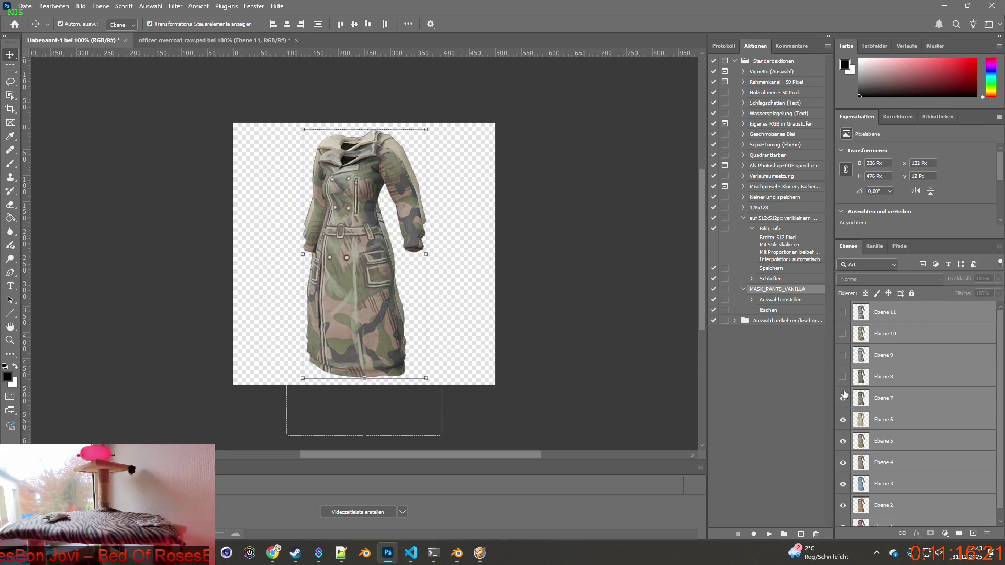
click(843, 398)
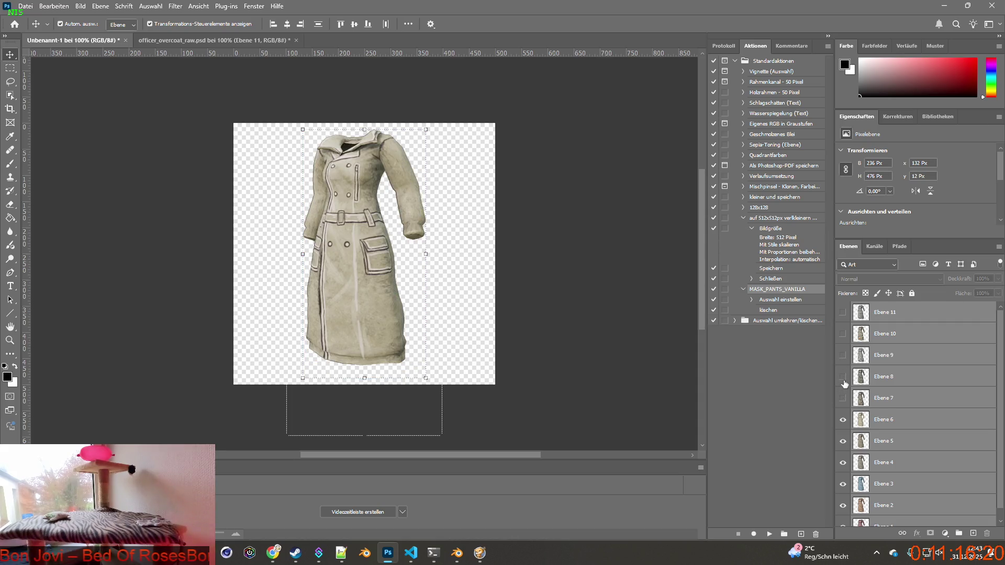
click(843, 419)
click(843, 420)
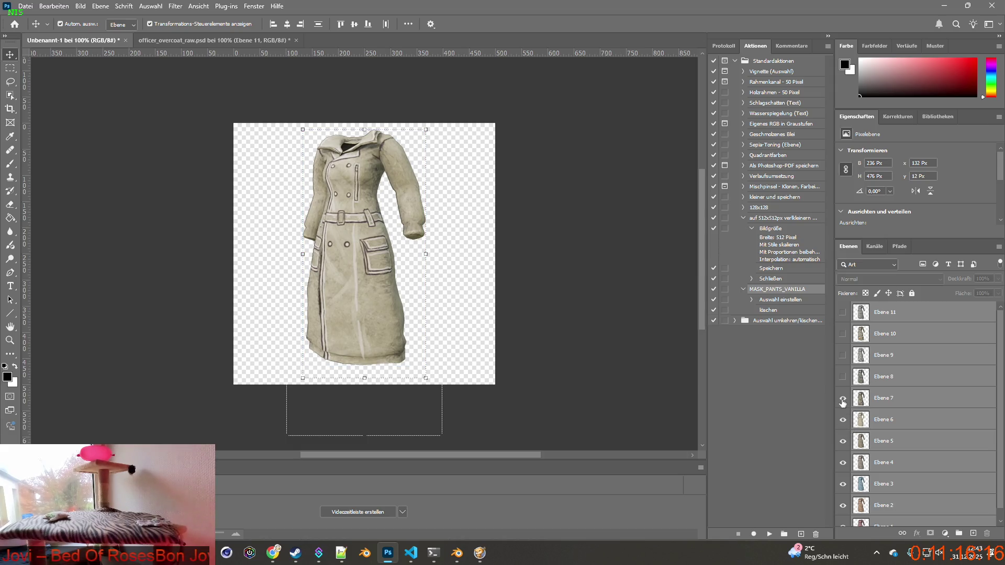
click(843, 400)
click(852, 401)
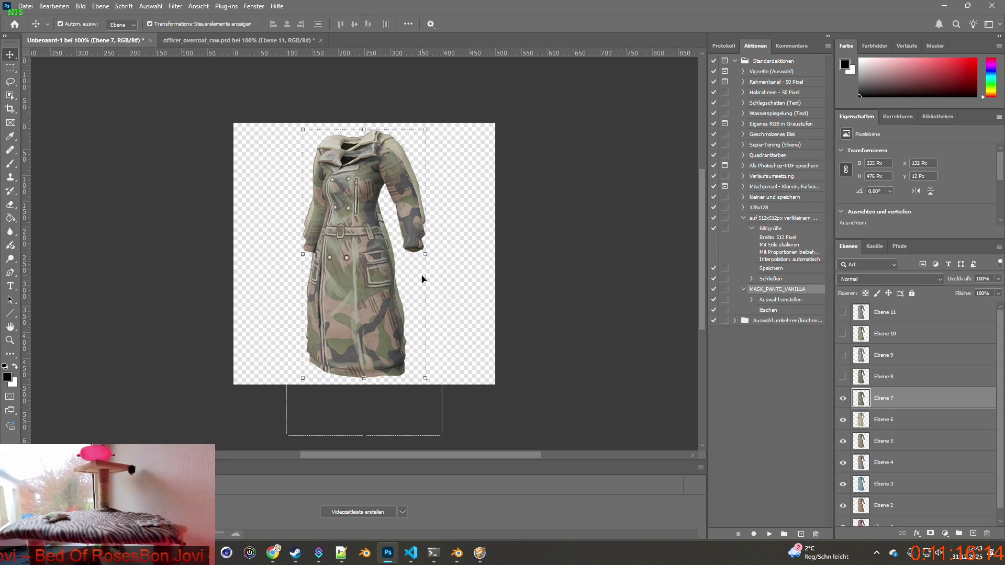
drag(360, 242, 359, 222)
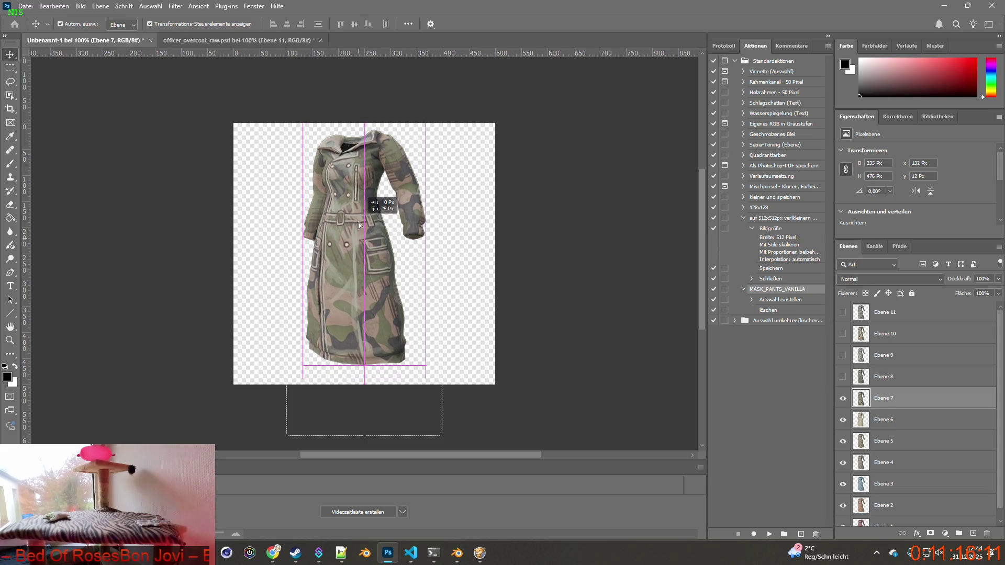
Step: Make Ebene 8 through Ebene 11 visible again
click(842, 377)
click(369, 250)
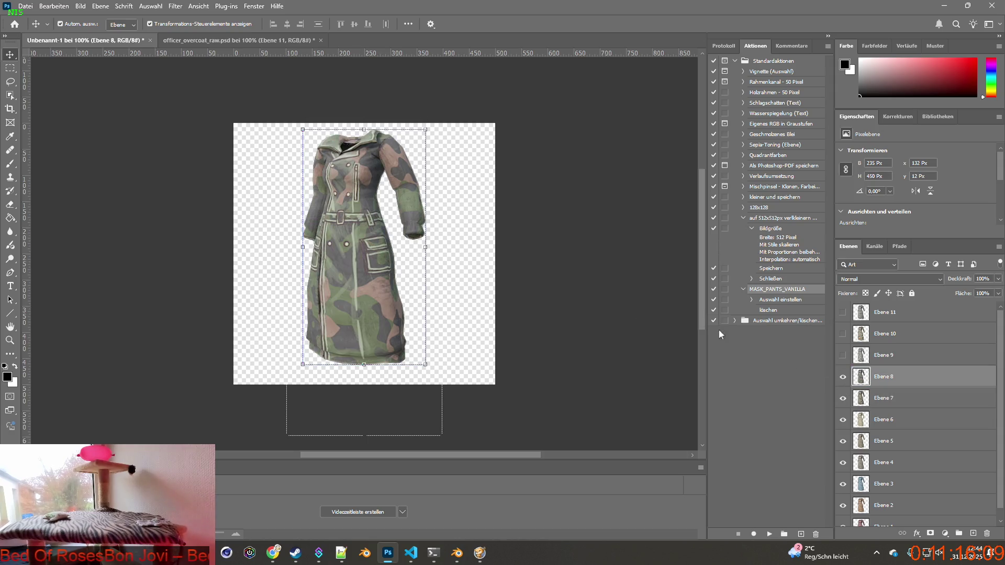
click(843, 356)
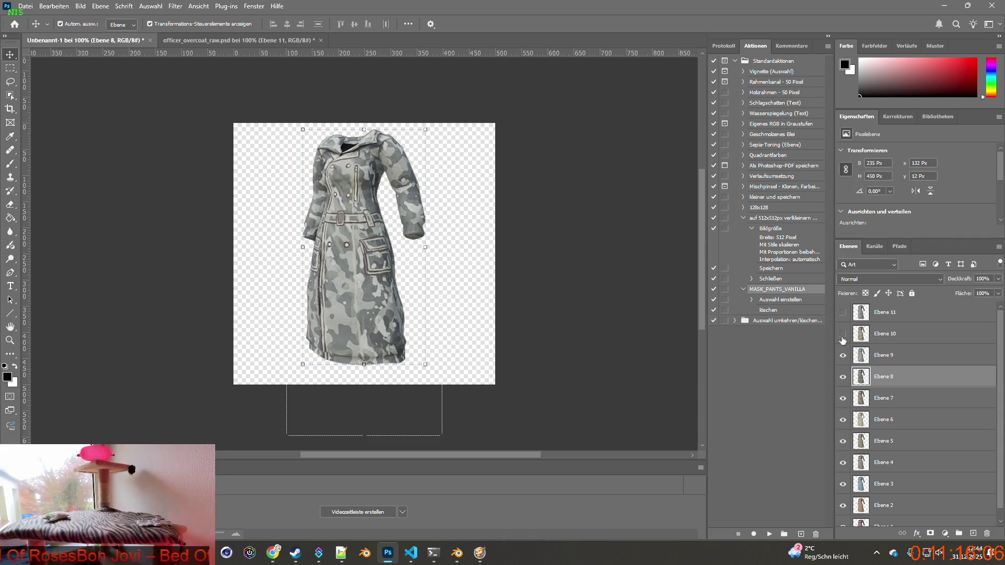
click(843, 334)
click(843, 313)
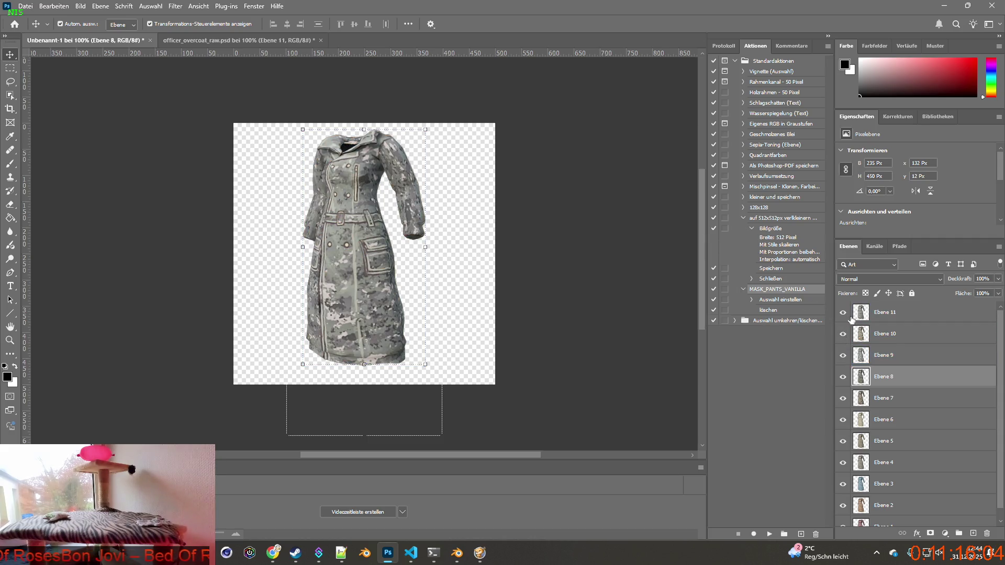
Step: Select Ebene 2–11 and scale the coats to about 252 × 508 px, then commit
drag(851, 319, 892, 518)
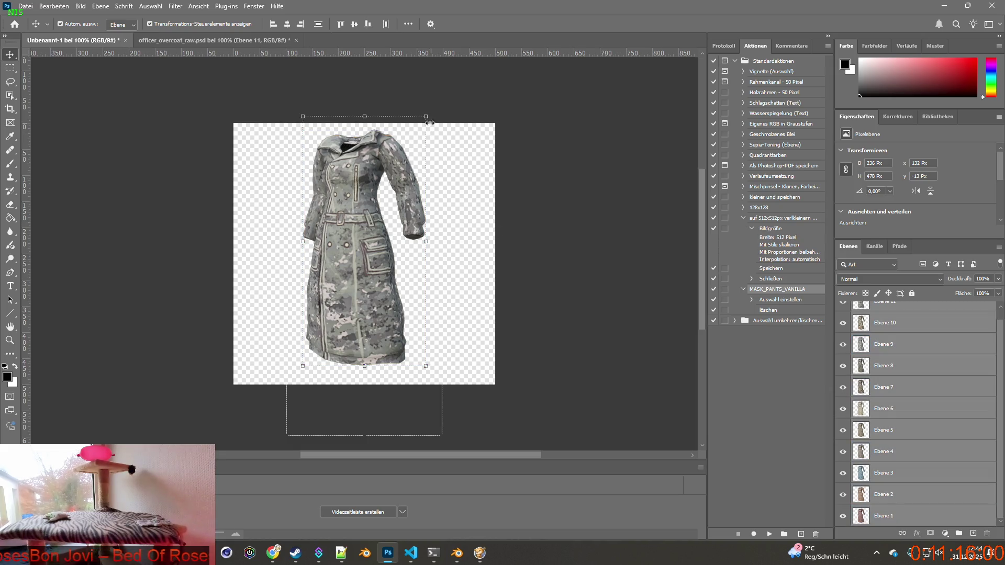
drag(374, 203, 359, 212)
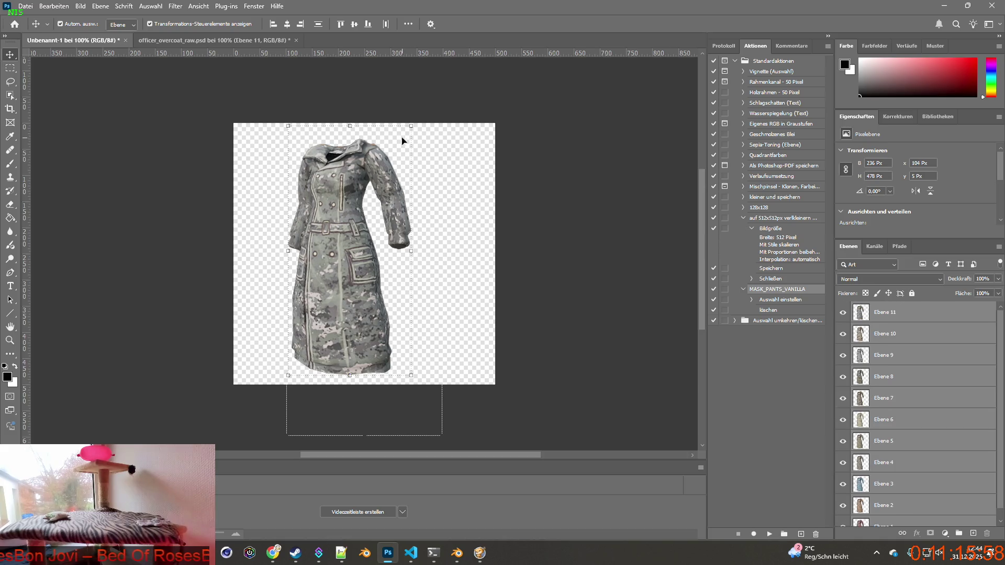
drag(411, 126, 432, 116)
mouse_move(350, 171)
mouse_down()
mouse_move(367, 168)
mouse_move(363, 189)
mouse_up()
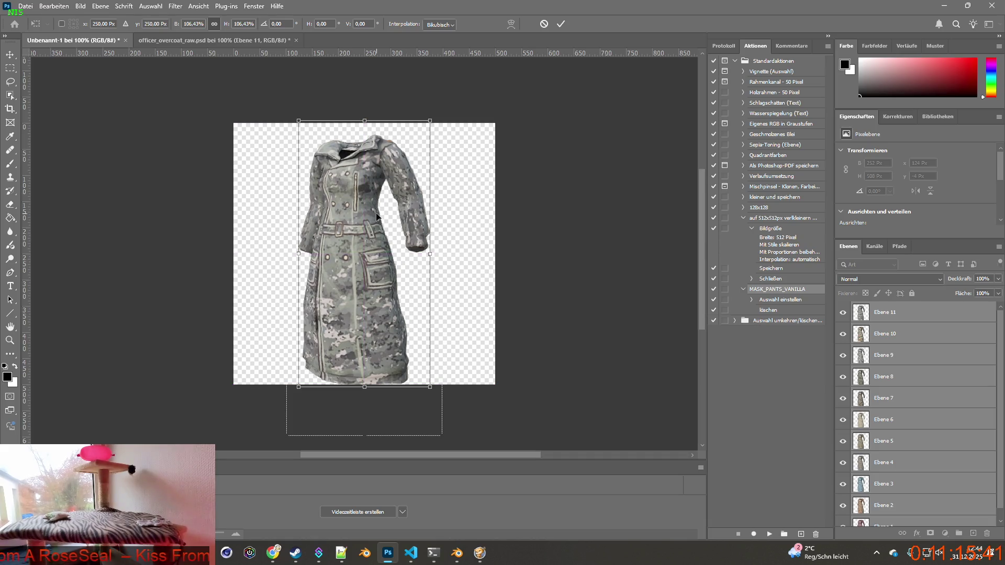
click(843, 313)
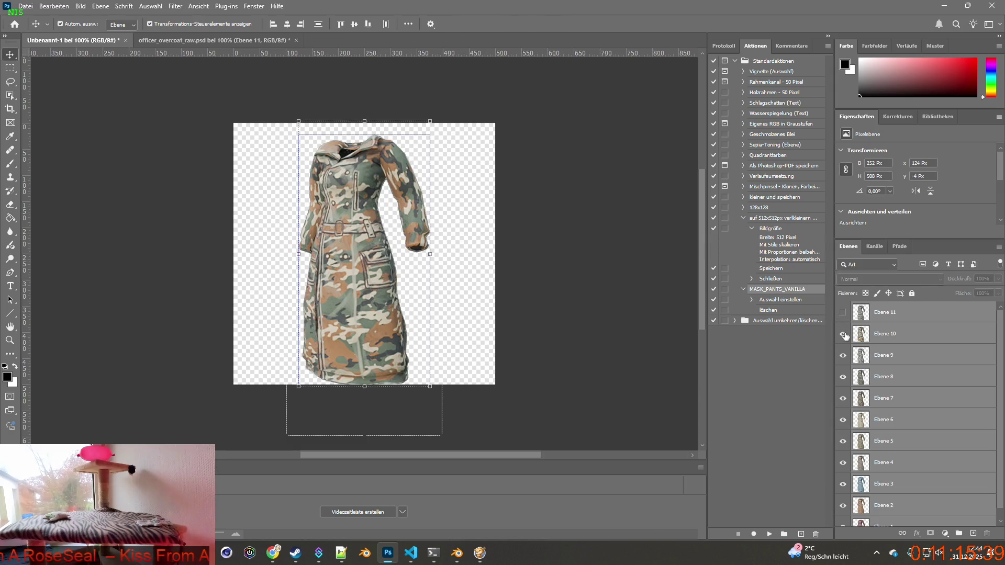
Step: Hide each coat layer from Ebene 10 down to Ebene 1, then turn Ebene 1–7 back on
click(843, 334)
click(843, 355)
click(843, 376)
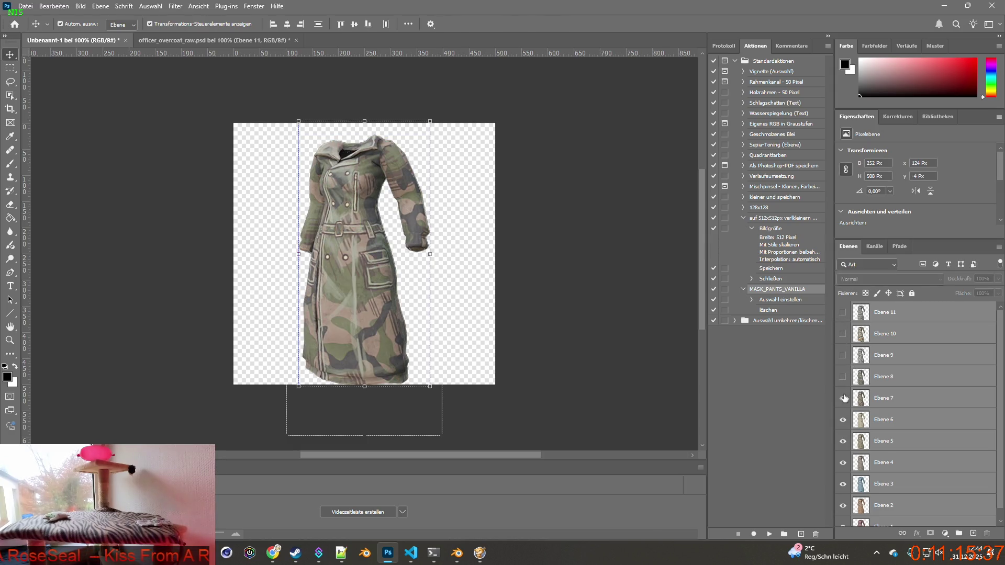
click(843, 398)
click(843, 419)
click(843, 441)
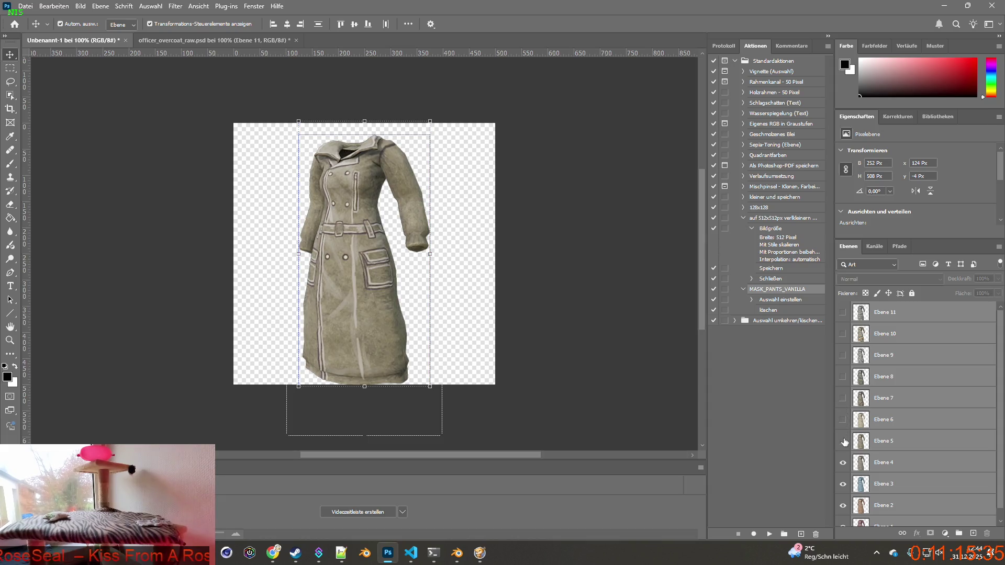
click(843, 462)
scroll(844, 464, down, 1)
click(843, 473)
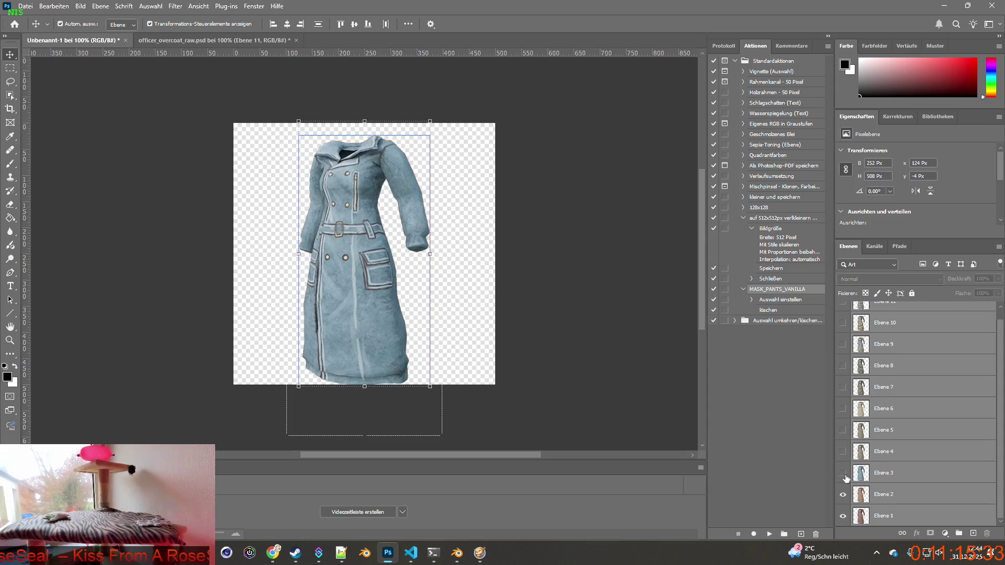
click(843, 494)
click(843, 516)
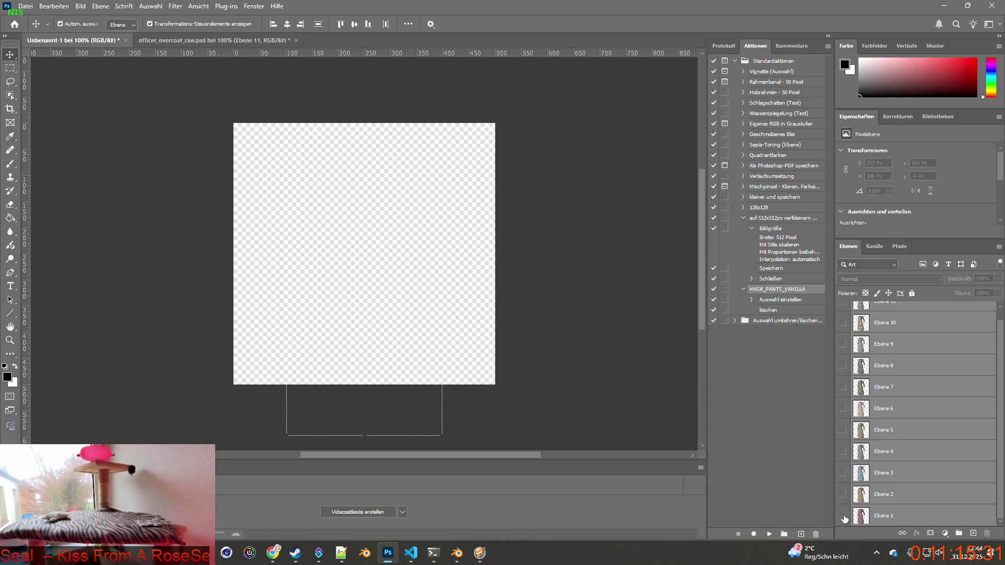
drag(843, 517, 843, 386)
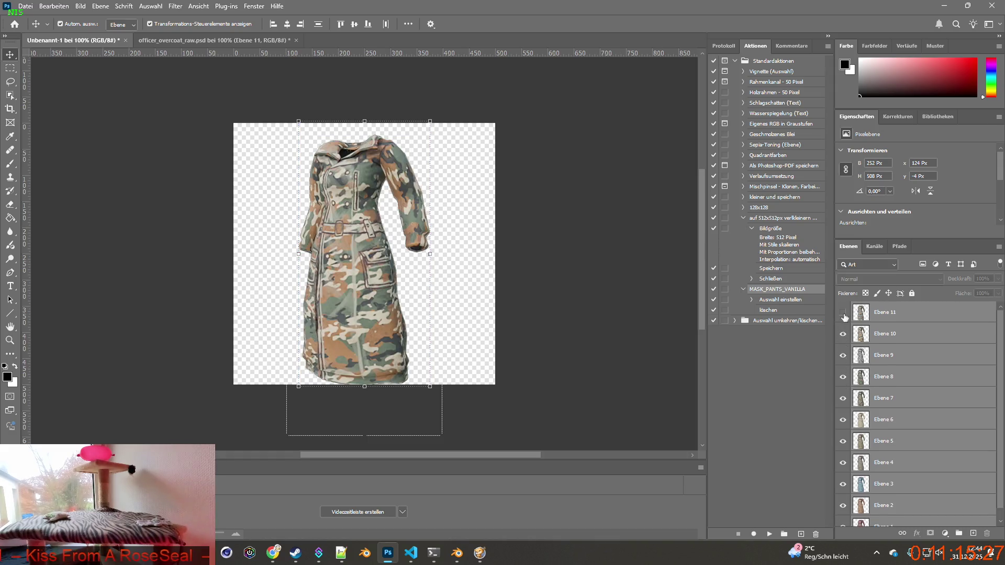
Step: Shrink the coats to 96.45% (244 × 490 px), re-centre them, and hide Ebene 11 down to 6
drag(843, 386, 843, 313)
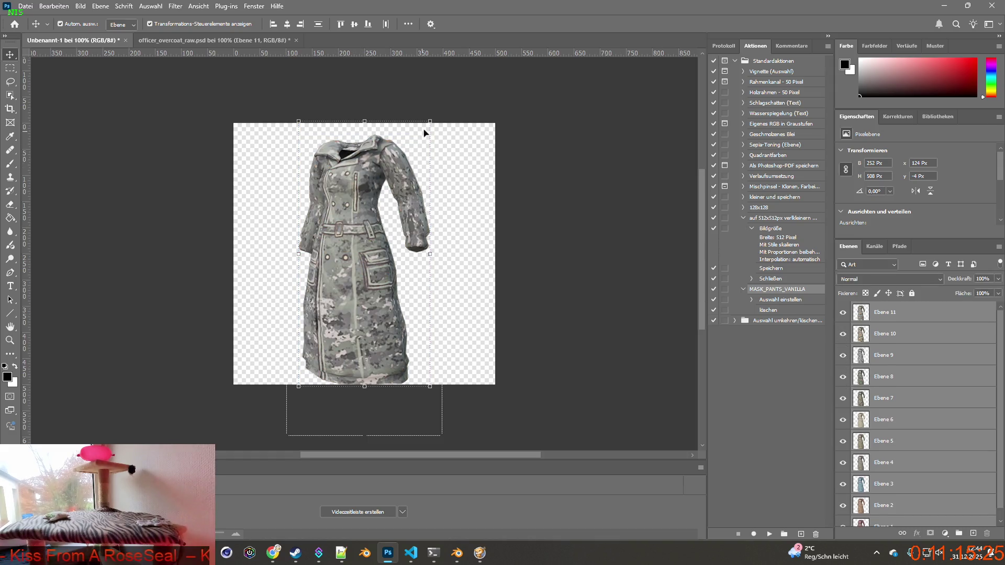
drag(431, 122, 426, 130)
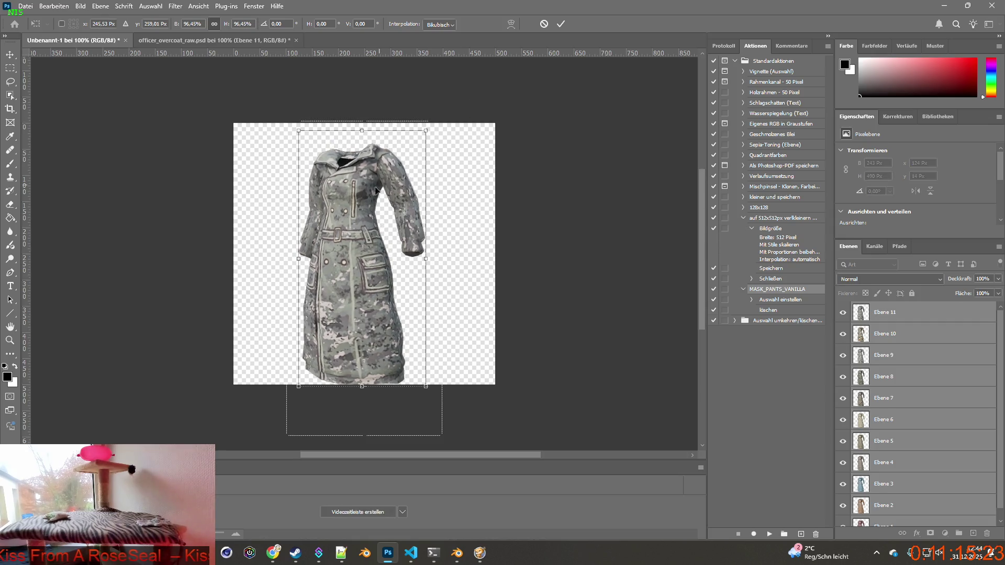
mouse_move(367, 191)
mouse_down()
mouse_move(370, 178)
mouse_move(370, 187)
mouse_up()
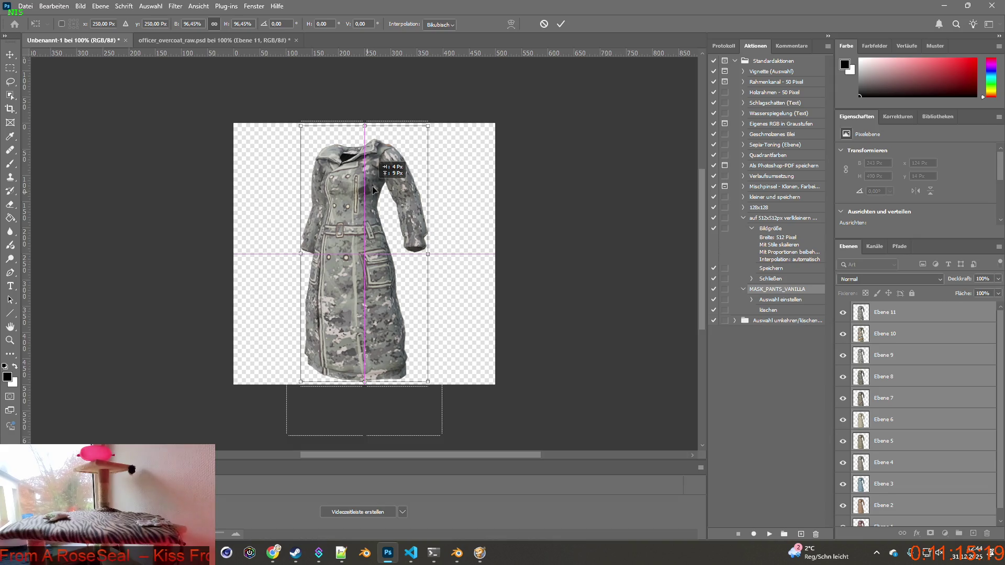
drag(372, 187, 372, 186)
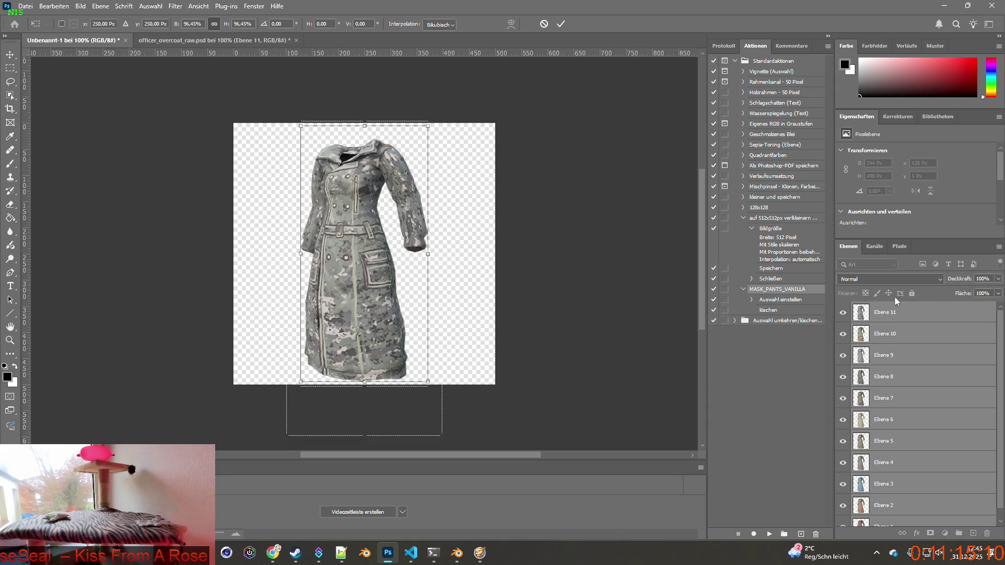
click(843, 312)
click(843, 333)
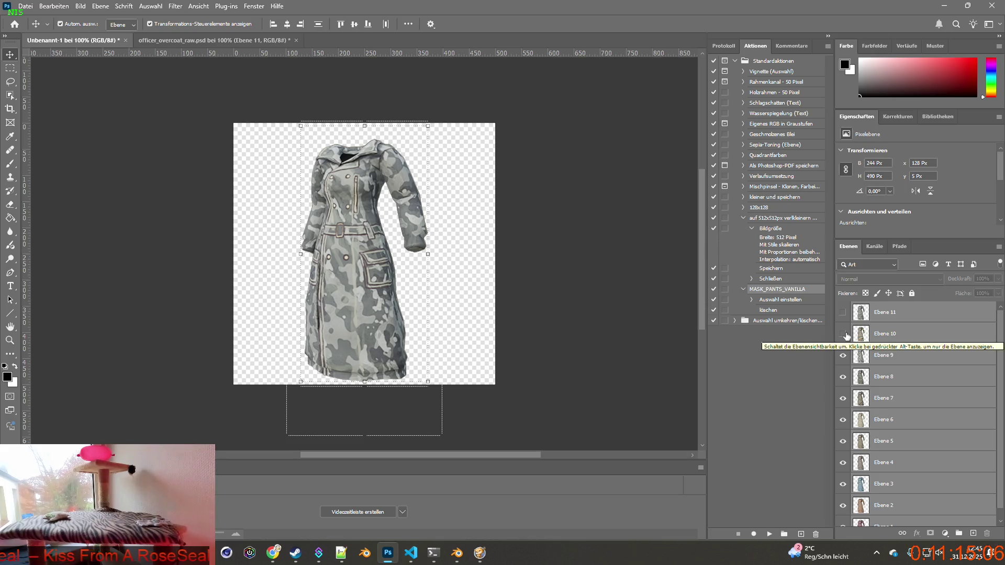
mouse_move(843, 355)
mouse_down()
mouse_move(843, 419)
mouse_move(876, 486)
mouse_up()
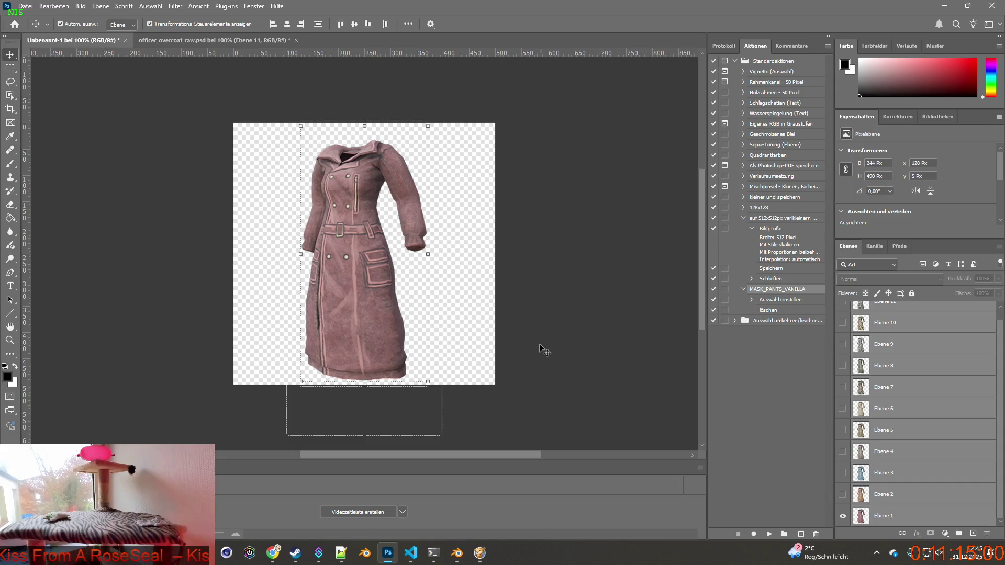
Step: Bring the brita_clothing.txt editor forward and place the cursor below the Heather_Bomber_ON block
key(alt+Tab)
key(alt+Tab)
key(alt+Tab)
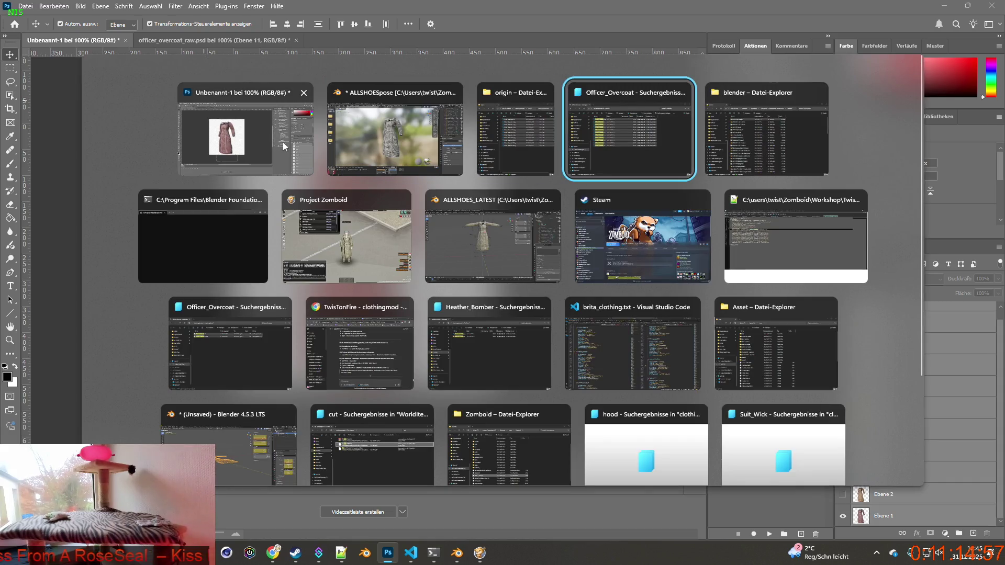
key(alt+Tab)
key(alt+Tab)
key(alt+Tab)
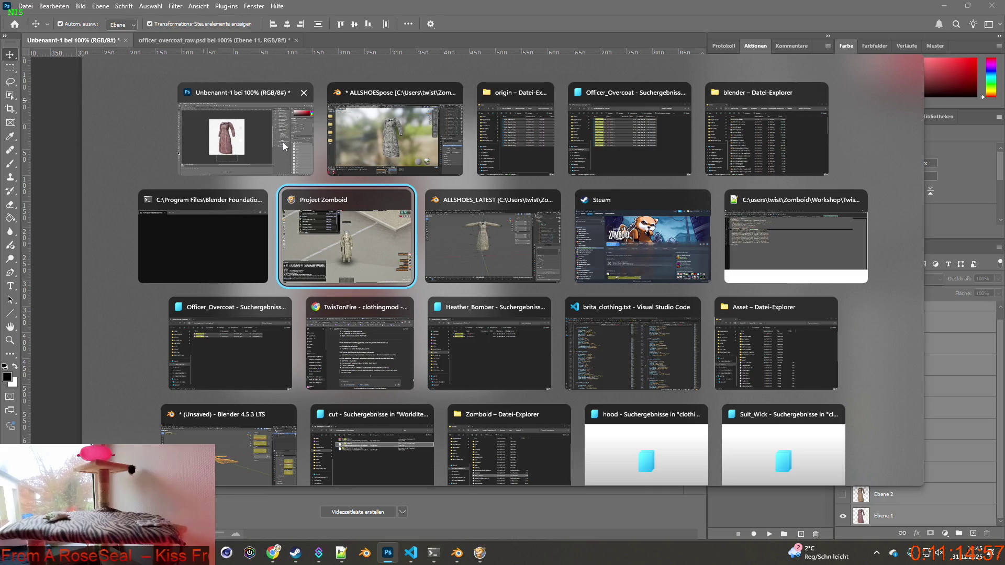
key(alt+Tab)
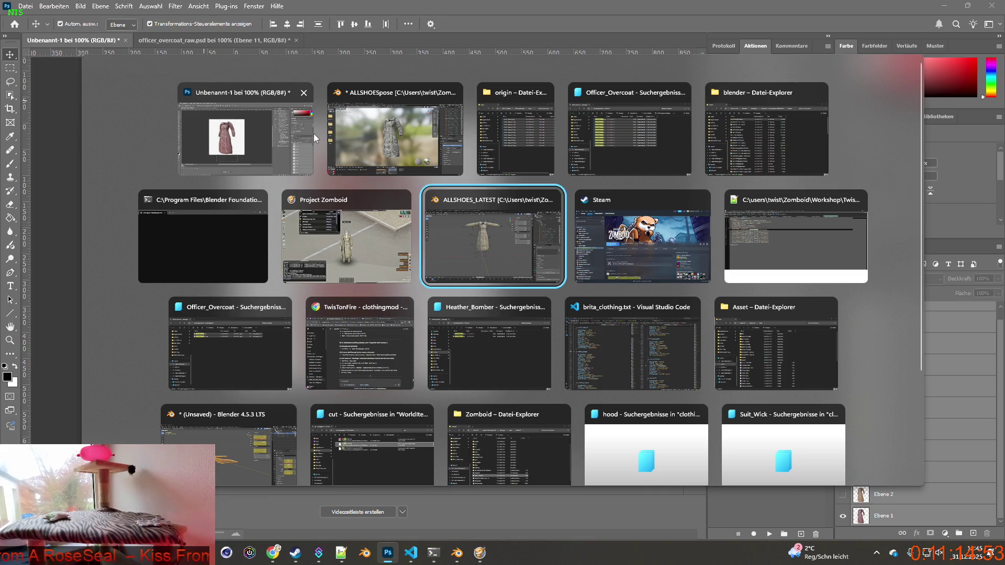
key(alt+Tab)
key(alt+Tab)
key(alt+Tab)
key(alt+Tab)
key(alt+Tab)
key(alt+Tab)
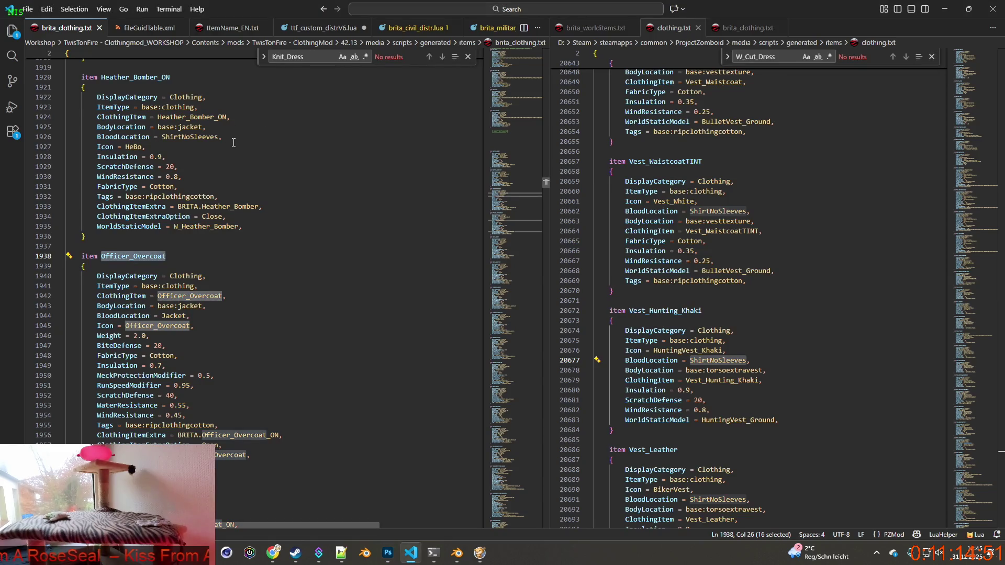
click(294, 238)
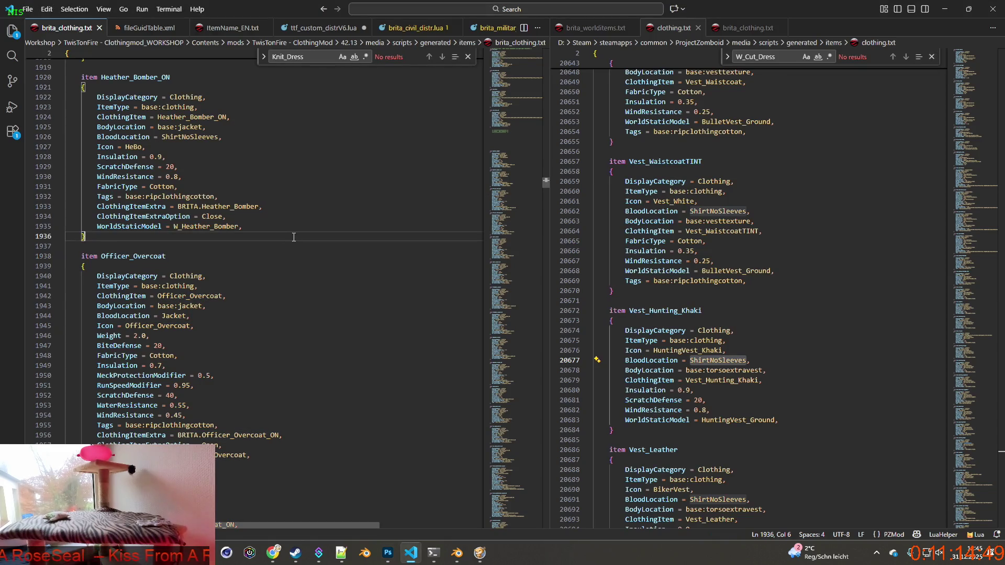
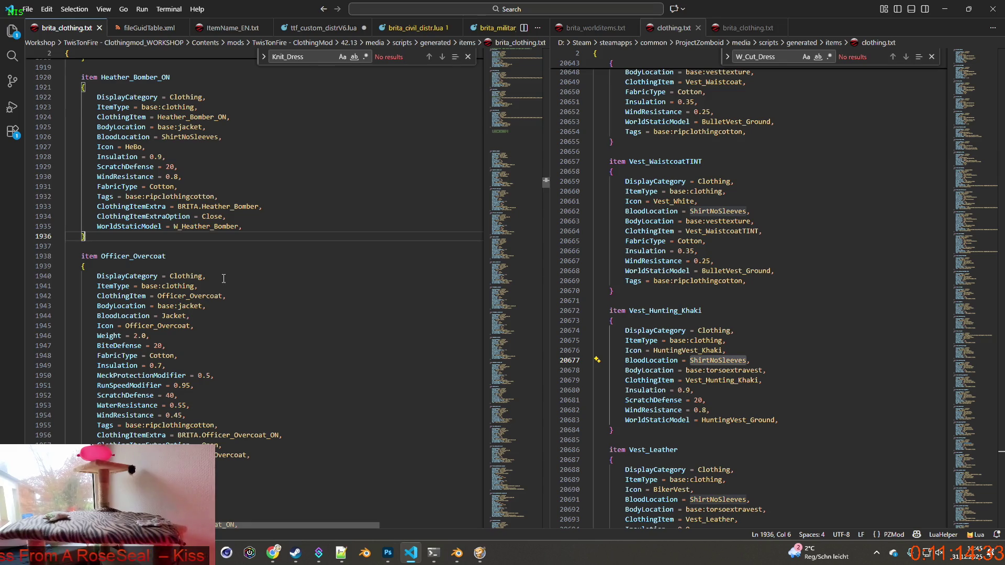
Step: Add the comment '/* Textures need adjustments */' on new blank lines above the Officer_Overcoat item
click(140, 250)
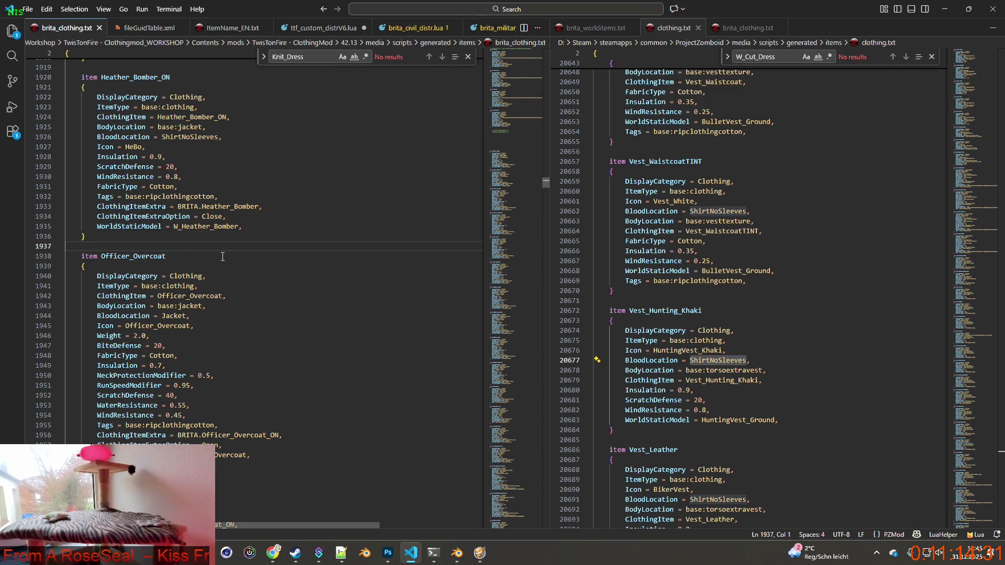
key(Return)
key(Return)
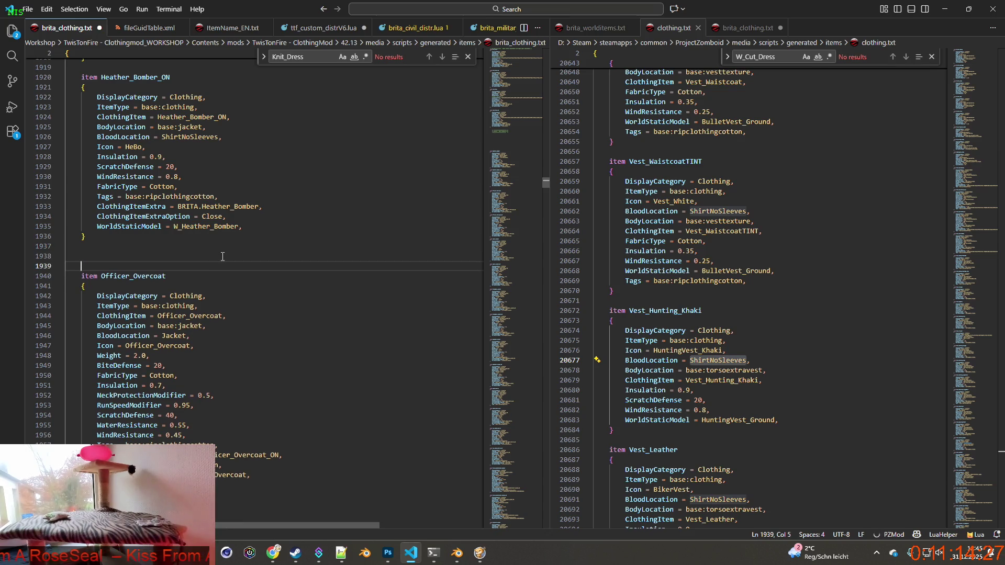
text(/* )
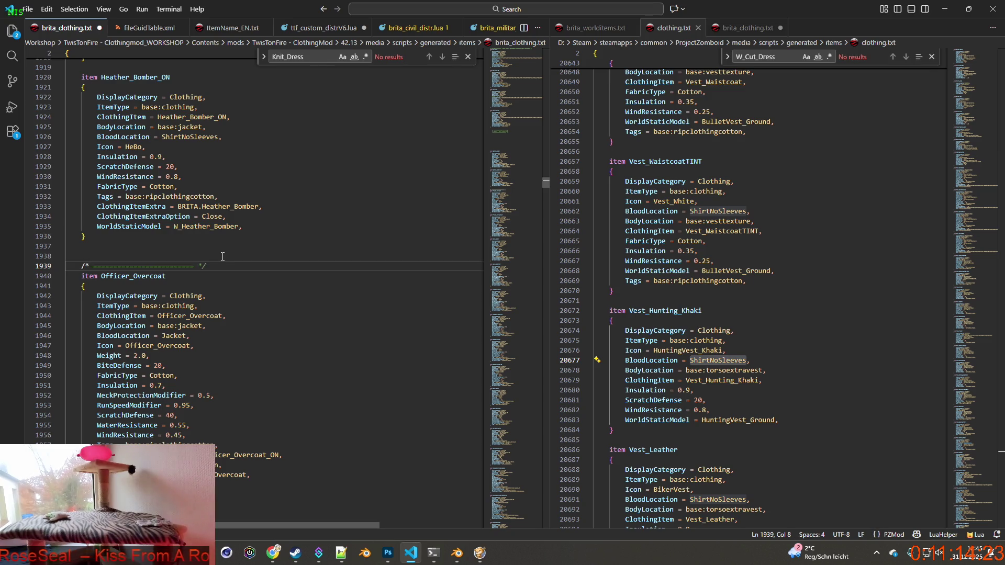
text(Textures)
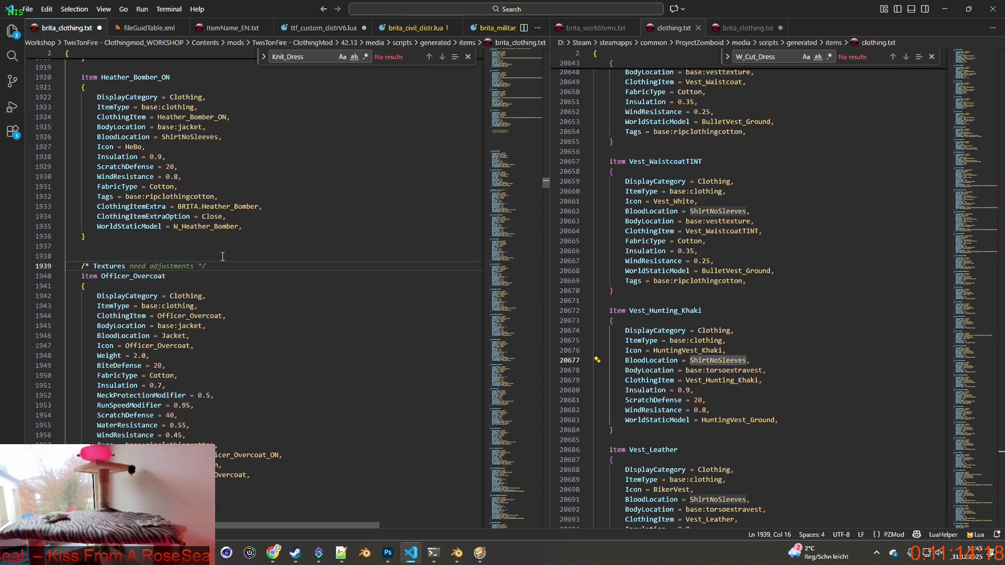
key(Tab)
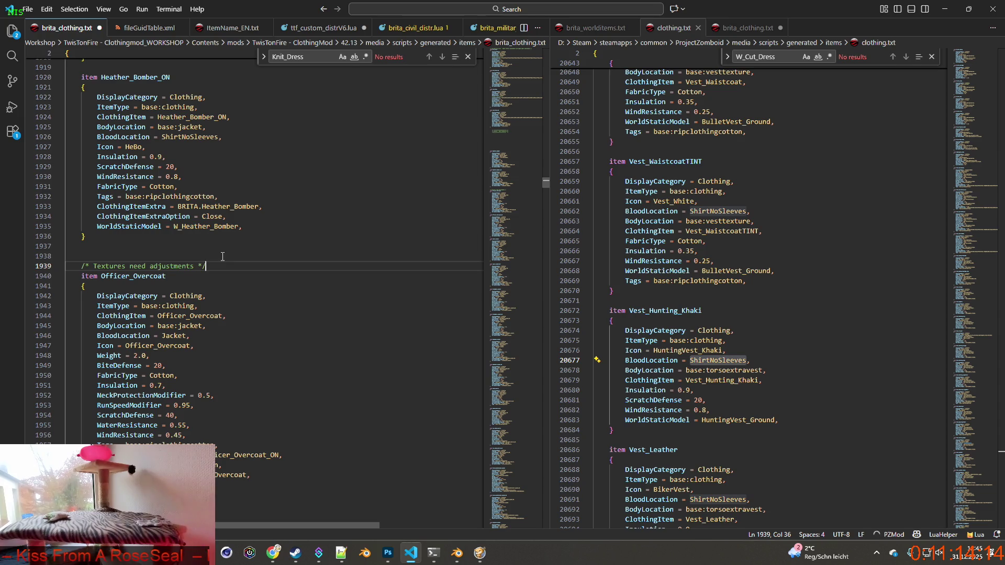
click(97, 345)
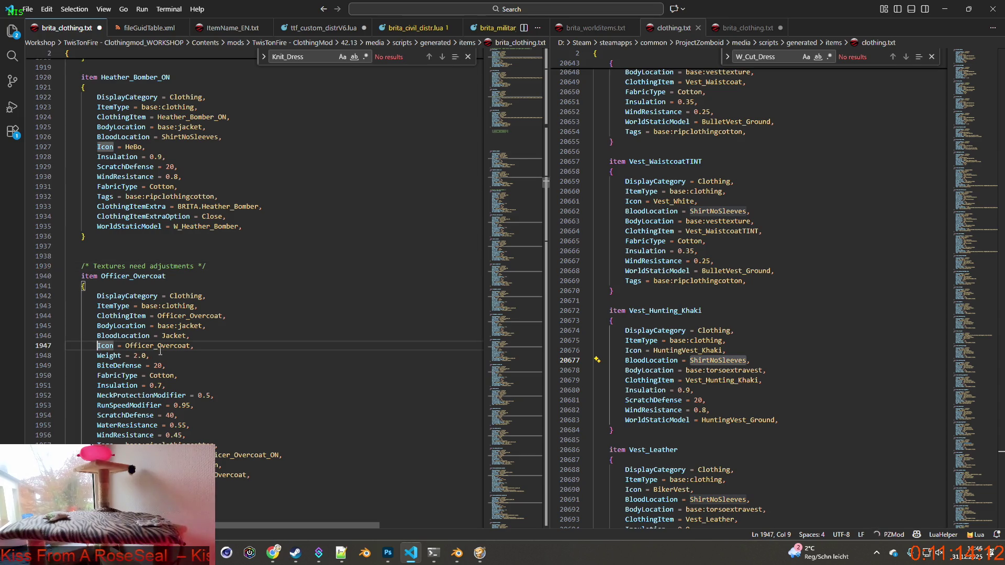
Step: Open a /* comment at the start of the Officer_Overcoat Icon line
text(/*)
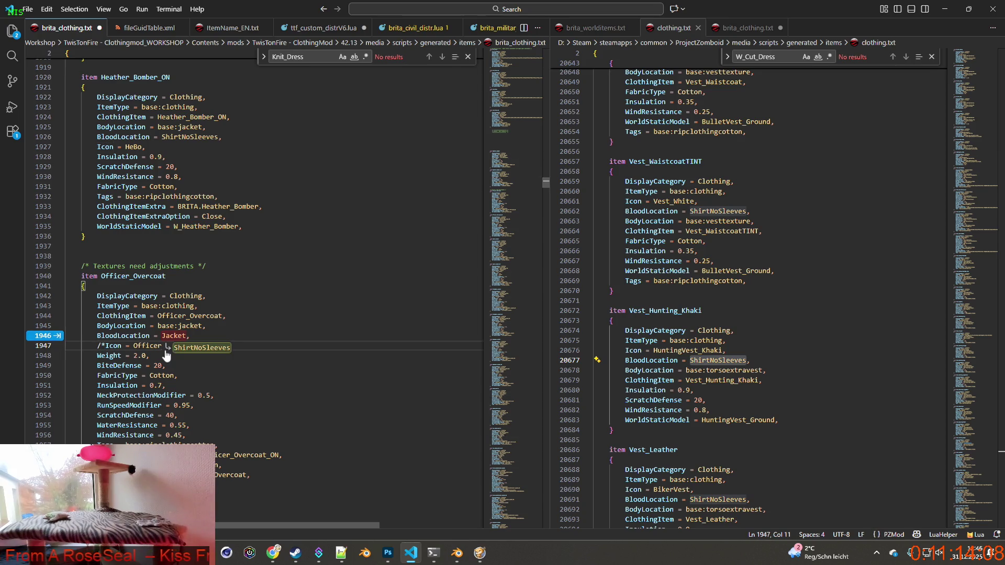
key(Right)
key(Down)
key(Home)
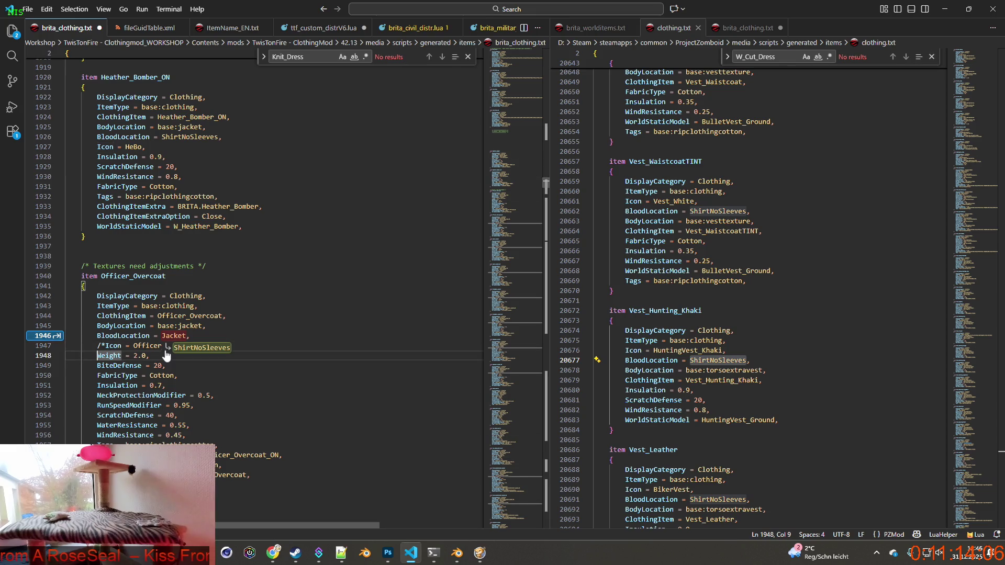
key(Left)
key(Left)
key(Left)
key(Left)
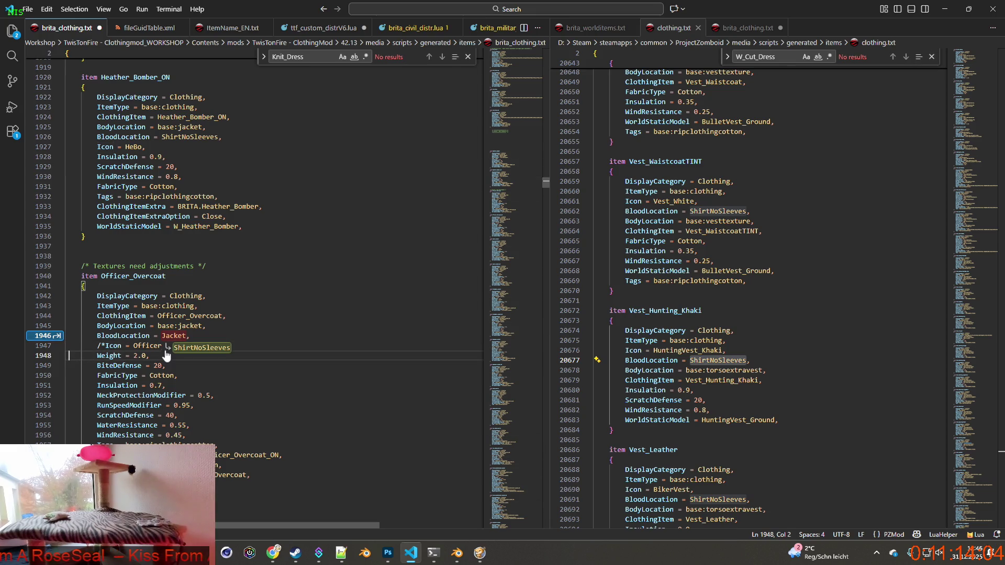
key(Up)
key(End)
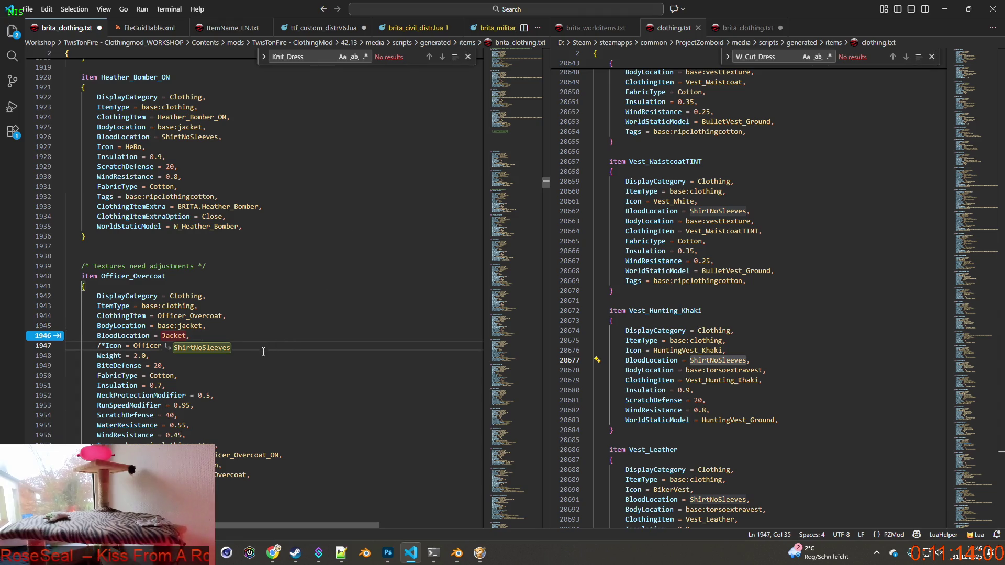
Step: Close the Icon line's comment with */ and start a new line beneath it
click(203, 377)
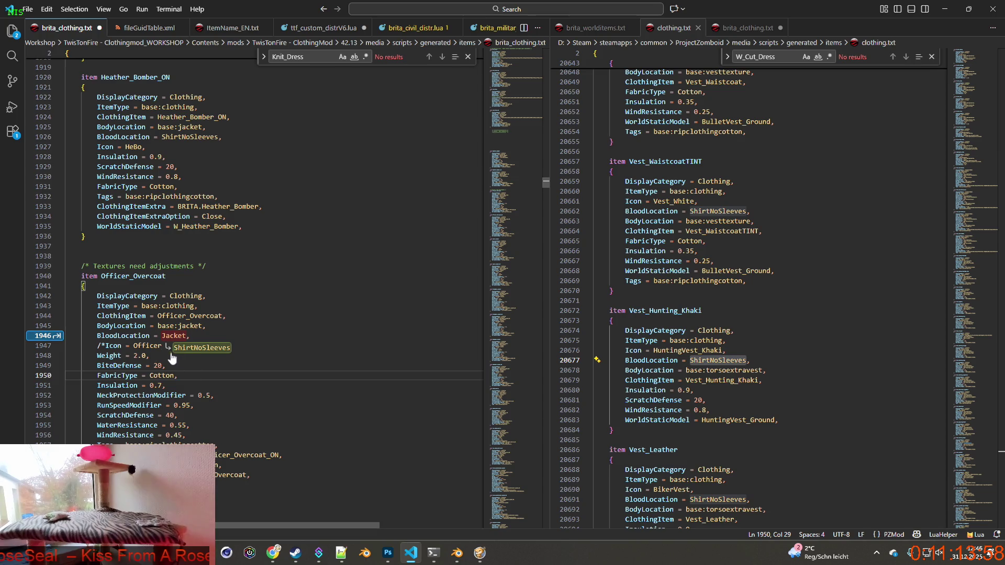
click(117, 346)
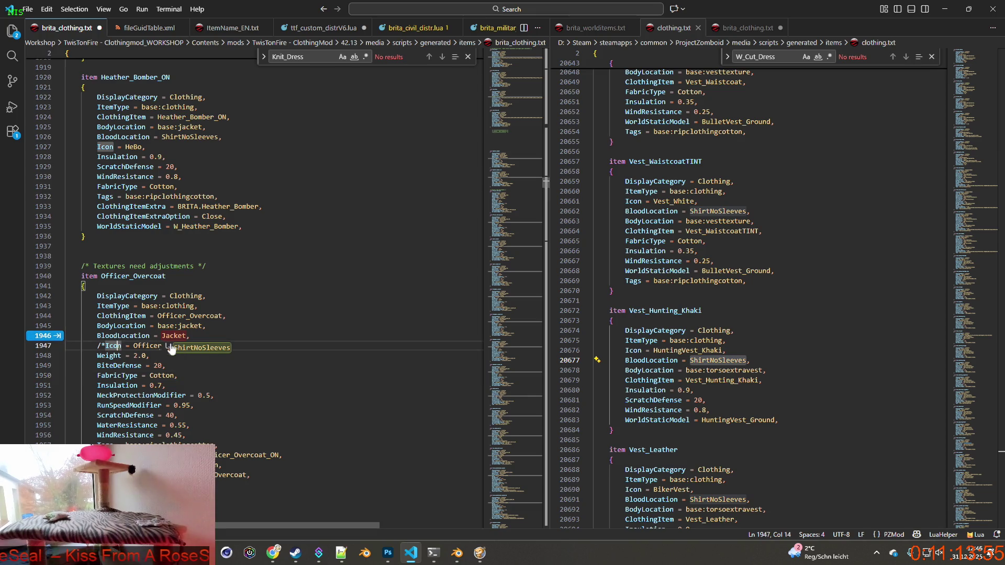
click(259, 335)
key(Return)
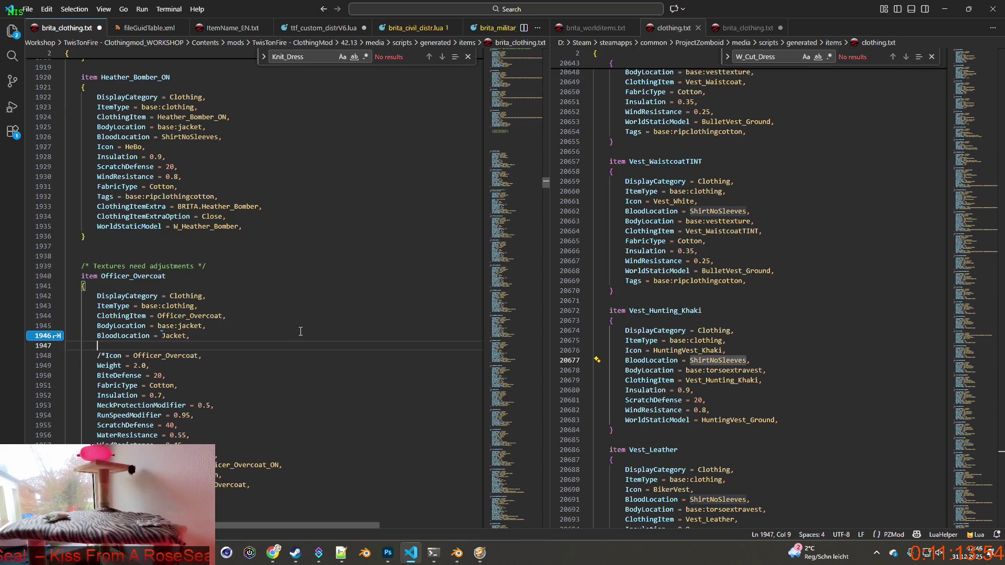
click(235, 355)
text(*/)
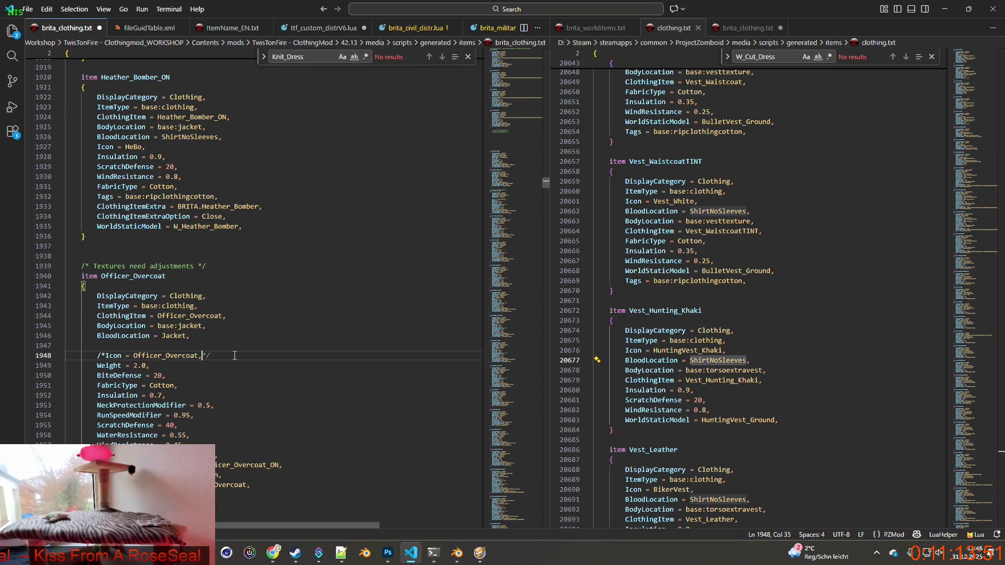
key(Tab)
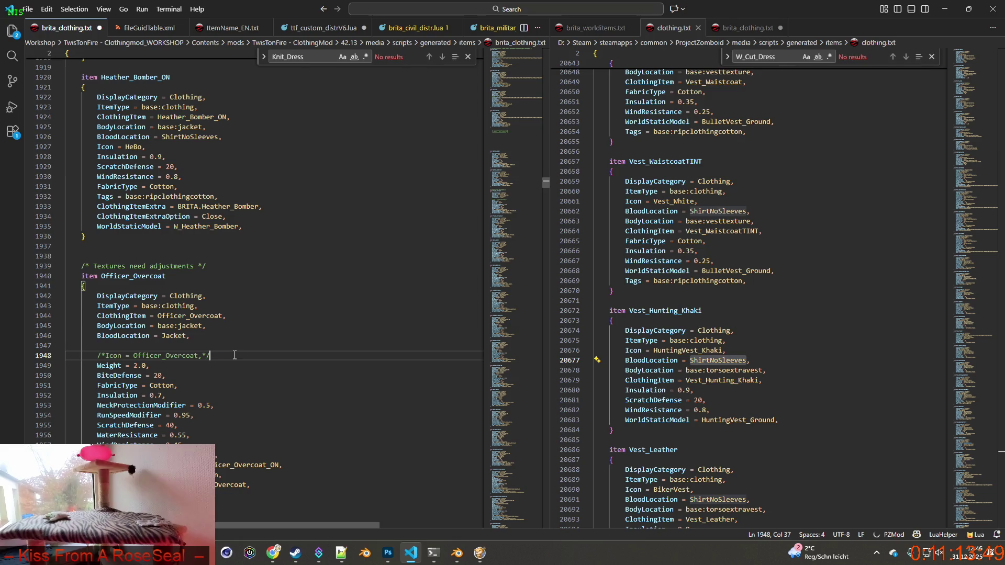
key(Return)
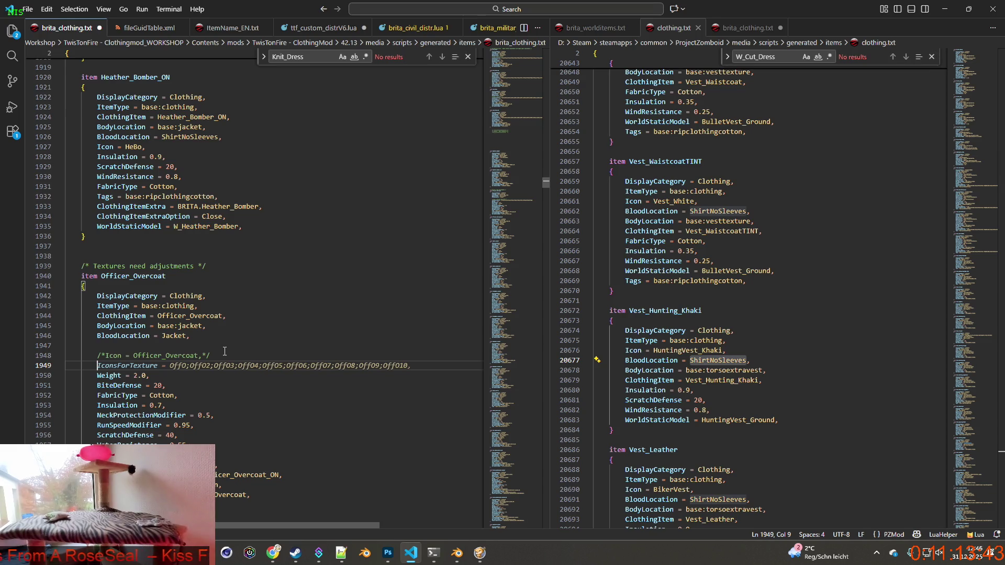
Step: Insert the suggested IconsForTexture line for Officer_Overcoat and extend it with Off011
key(Tab)
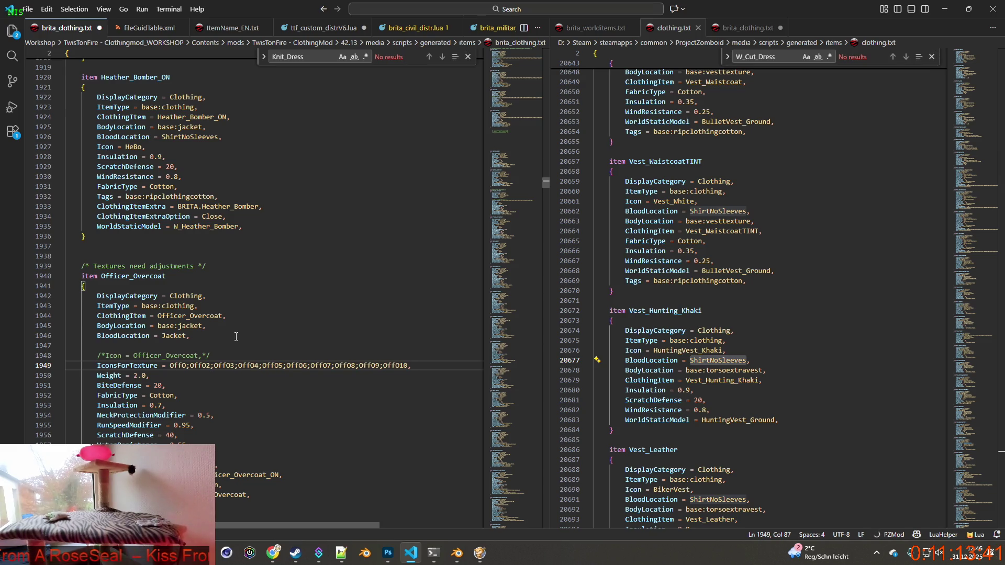
drag(411, 366, 416, 365)
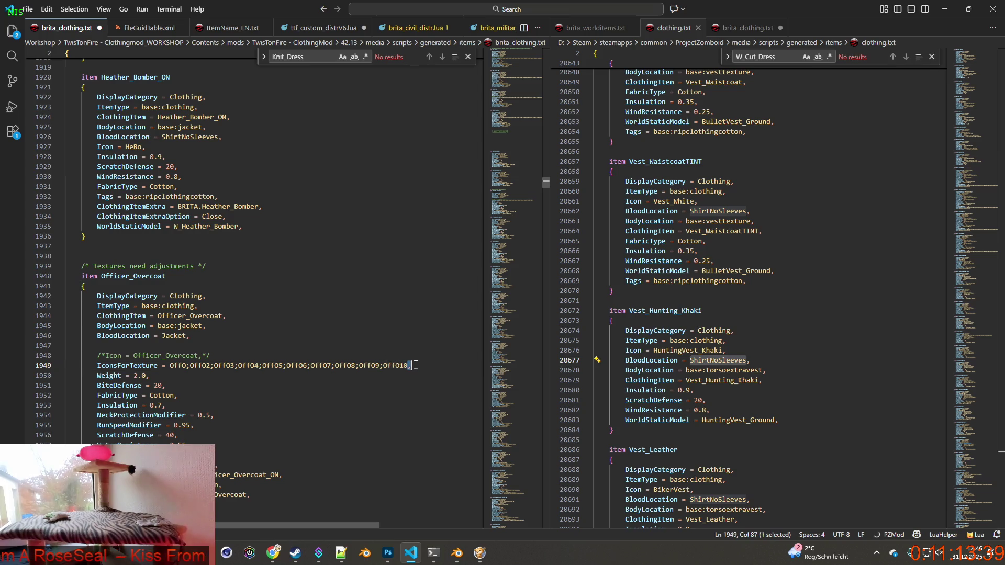
text(;O)
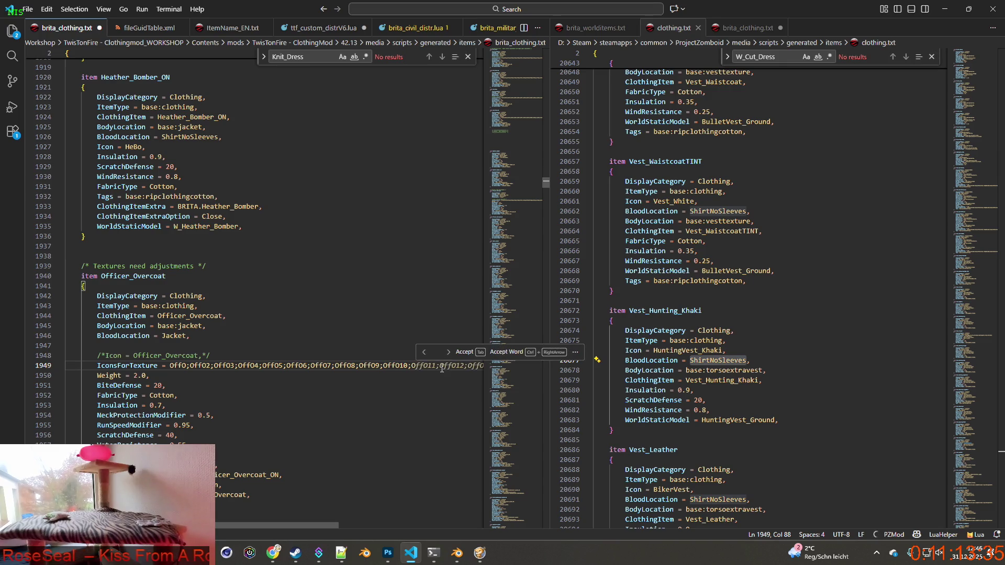
text(ff)
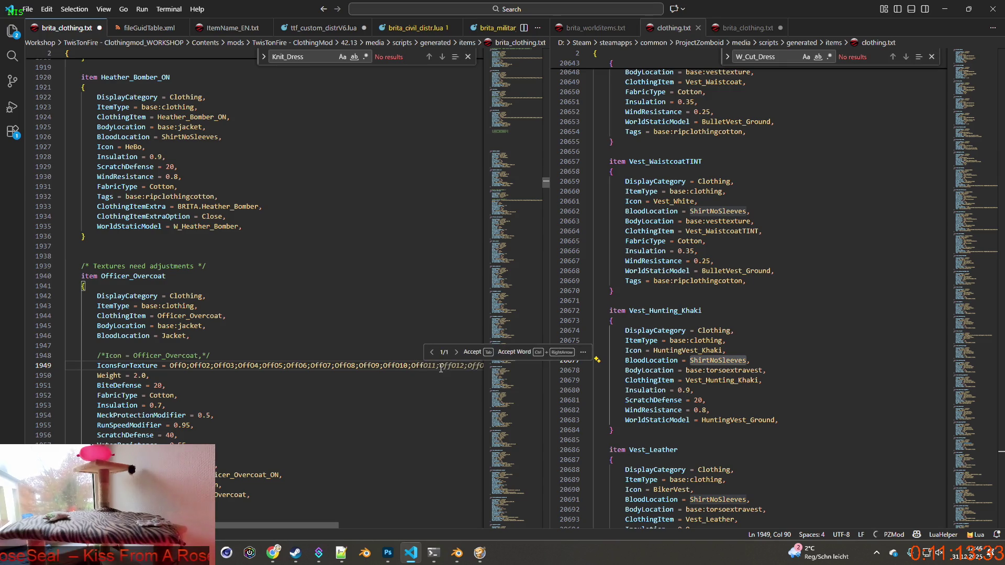
text(011)
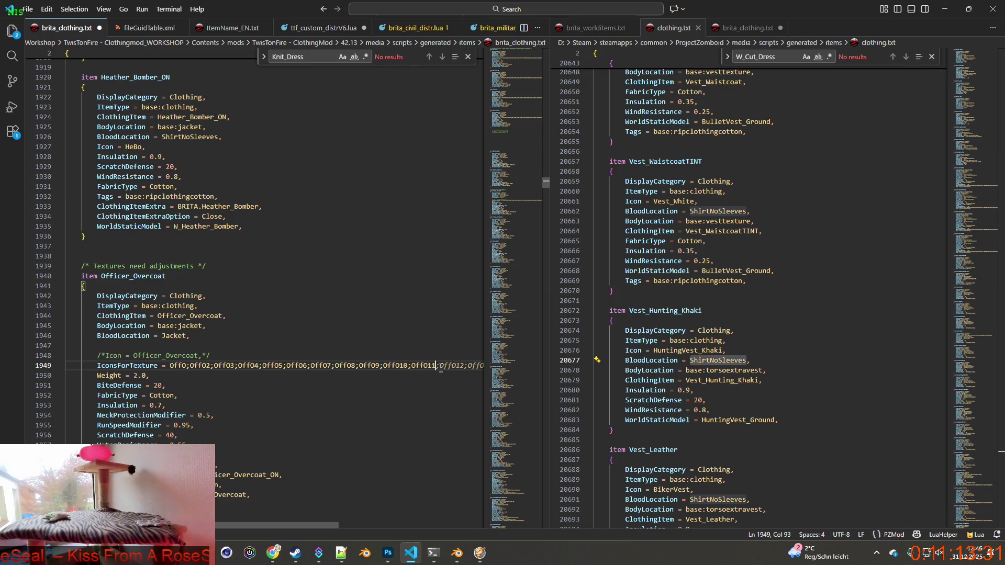
text(,)
drag(445, 366, 97, 366)
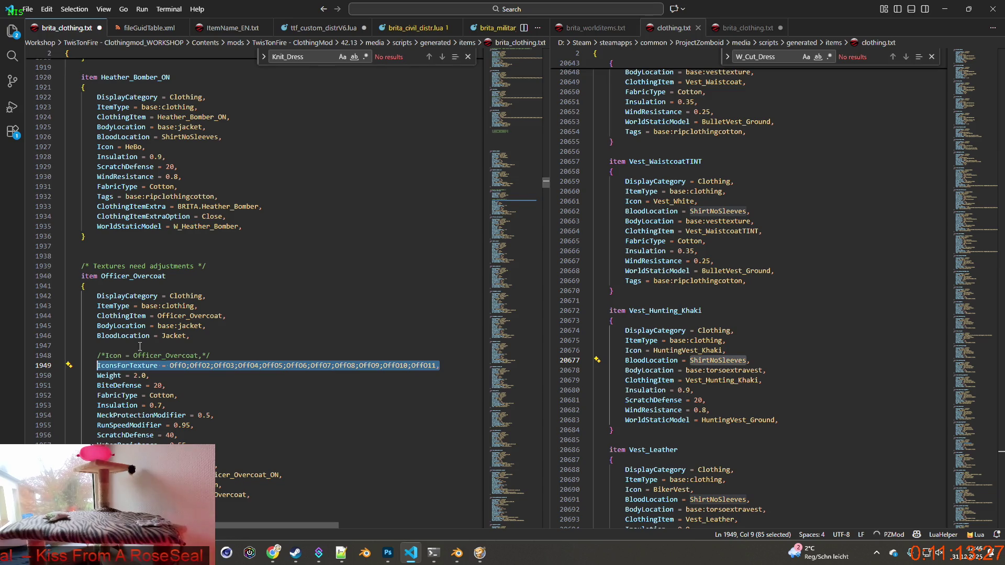
Step: Replace Officer_Overcoat_ON's Icon line with the same IconsForTexture line
click(208, 346)
key(BackSpace)
scroll(208, 346, down, 6)
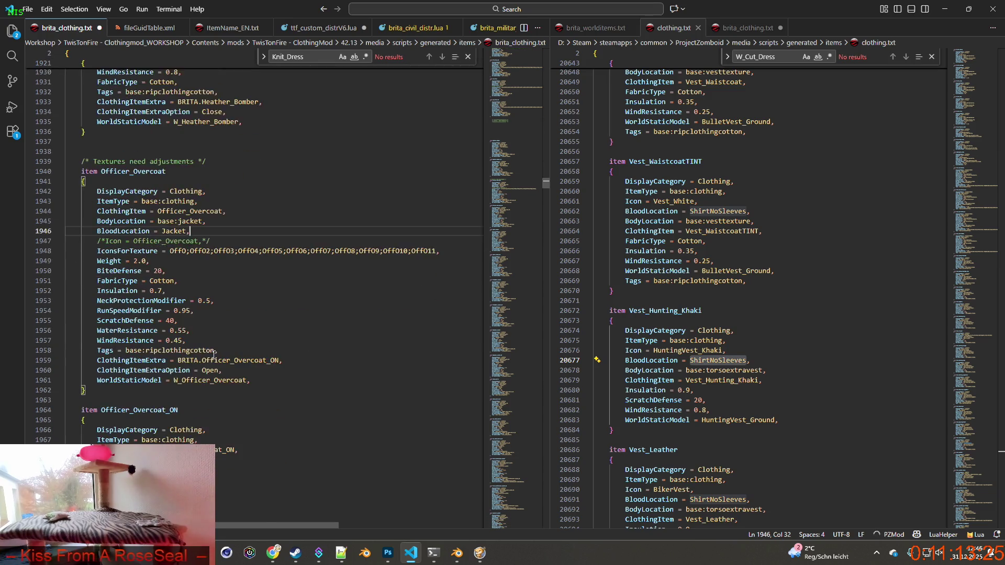
drag(98, 401, 216, 402)
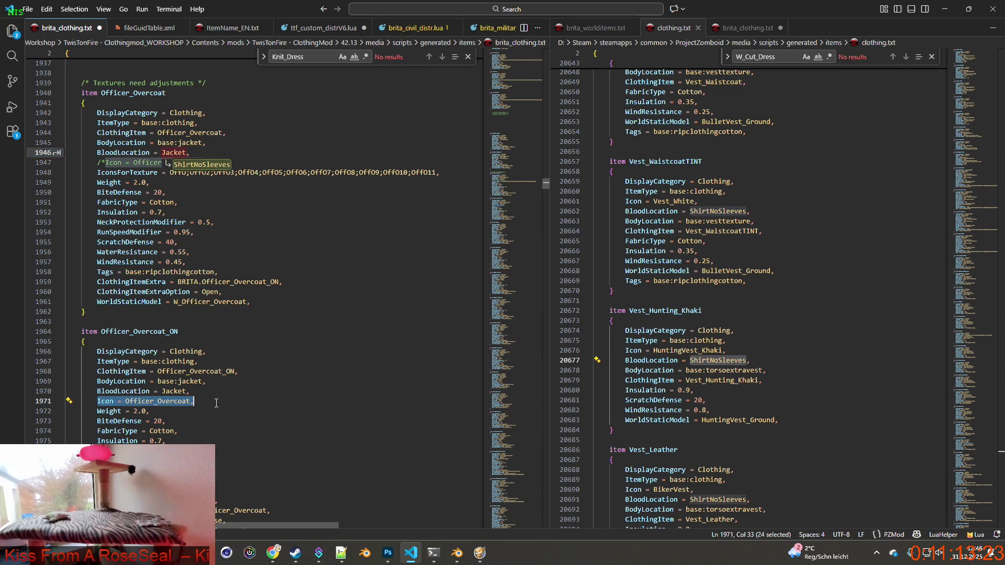
text(IconsForTexture = Off0;Off02;Off03;Off04;Off05;Off06;Off07;Off08;Off09;Off010;Off011,)
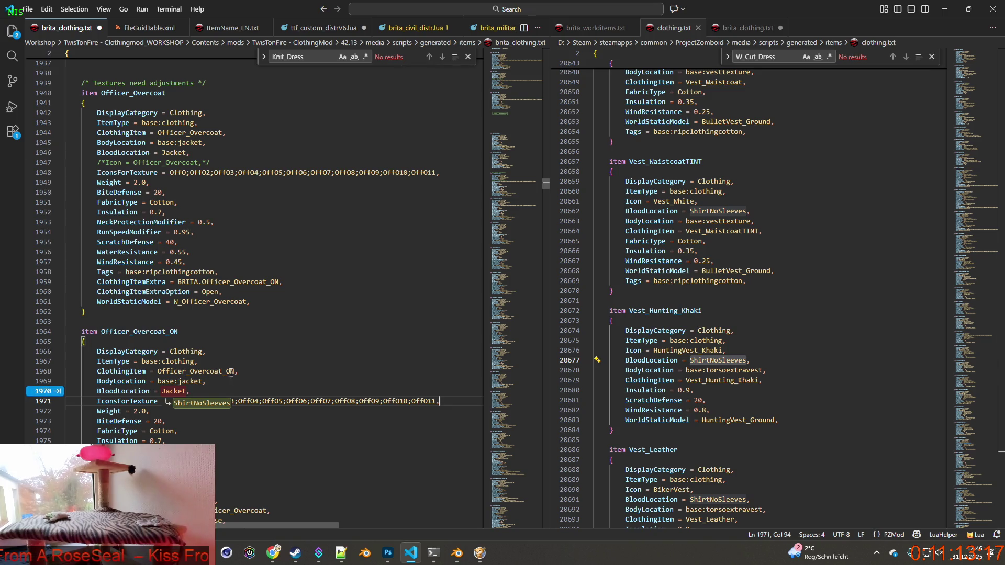
Step: Check the first icon name in the list and save brita_clothing.txt
double_click(177, 172)
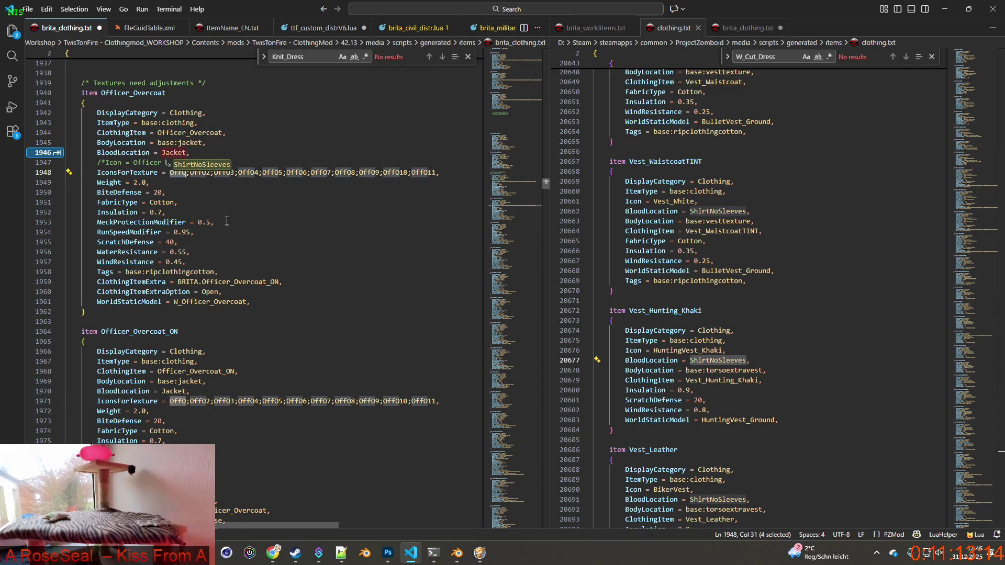
click(27, 9)
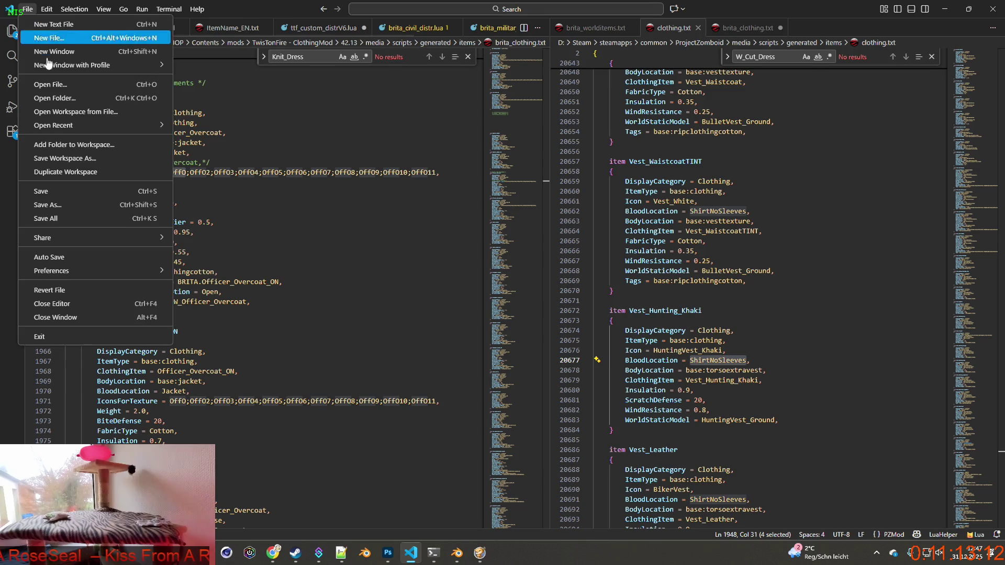
click(50, 191)
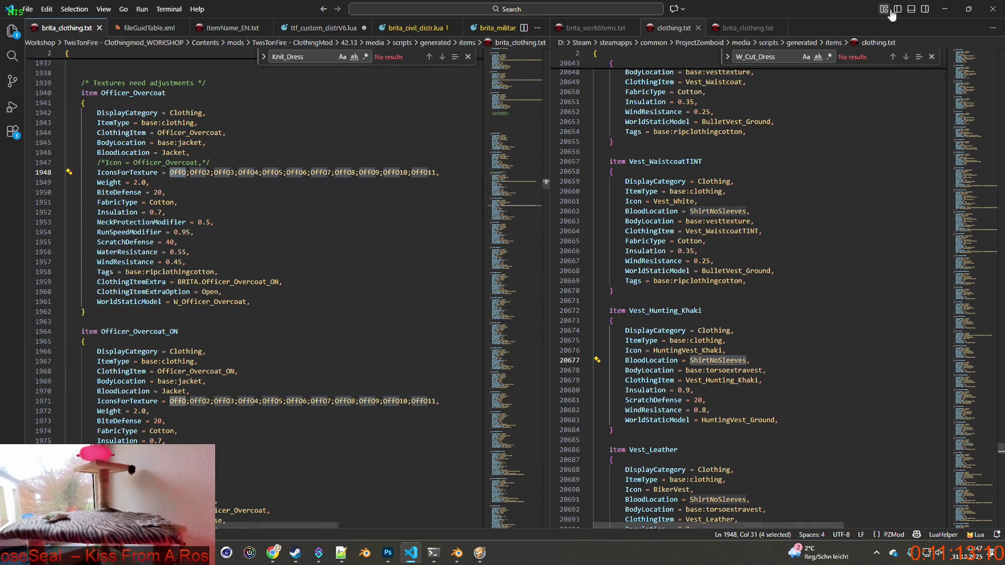
key(alt+Tab)
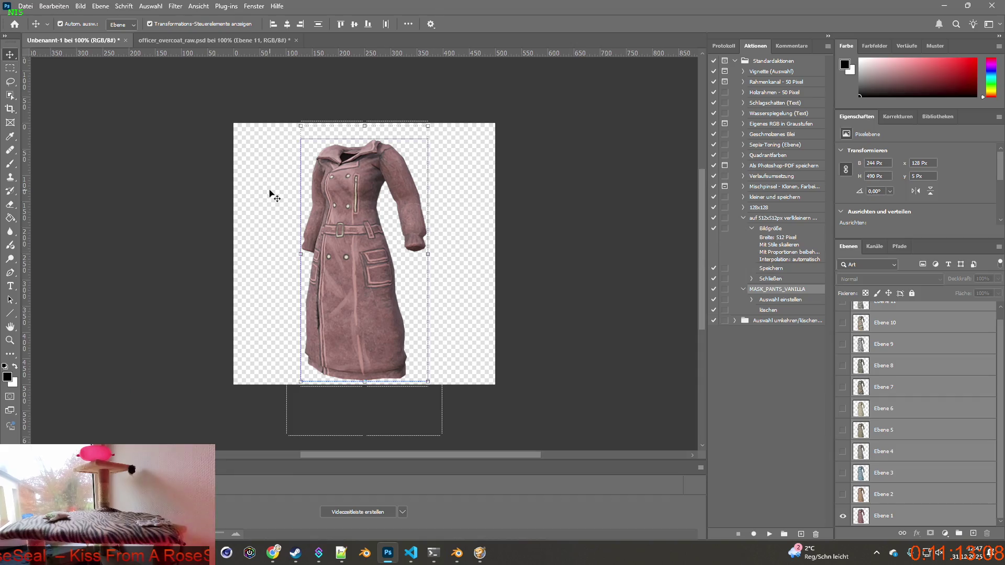
Step: Save the untitled coat document as Item_OffO.psd in the Officer_Overcoat folder, then select Ebene 1
click(25, 6)
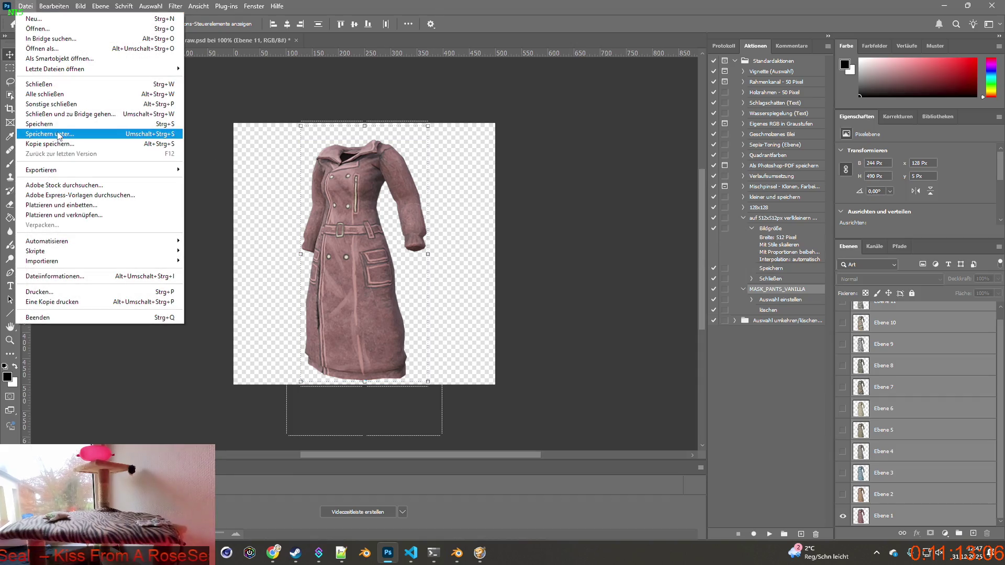
click(50, 134)
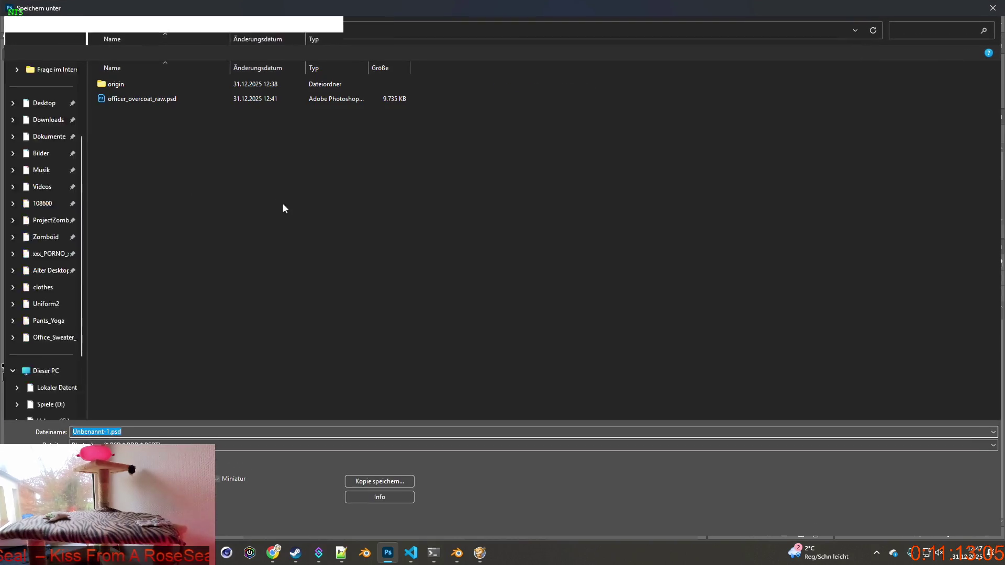
click(104, 431)
drag(110, 431, 47, 437)
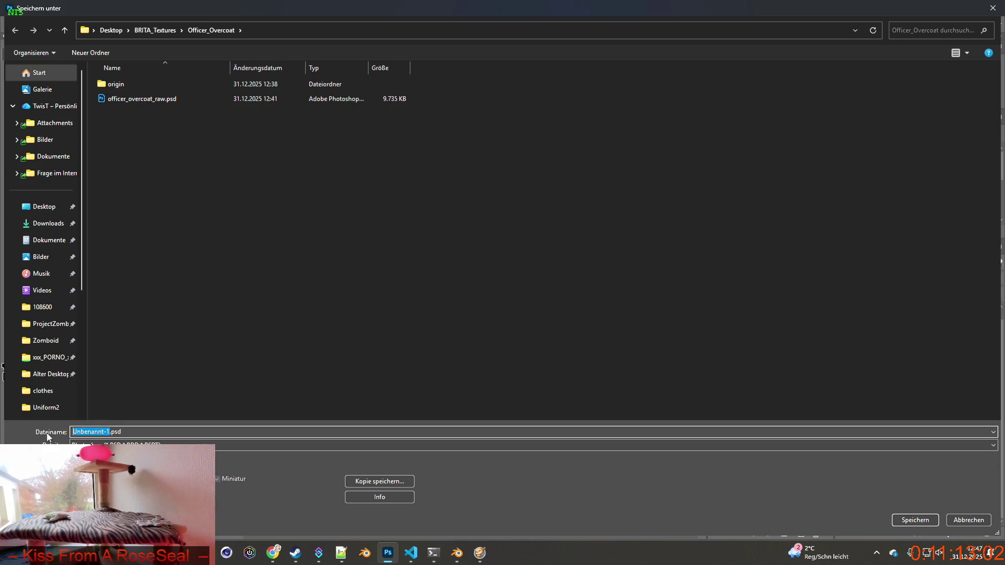
key(BackSpace)
text(Item)
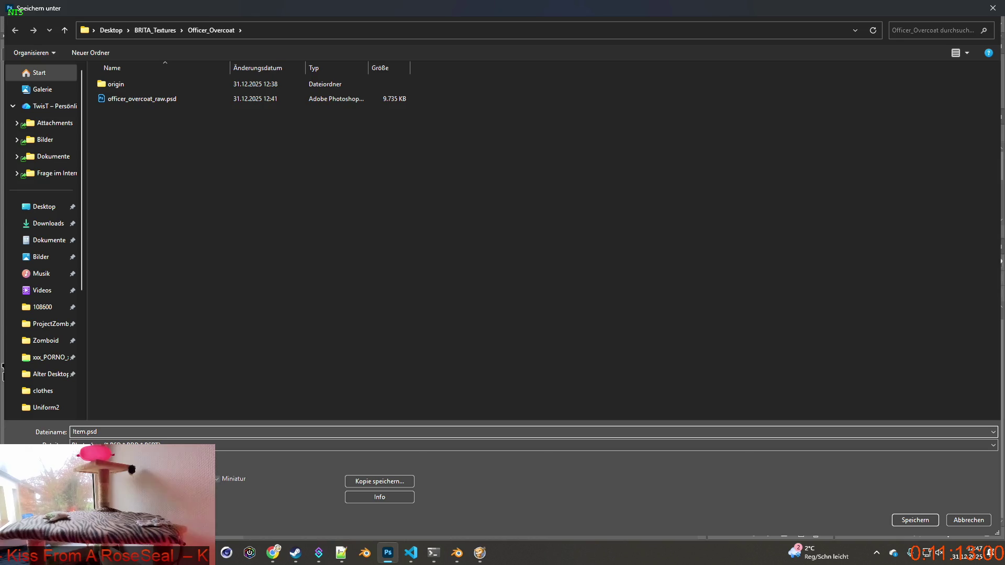
text(_OffO)
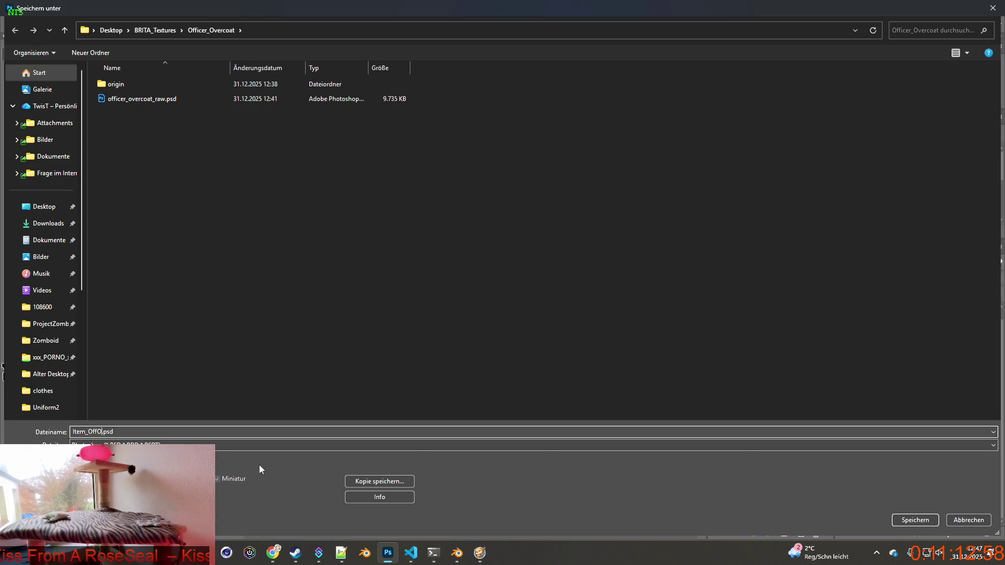
click(915, 520)
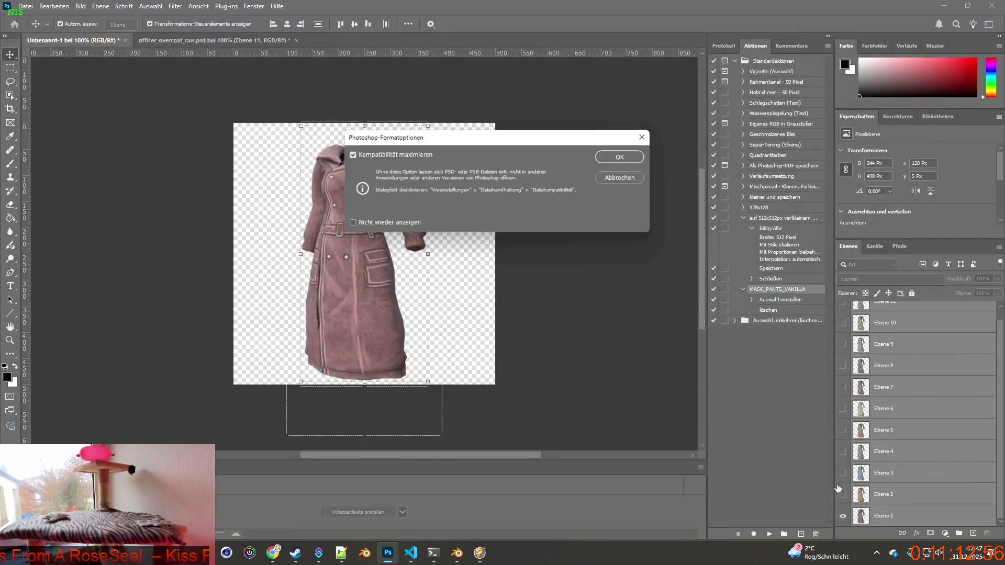
click(619, 157)
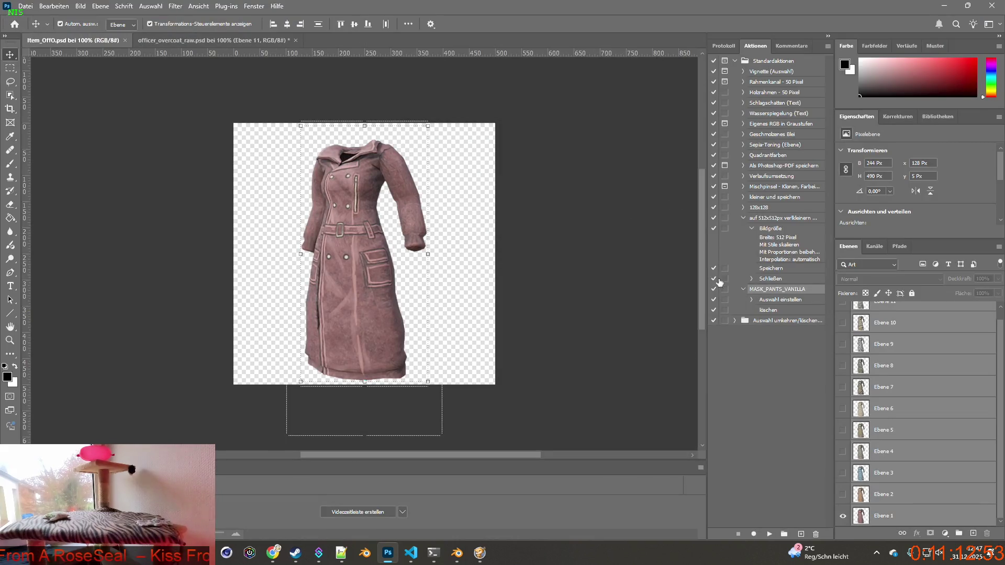
click(397, 277)
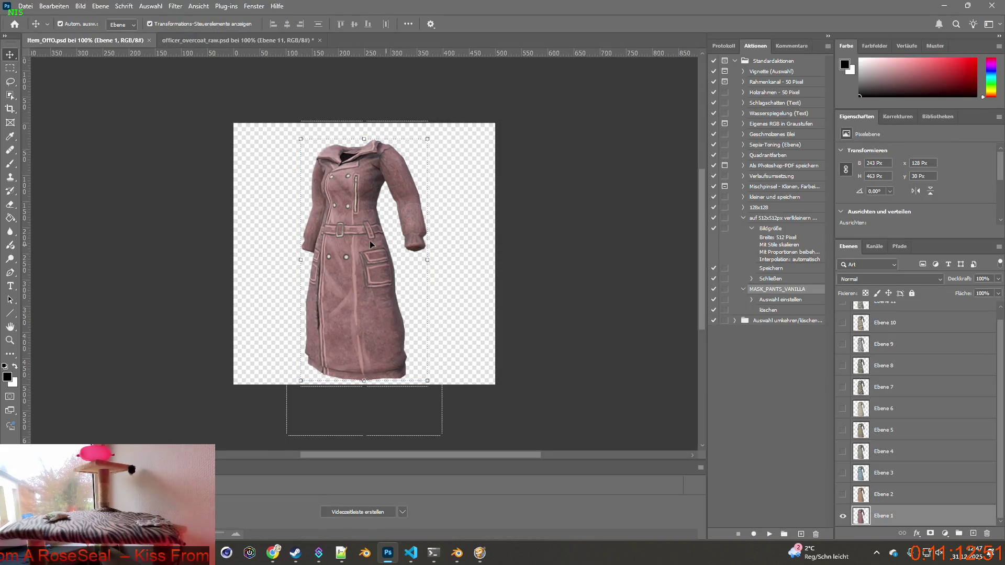
Step: Resize the coat image to 64 px wide via Bildgröße
click(80, 6)
click(100, 86)
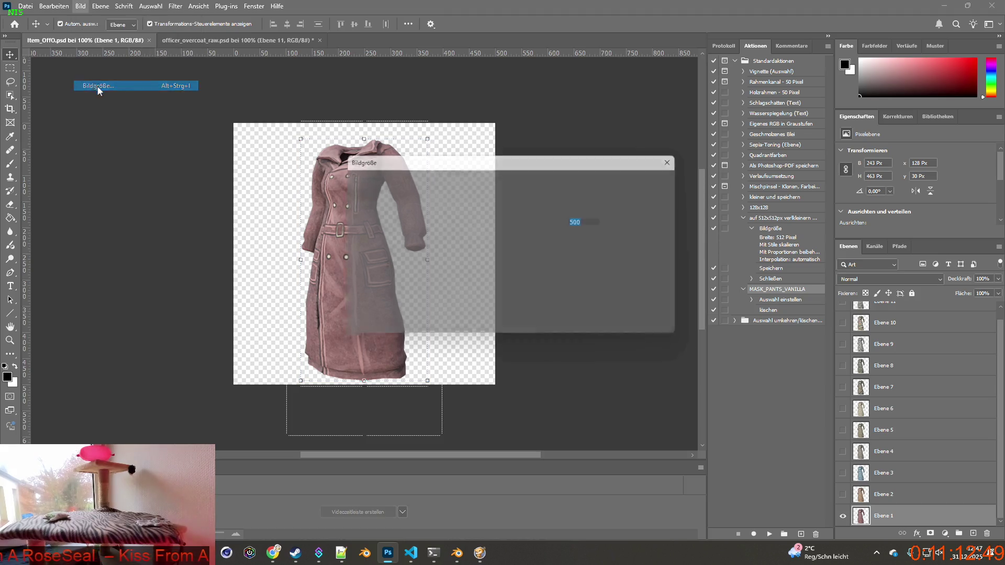
text(64)
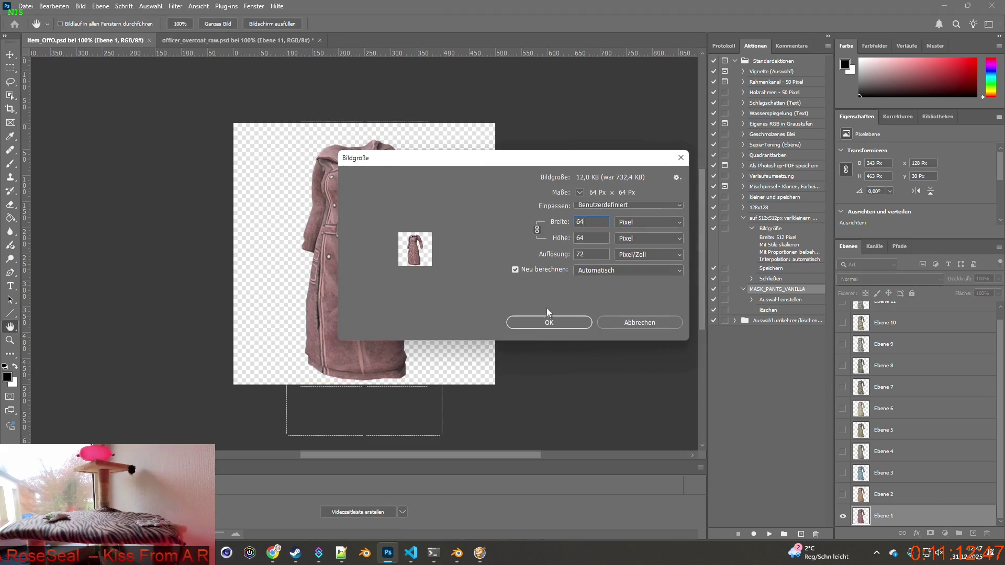
click(548, 322)
Step: Quick-export two coat variants as PNGs to the textures folder, hiding Ebene 1 in between
click(25, 6)
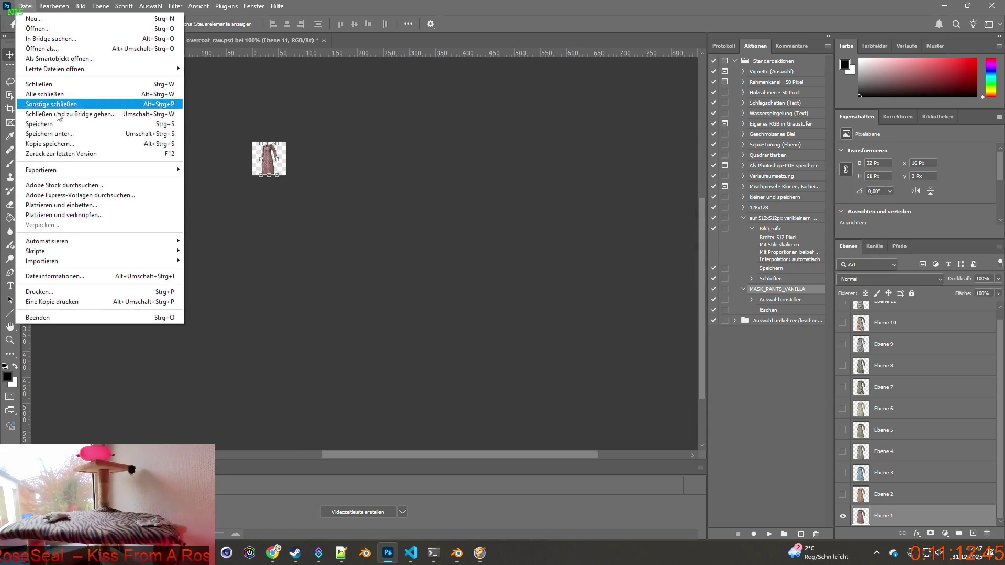
mouse_move(79, 169)
click(220, 167)
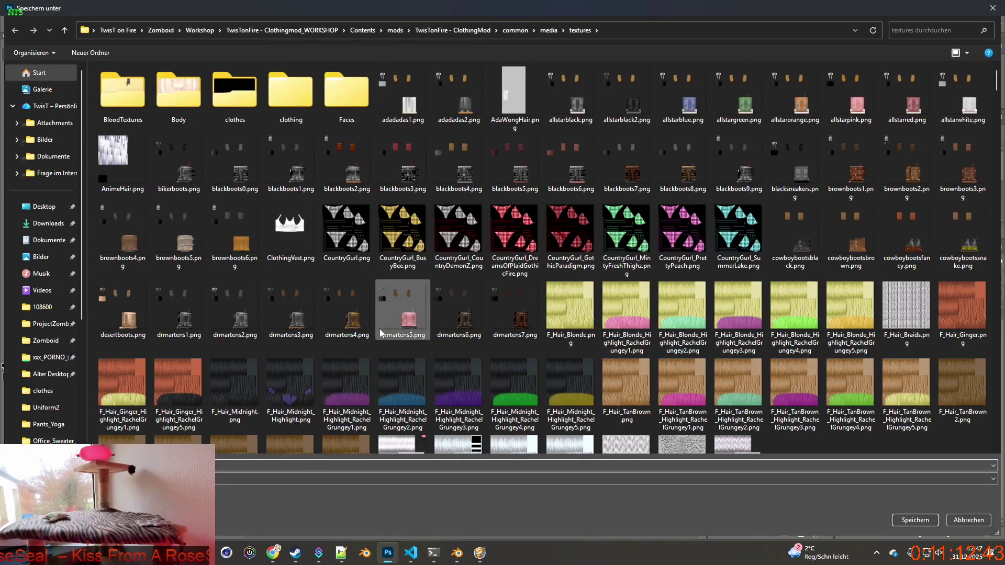
click(909, 523)
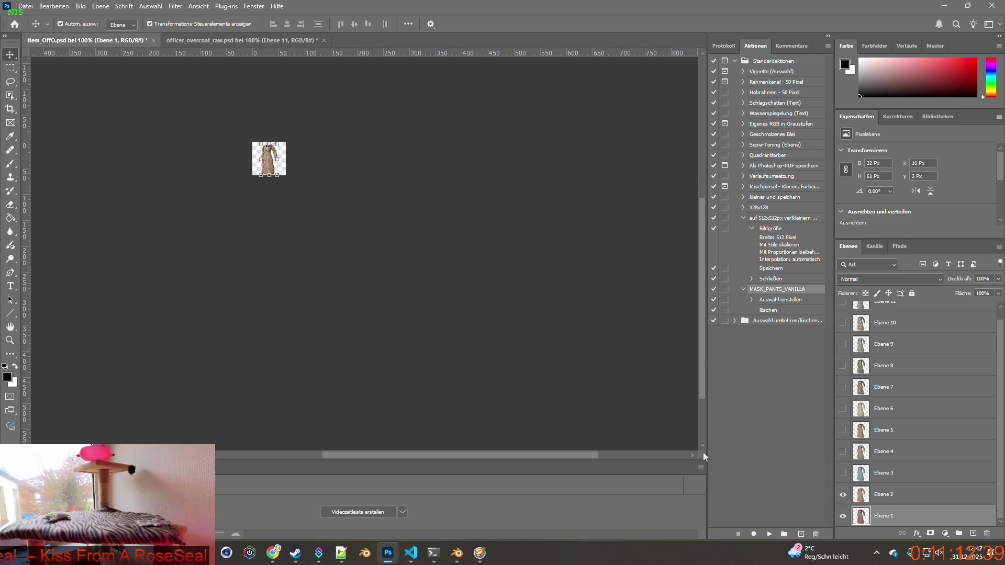
click(843, 517)
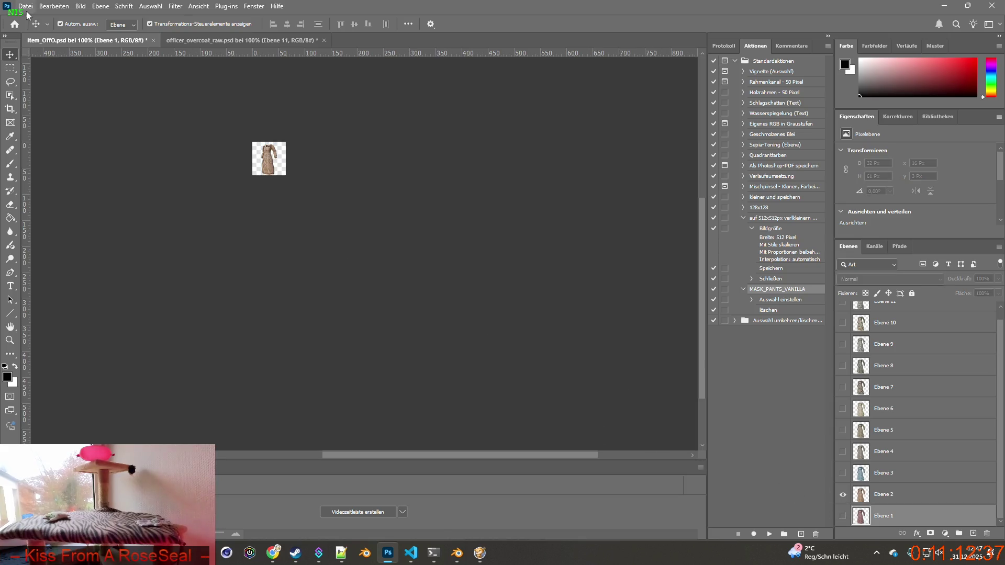
click(25, 7)
mouse_move(78, 173)
click(219, 171)
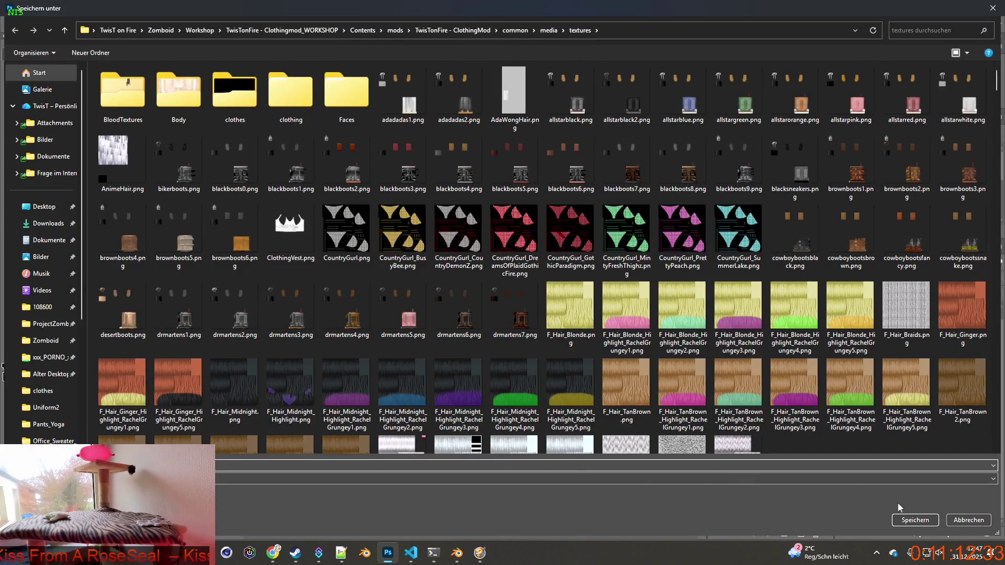
click(925, 521)
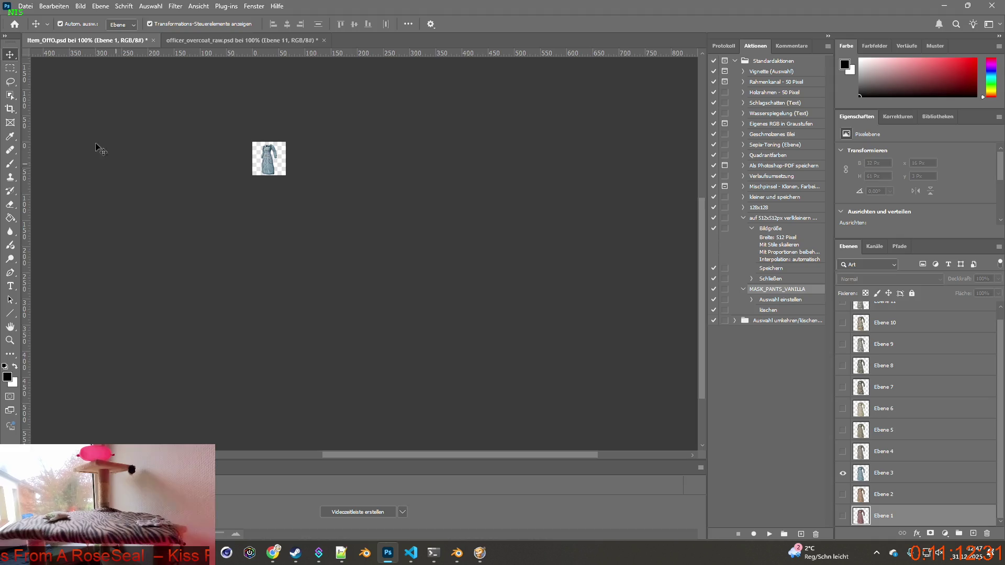
Step: Quick-export the blue coat variant and Ebene 4 as PNGs into the textures folder
click(21, 7)
mouse_move(79, 169)
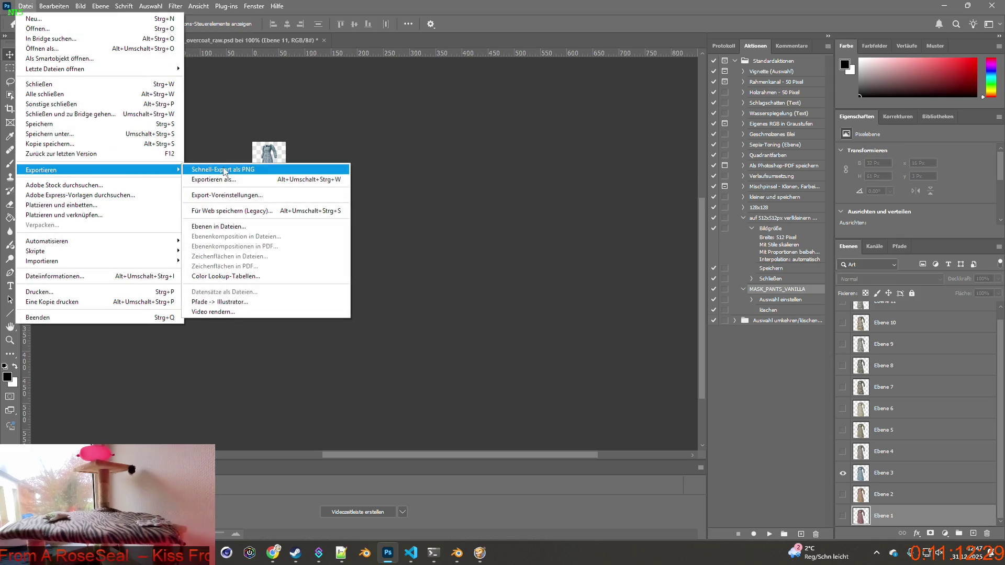
click(220, 170)
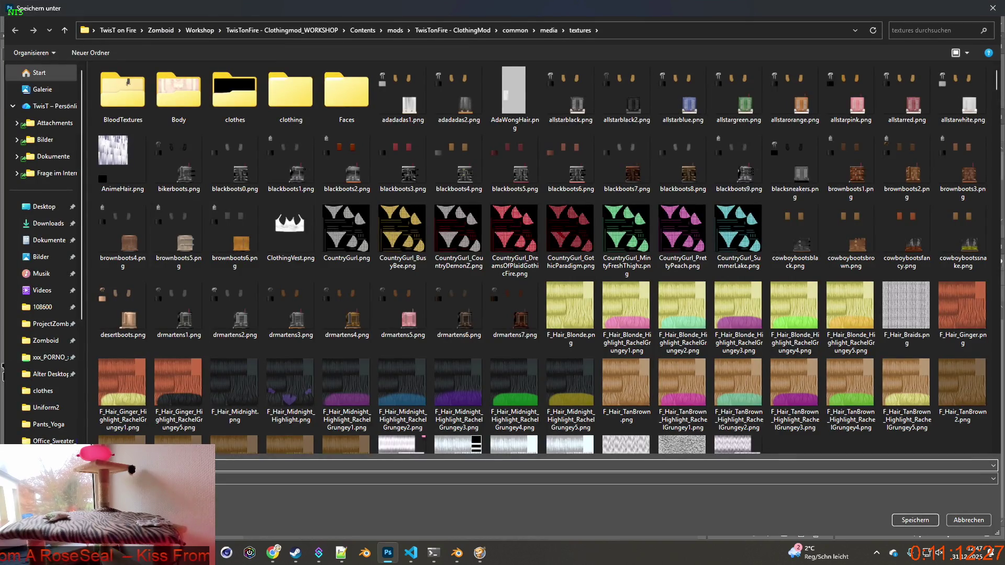
click(902, 521)
click(843, 474)
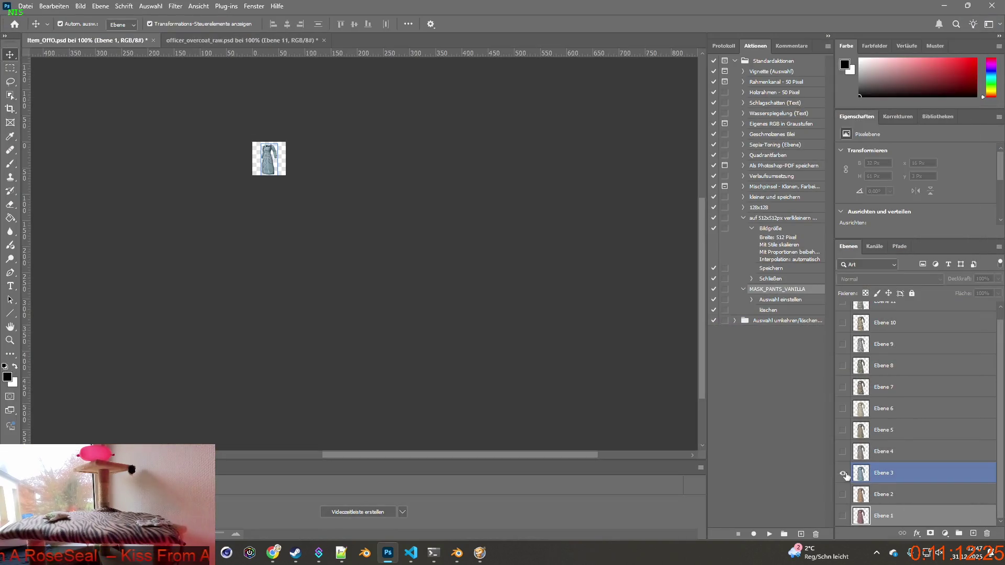
click(843, 452)
click(23, 6)
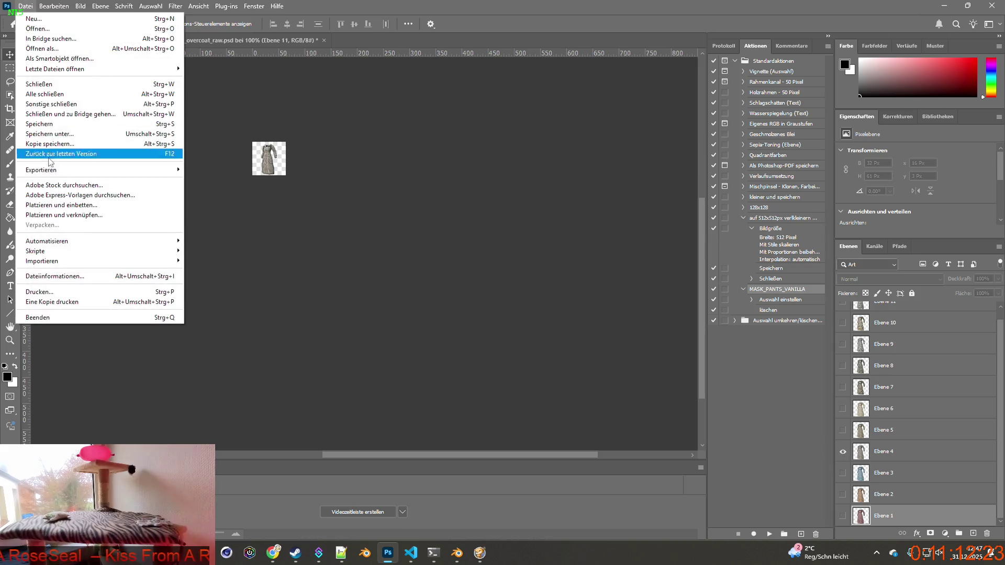
mouse_move(105, 166)
click(236, 167)
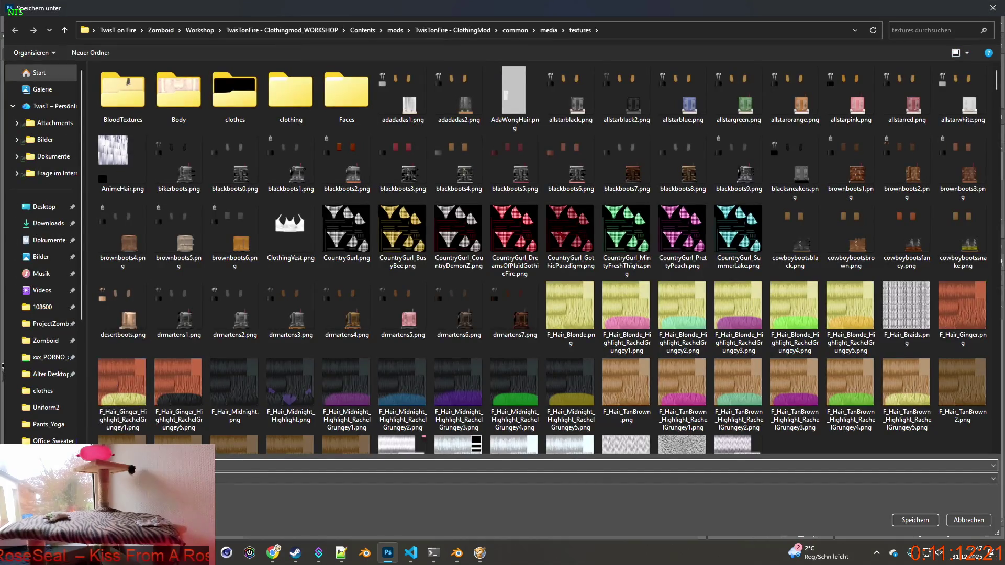
click(916, 520)
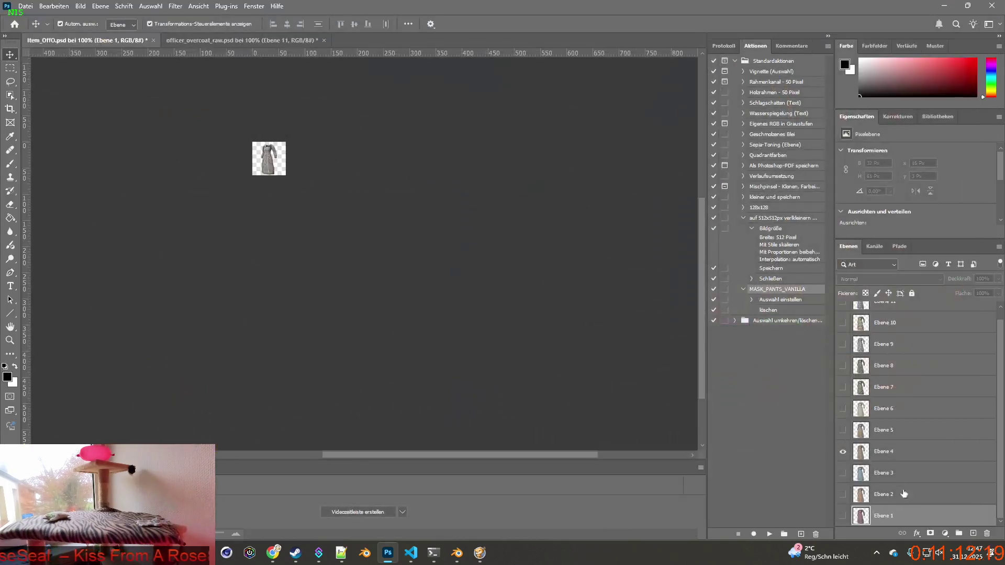
Step: Show and quick-export the Ebene 5 and Ebene 6 coat variants as PNGs
click(843, 452)
click(843, 430)
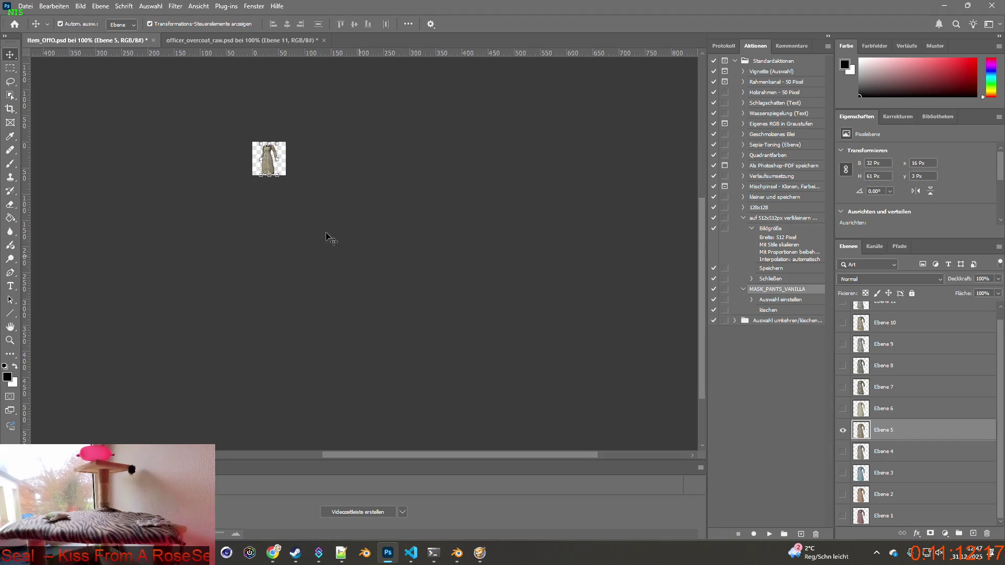
click(25, 6)
mouse_move(52, 170)
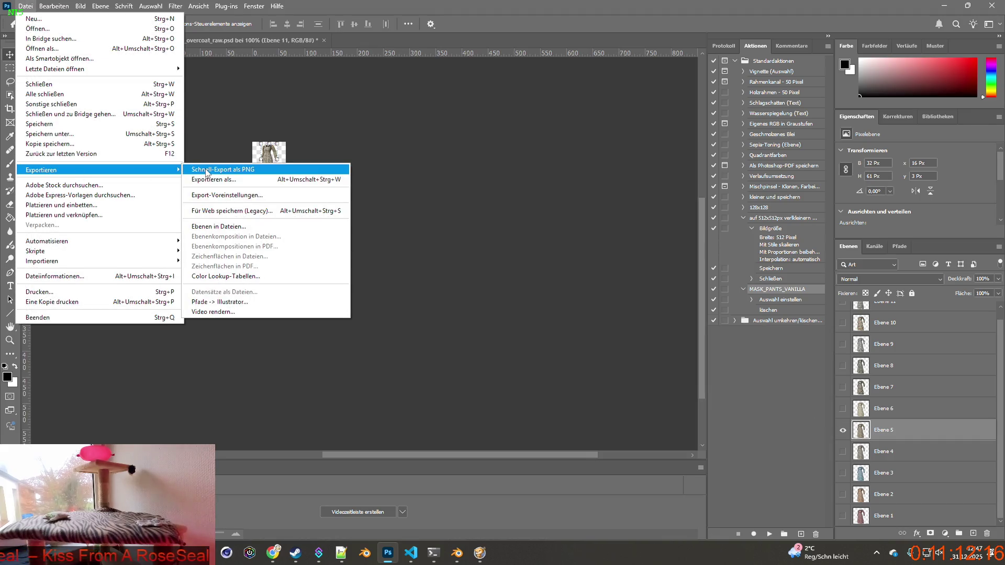
click(208, 171)
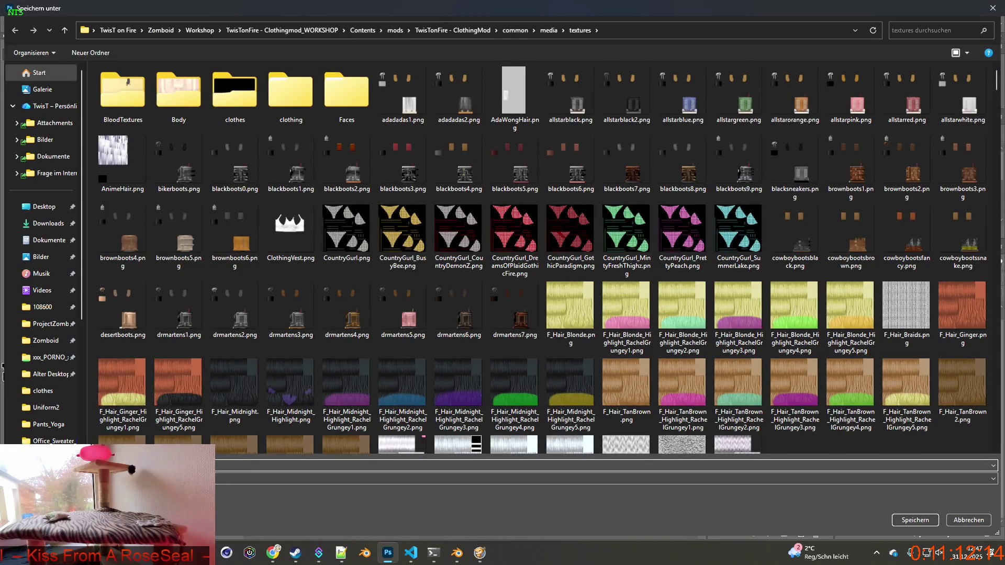
click(909, 519)
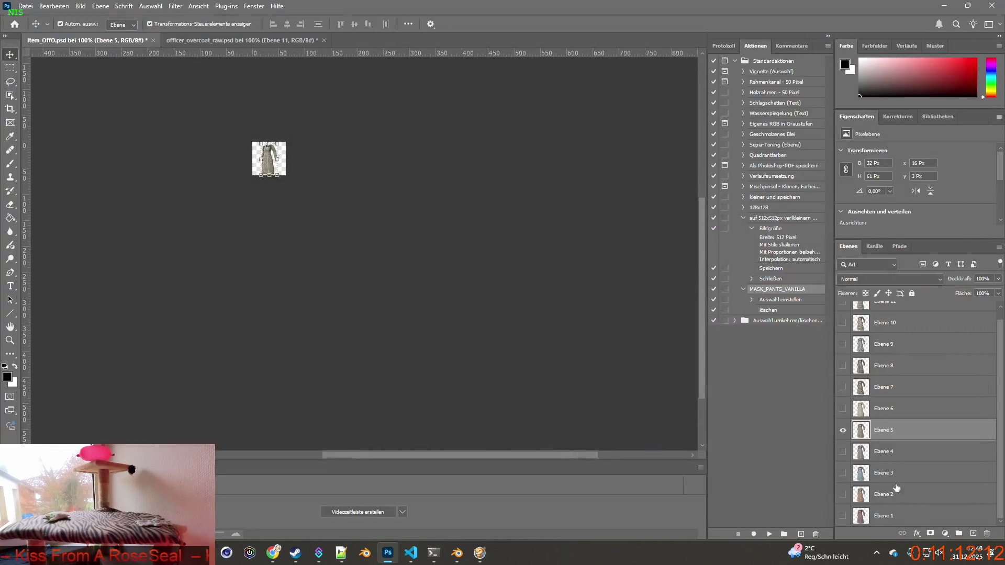
click(843, 431)
click(843, 409)
click(27, 5)
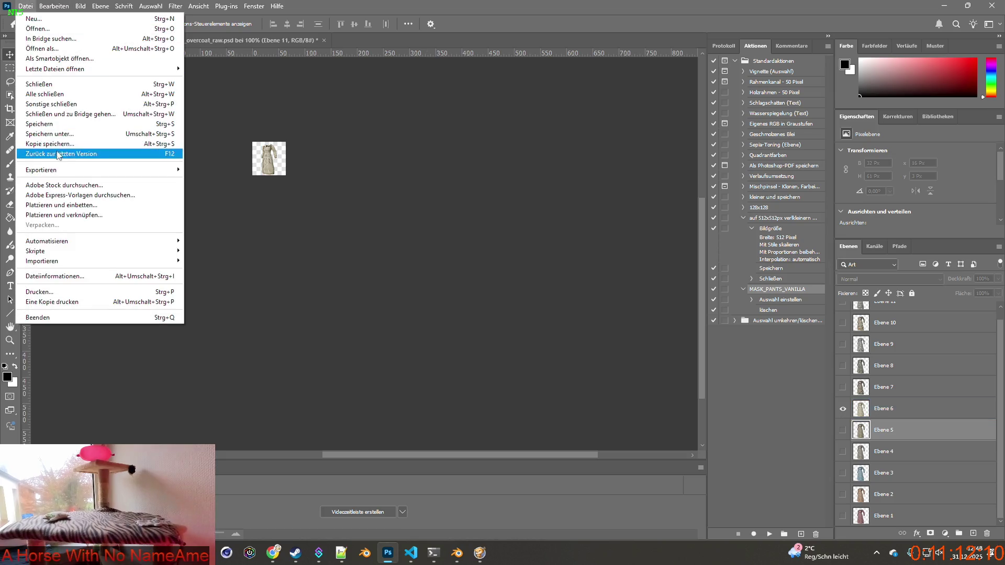
mouse_move(129, 170)
click(207, 171)
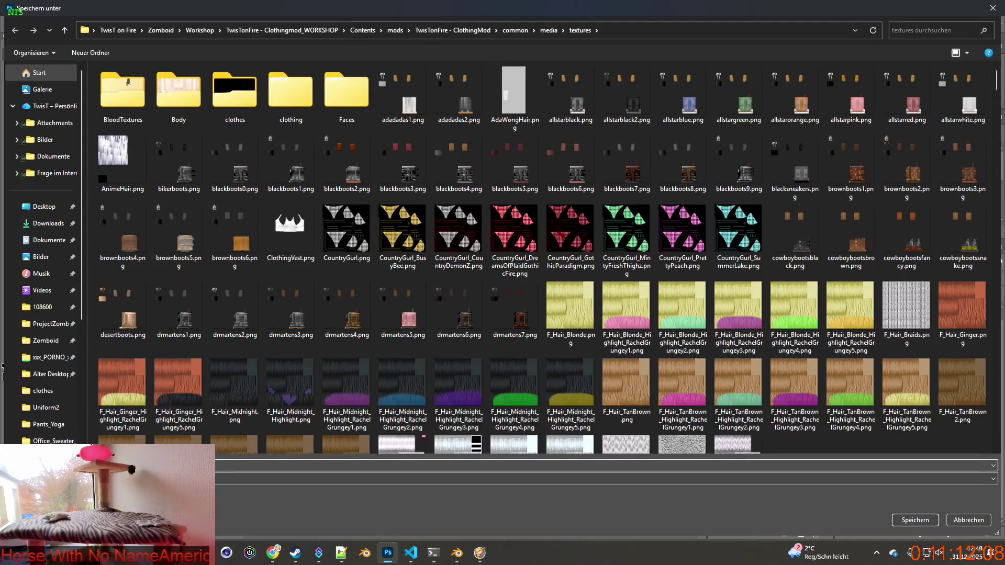
click(915, 519)
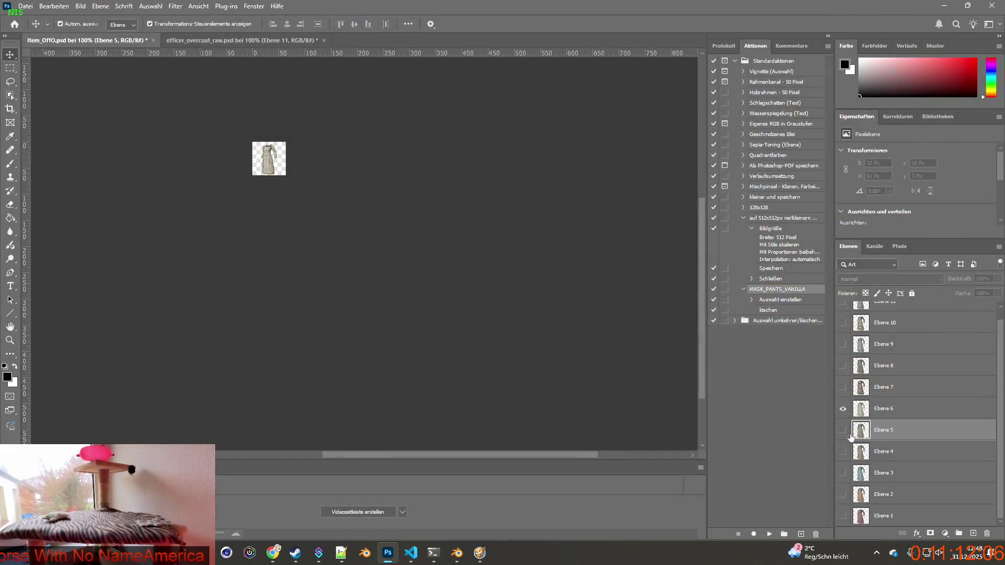
Step: Quick-export the Ebene 7 coat variant as a PNG, then show Ebene 8
click(843, 409)
click(843, 390)
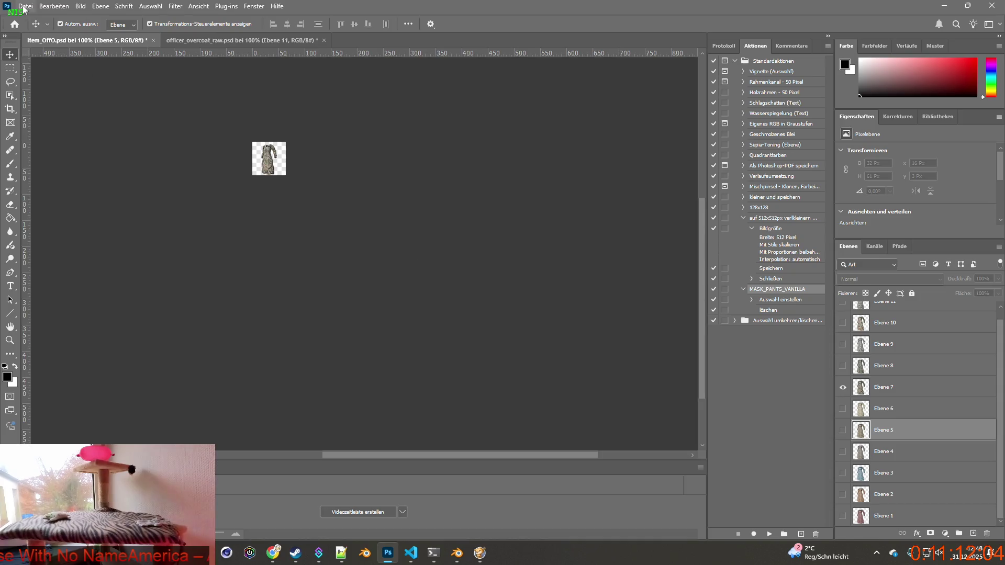
click(24, 9)
mouse_move(55, 170)
click(220, 171)
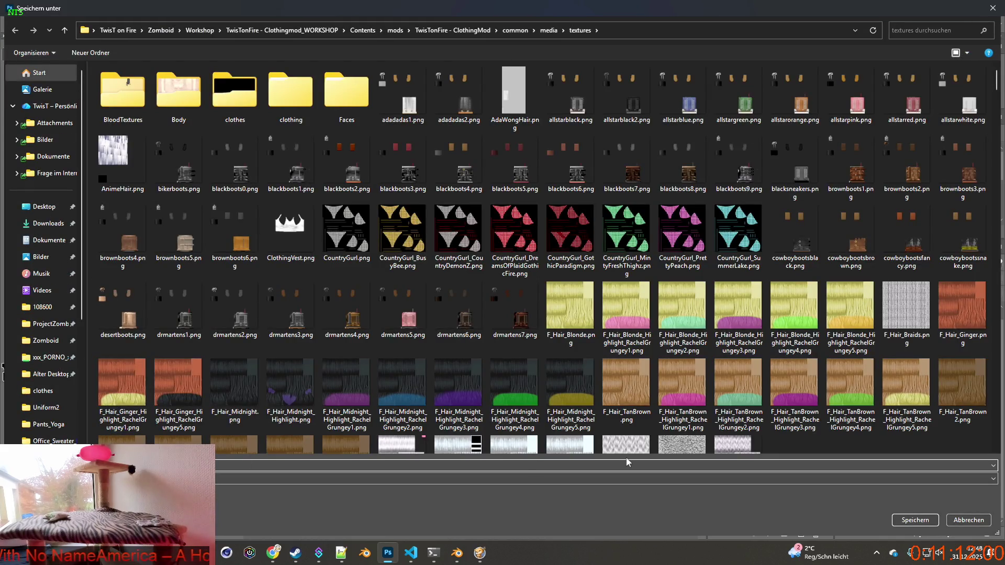
click(924, 520)
click(843, 387)
click(843, 366)
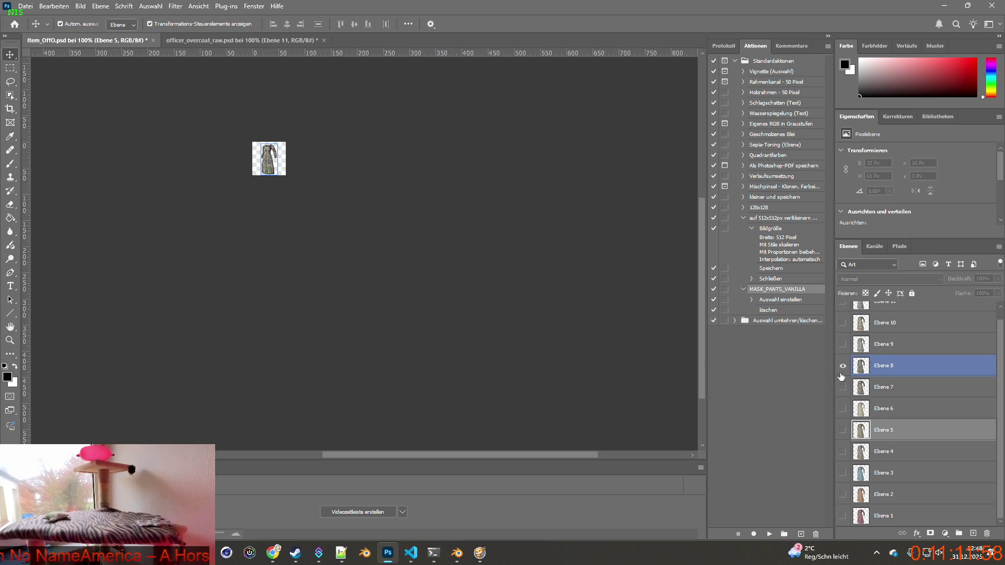
Step: Quick-export the Ebene 8 and Ebene 9 coat variants as PNGs into the textures folder
click(23, 5)
mouse_move(54, 169)
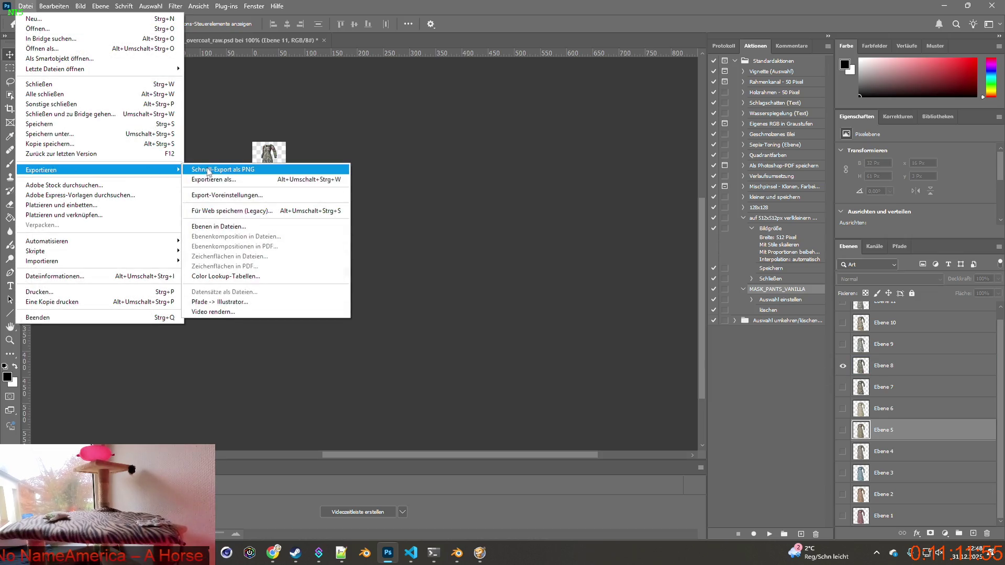
click(220, 170)
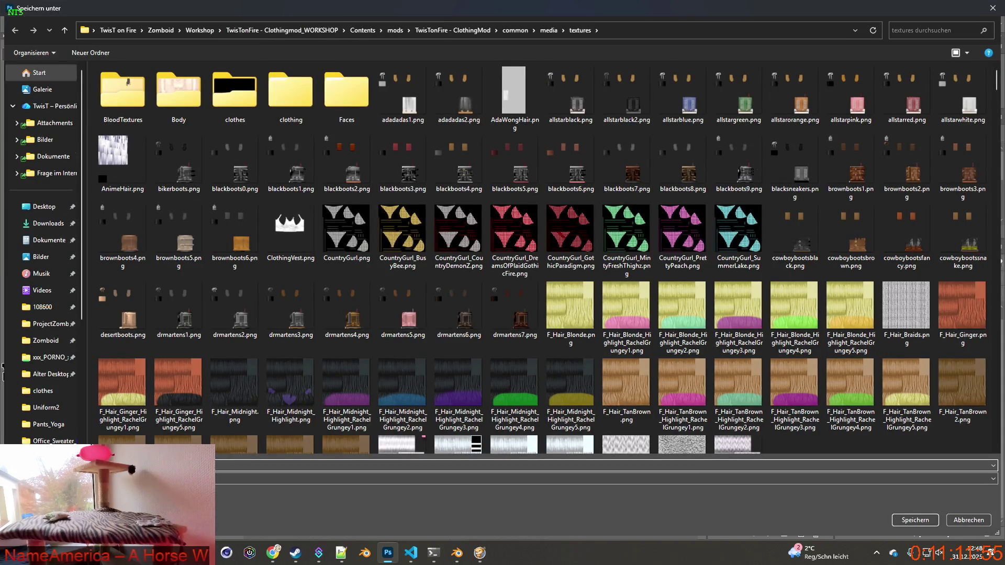
click(903, 520)
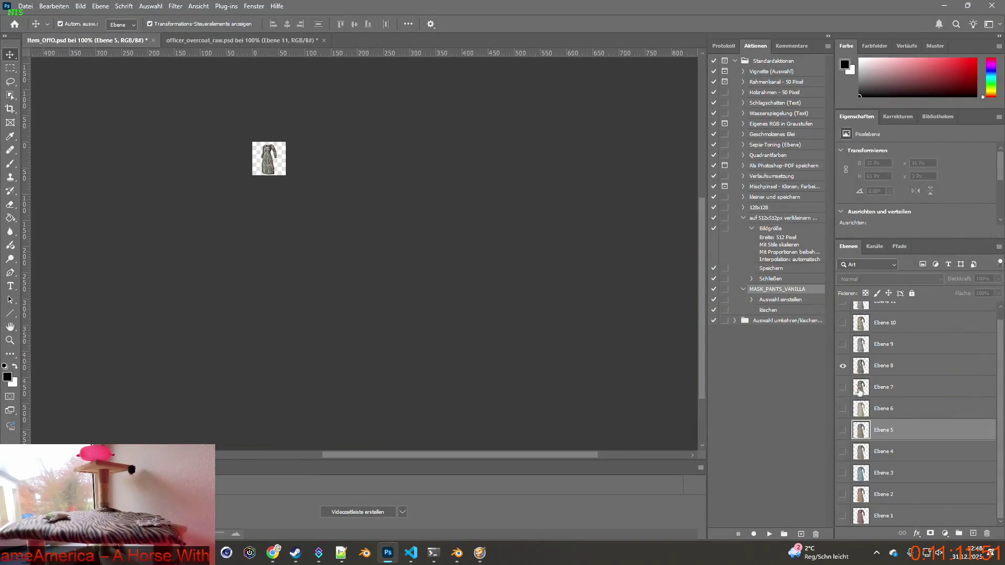
click(843, 365)
click(25, 6)
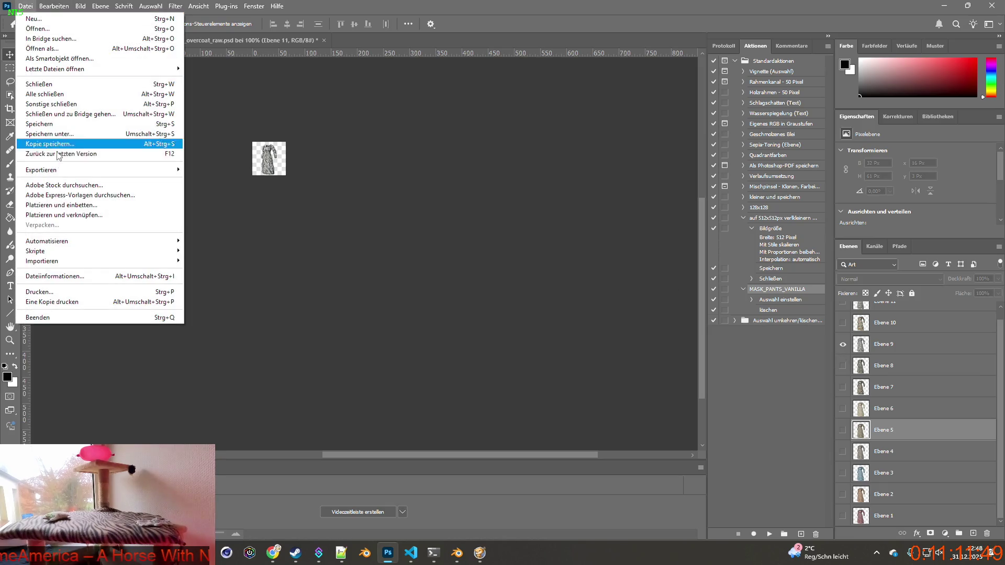
mouse_move(54, 169)
click(220, 169)
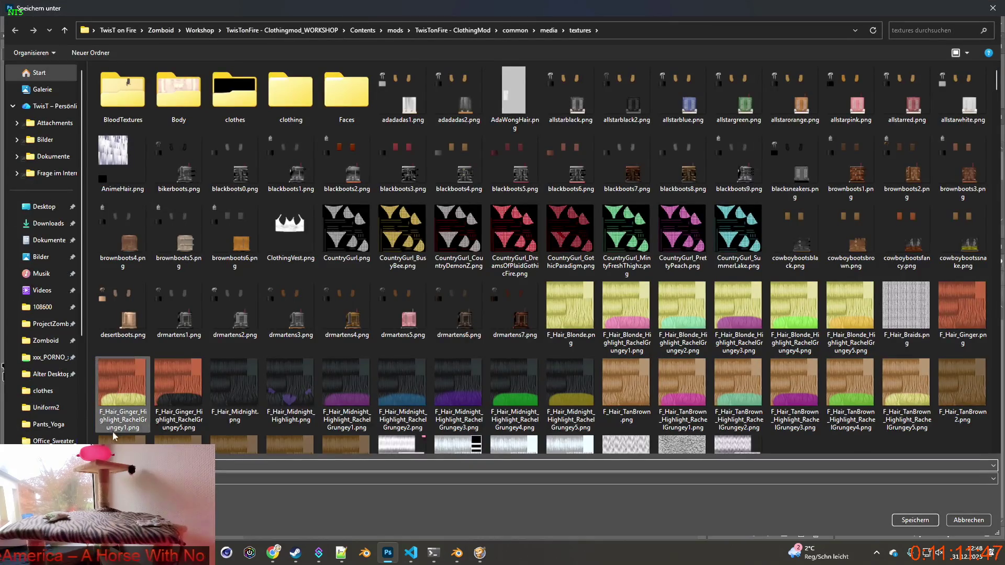
click(903, 520)
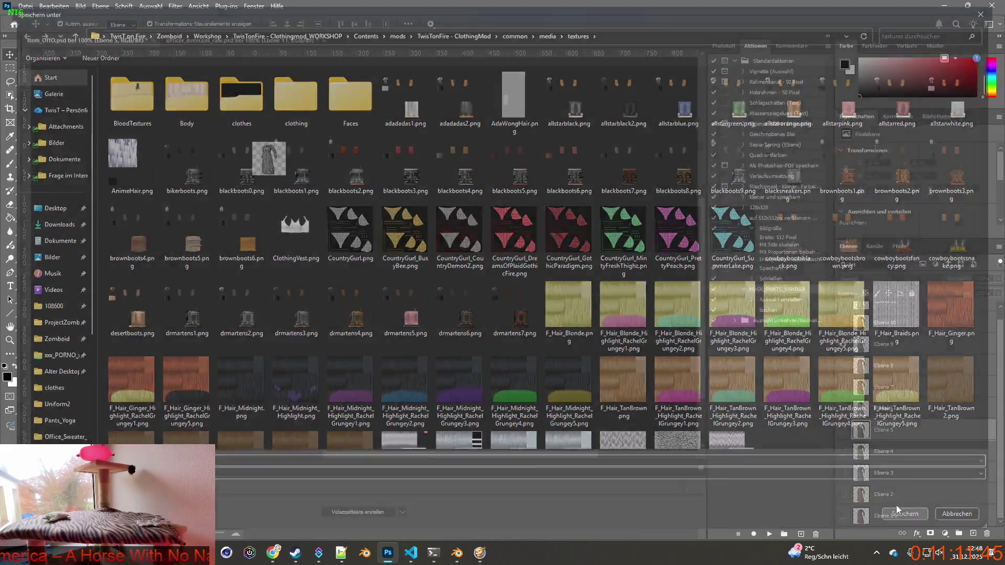
click(843, 344)
Step: Export the Ebene 10 coat variant as a PNG, then show Ebene 11 and start its export
click(843, 349)
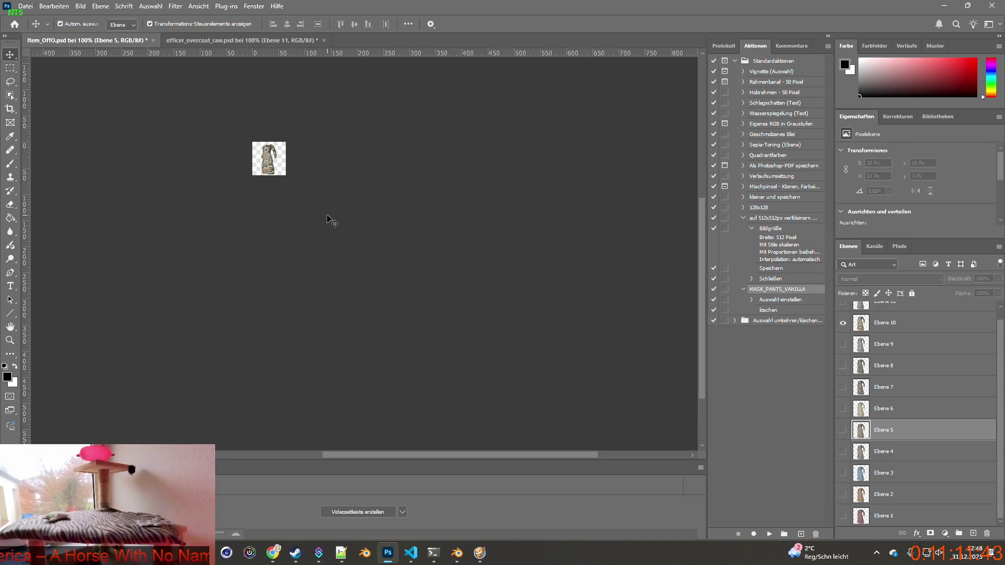
click(24, 6)
mouse_move(47, 172)
click(231, 172)
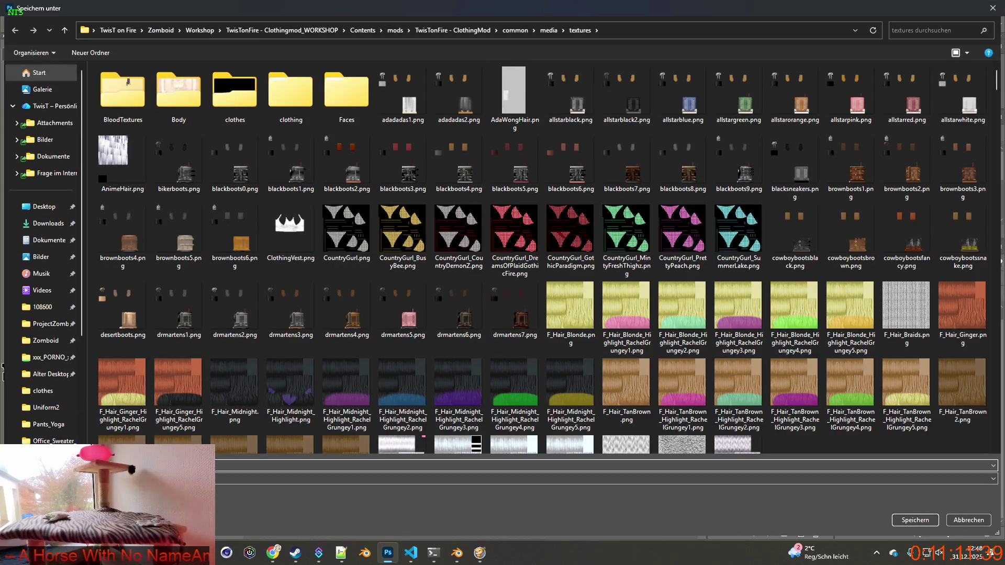
click(916, 520)
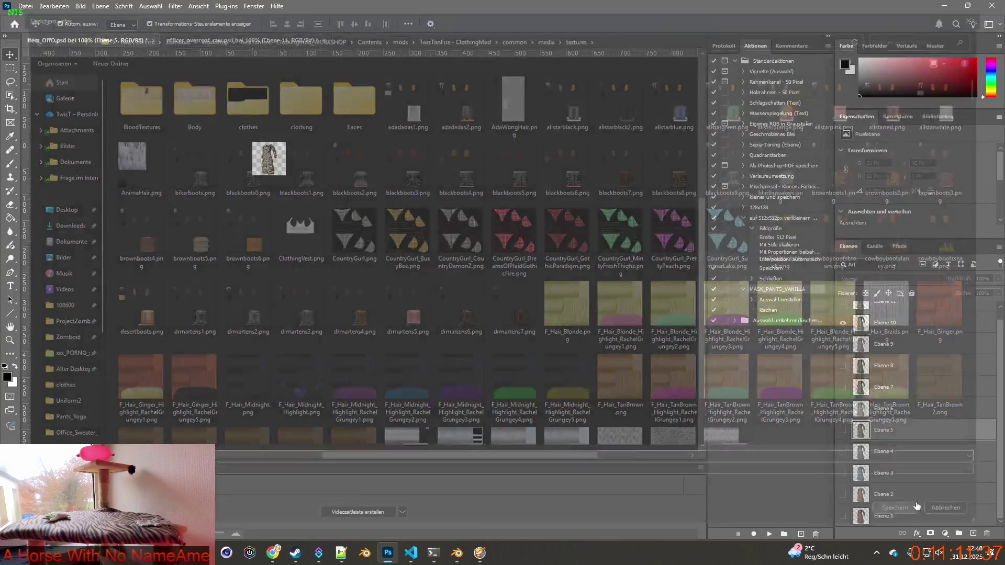
click(842, 313)
click(843, 313)
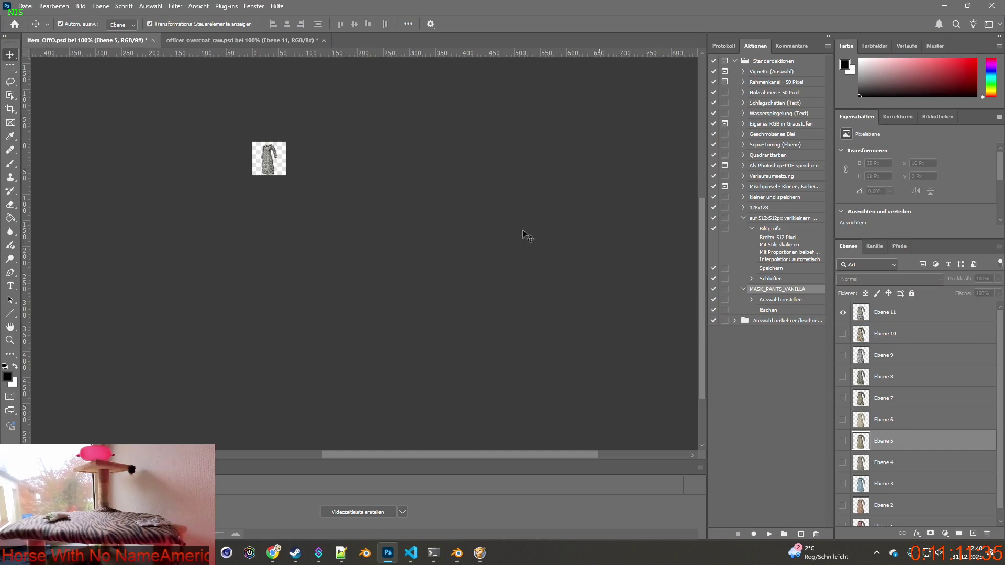
click(24, 7)
mouse_move(74, 157)
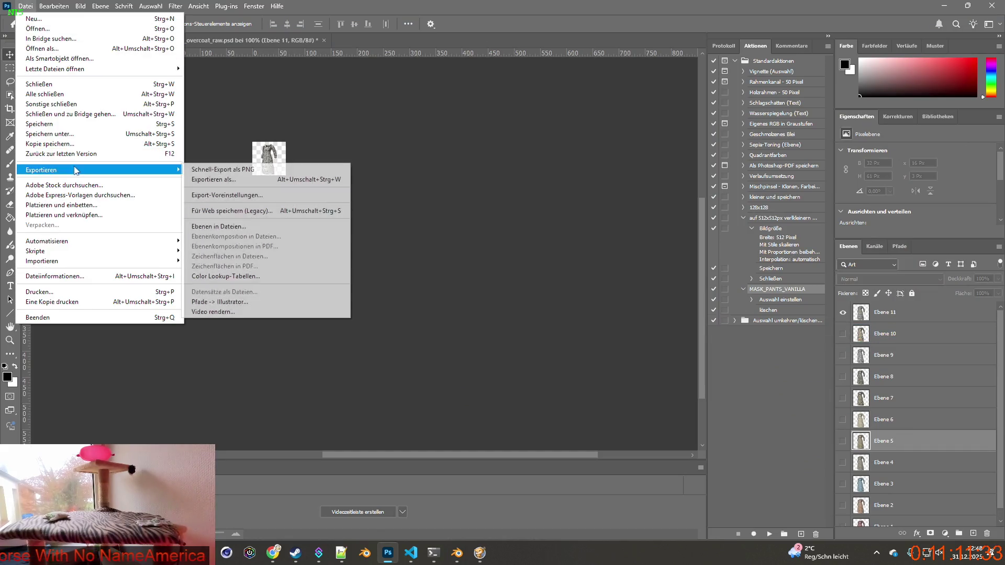
click(207, 167)
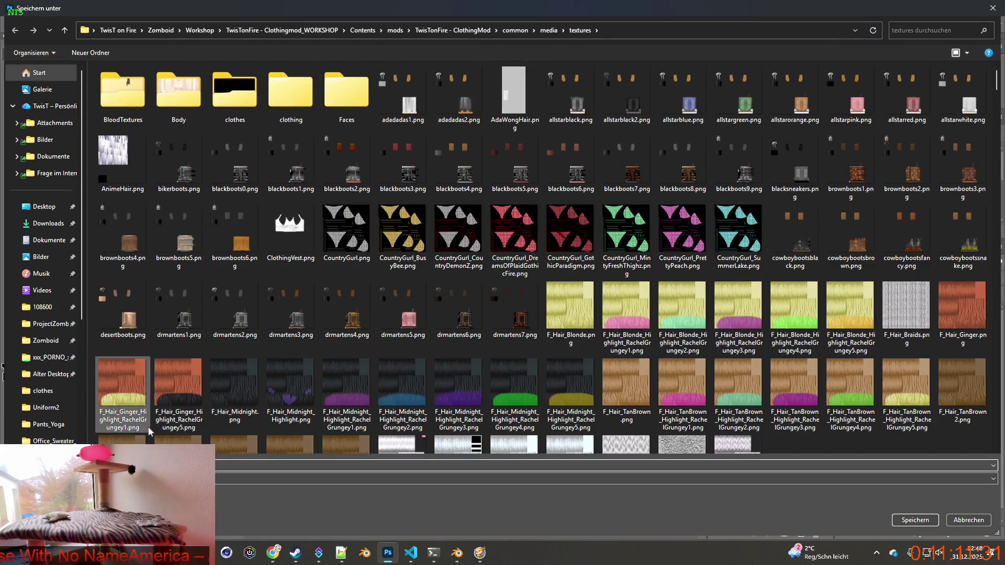